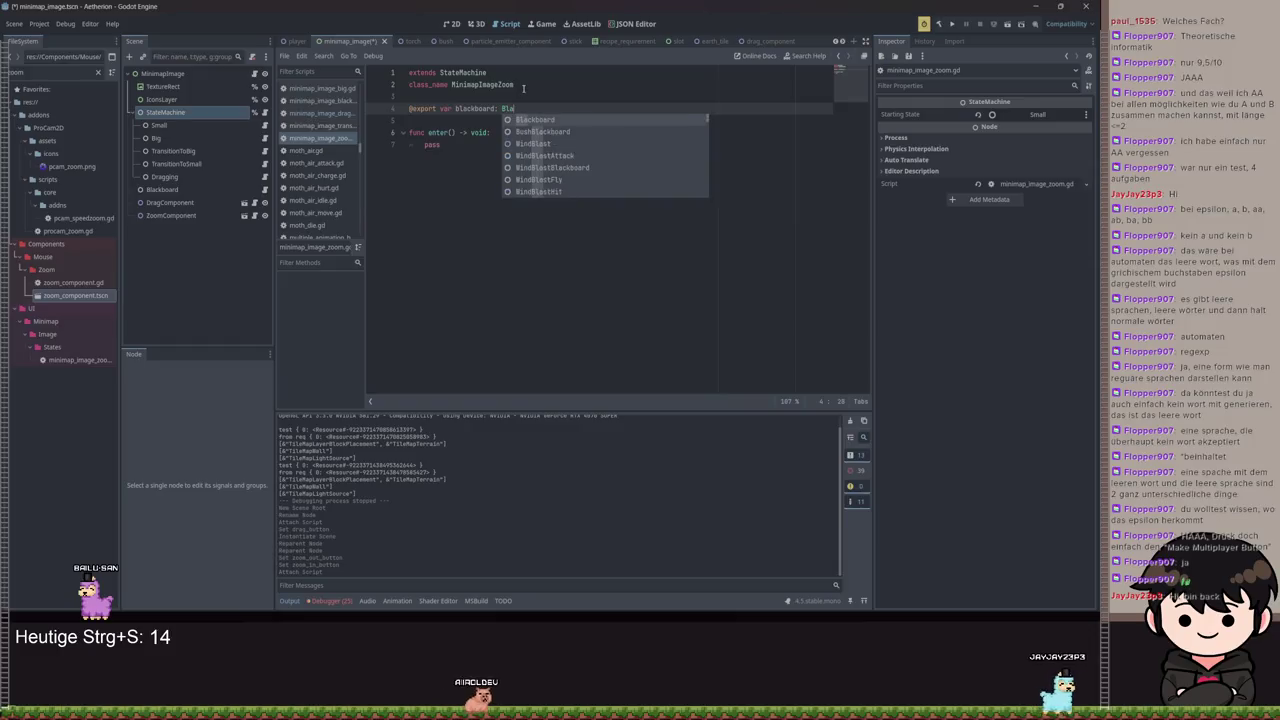
text(MiniImBl)
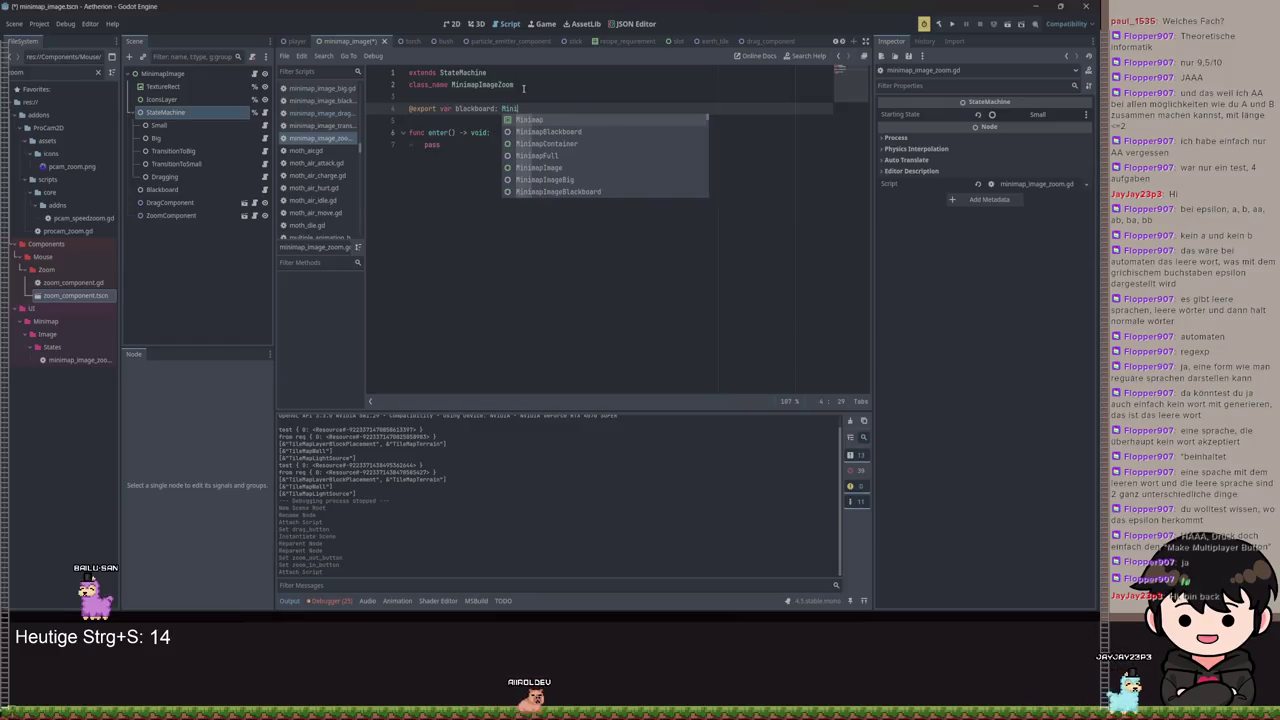
key(ctrl+s)
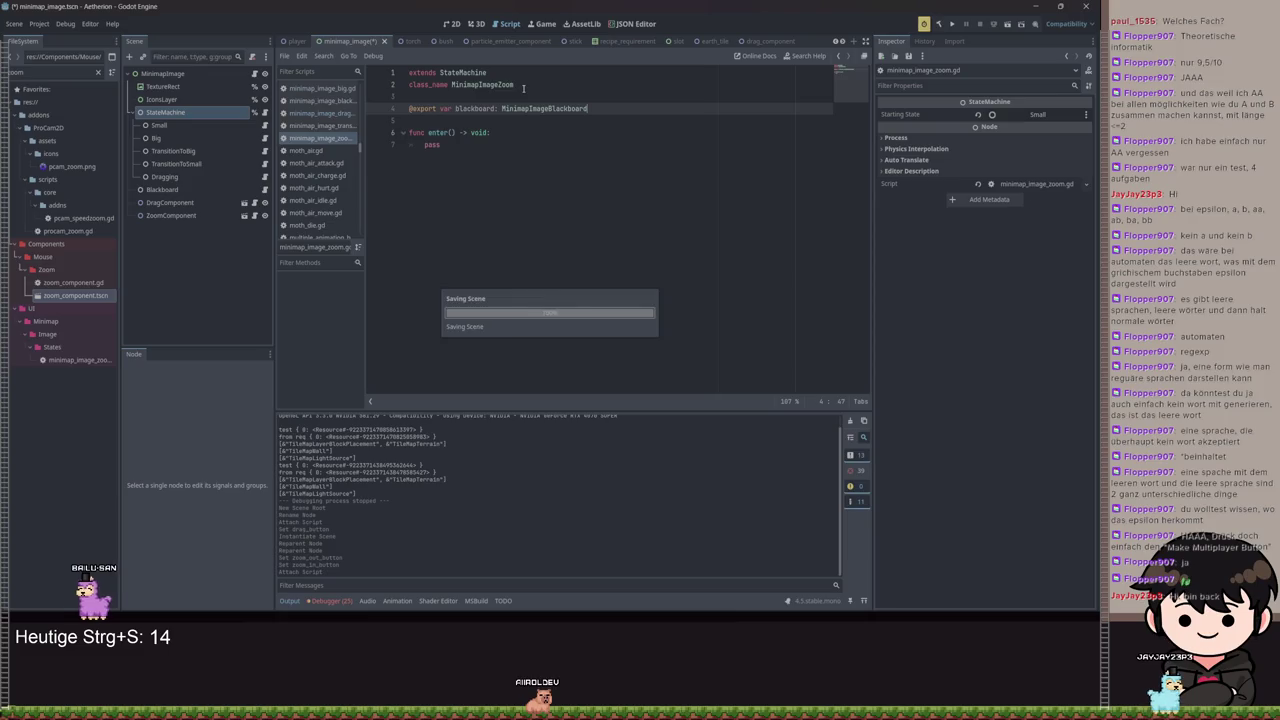
double_click(426, 145)
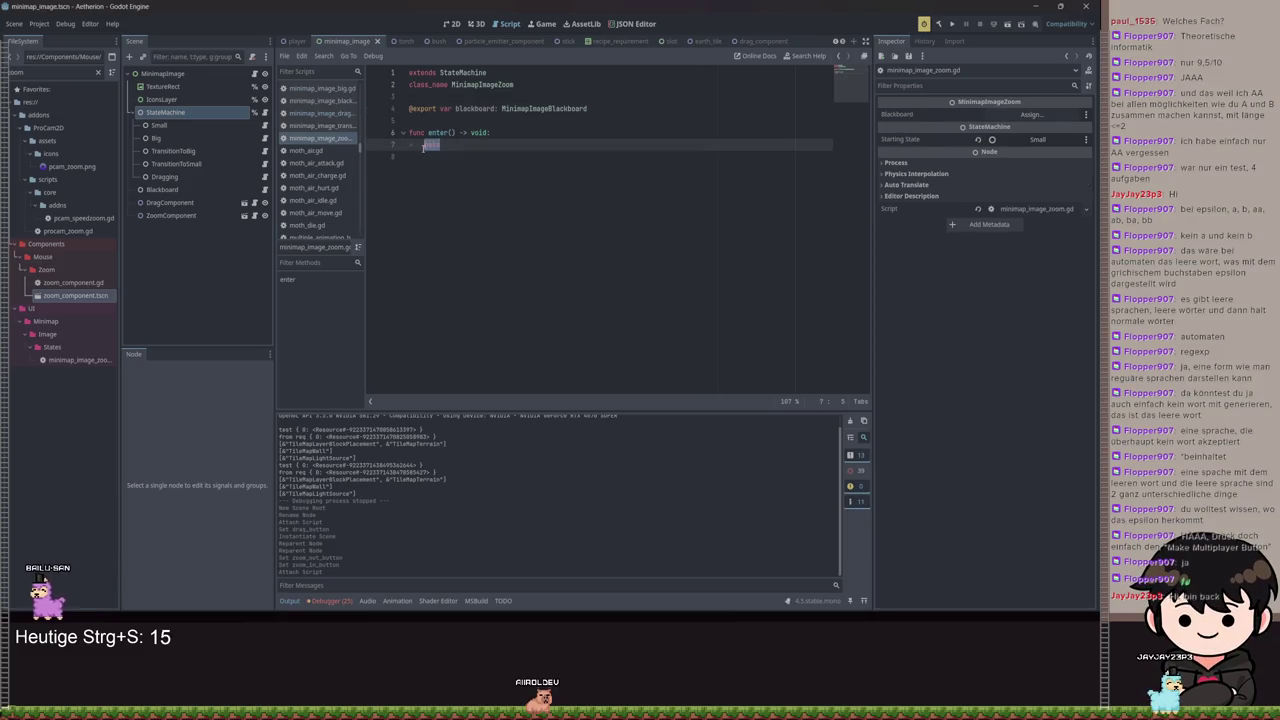
text(la)
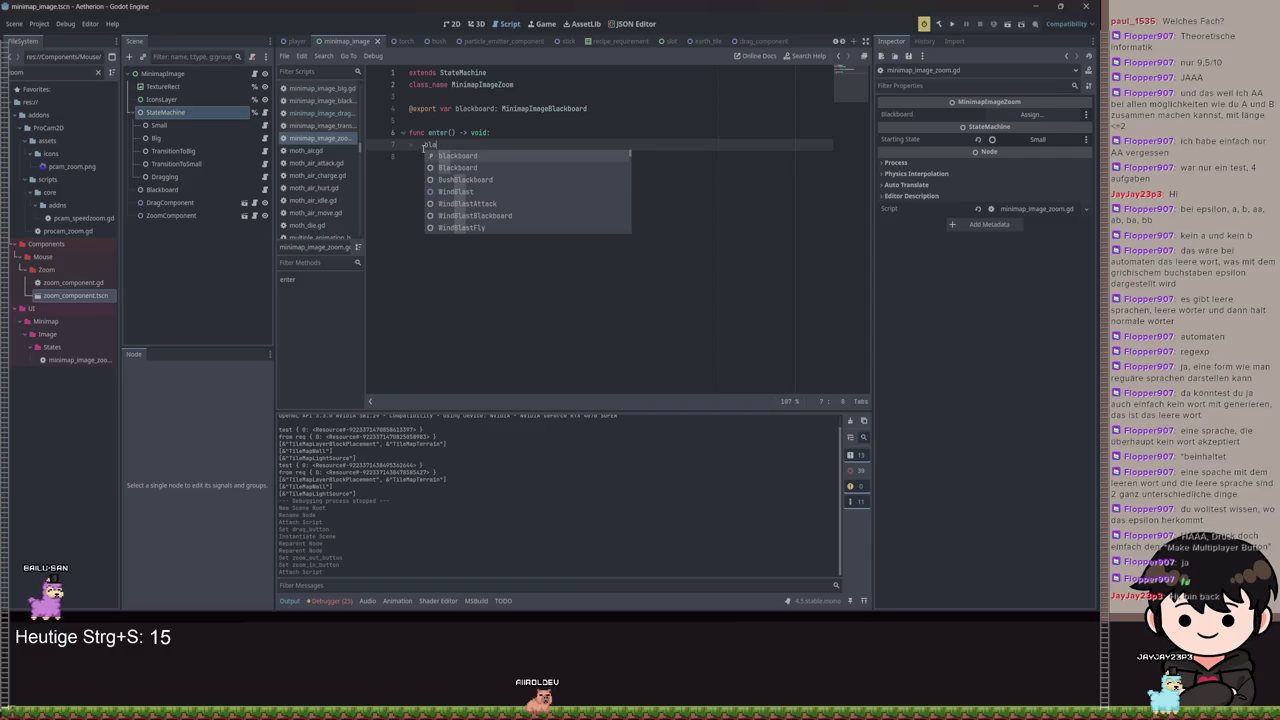
key(shift+Home)
key(ctrl+z)
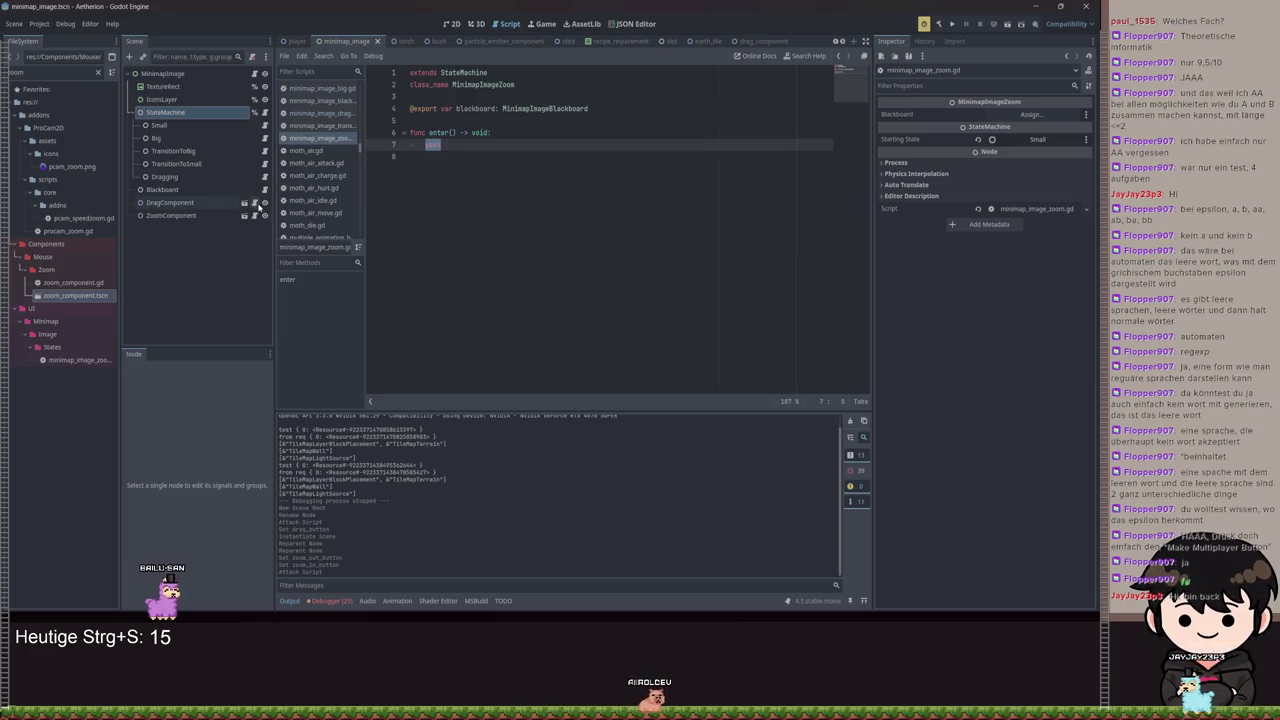
click(265, 216)
click(610, 192)
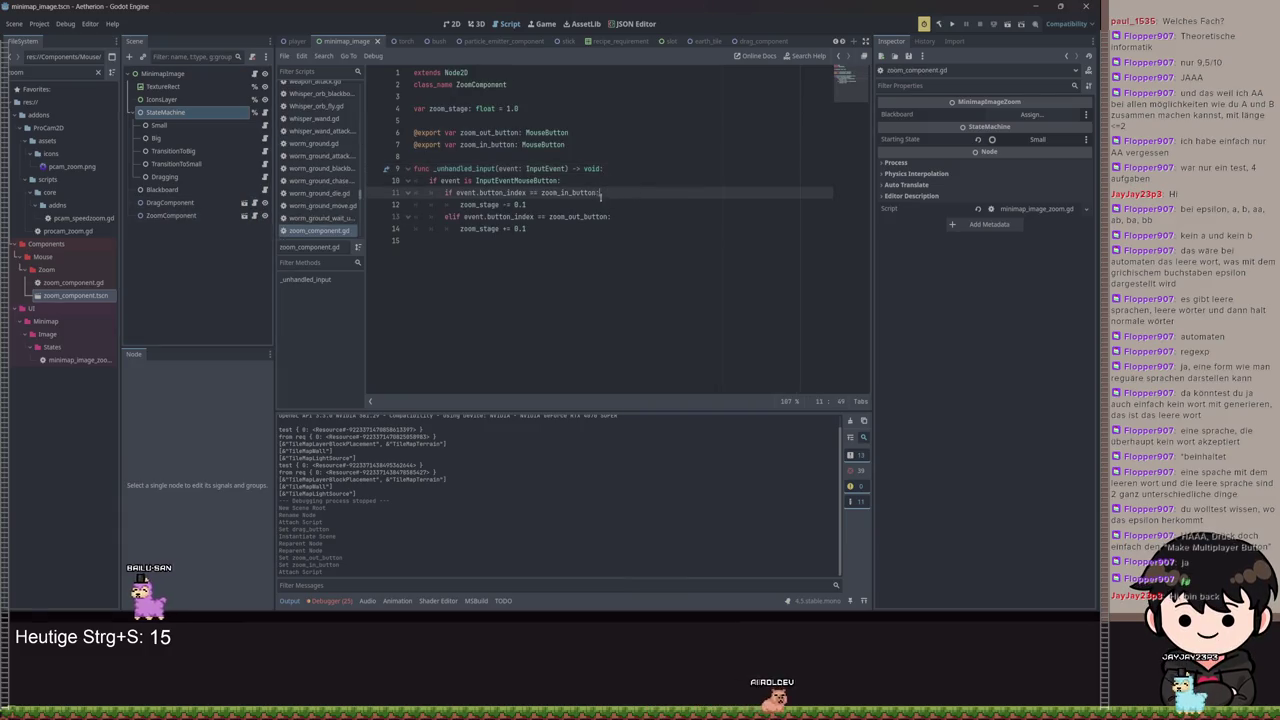
Declare 'var zooming: bool = false' above zoom_stage in zoom_component.gd
click(442, 97)
key(Return)
text(var zooming: boo)
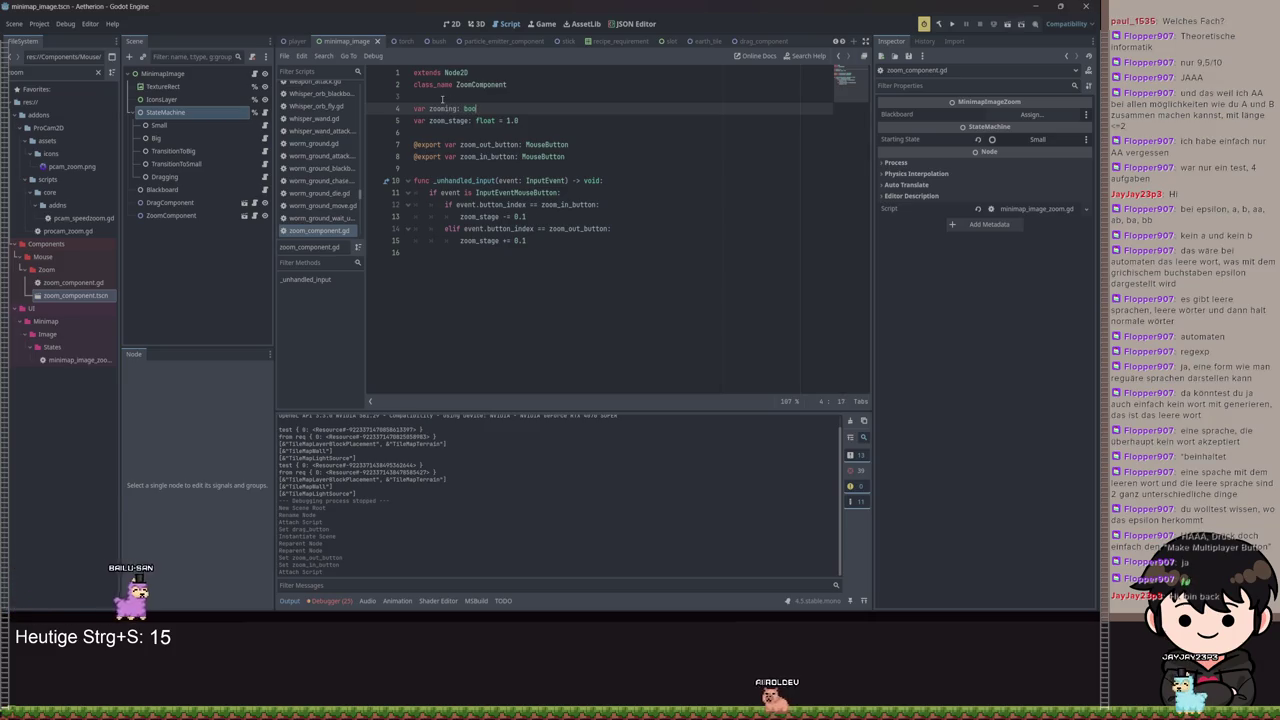
text(l = g)
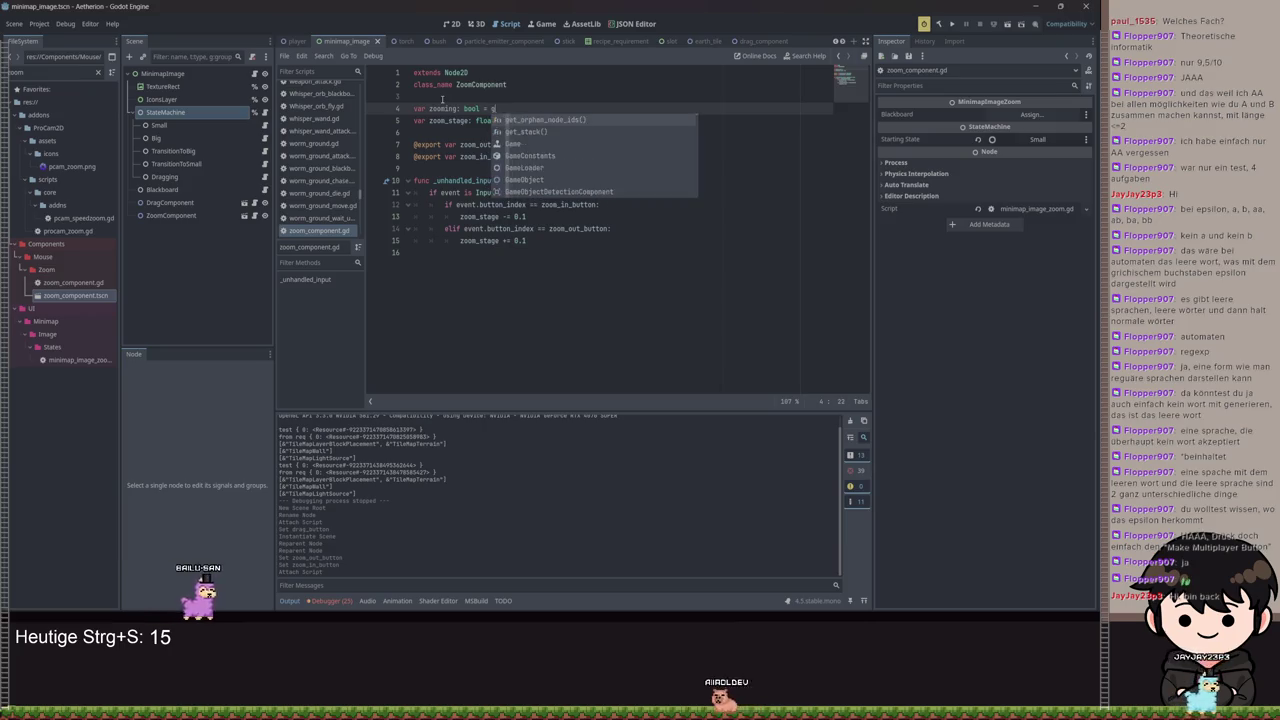
key(BackSpace)
text(false)
Set zooming = true inside both the zoom-in and zoom-out branches
click(626, 204)
key(Return)
text(zooming = true)
key(Down)
key(Down)
key(End)
key(Return)
text(zoo)
key(Return)
text(= true)
Add an else branch setting zooming to false and save the script
key(Down)
key(Return)
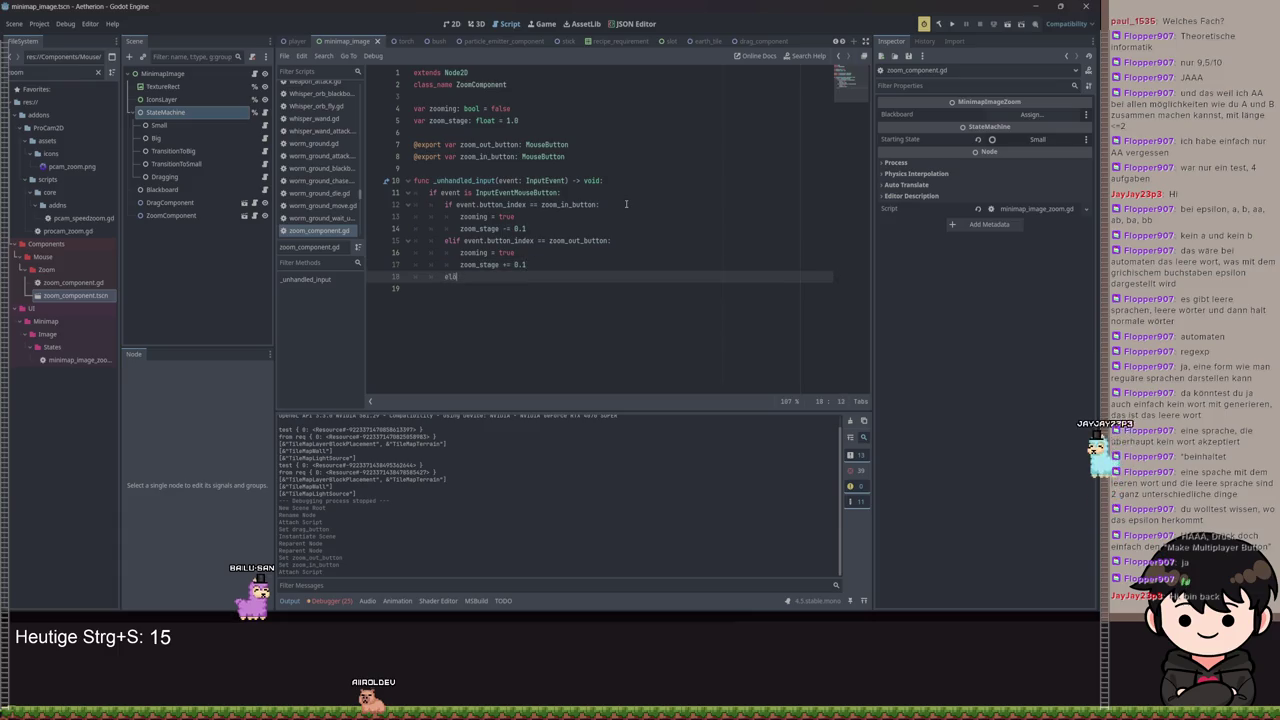
key(Return)
text(zooming = false)
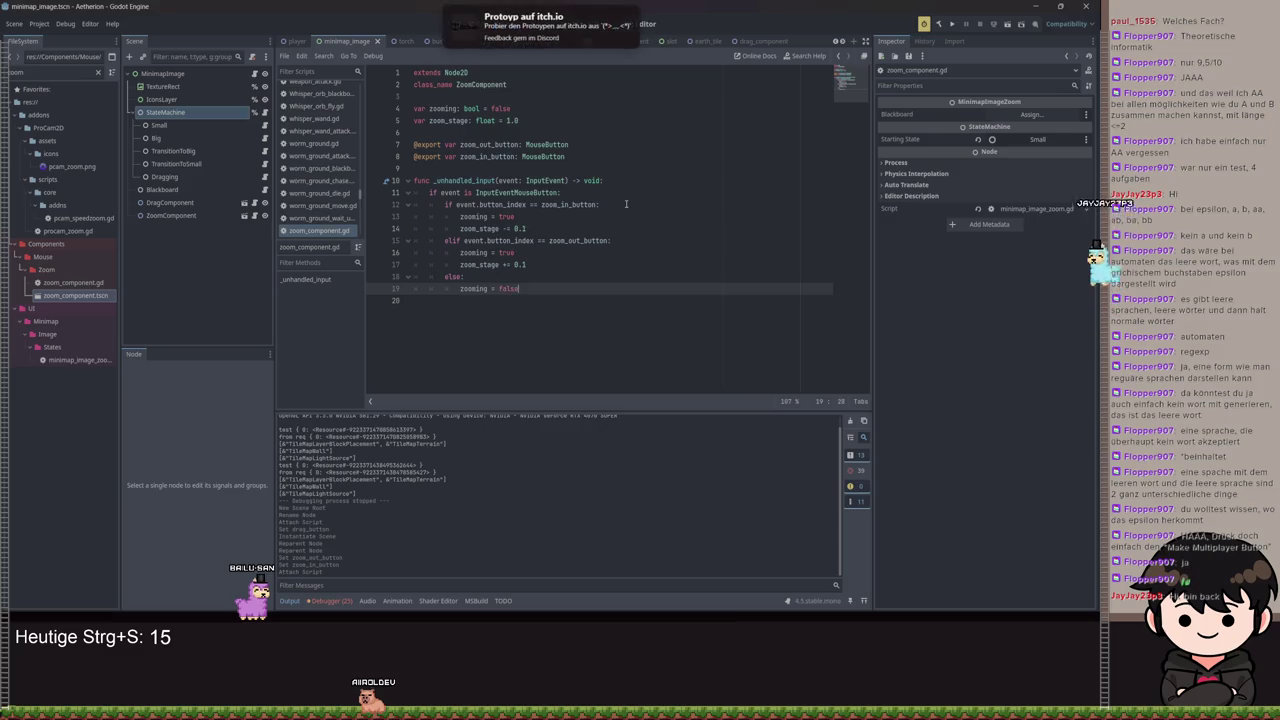
text(w)
key(ctrl+s)
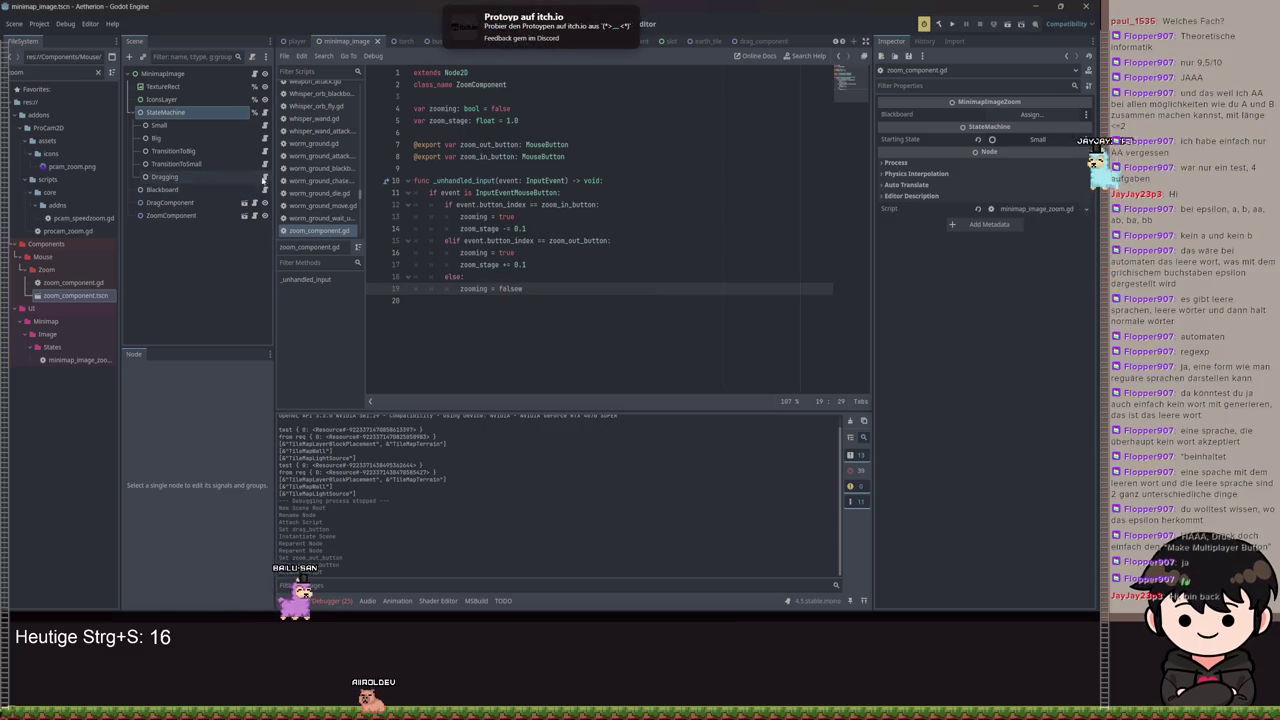
click(264, 137)
click(594, 312)
Add 'elif blackboard.zoom_component.zooming: return blackboard.zoom' to minimap_image_big.gd
key(Return)
text(elif)
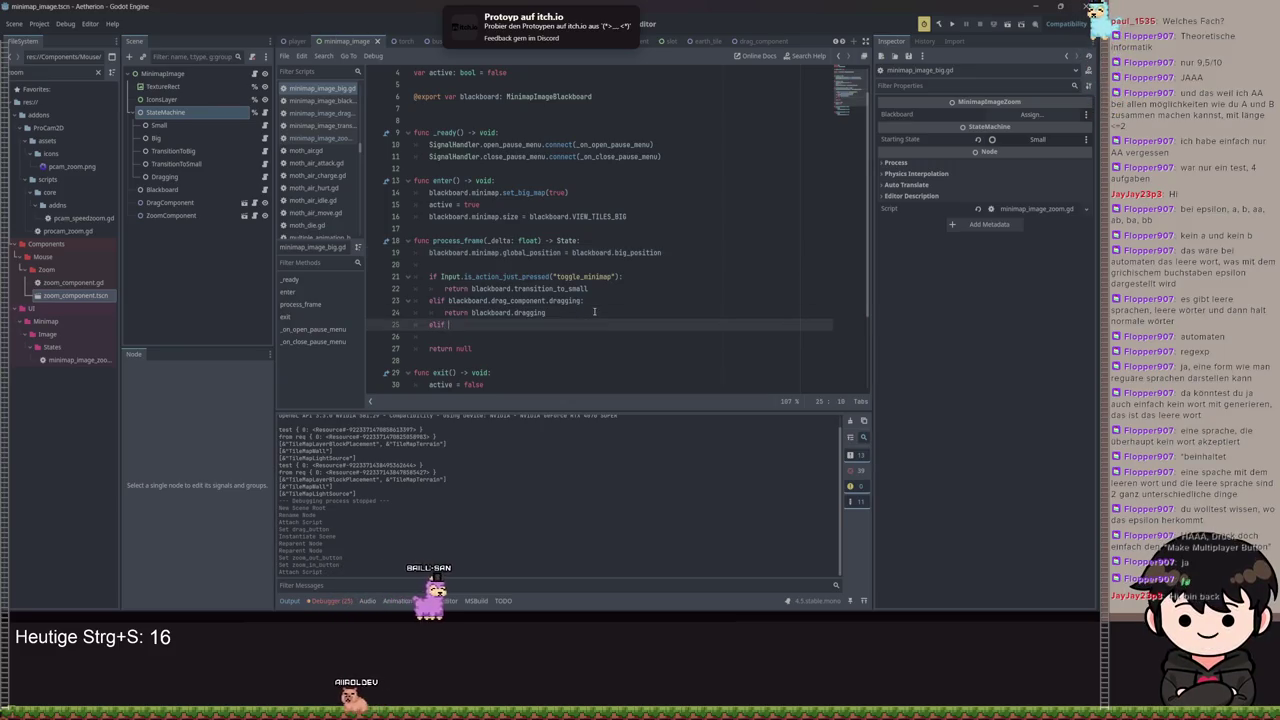
text( blackboard.zoom_component.zooming:)
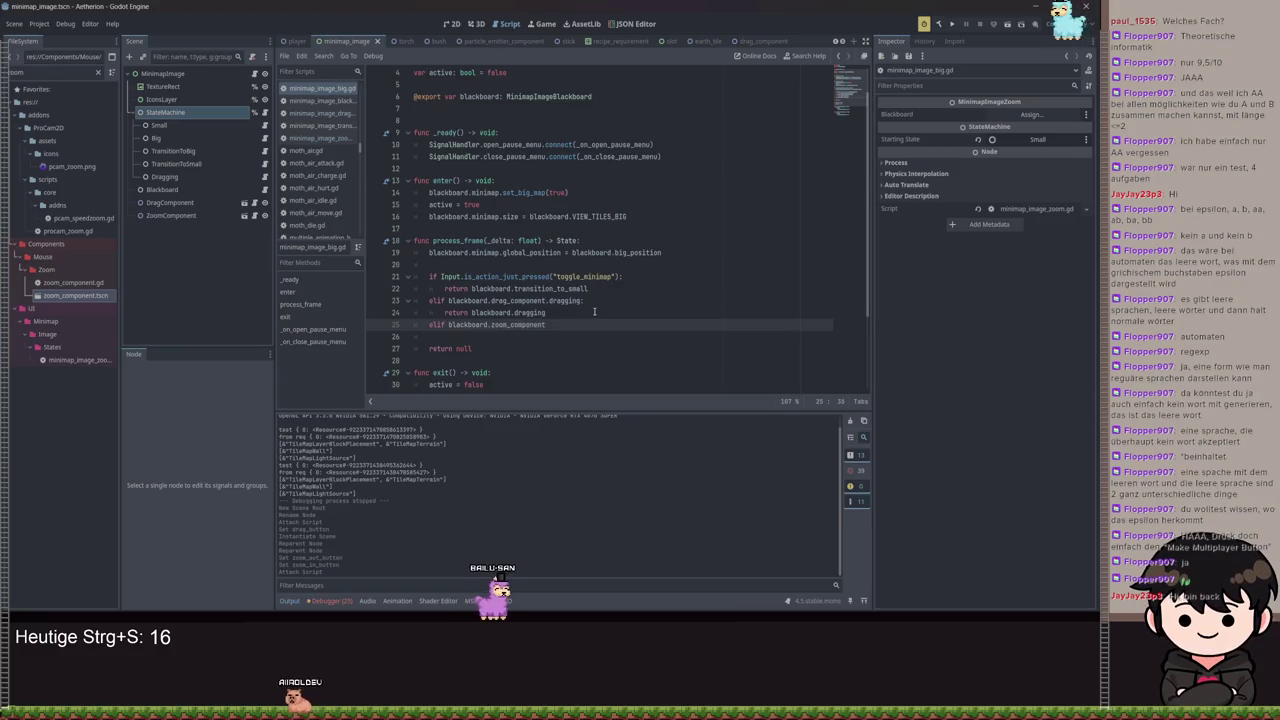
key(Return)
text(r)
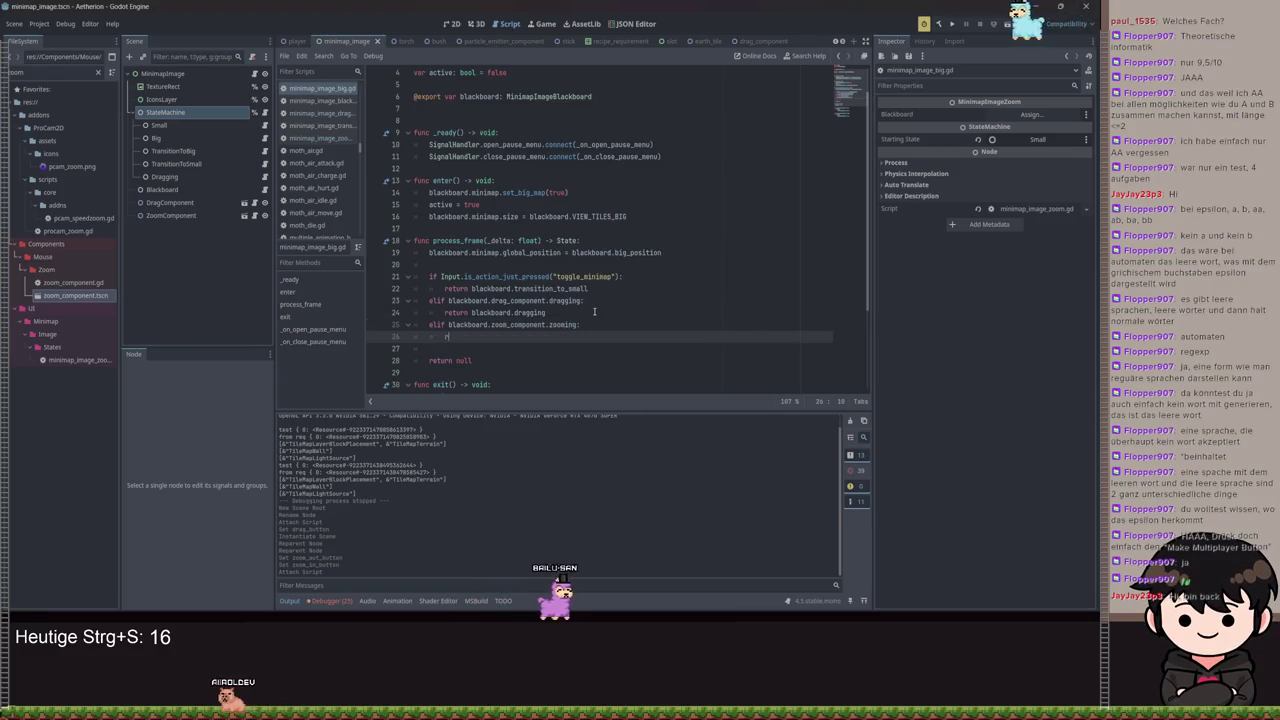
text(eturn blackboard.zoom)
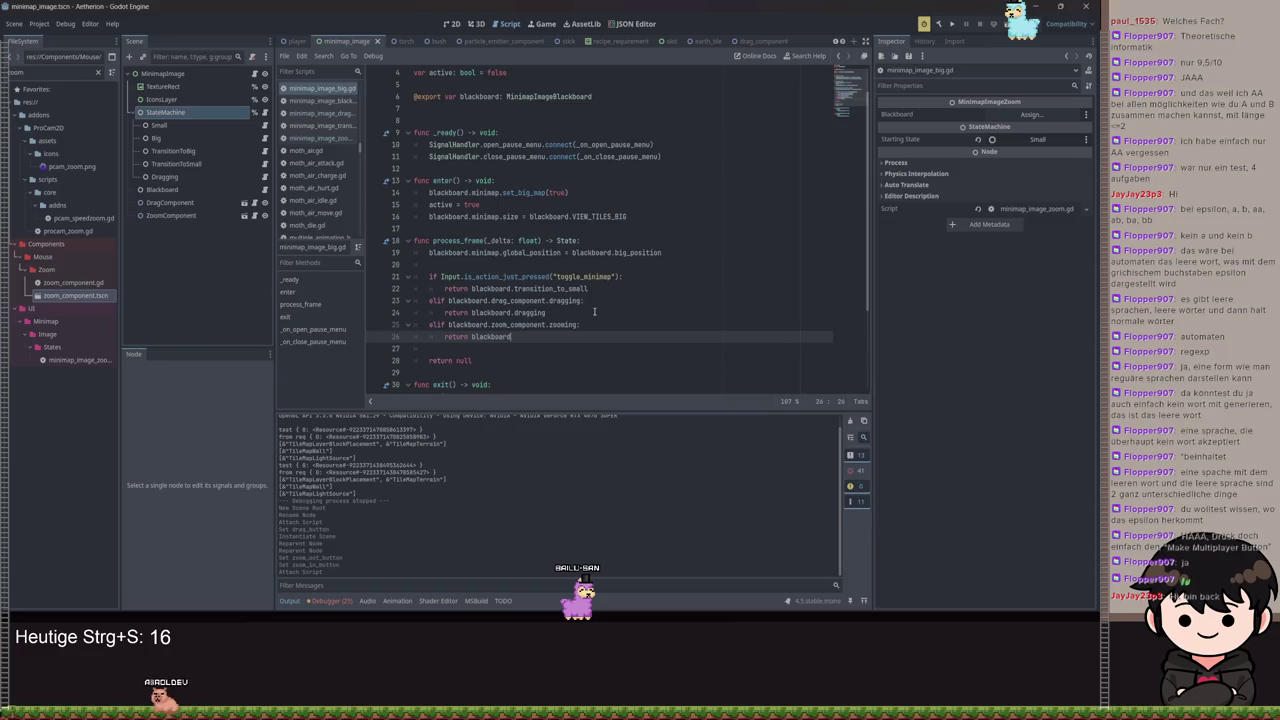
Give the blackboard script a zoom export of type MinimapImageZoom and save
ctrl+click(545, 96)
text(@export var z)
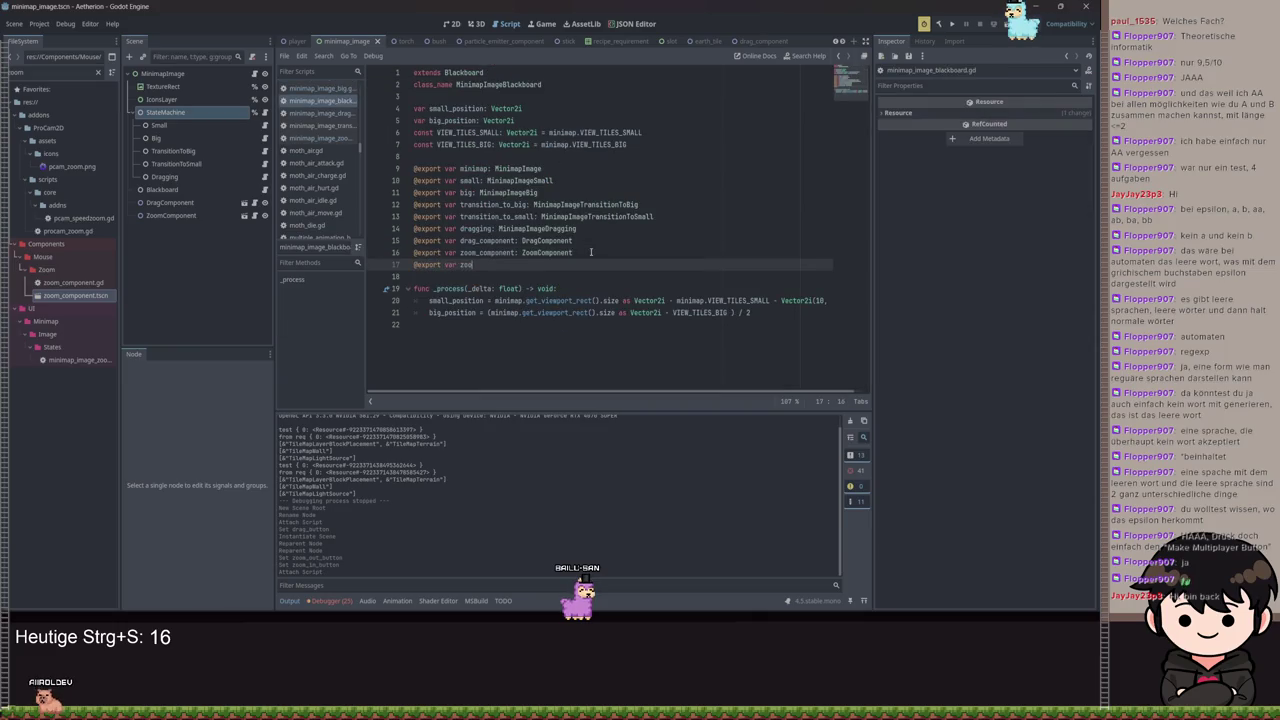
text(oom)
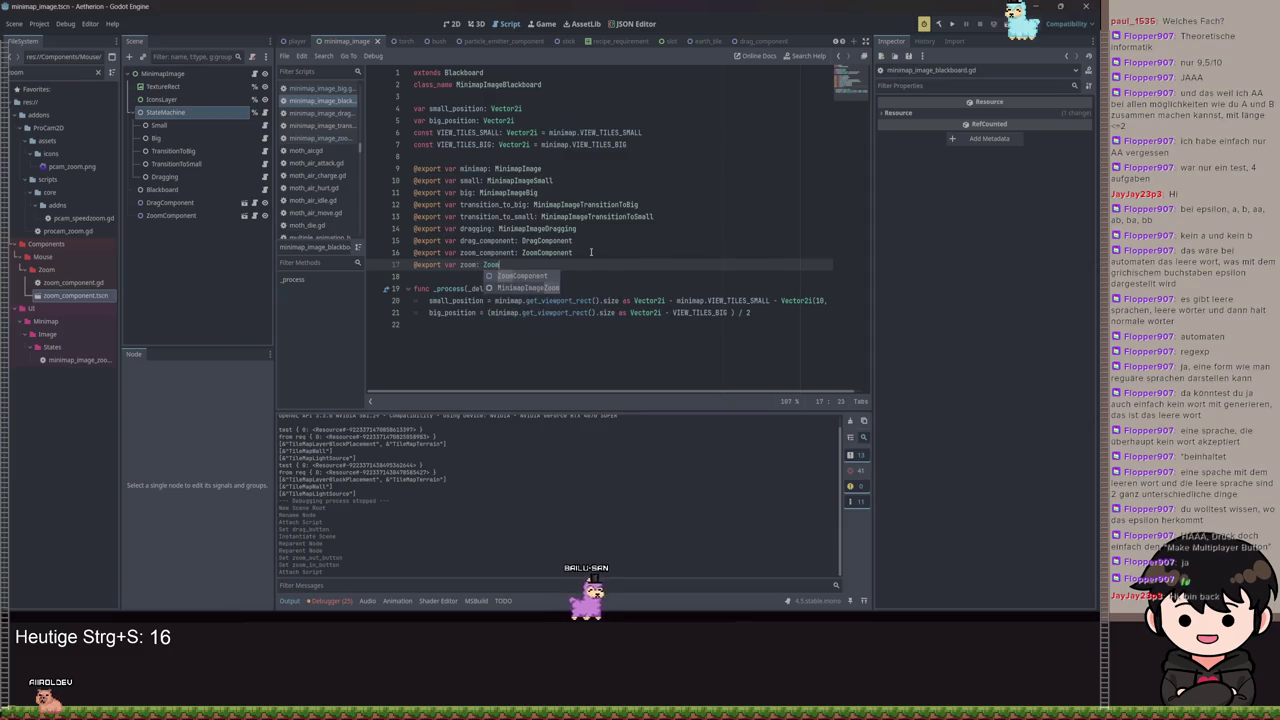
key(Return)
key(ctrl+s)
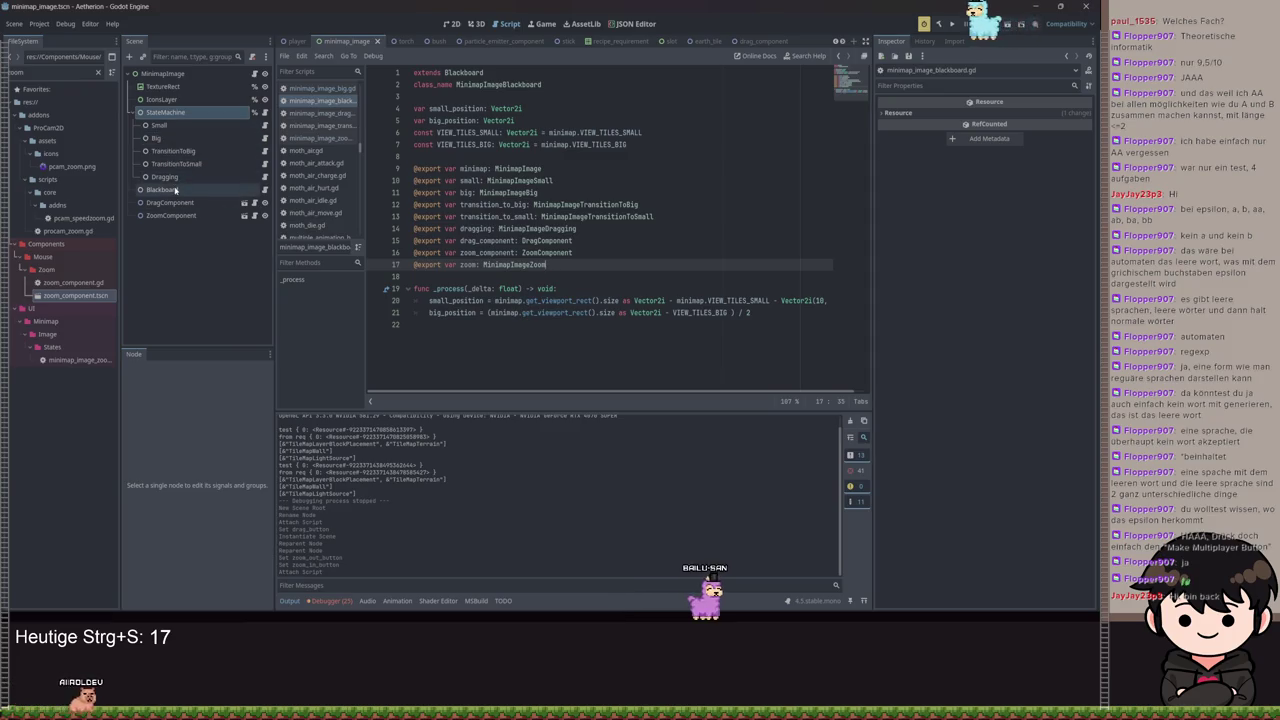
Assign ZoomComponent to Zoom Component and StateMachine to Zoom in the Blackboard Inspector, then save
click(162, 189)
click(1033, 211)
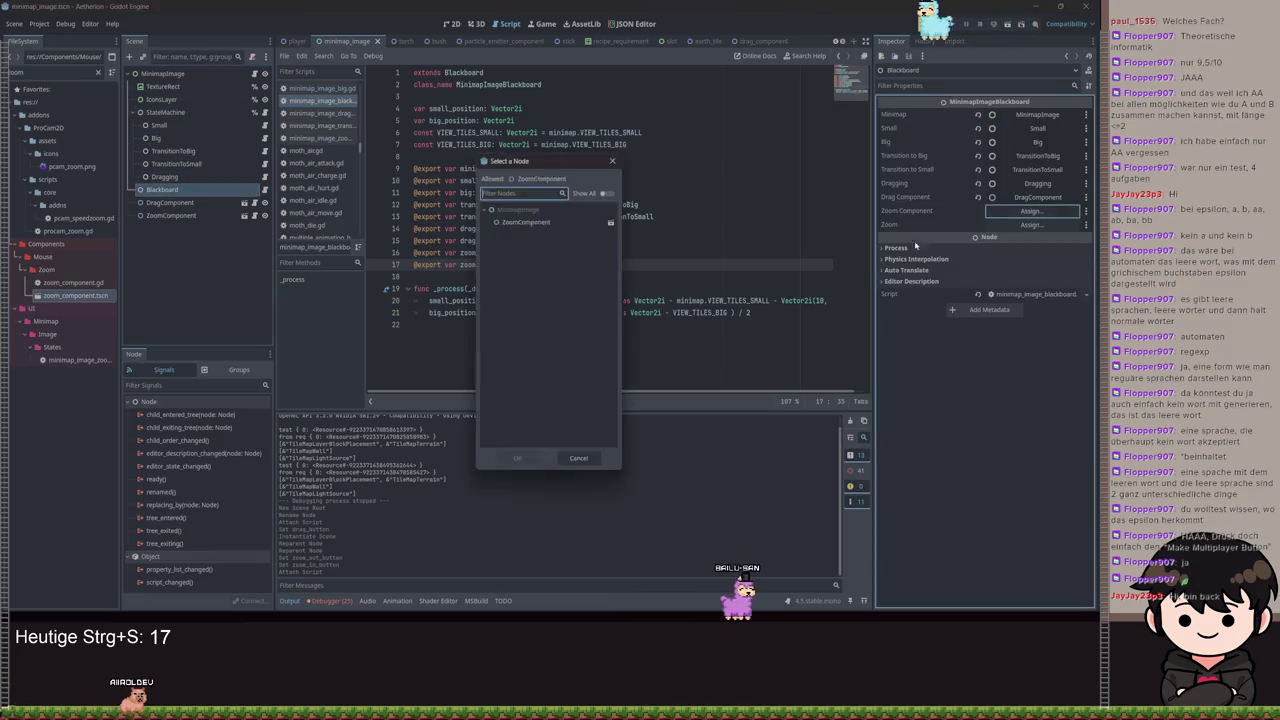
double_click(525, 221)
click(1031, 224)
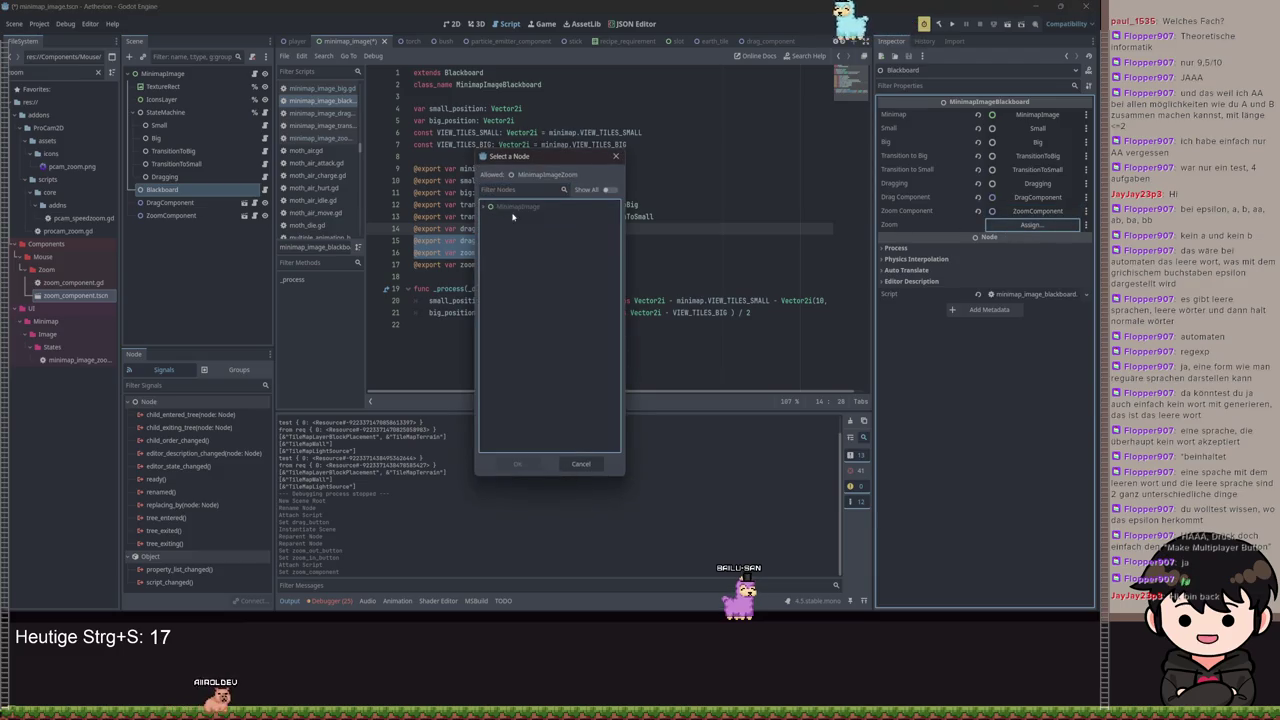
double_click(514, 221)
key(ctrl+s)
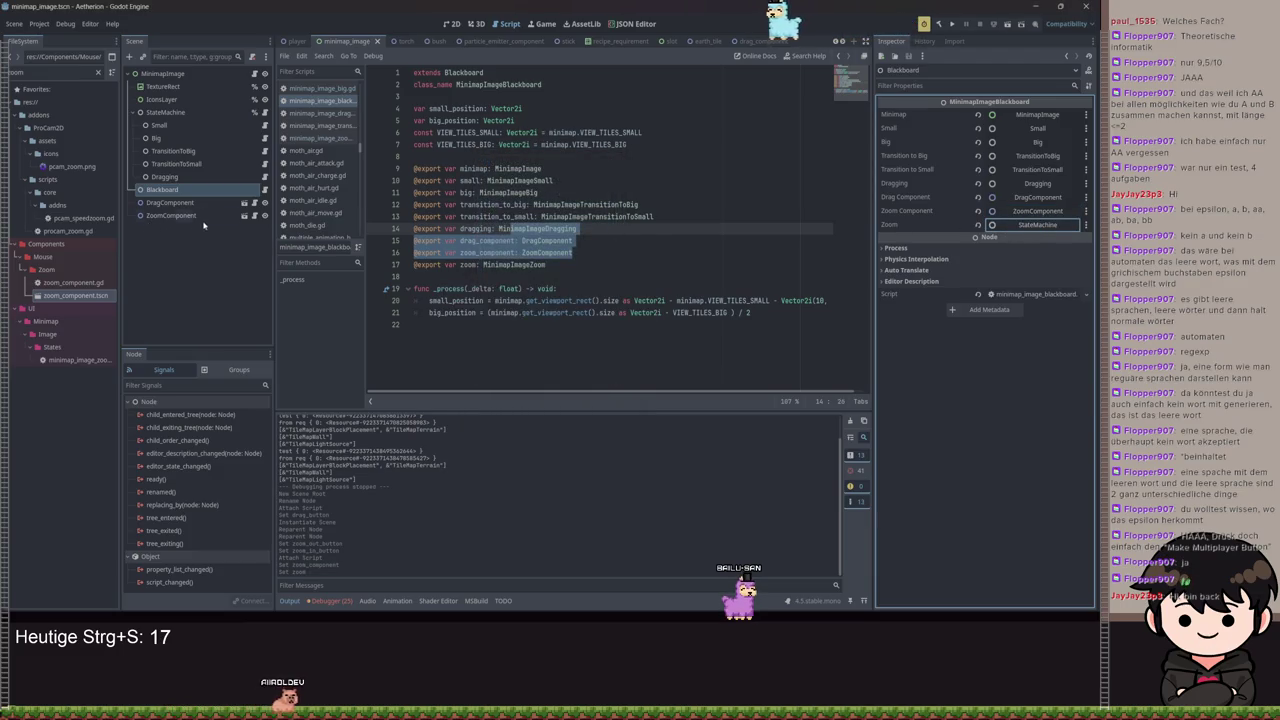
Inspect the return-type error on line 26 against the blackboard's zoom declaration and save
click(265, 137)
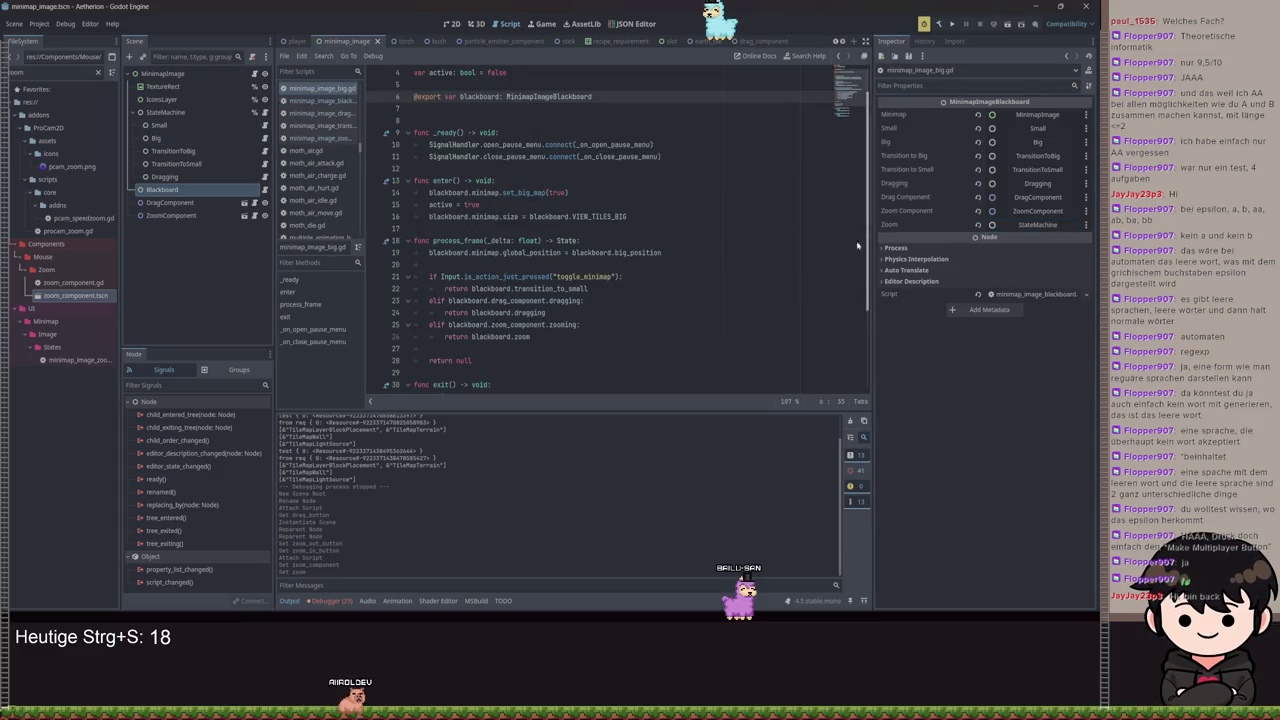
click(401, 256)
click(530, 337)
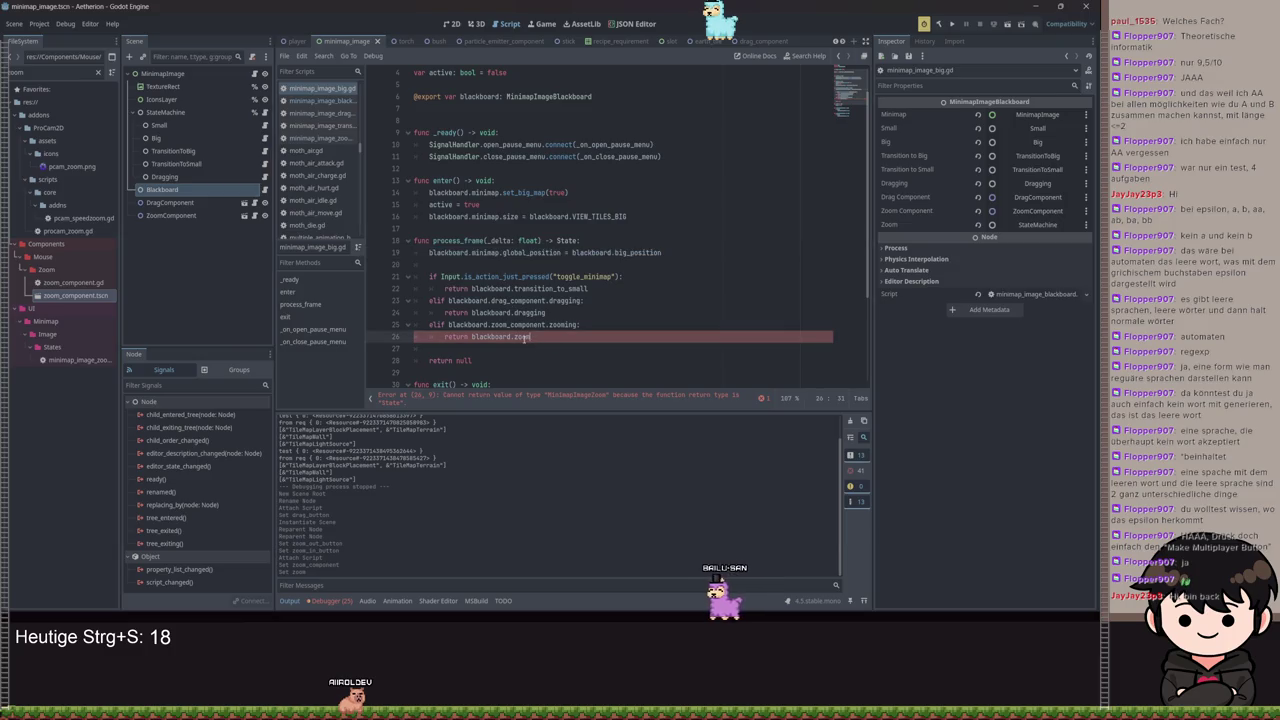
ctrl+click(522, 337)
click(558, 288)
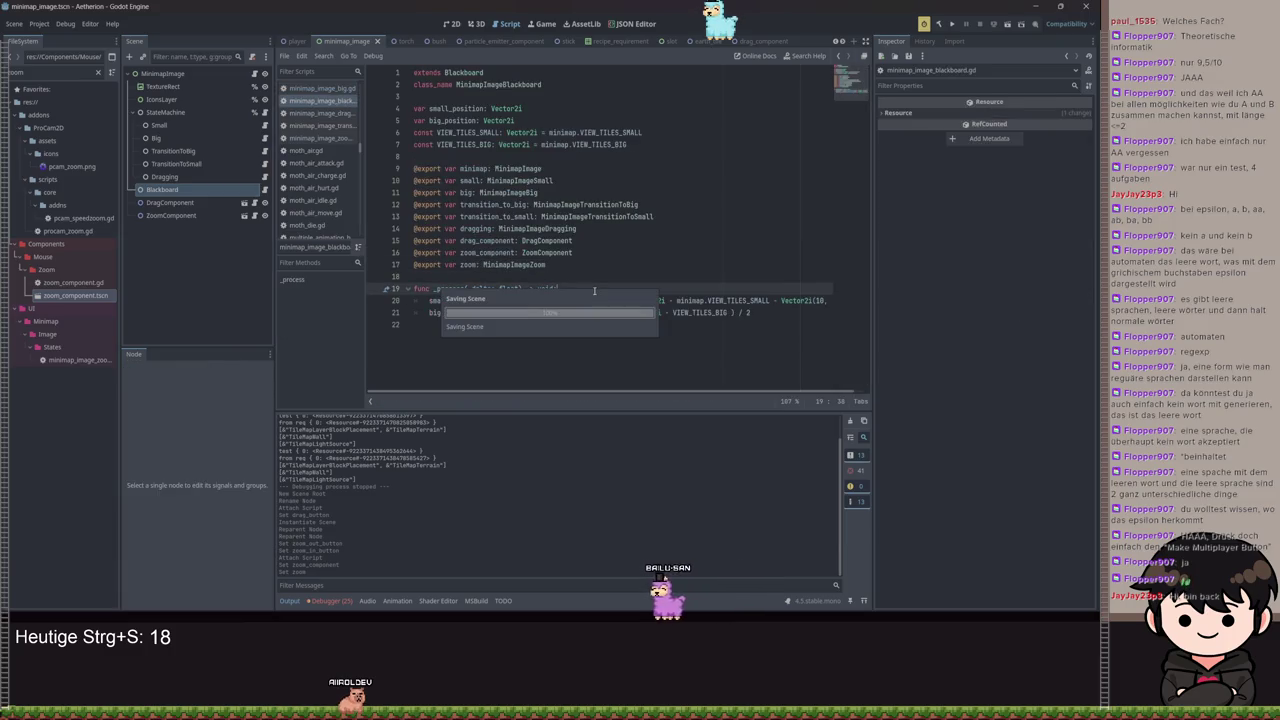
key(ctrl+s)
key(alt+Left)
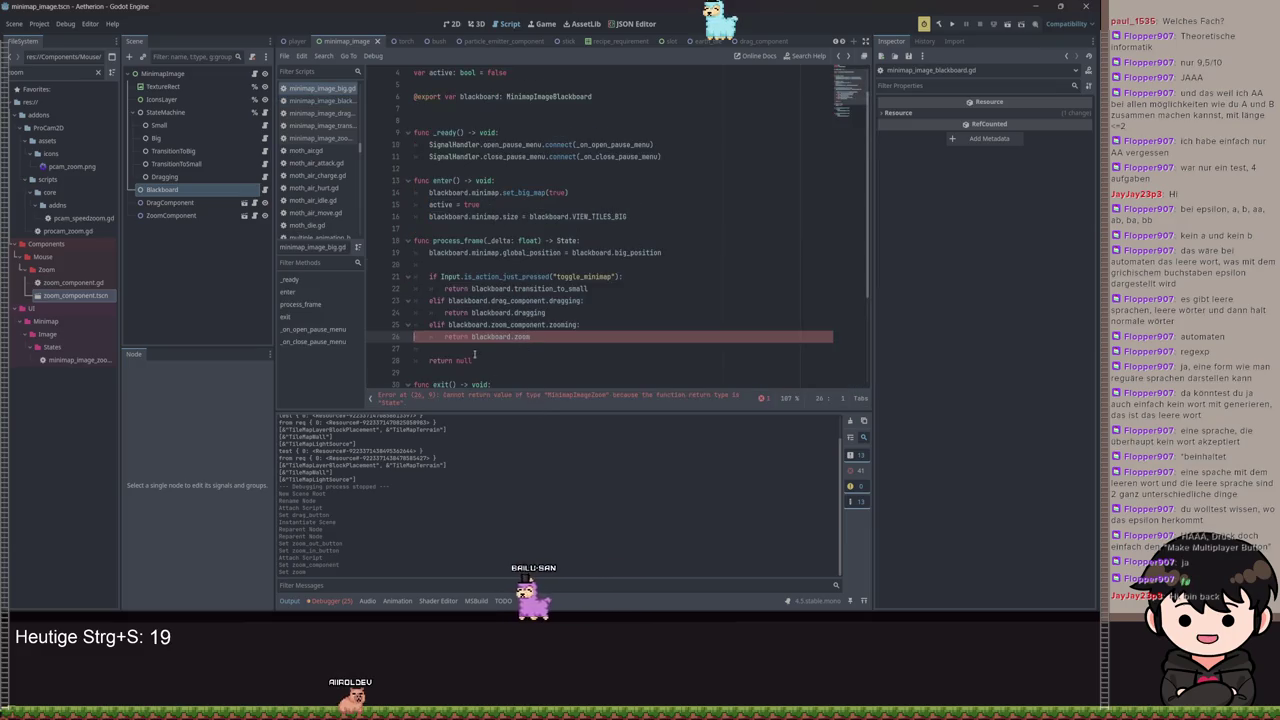
ctrl+click(526, 338)
Change minimap_image_zoom.gd's base class from StateMachine to State
ctrl+click(531, 265)
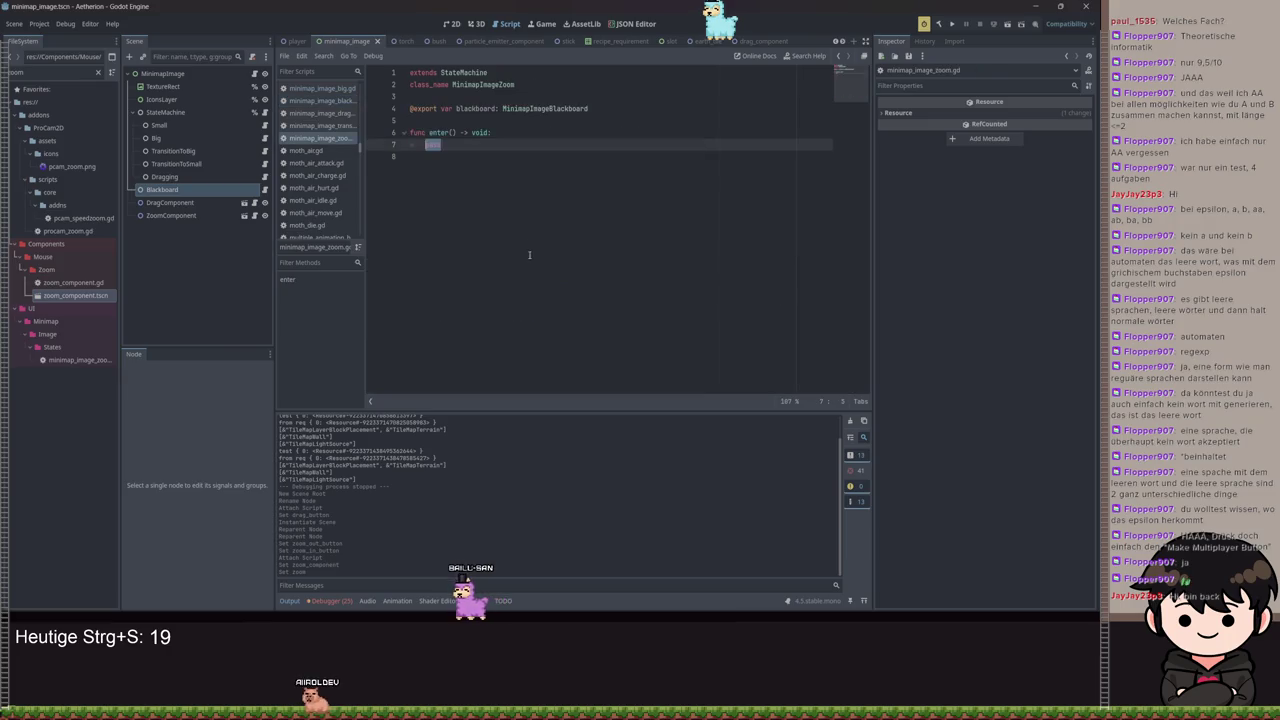
double_click(464, 73)
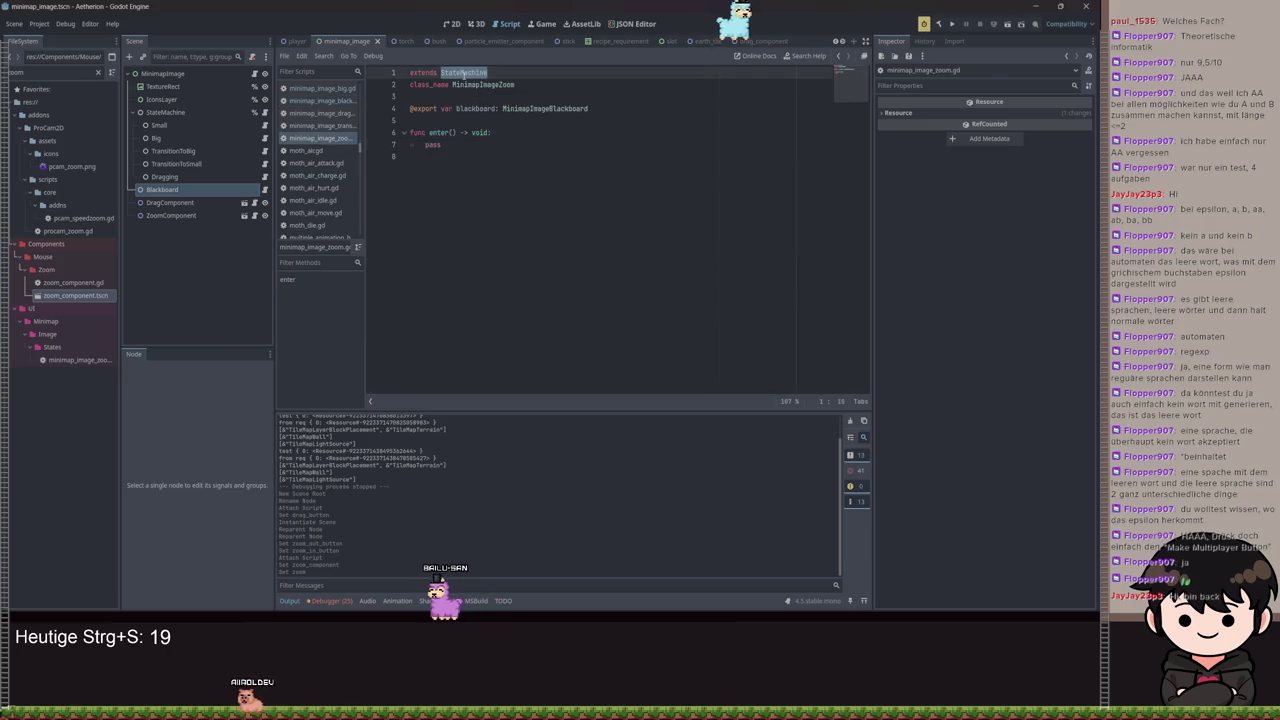
text(State)
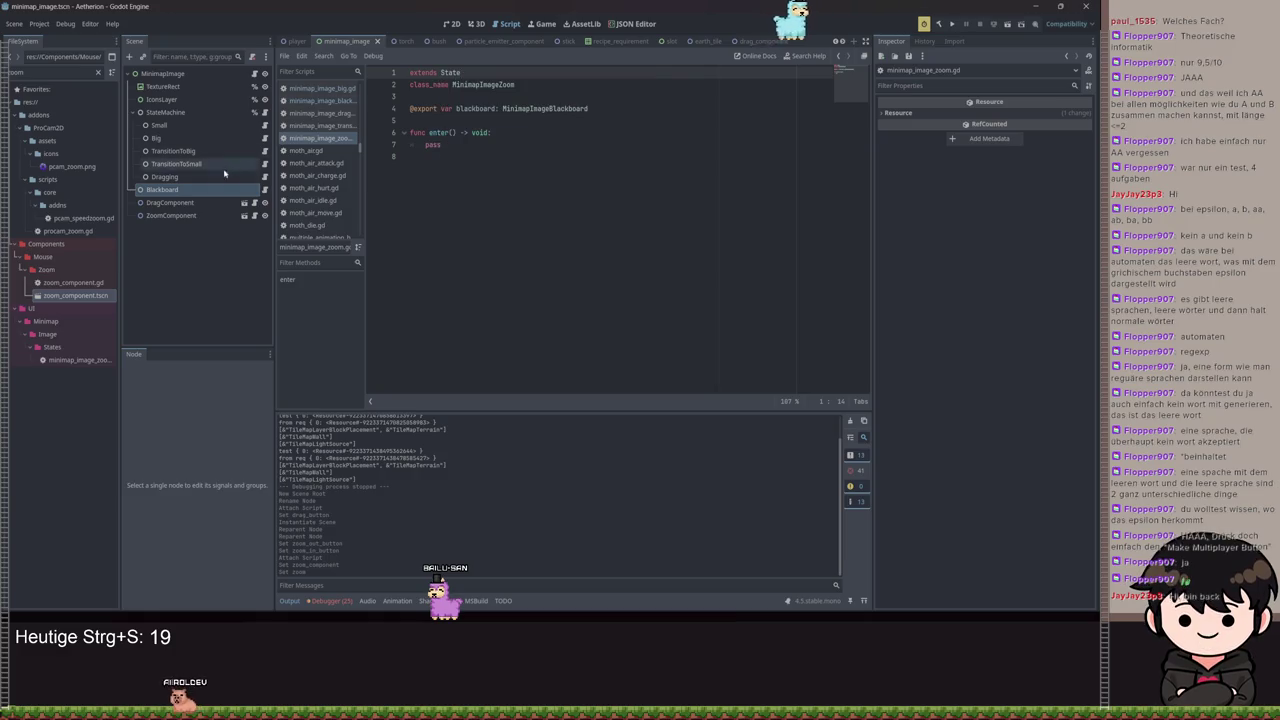
Load StateMachine.gd as the StateMachine node's script and save the scene
click(219, 113)
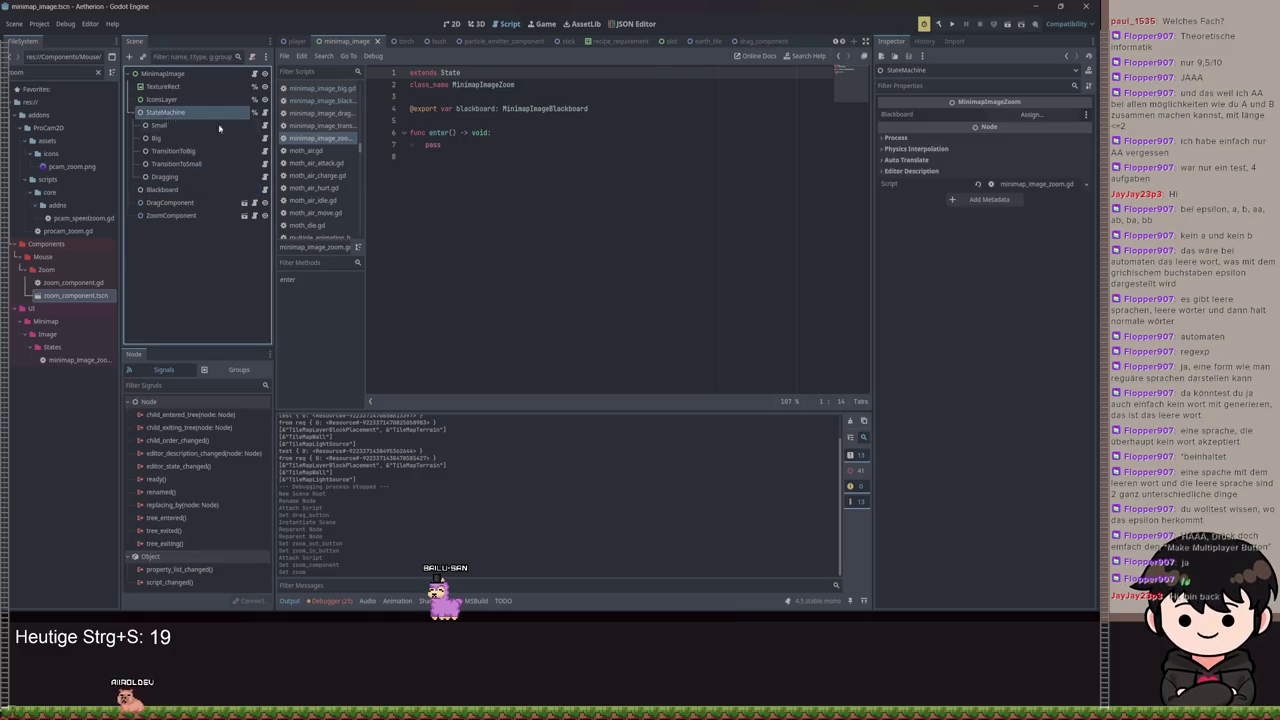
right_click(1017, 190)
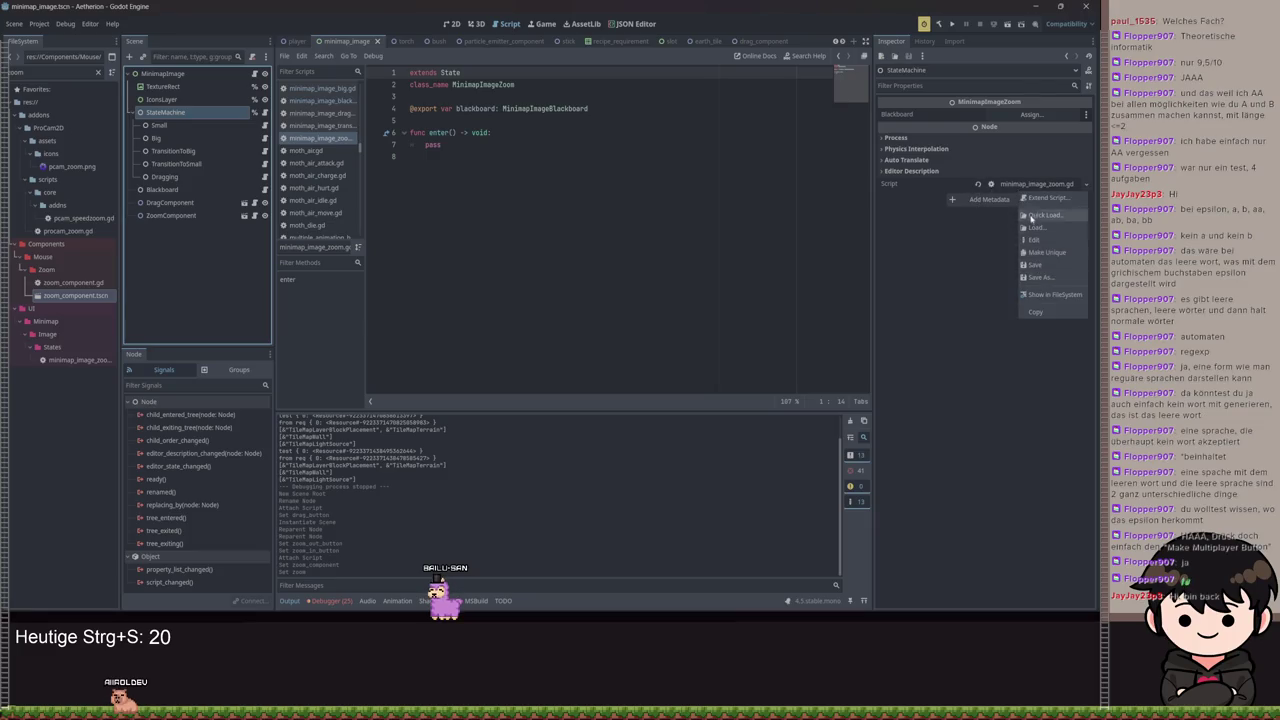
click(1030, 216)
text(state)
key(Return)
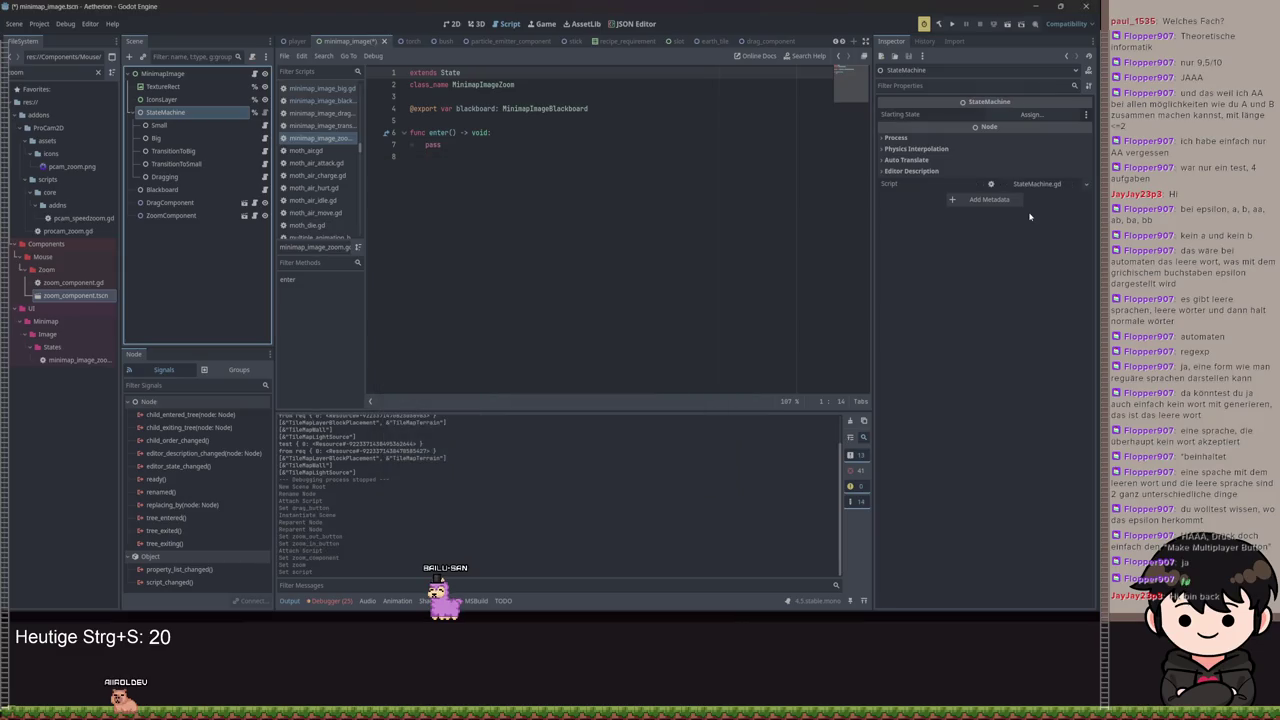
key(ctrl+s)
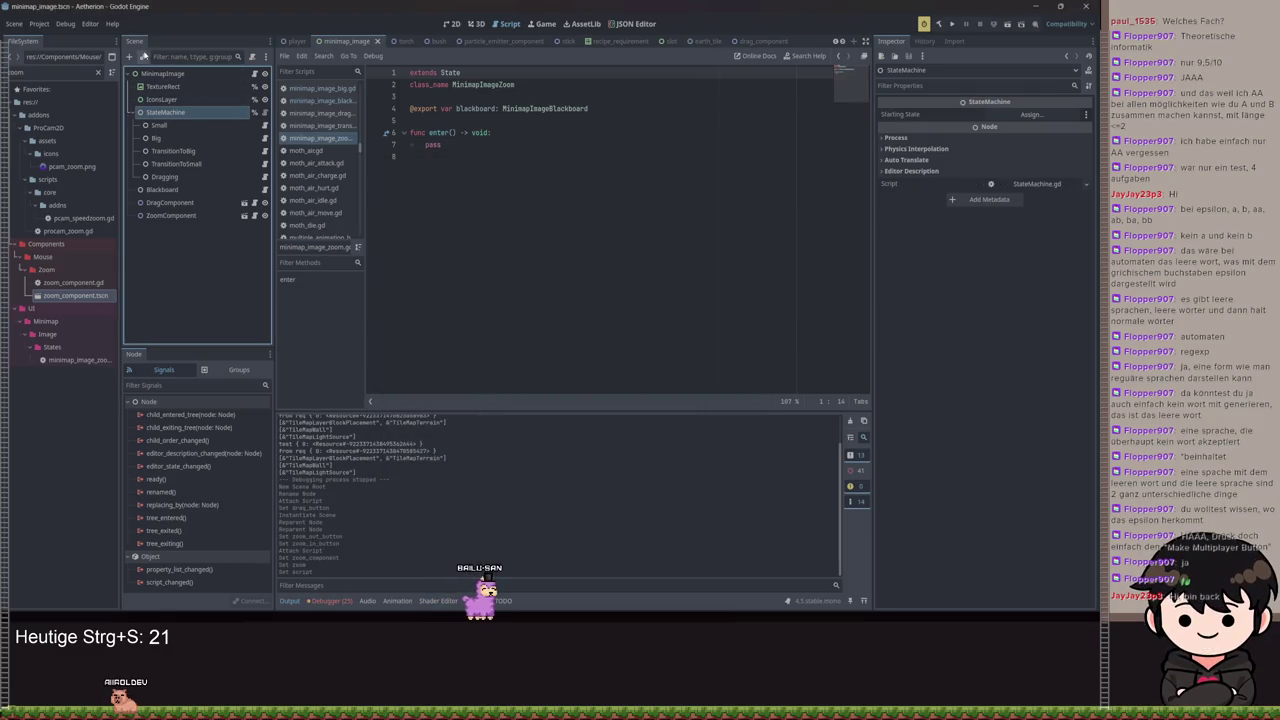
Add a State child node under StateMachine named Zoom
click(129, 56)
text(Sta)
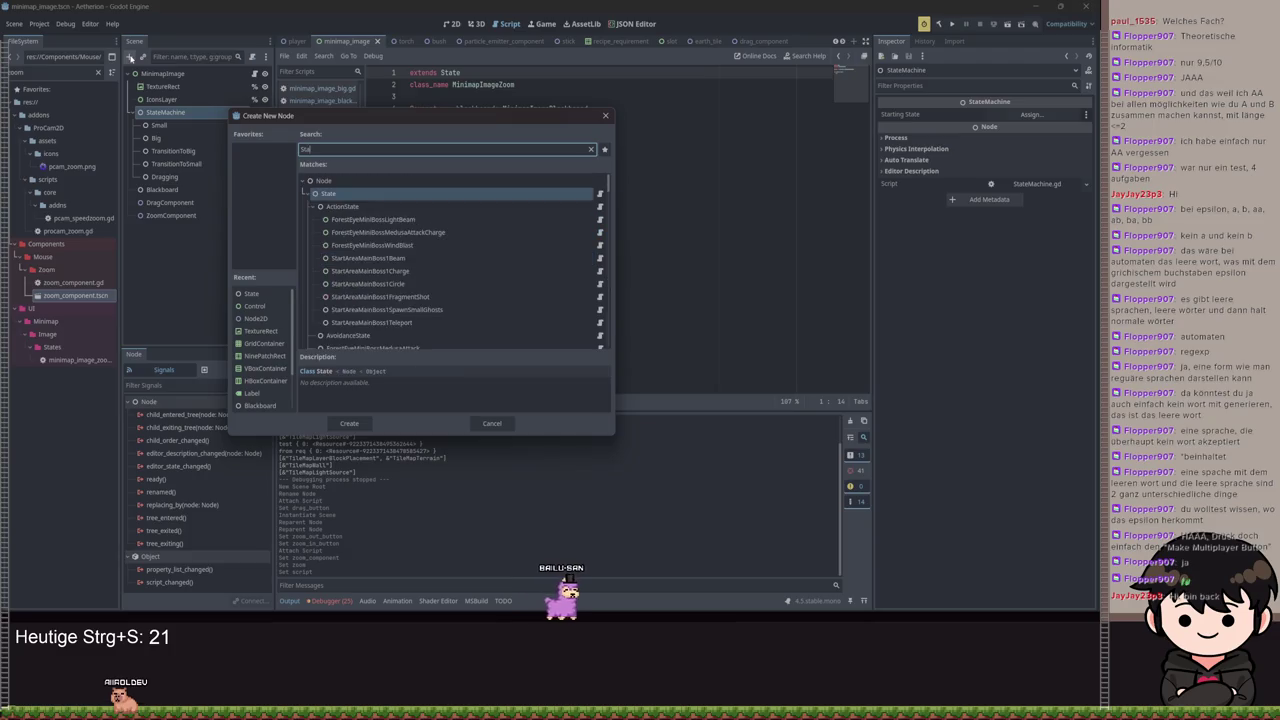
key(Return)
click(181, 187)
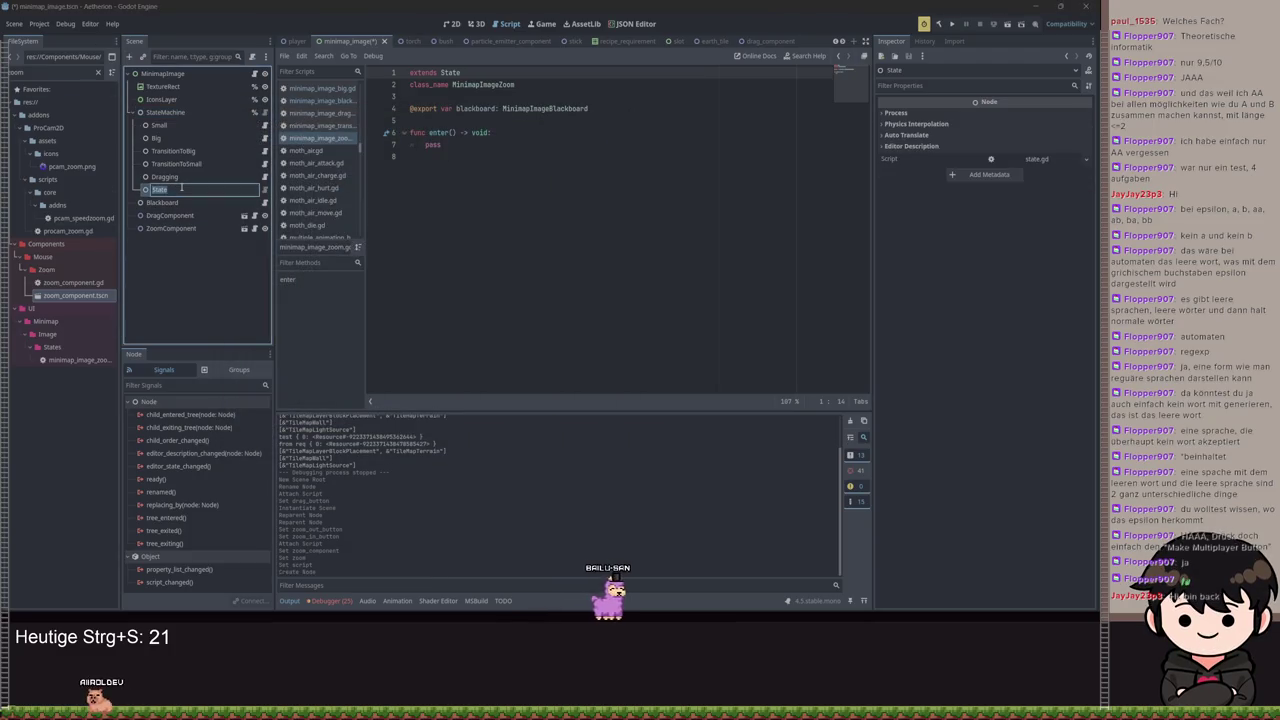
text(Zoom)
key(Return)
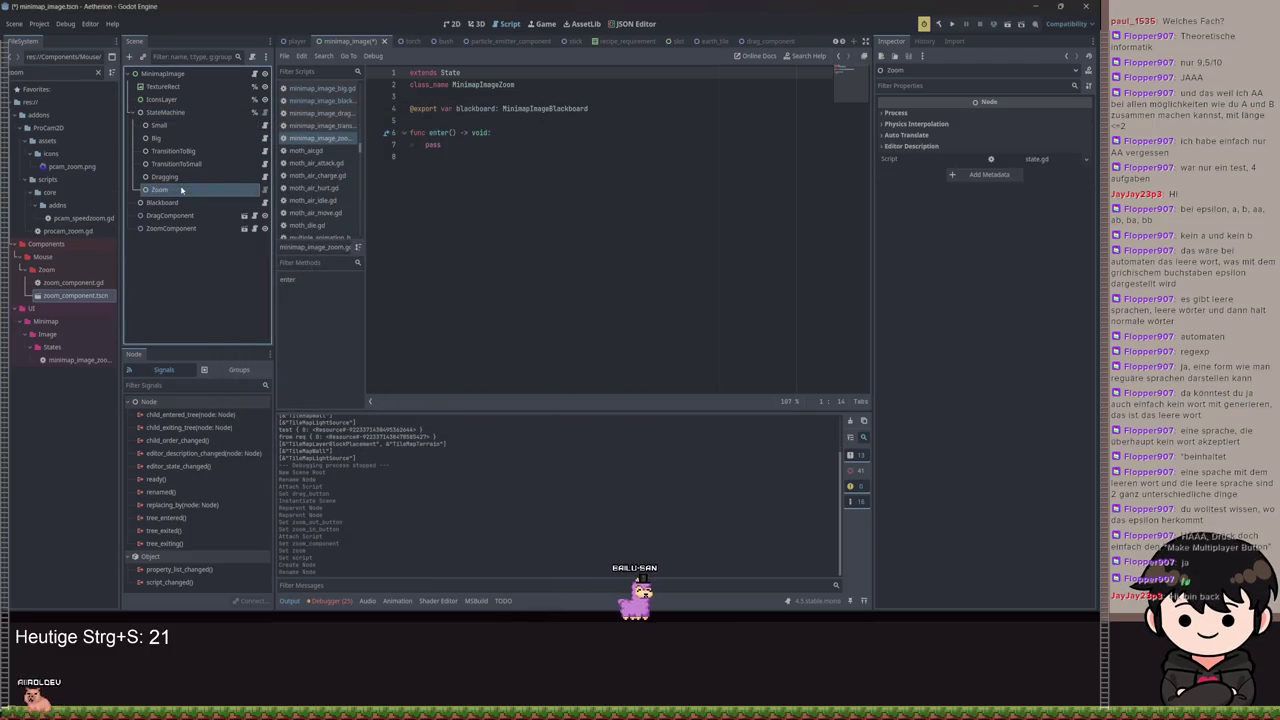
Attach minimap_image_zoom.gd to the Zoom node and save
click(1052, 163)
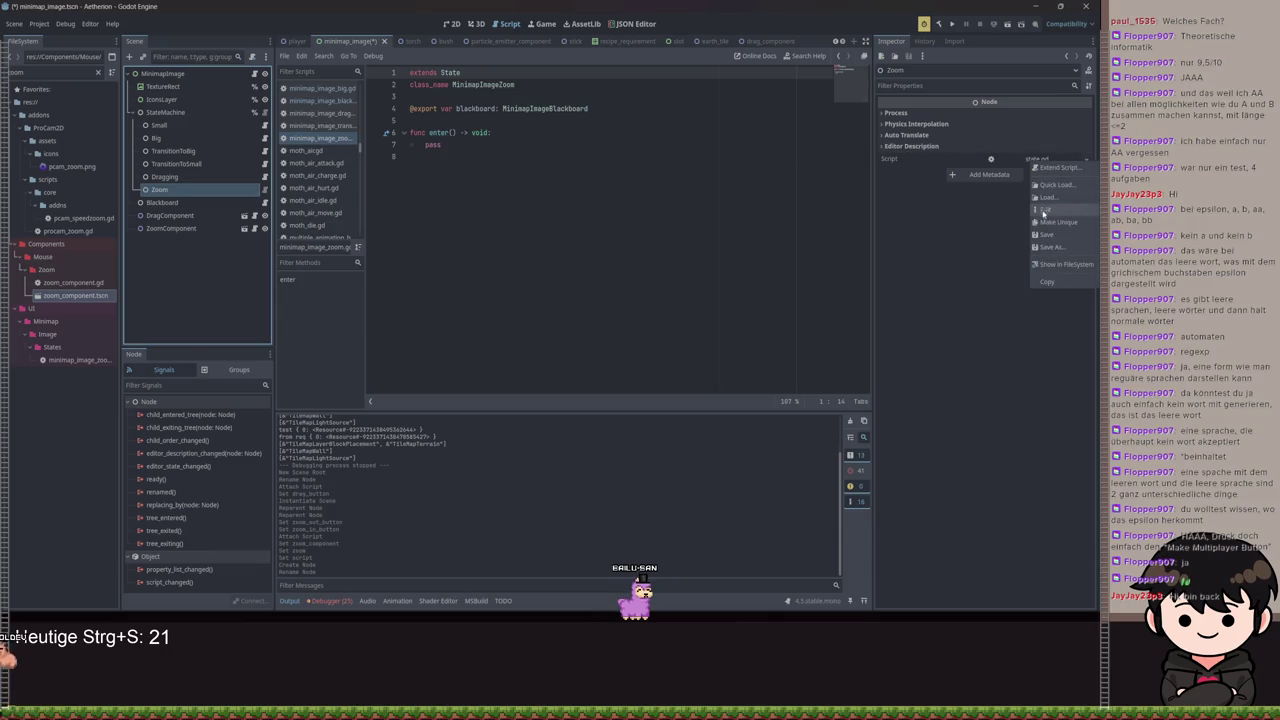
click(1042, 189)
text(zoom)
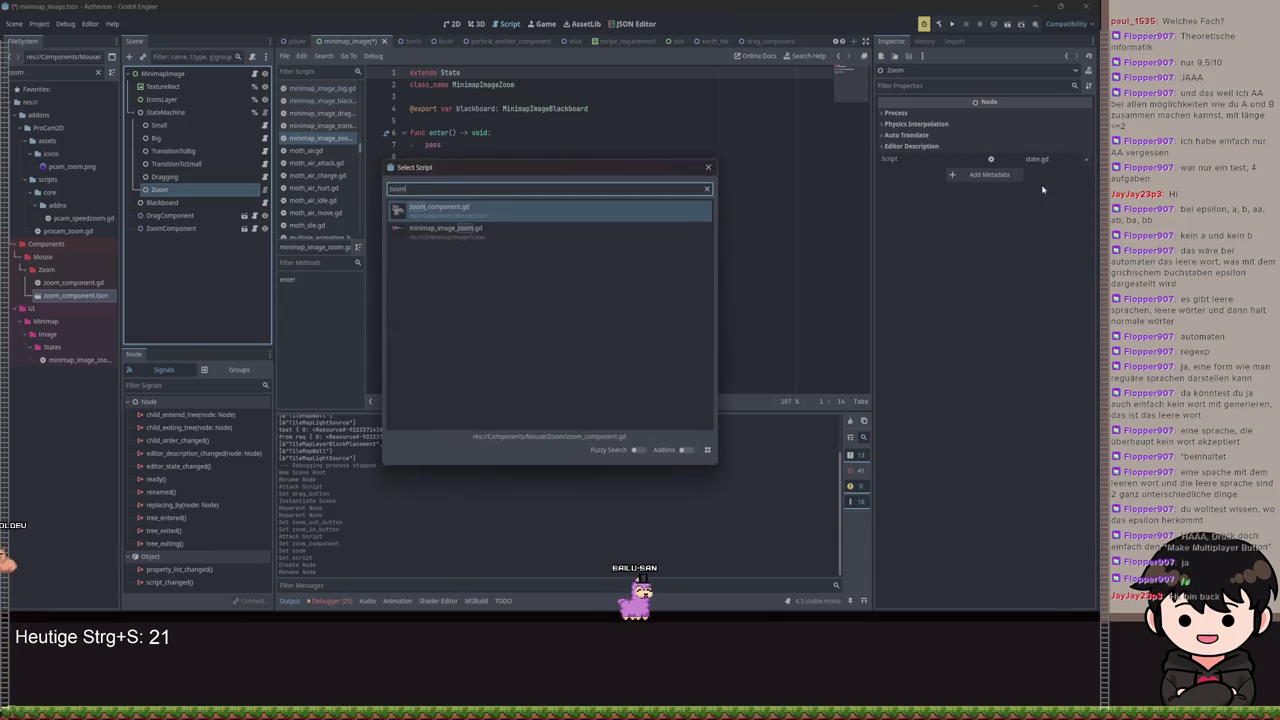
key(Down)
key(Return)
key(ctrl+s)
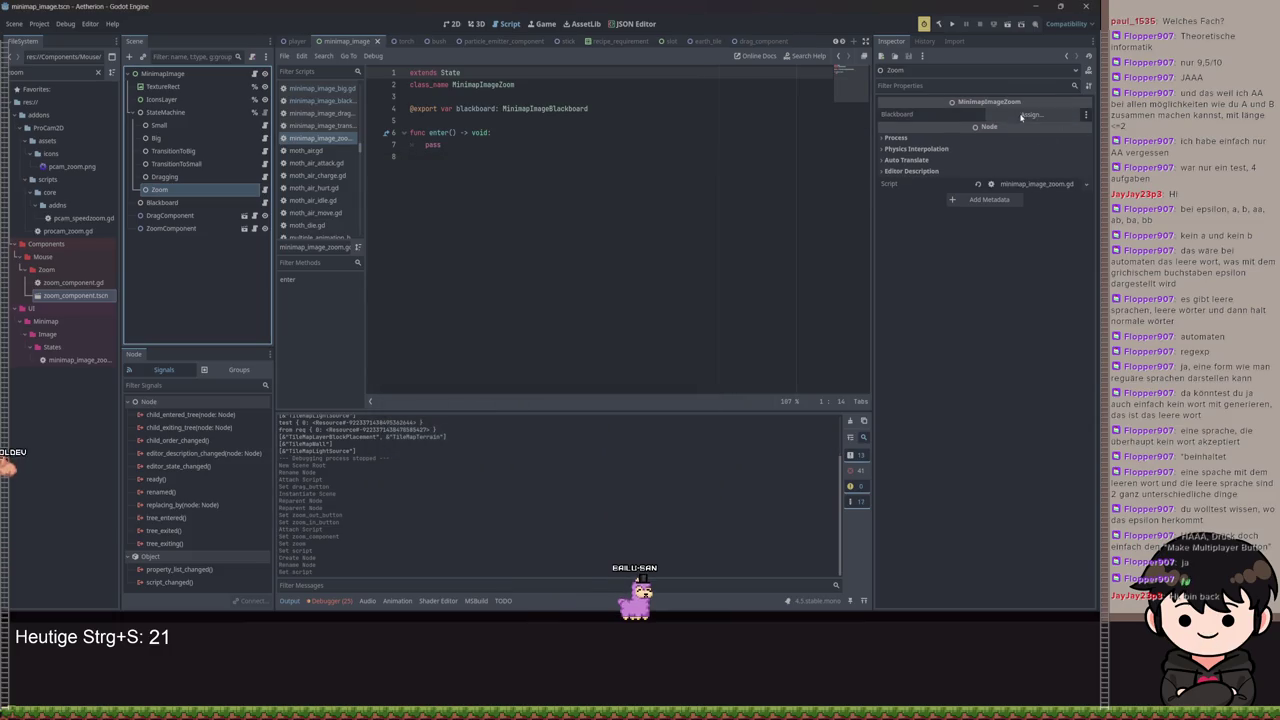
Set the Zoom node's blackboard to the Blackboard node and save
click(1030, 114)
key(ctrl+s)
double_click(520, 222)
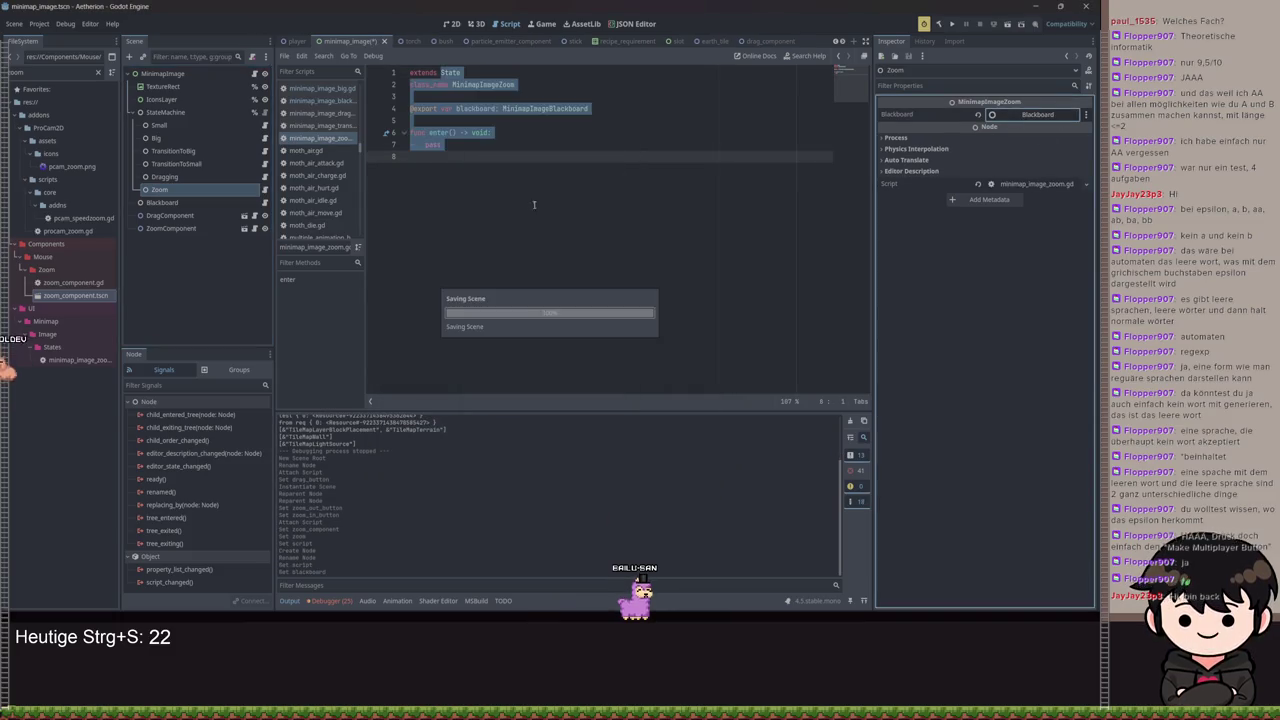
key(ctrl+s)
click(265, 176)
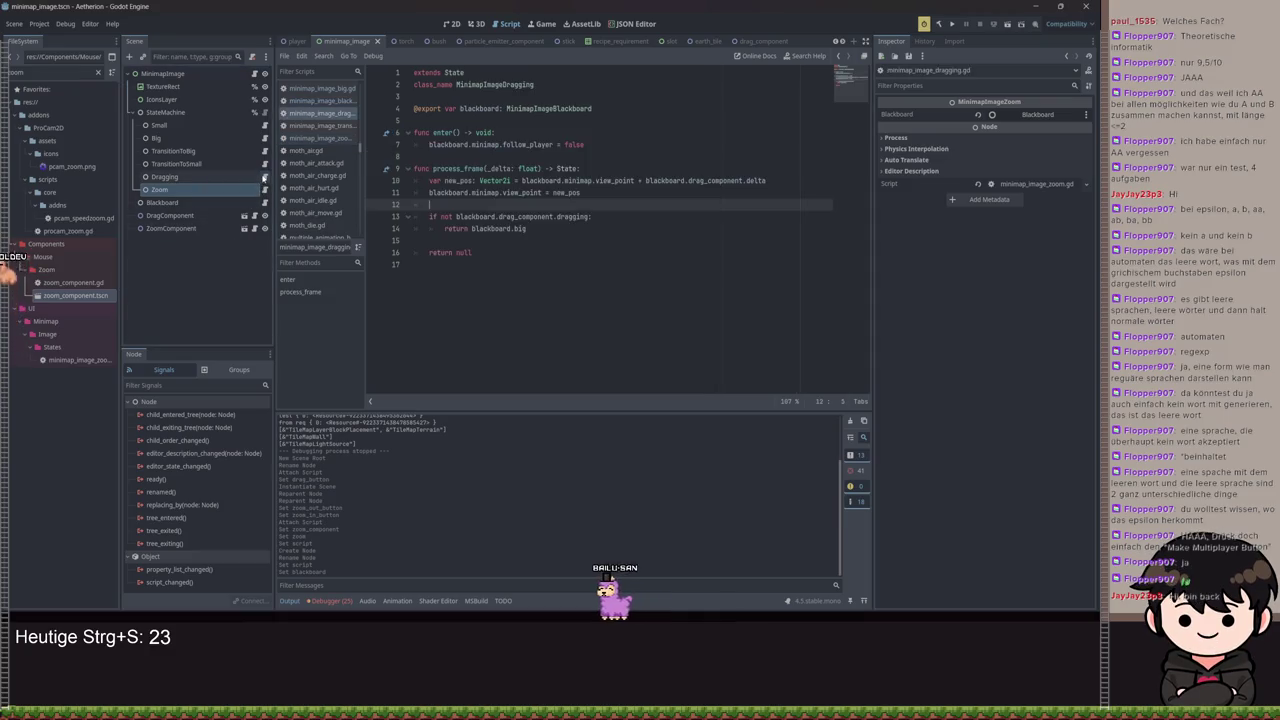
Point the Blackboard's Zoom property at the Zoom node and save
click(162, 202)
click(549, 243)
click(1037, 224)
click(520, 228)
key(Return)
click(631, 210)
key(ctrl+s)
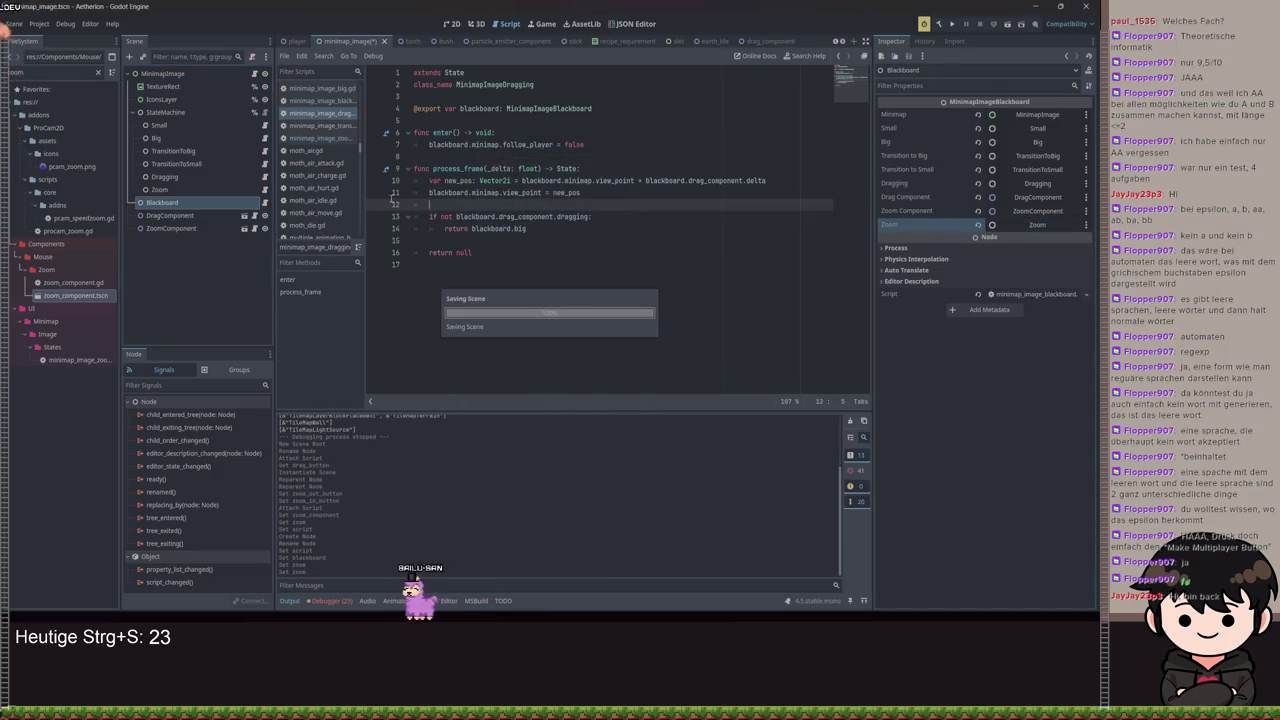
Add a process_frame function returning blackboard.big to minimap_image_zoom.gd and save
click(175, 190)
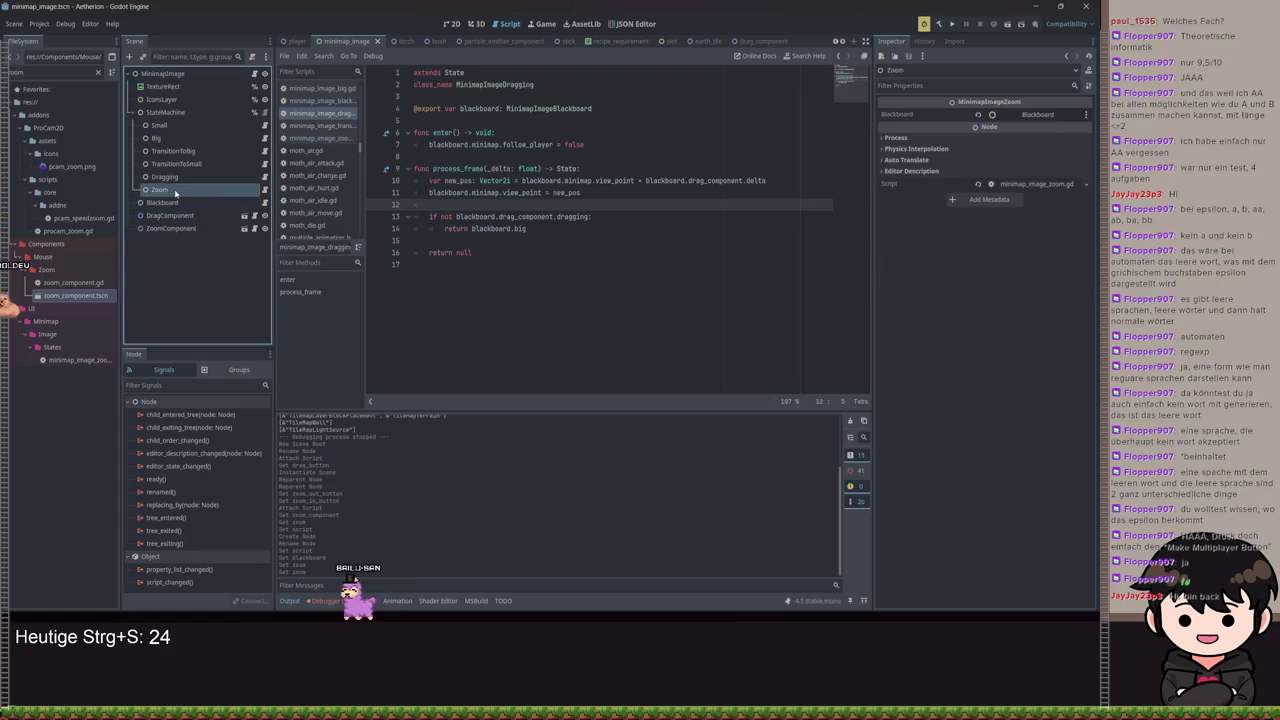
click(165, 177)
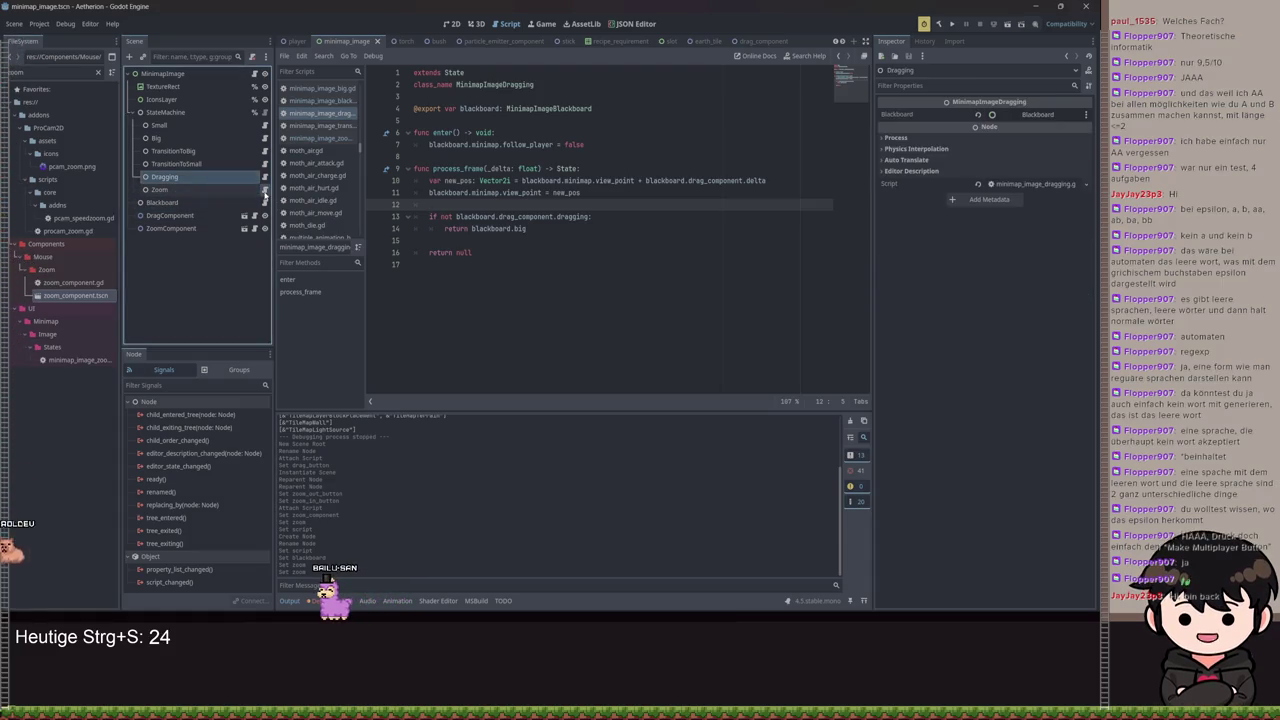
click(265, 190)
key(Return)
text(func pro)
key(Return)
key(Return)
text(retur)
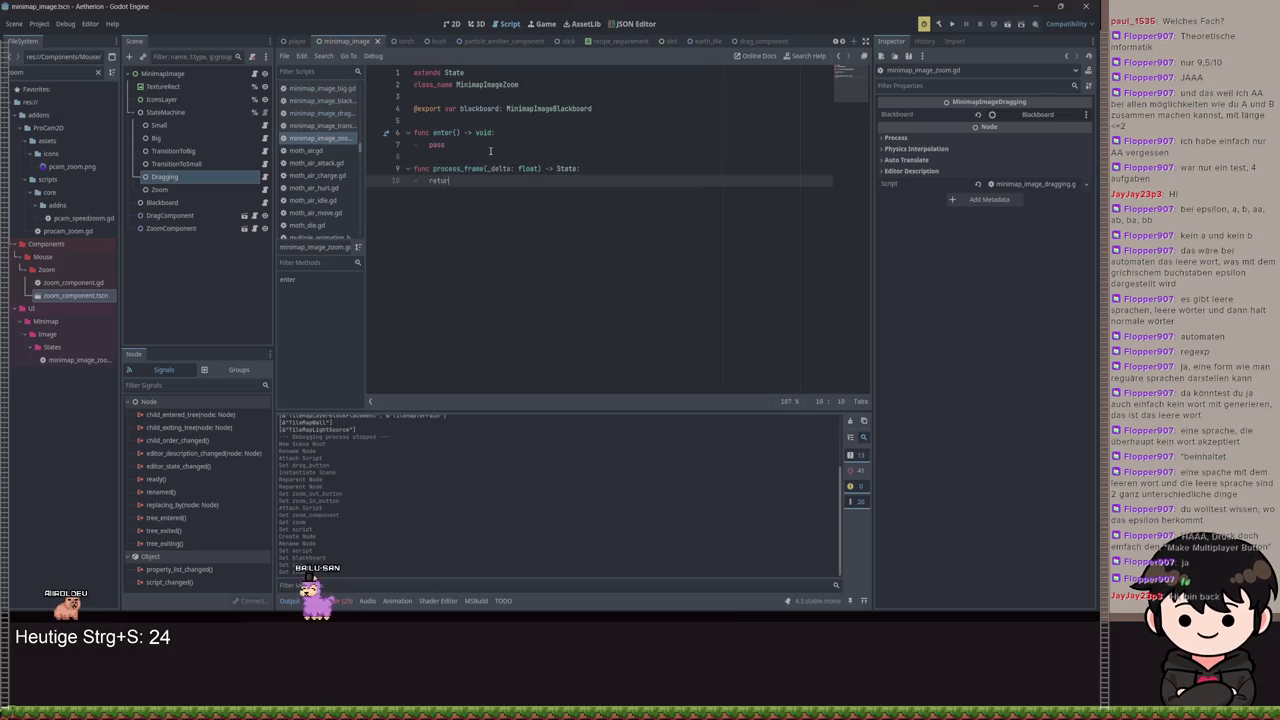
text(n blackboard.)
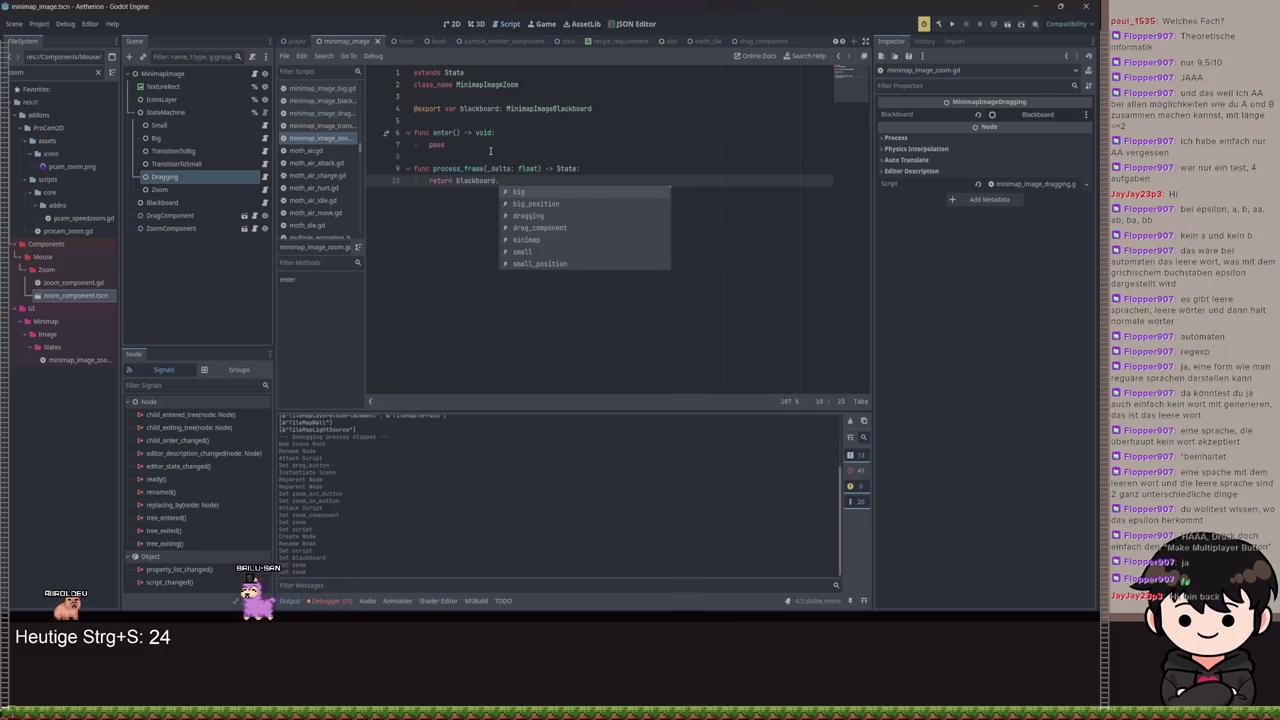
key(Return)
key(ctrl+s)
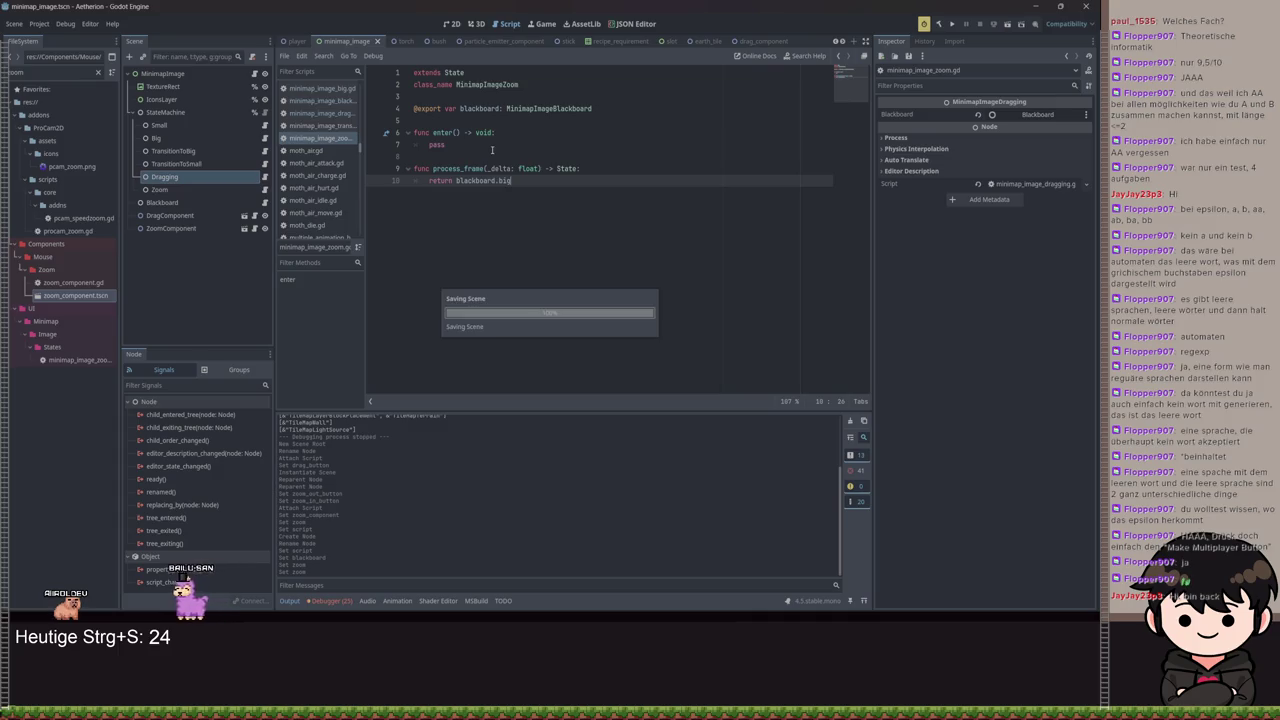
Make enter() print blackboard.zoom_component.zoom_stage, save, and launch the game
click(452, 145)
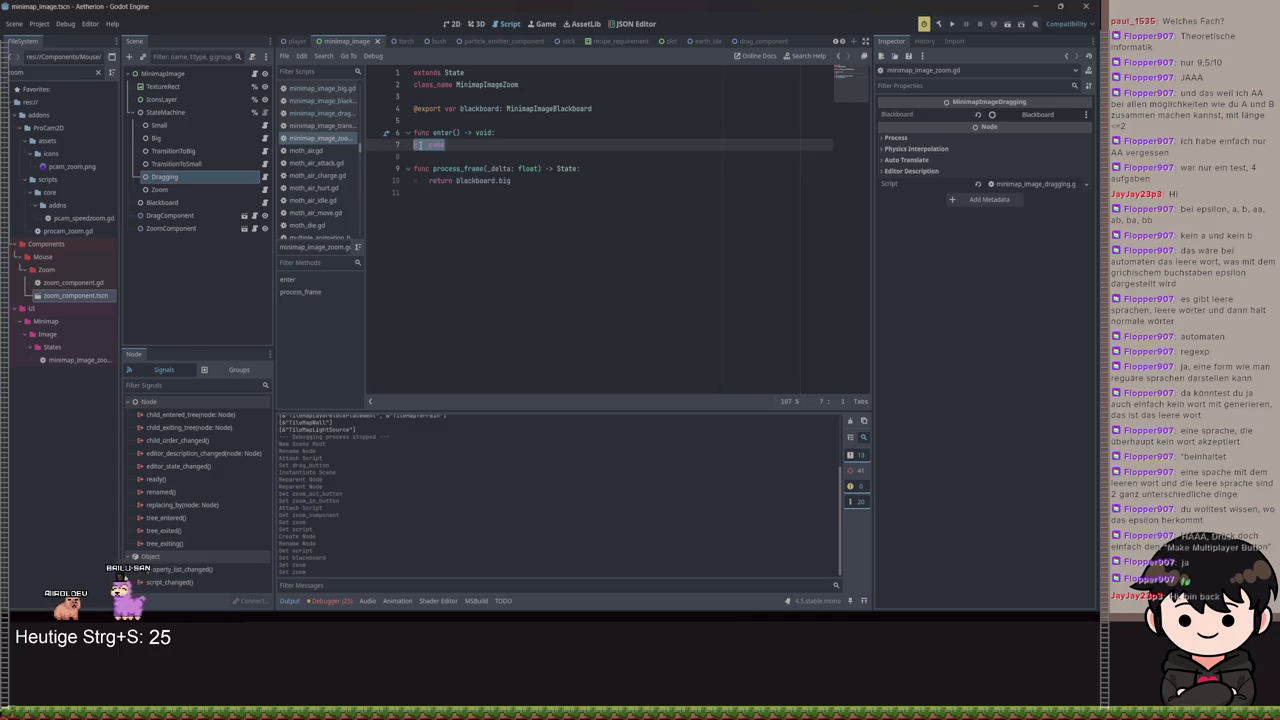
text(bla)
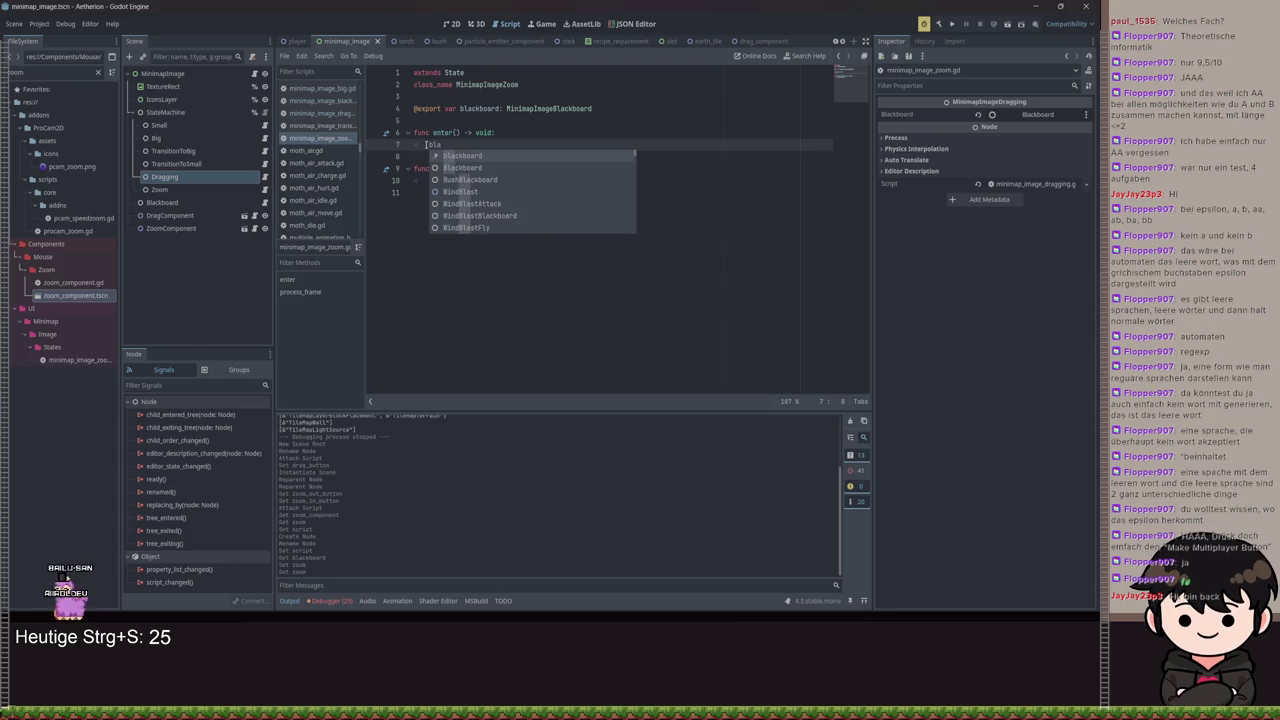
key(BackSpace)
key(BackSpace)
text(pri)
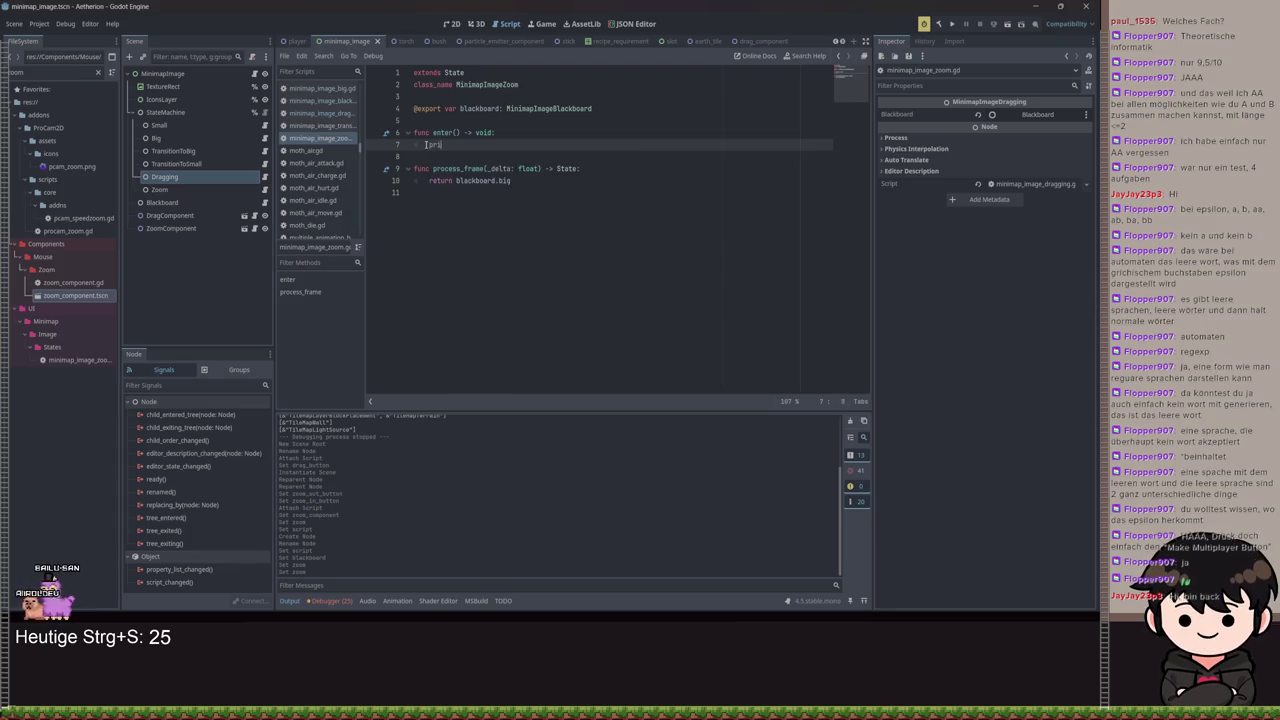
text(nt(blackboard.zoom.)
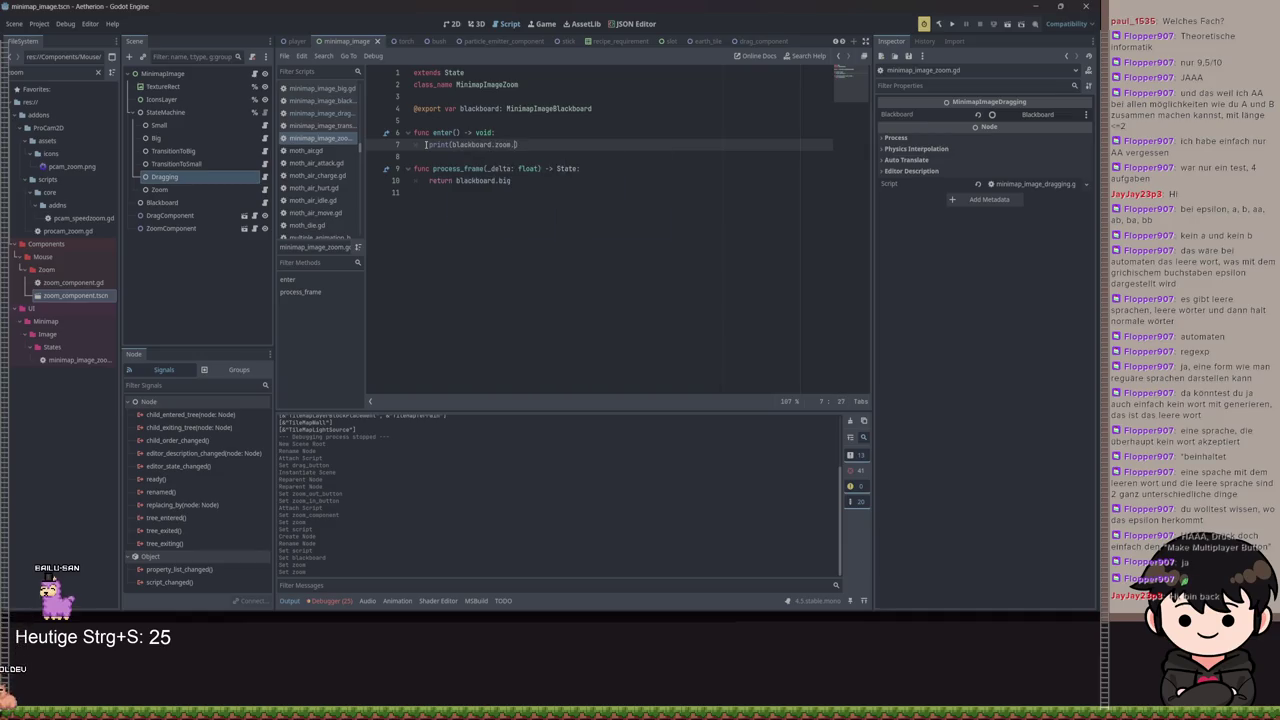
key(BackSpace)
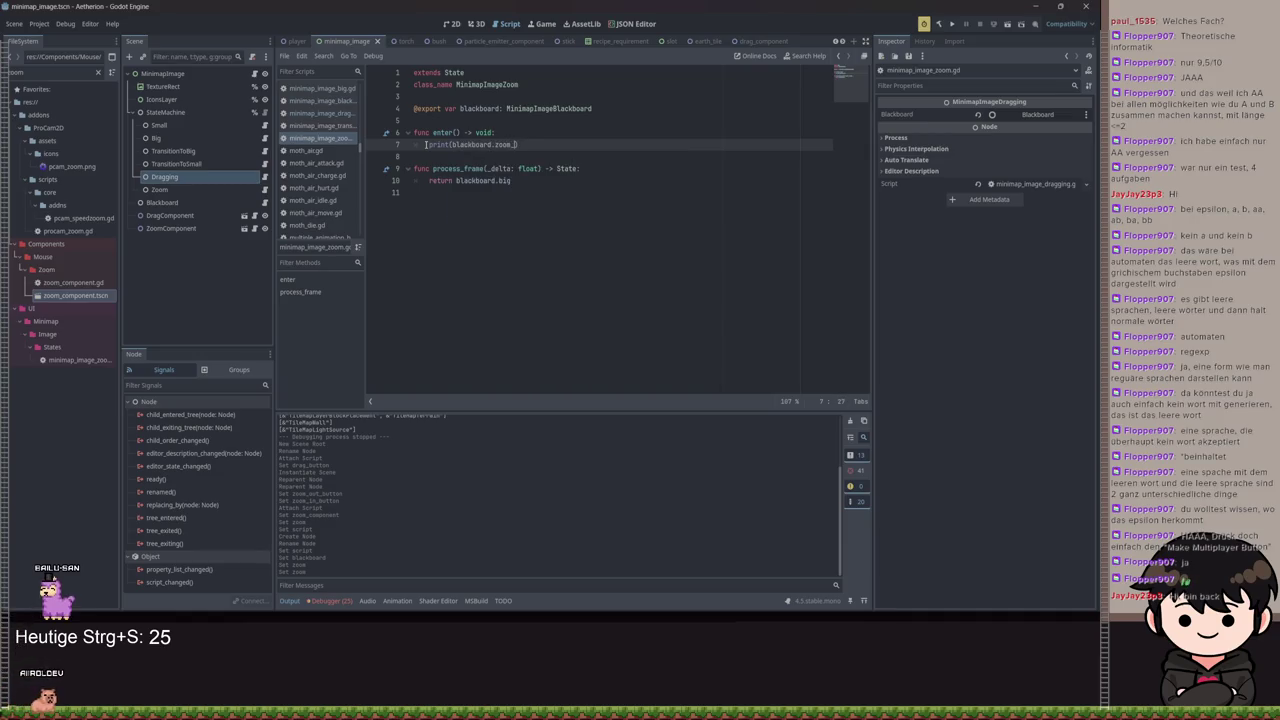
text(.)
key(Down)
key(Down)
key(Down)
key(Return)
key(ctrl+s)
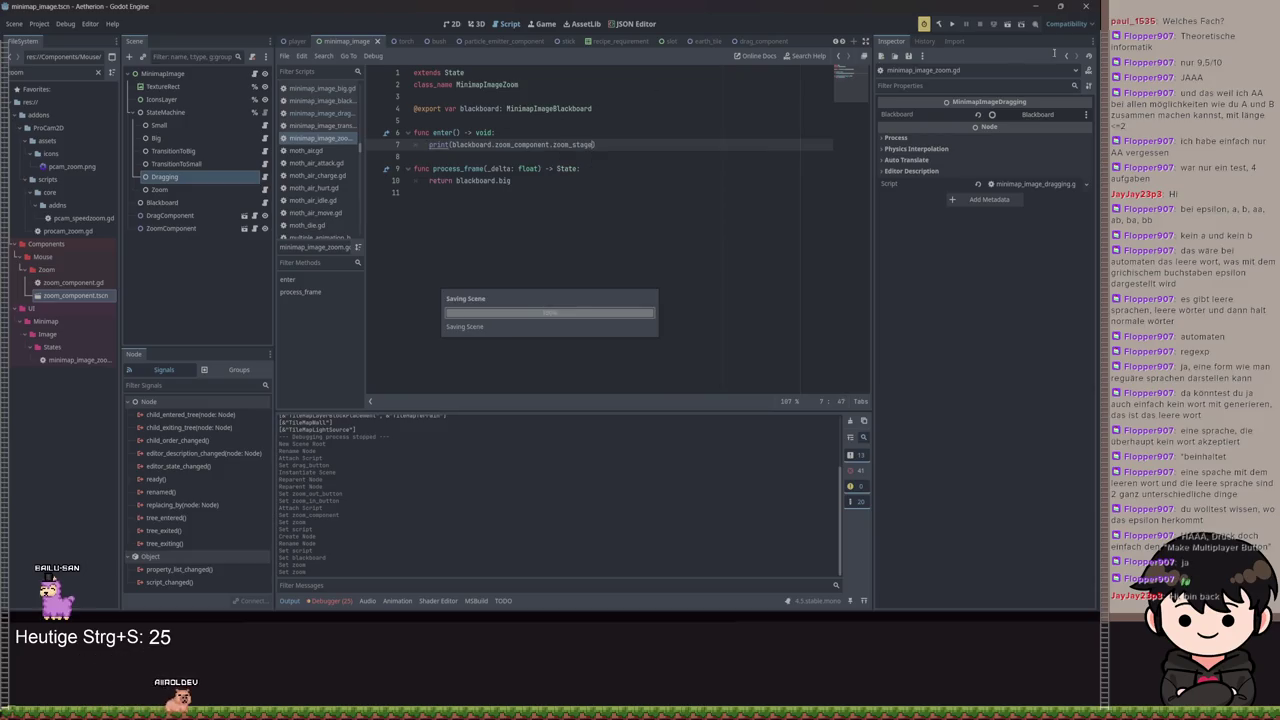
click(951, 25)
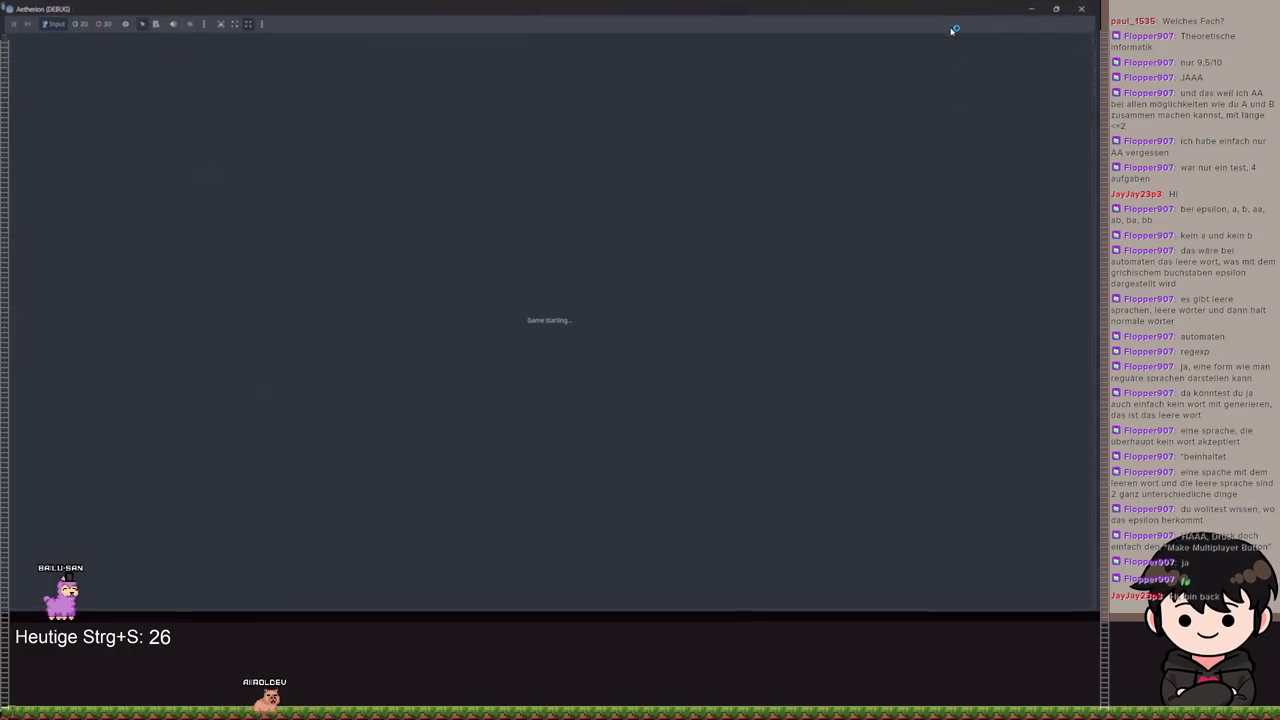
Minimize the game, relaunch it with F5, then stop it with F8
click(1044, 10)
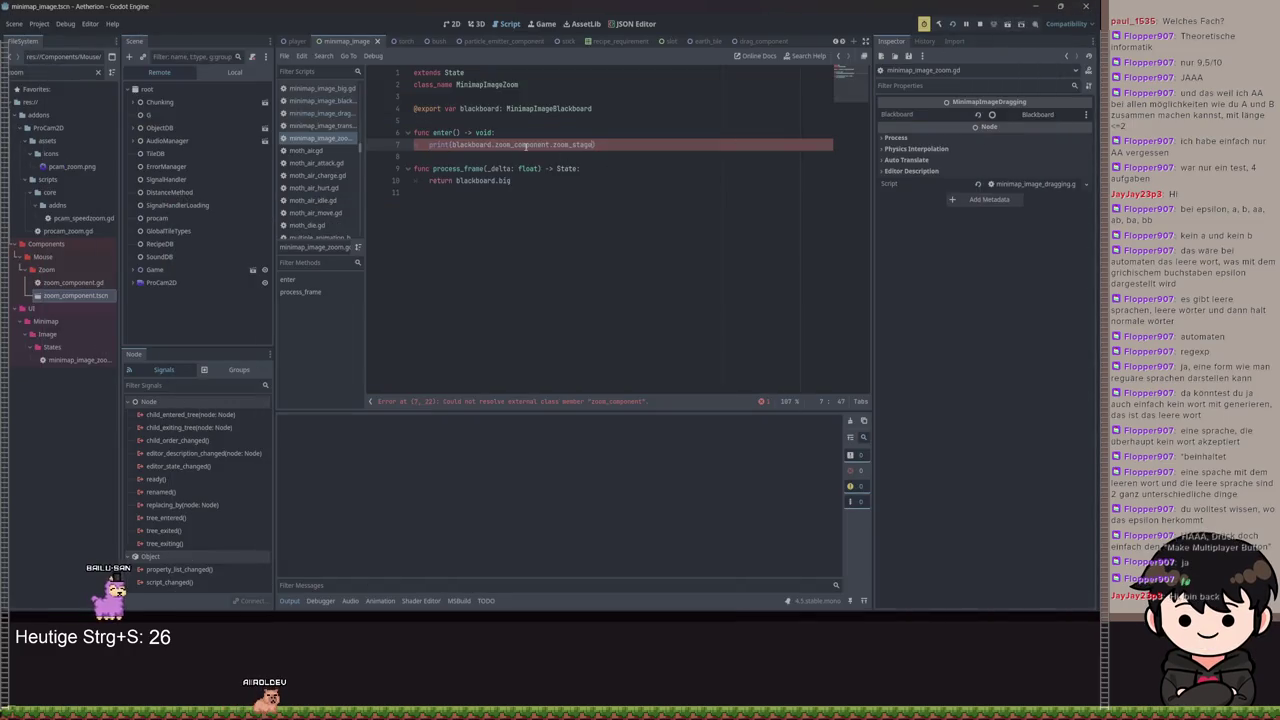
key(F5)
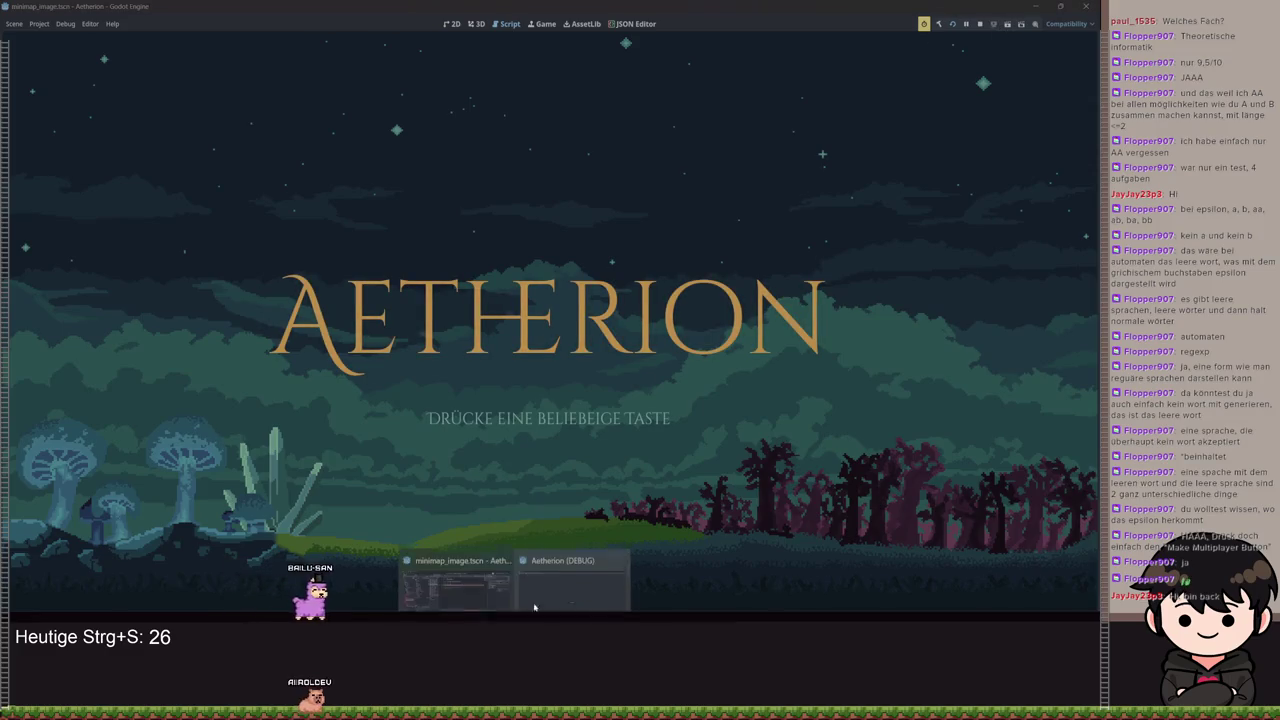
key(F8)
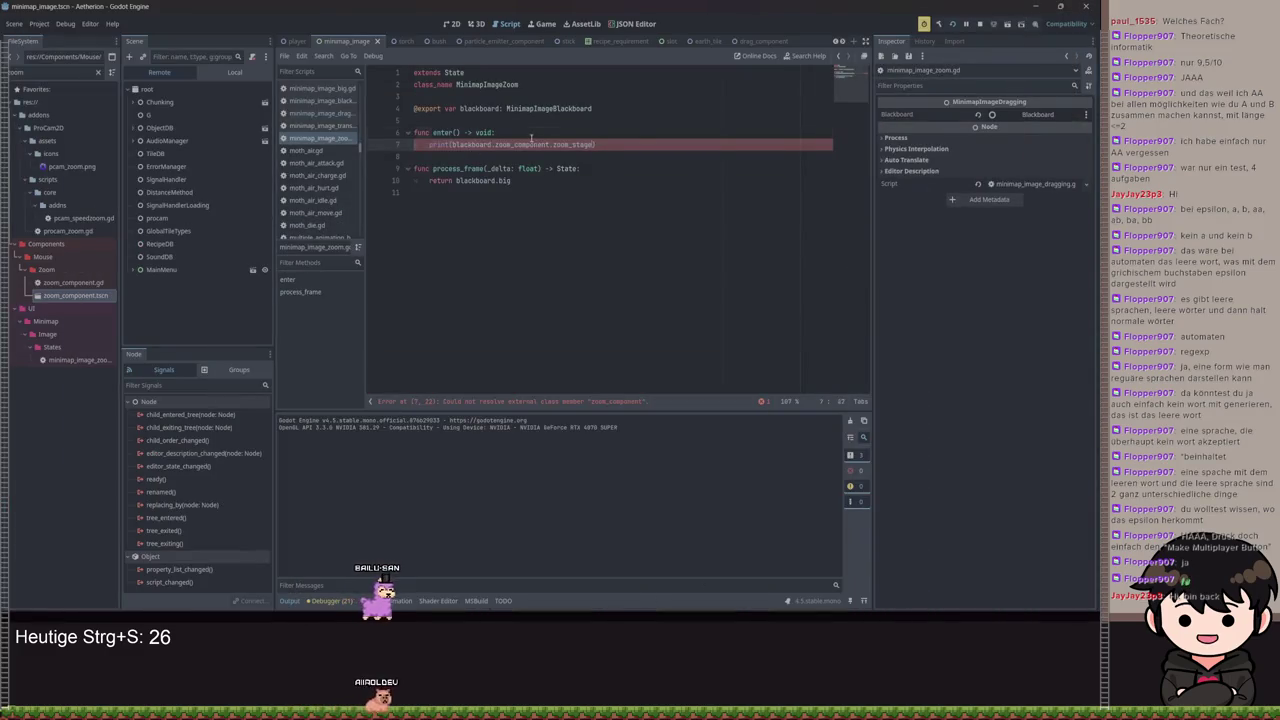
Check the blackboard script's zoom declaration, save, and relaunch the game past the title prompt
ctrl+click(550, 108)
key(ctrl+s)
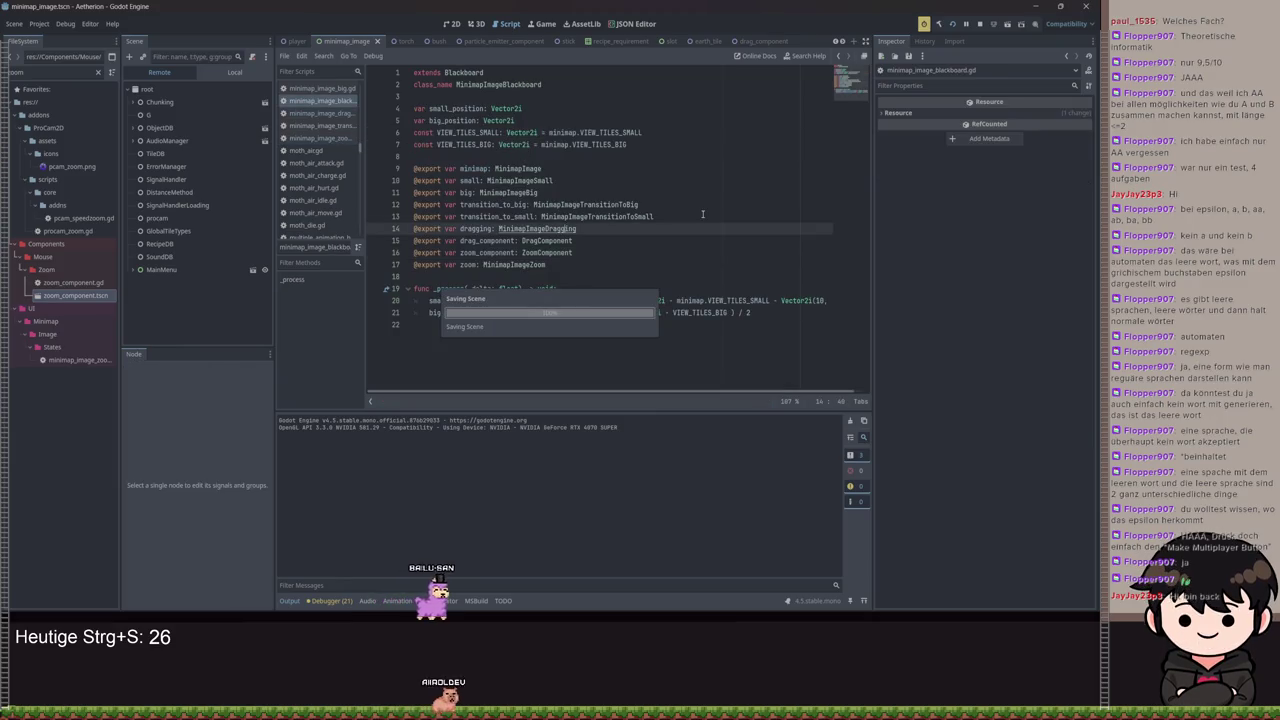
key(ctrl+s)
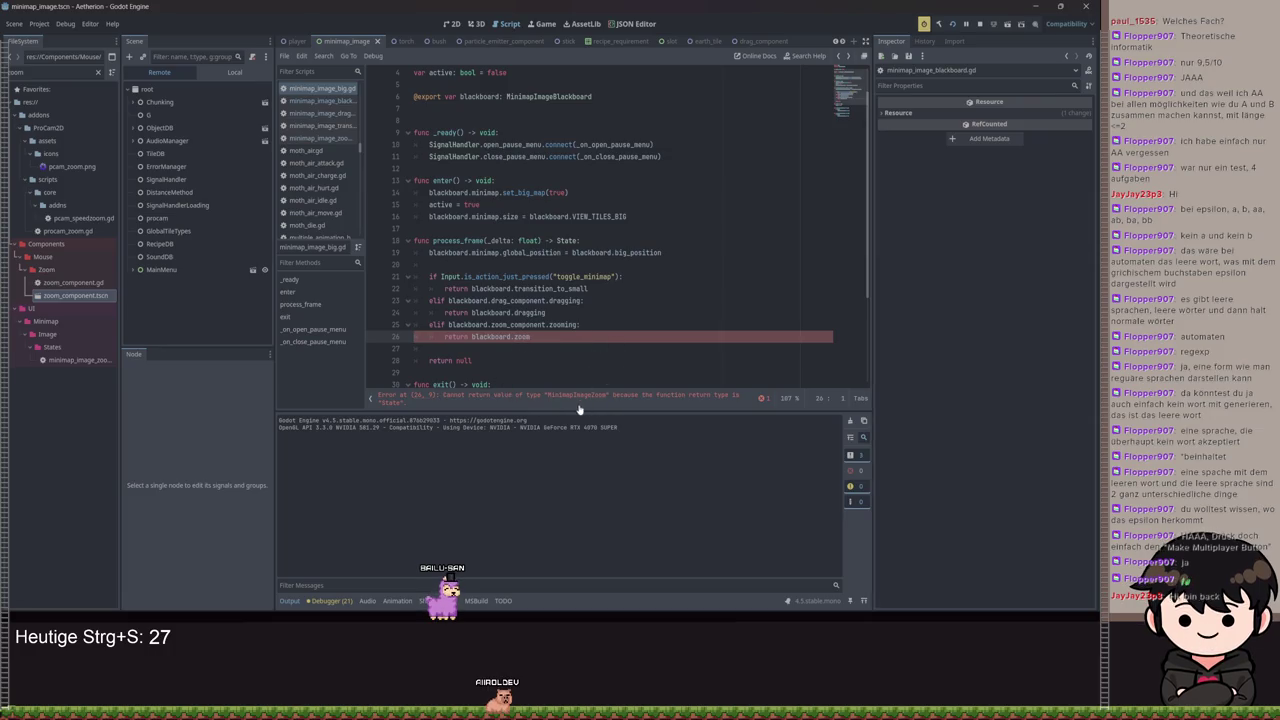
ctrl+click(523, 337)
click(606, 290)
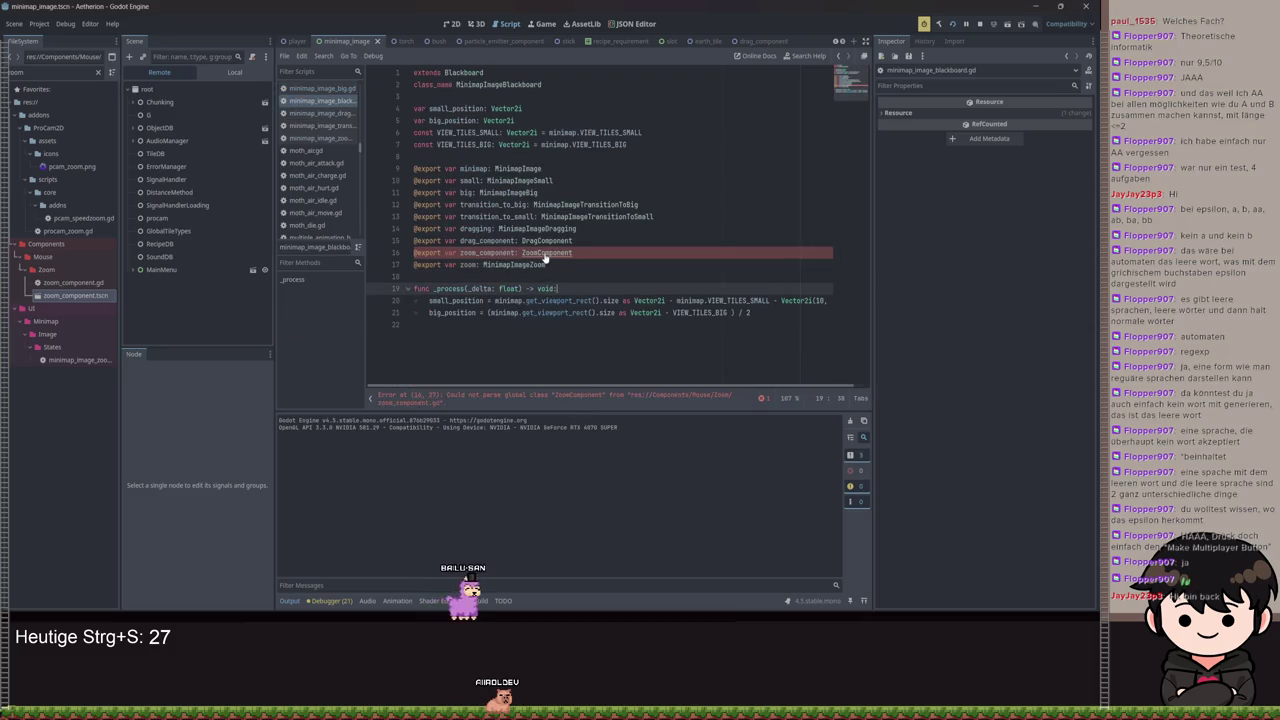
key(alt+Left)
key(ctrl+s)
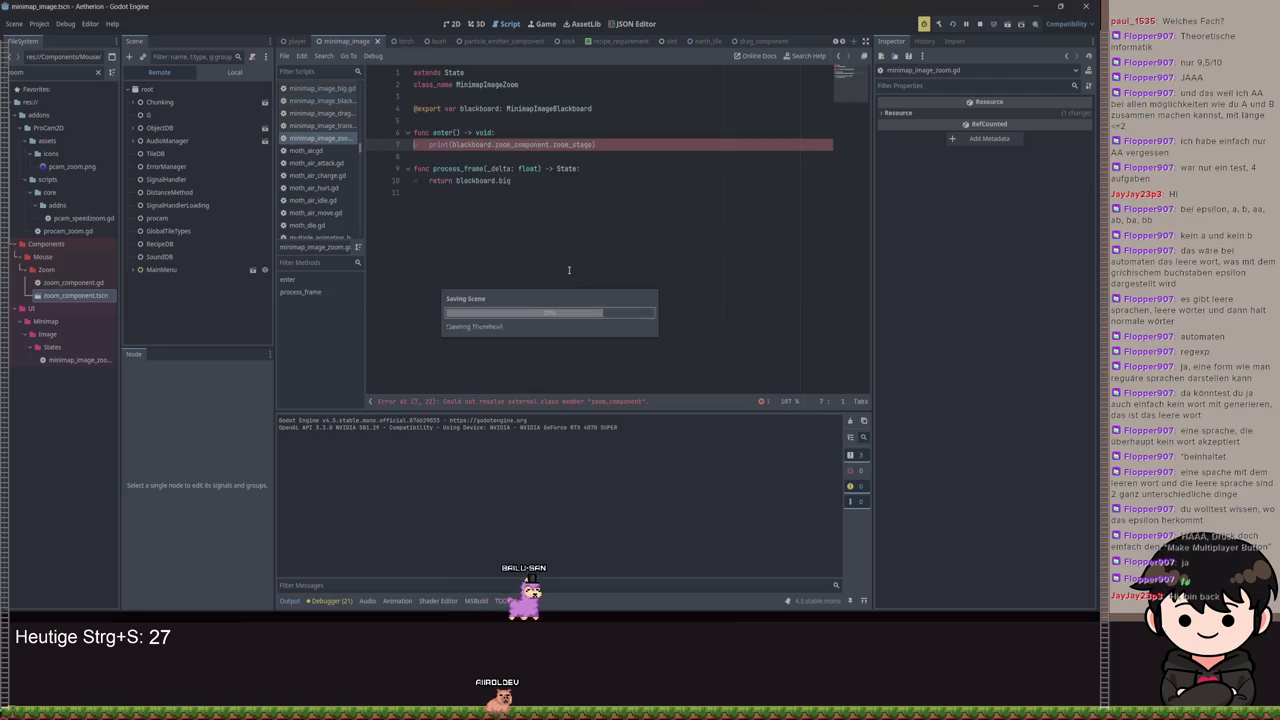
key(F5)
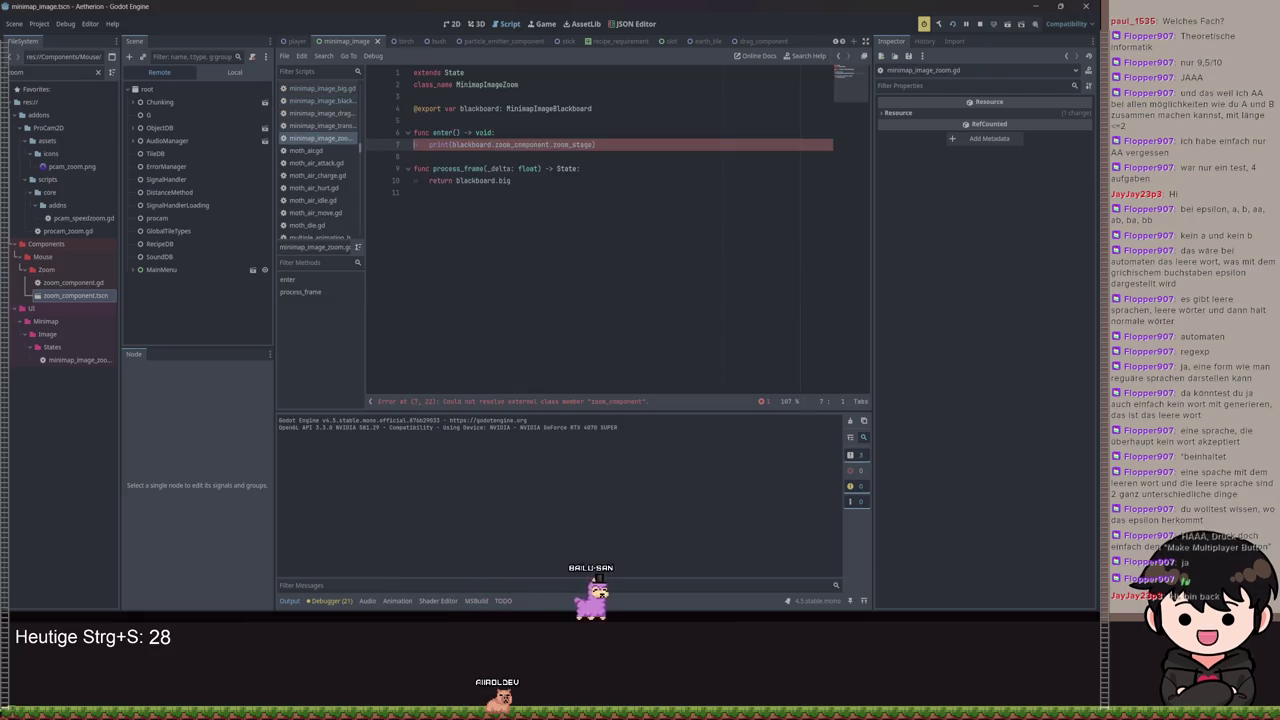
click(528, 213)
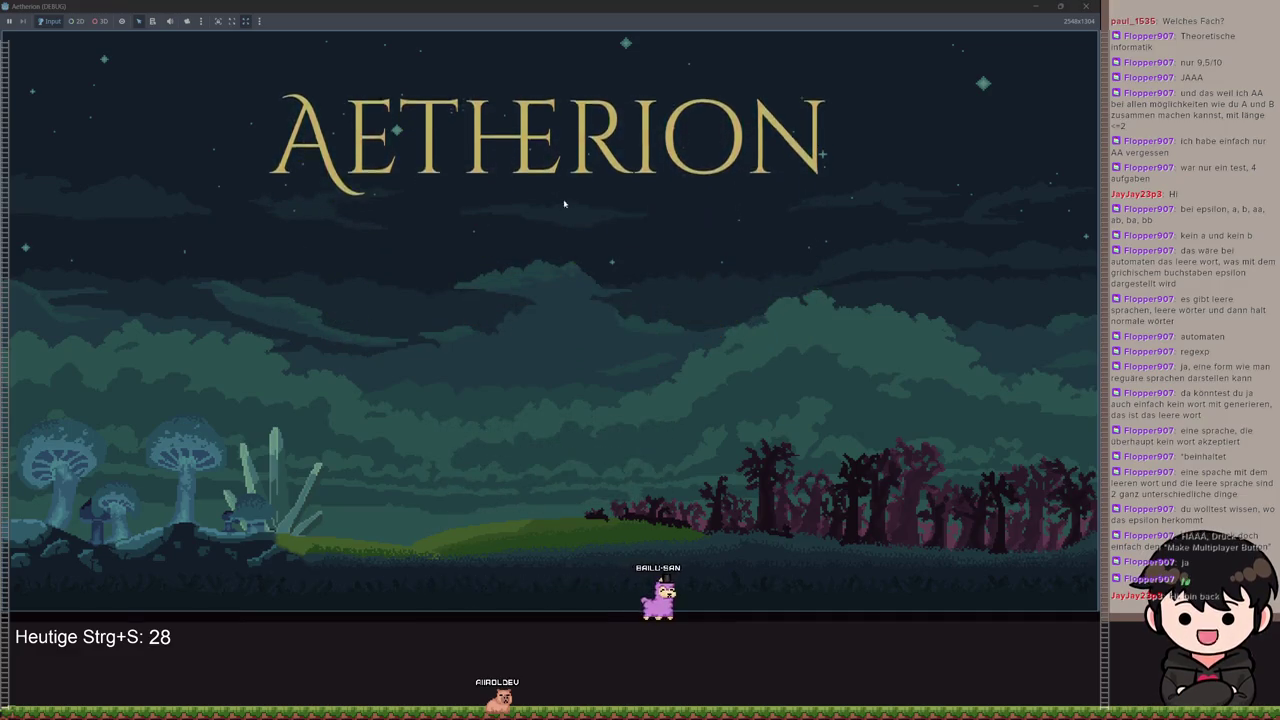
Correct 'falsee' to 'false' on line 19 of zoom_component.gd, save past the write errors, and relaunch
click(527, 362)
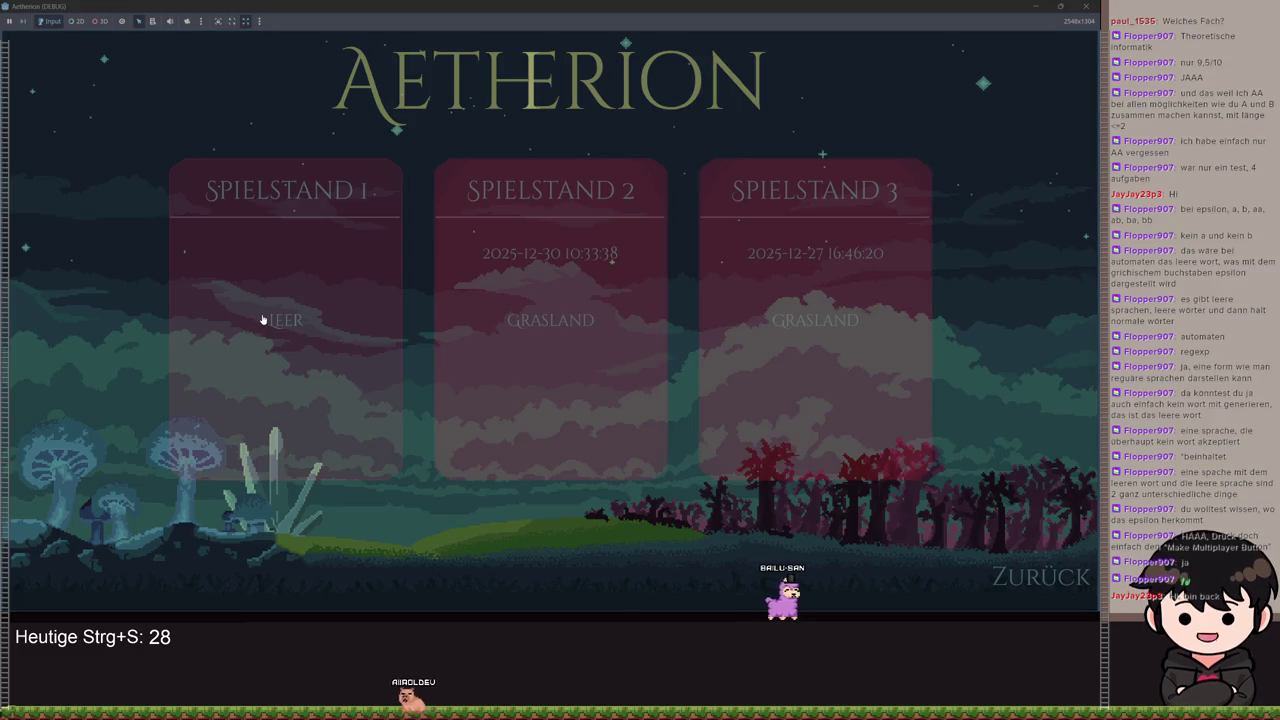
click(1037, 8)
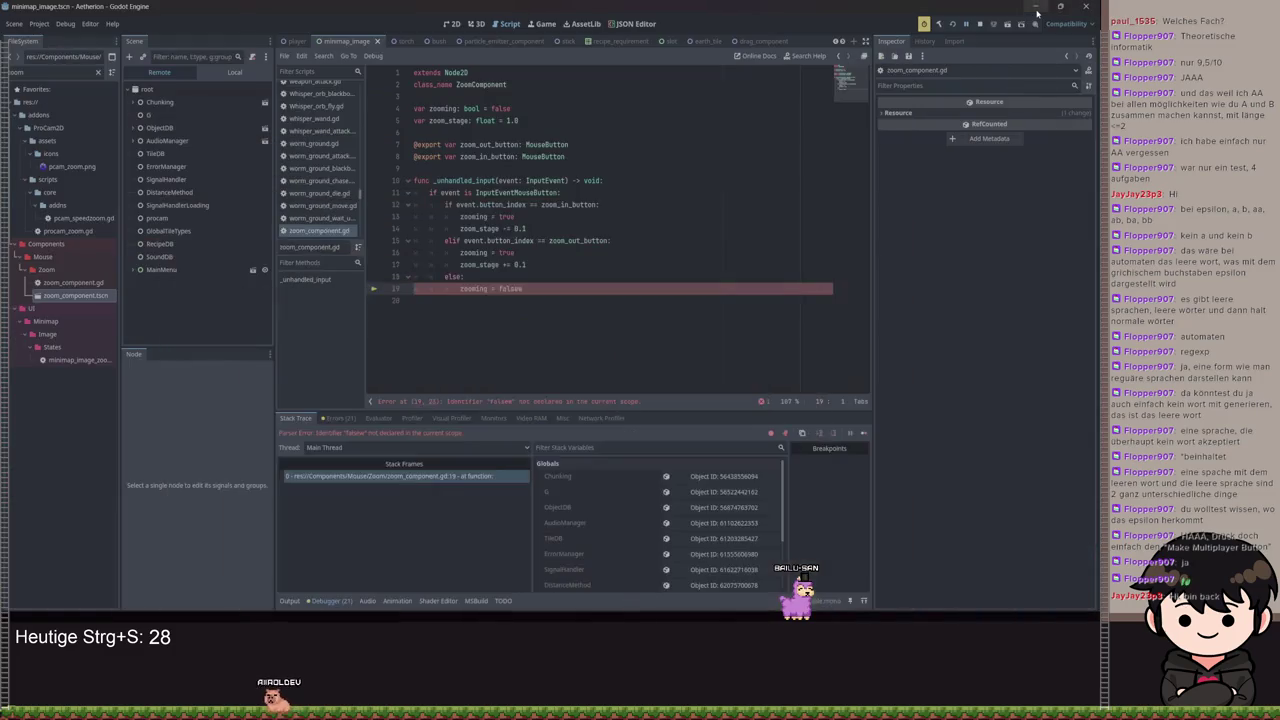
click(540, 288)
key(BackSpace)
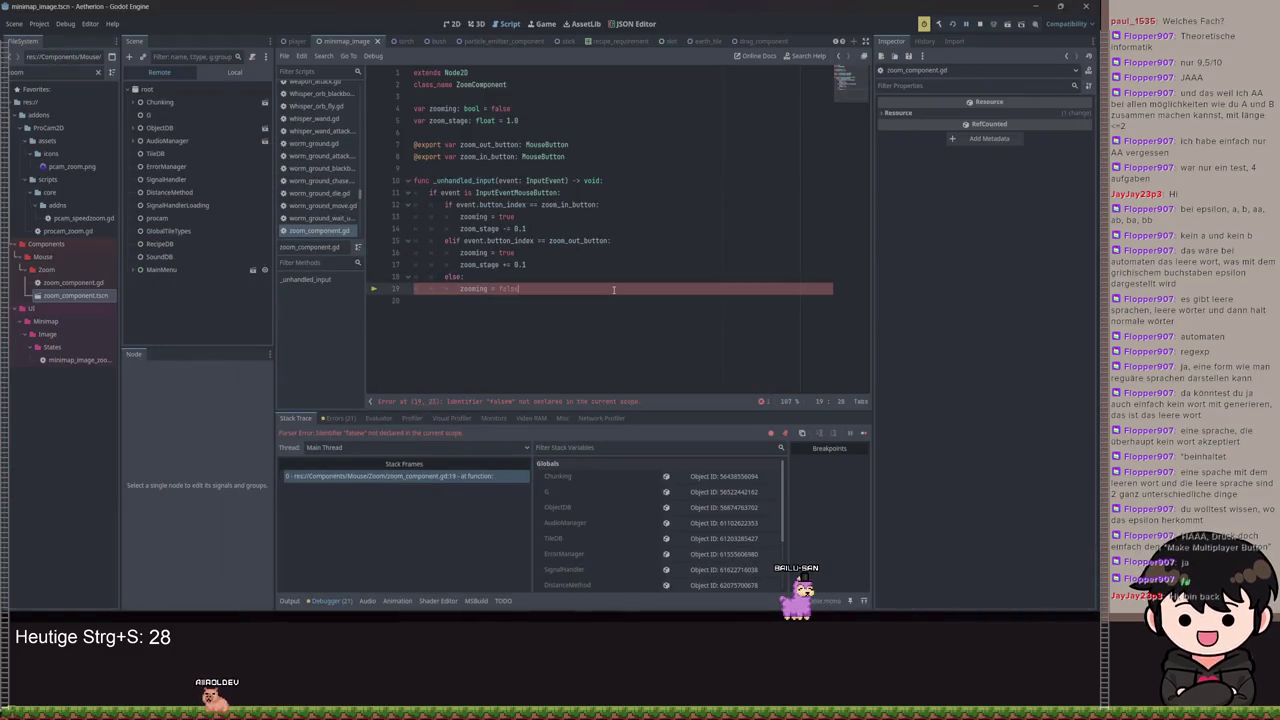
key(ctrl+s)
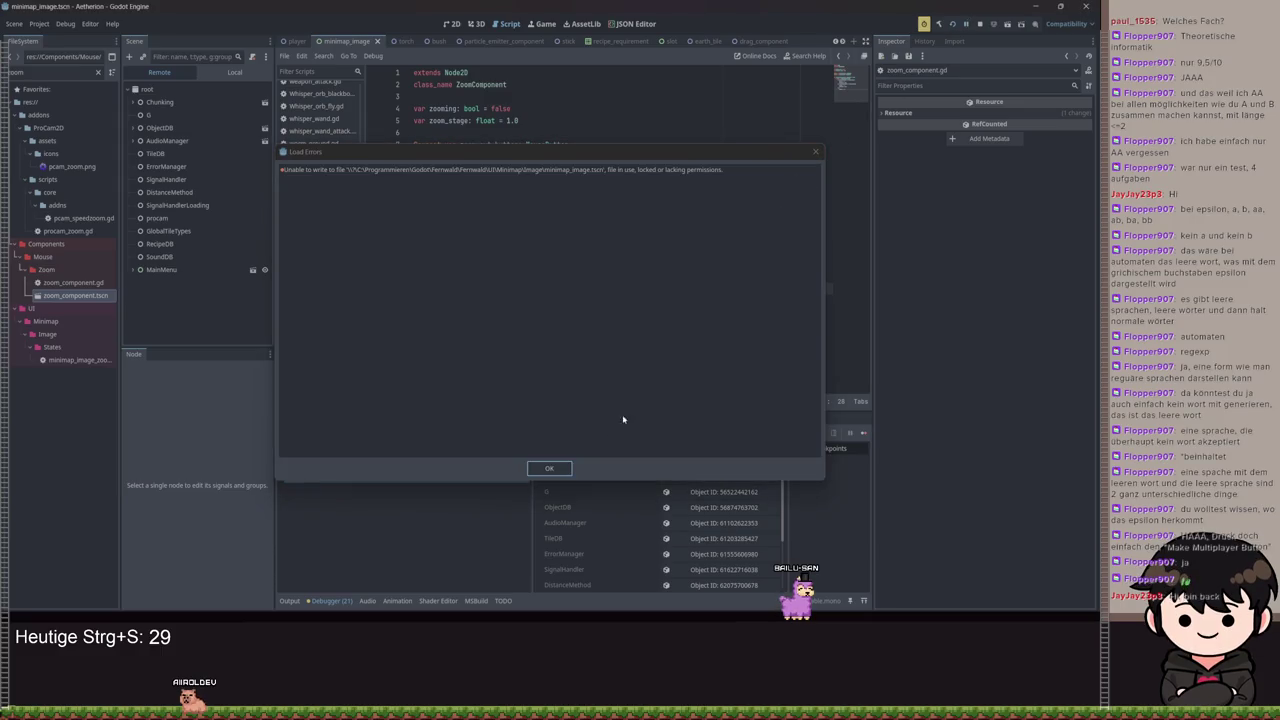
click(549, 468)
click(683, 267)
key(ctrl+s)
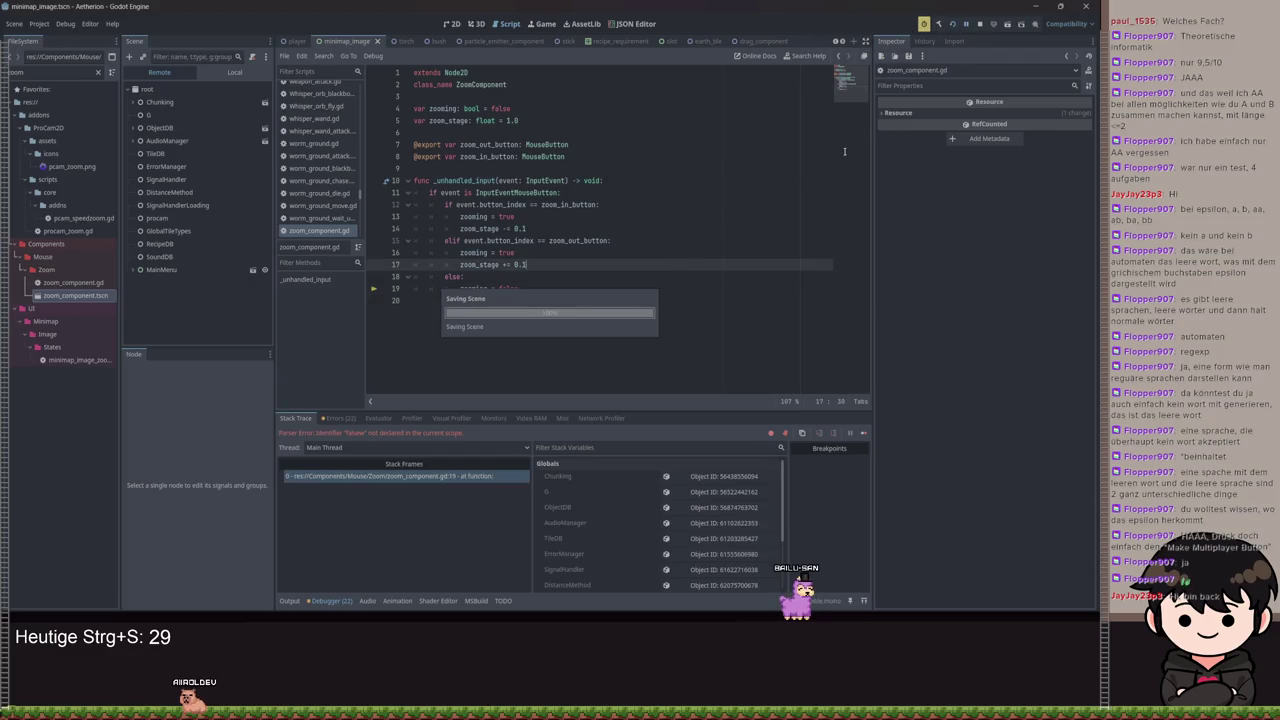
click(545, 465)
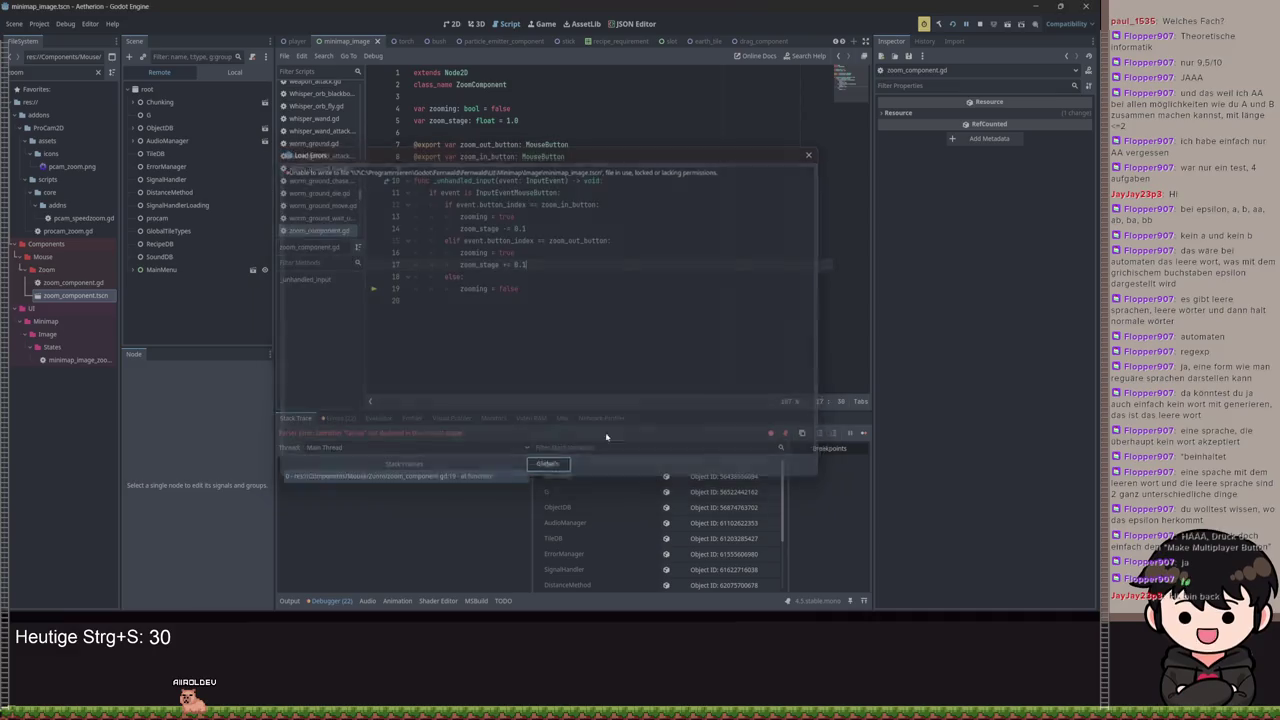
click(953, 26)
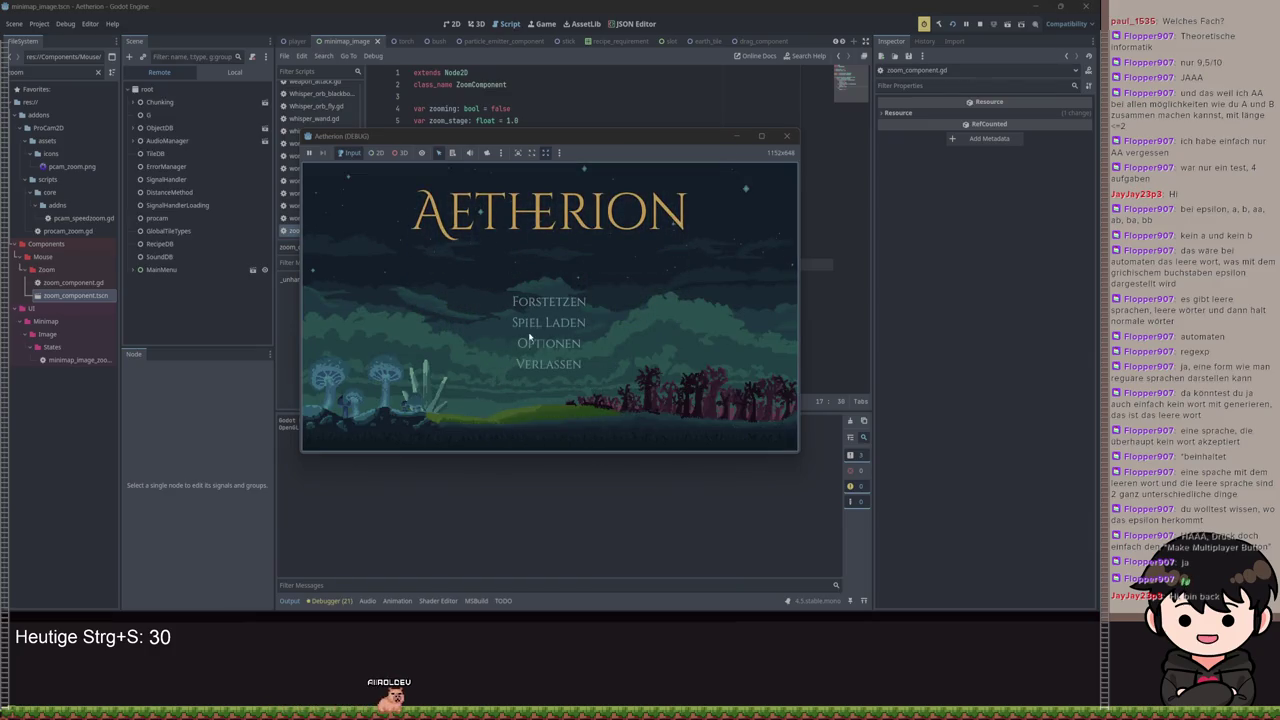
Load a save slot in the game, then hide the paused game window
click(531, 324)
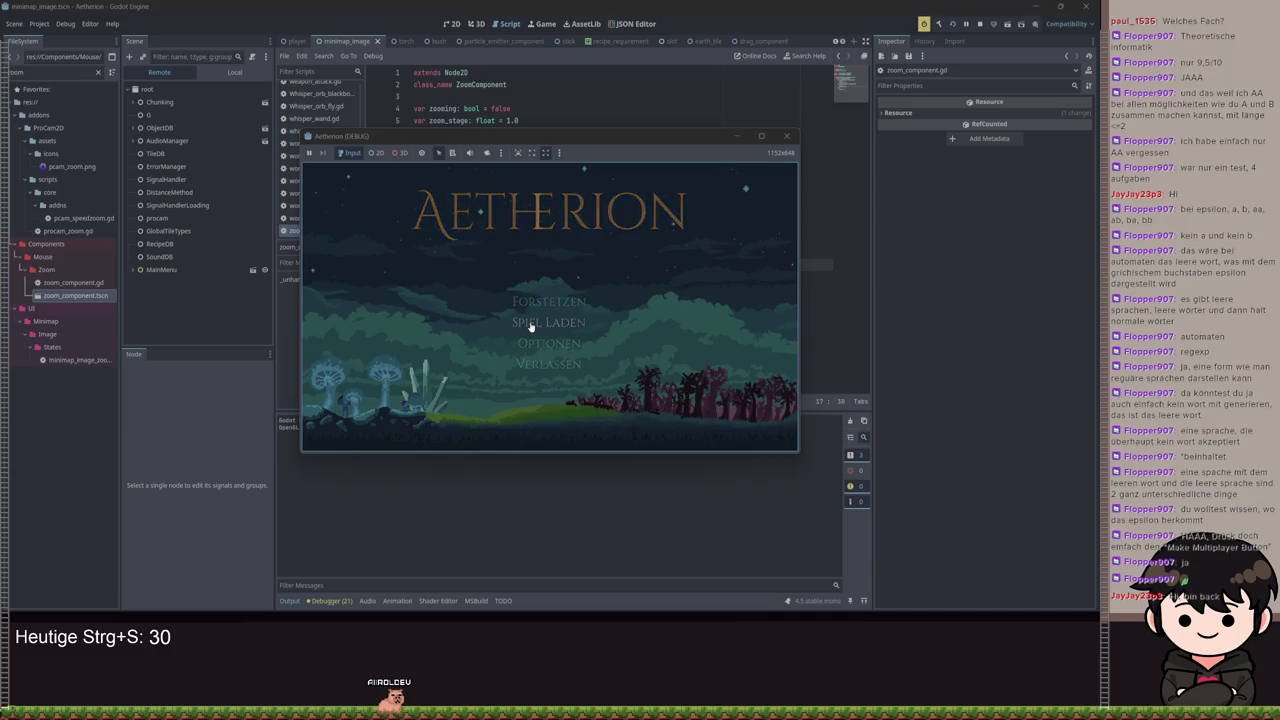
click(440, 314)
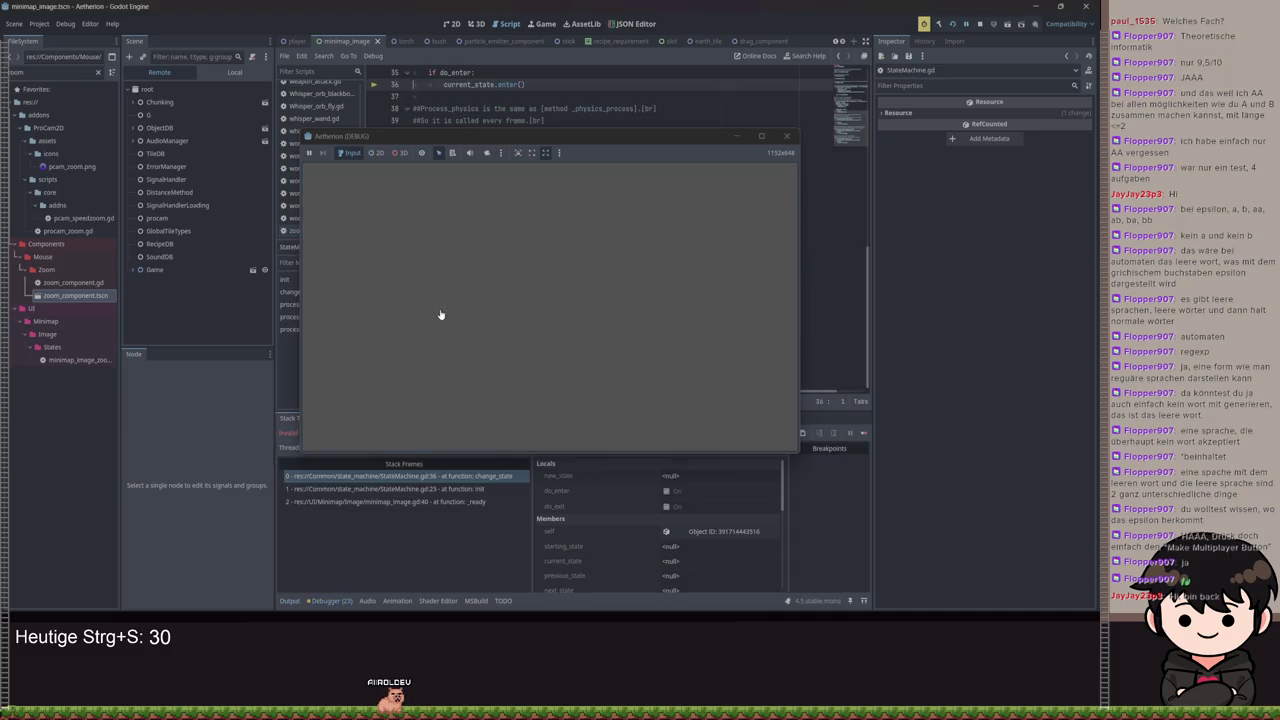
click(737, 136)
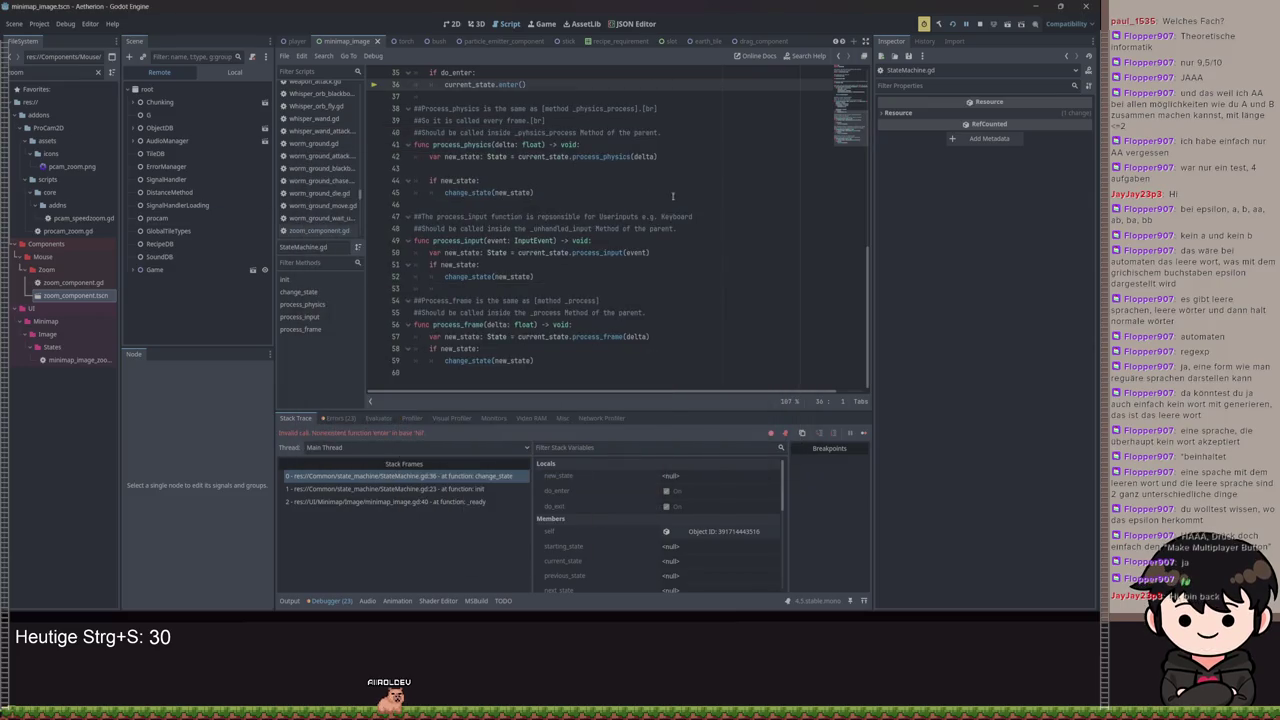
Set the minimap StateMachine's Starting State to Small in the Inspector and relaunch the game
scroll(483, 252, up, 1)
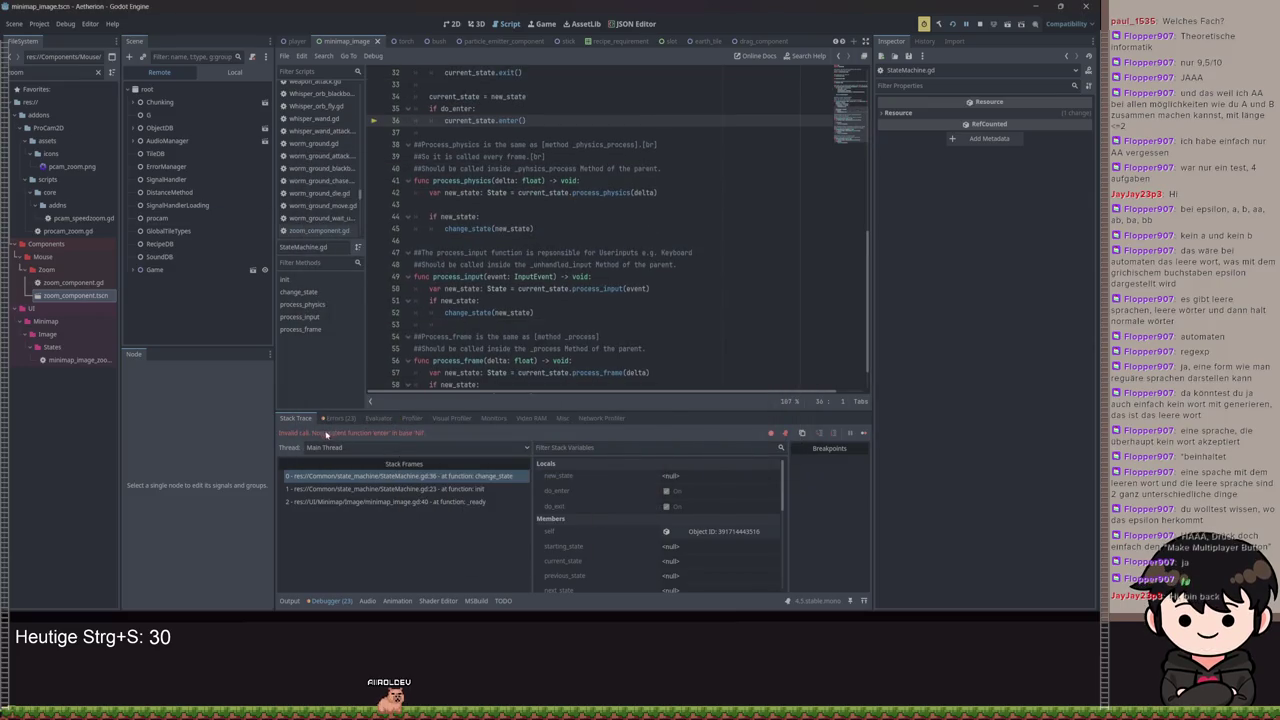
click(218, 72)
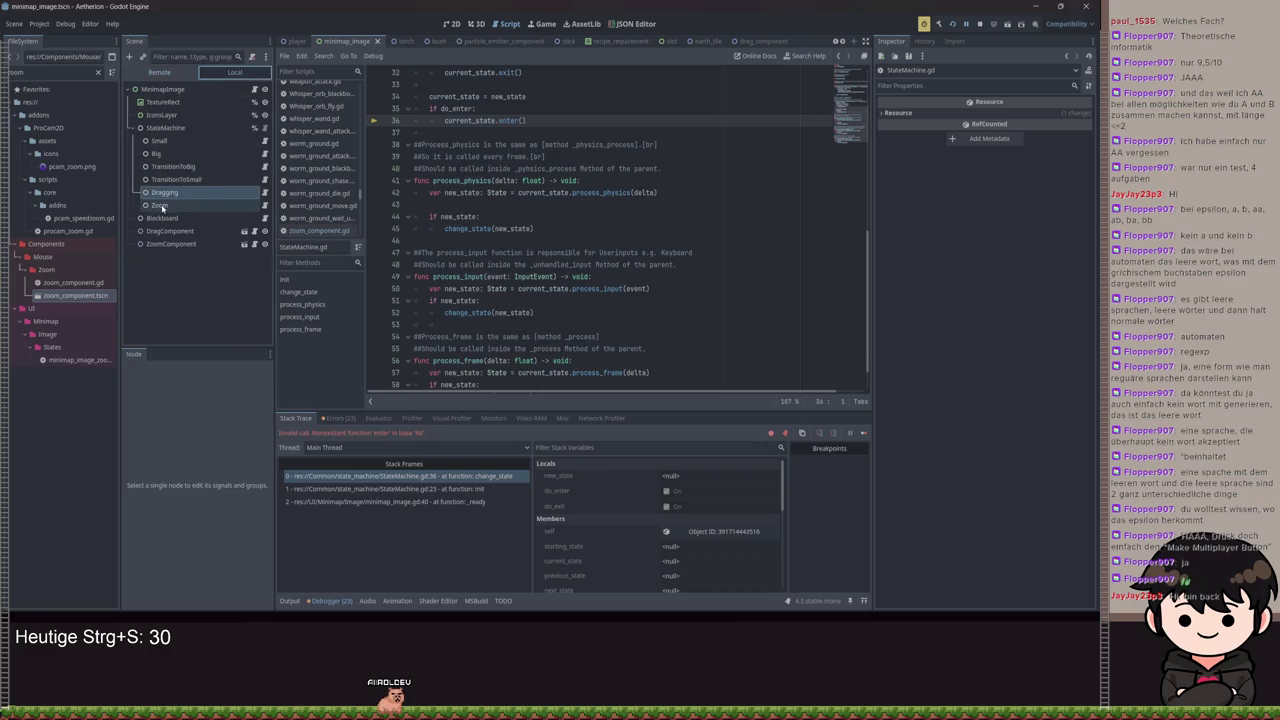
click(160, 205)
click(168, 166)
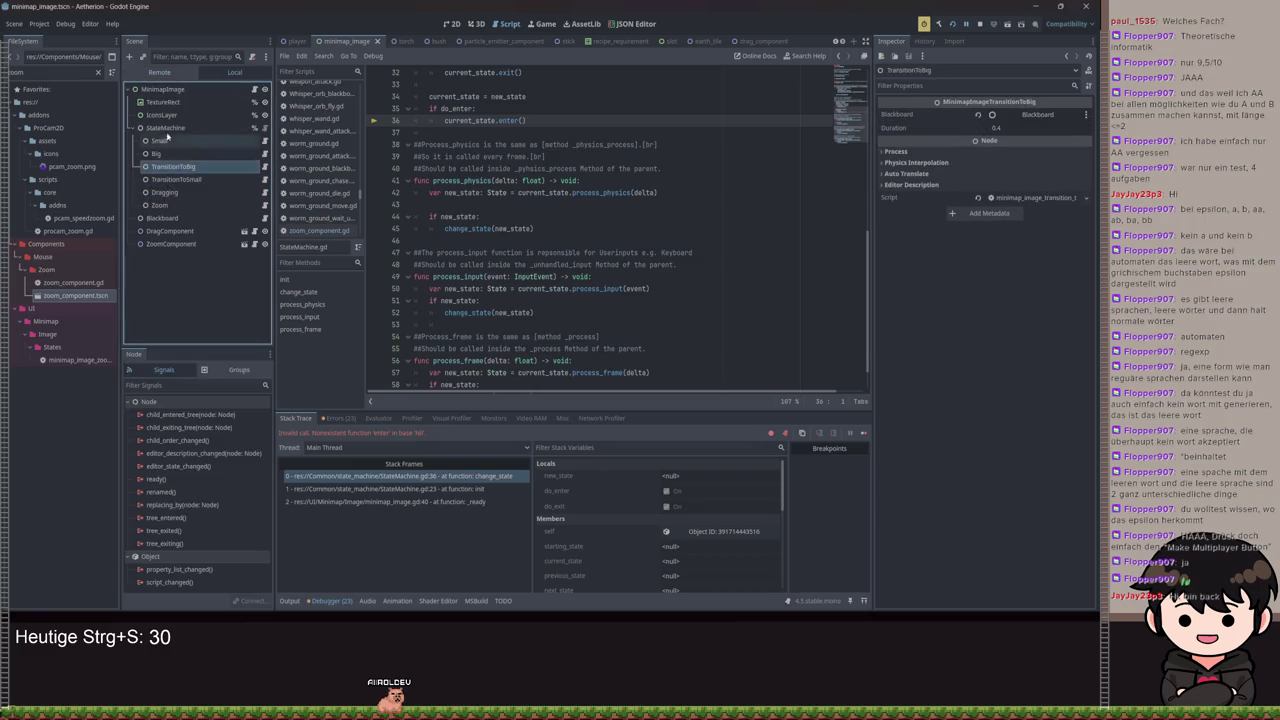
click(165, 128)
click(1031, 114)
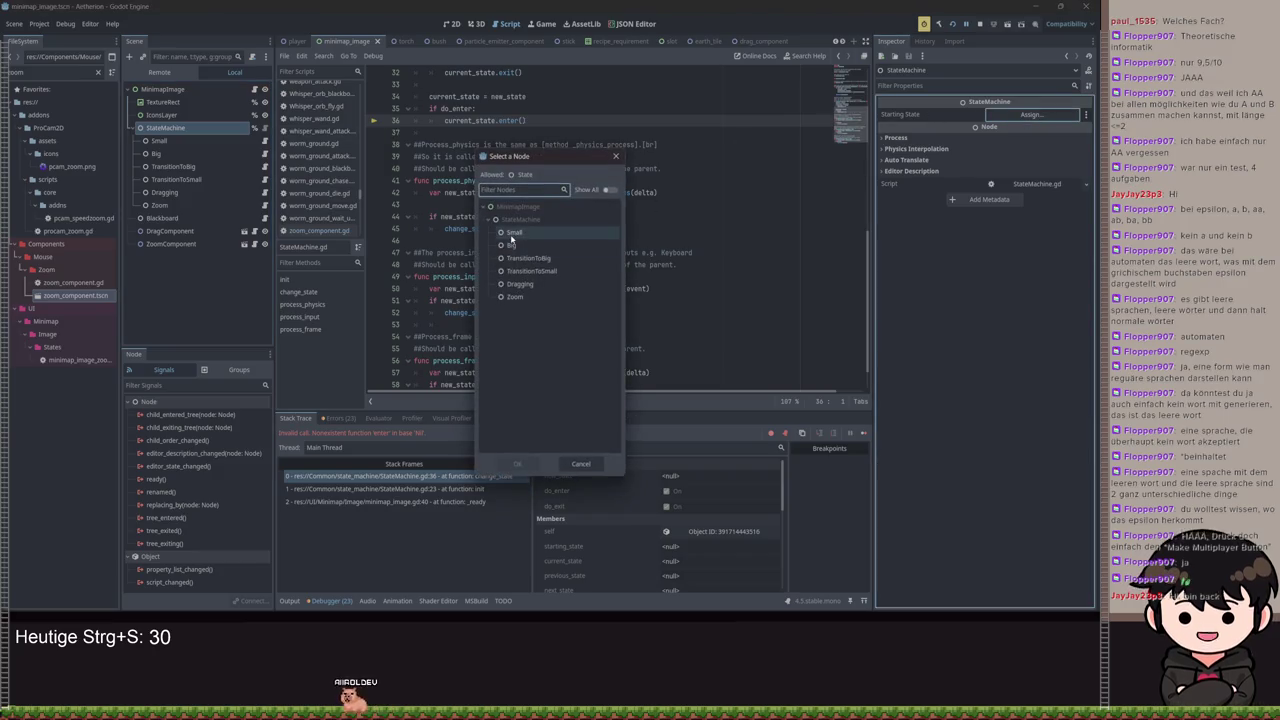
double_click(512, 238)
click(955, 28)
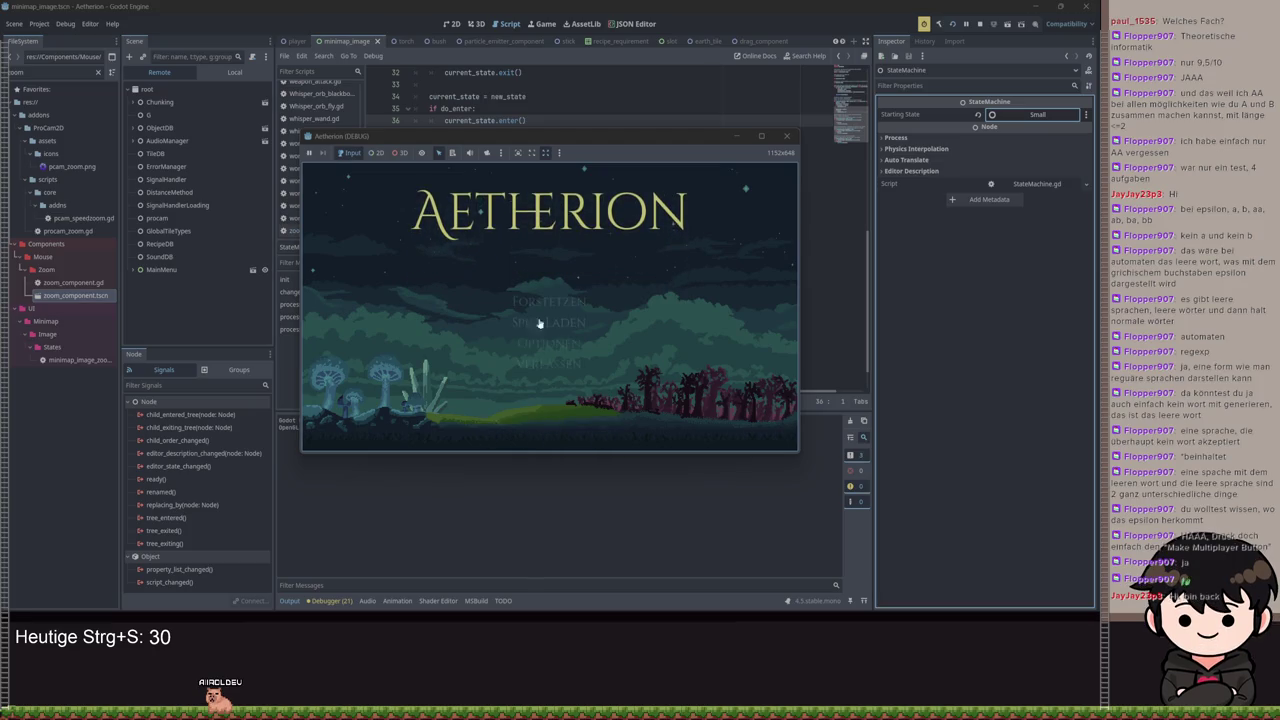
Load a save via Spiel Laden, open the big minimap with M, then hide the game
click(538, 322)
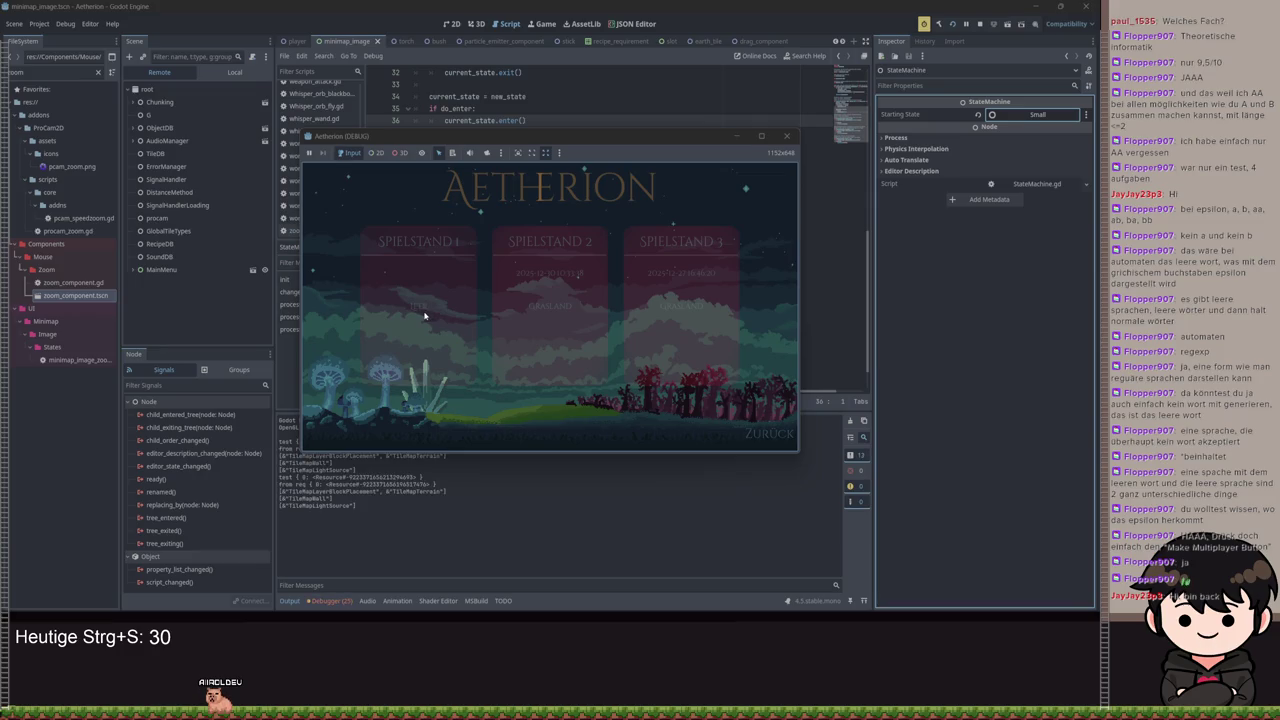
click(424, 316)
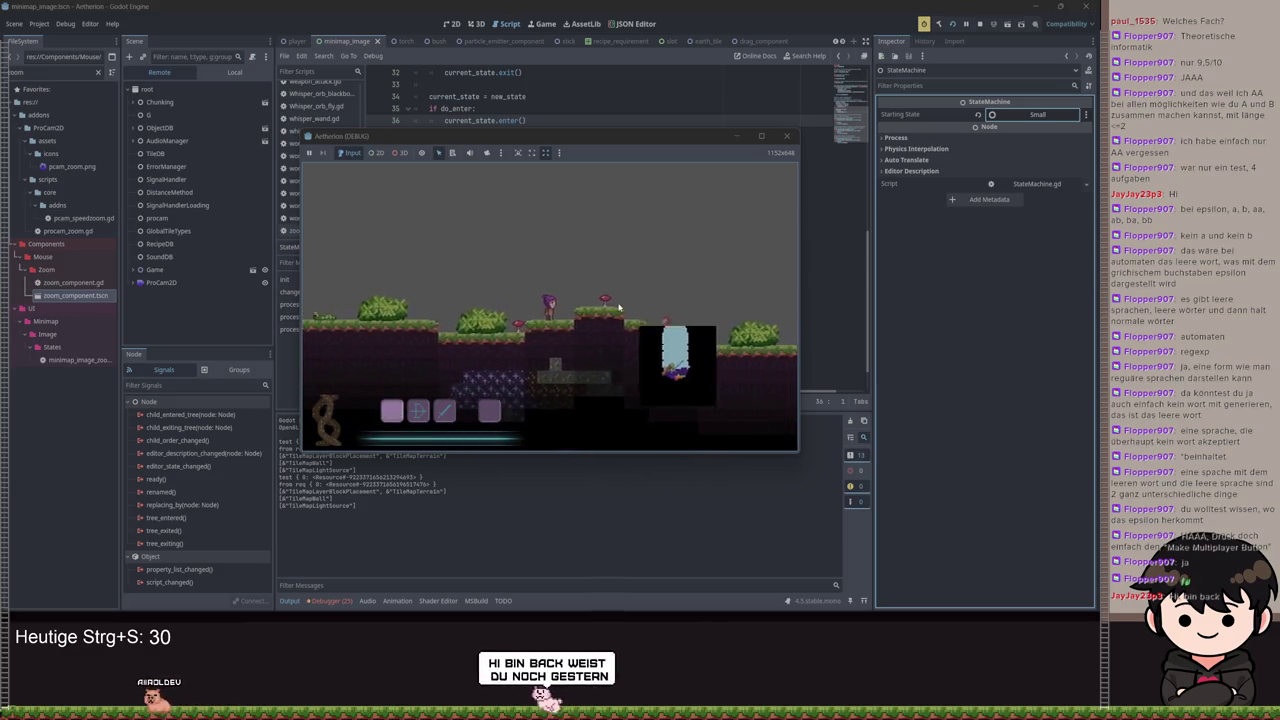
key(m)
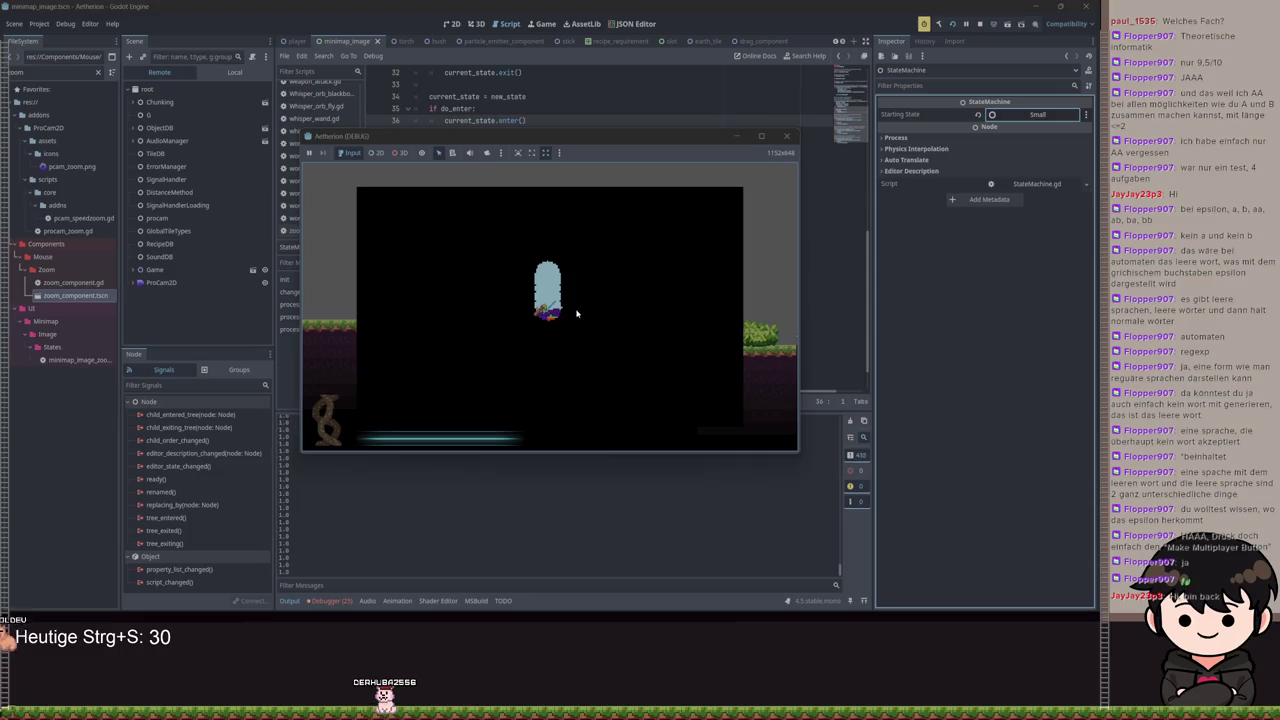
click(714, 118)
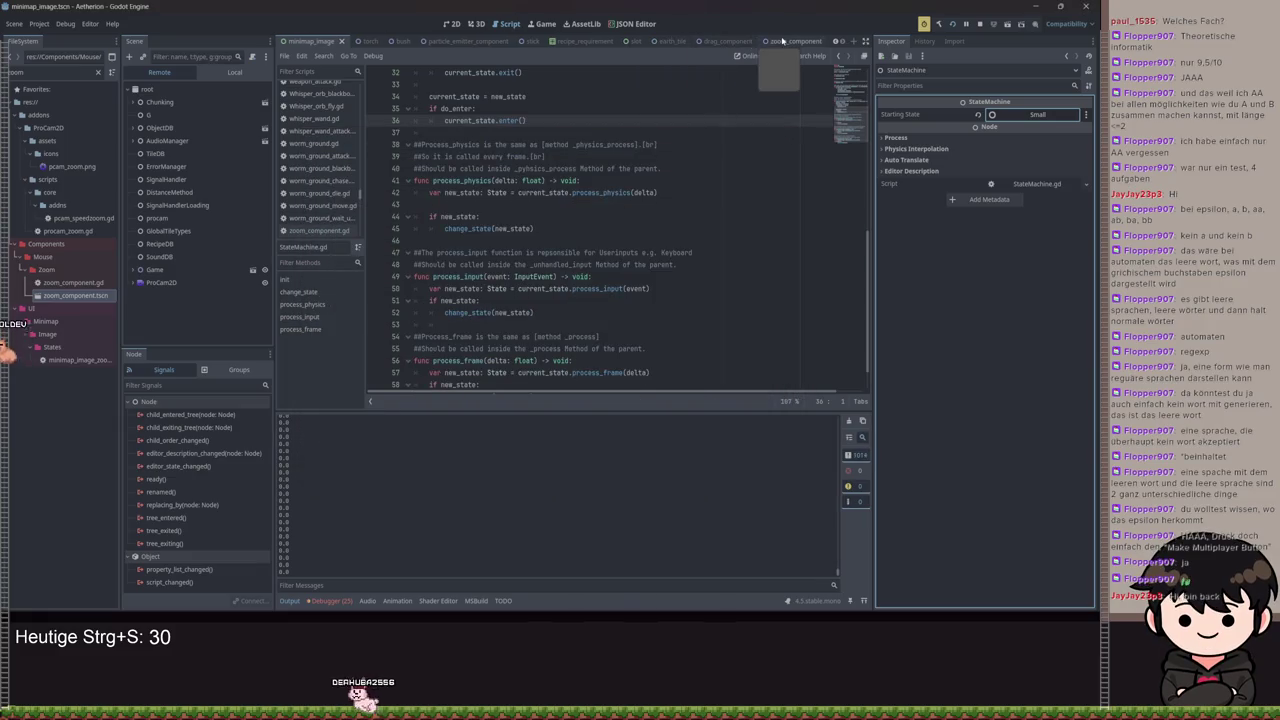
In zoom_component.gd, add a set(value): block under the zoom_stage declaration
click(785, 41)
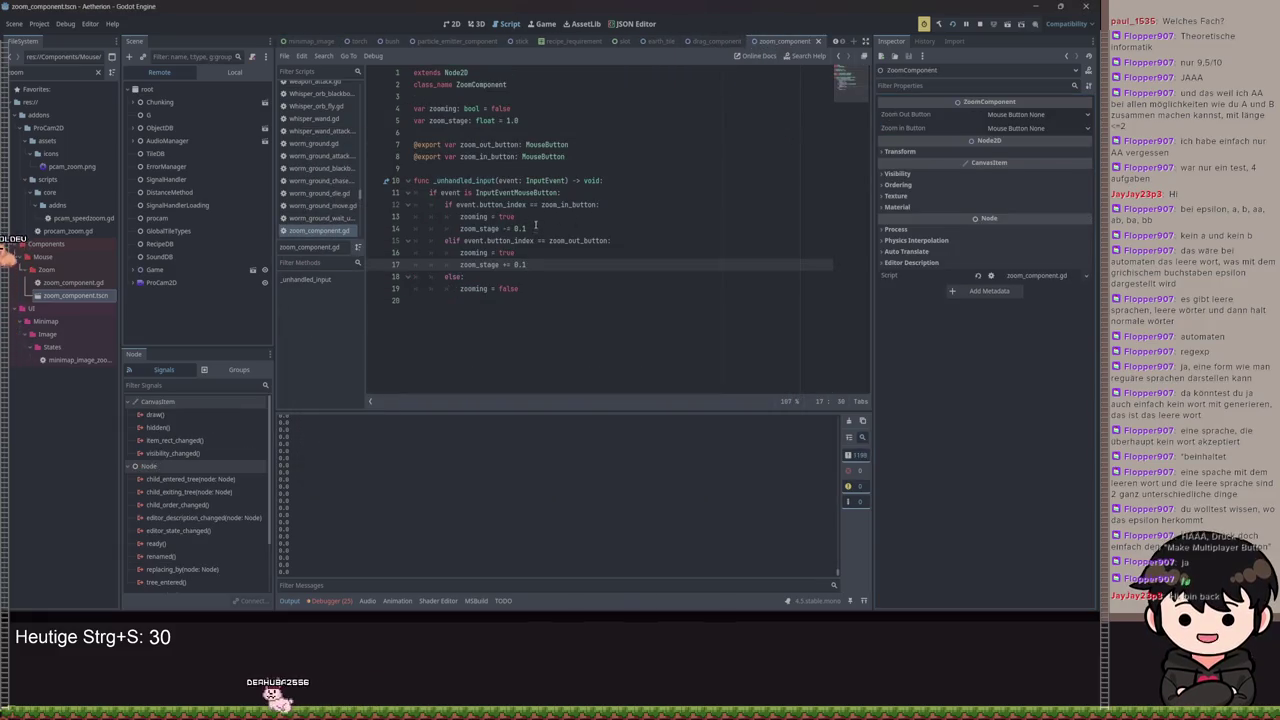
click(577, 143)
click(546, 121)
key(Return)
text(zo)
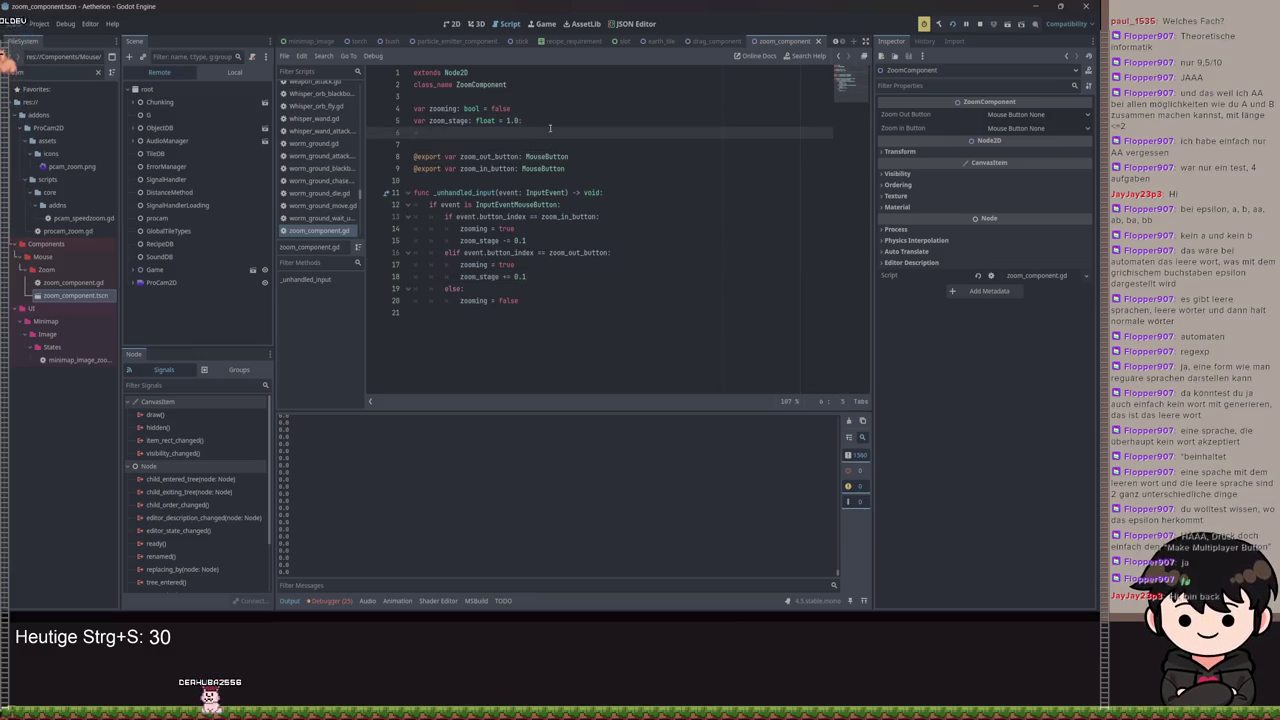
text(set)
key(Return)
key(BackSpace)
text((value):)
key(Return)
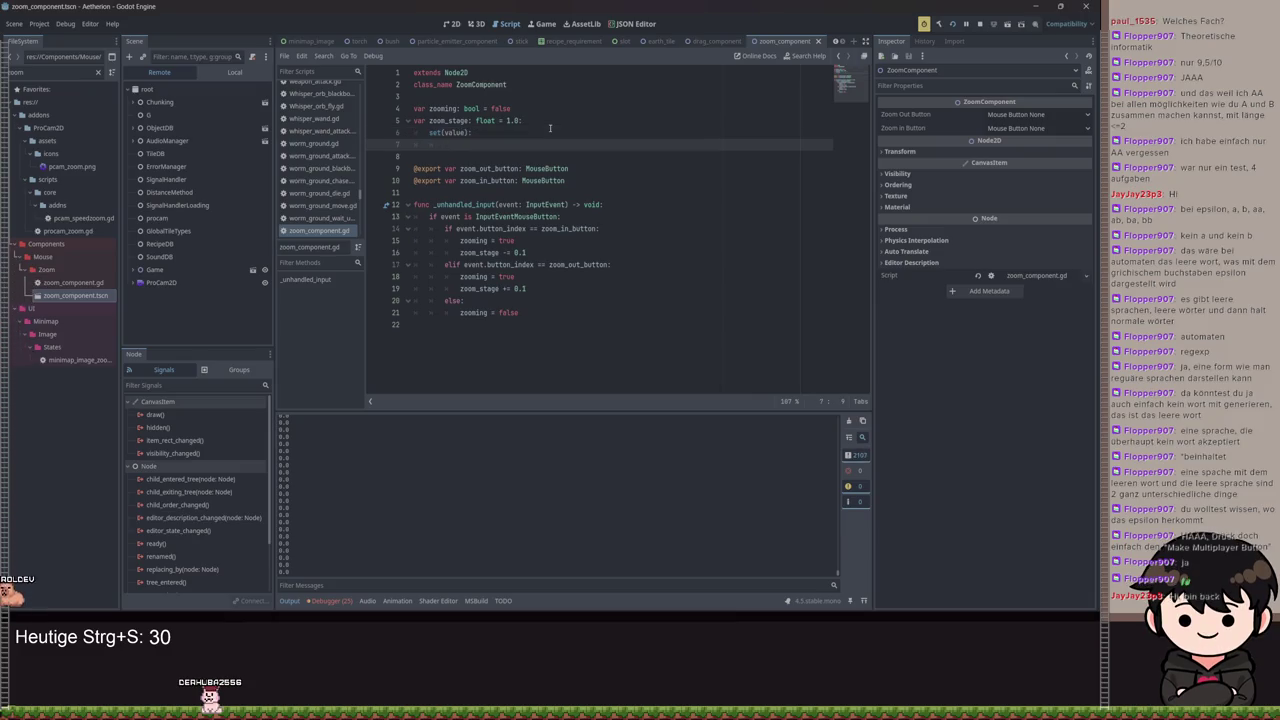
Make the setter assign zoom_stage = value only when value > 0.0, and save
text(if value < 0.0:)
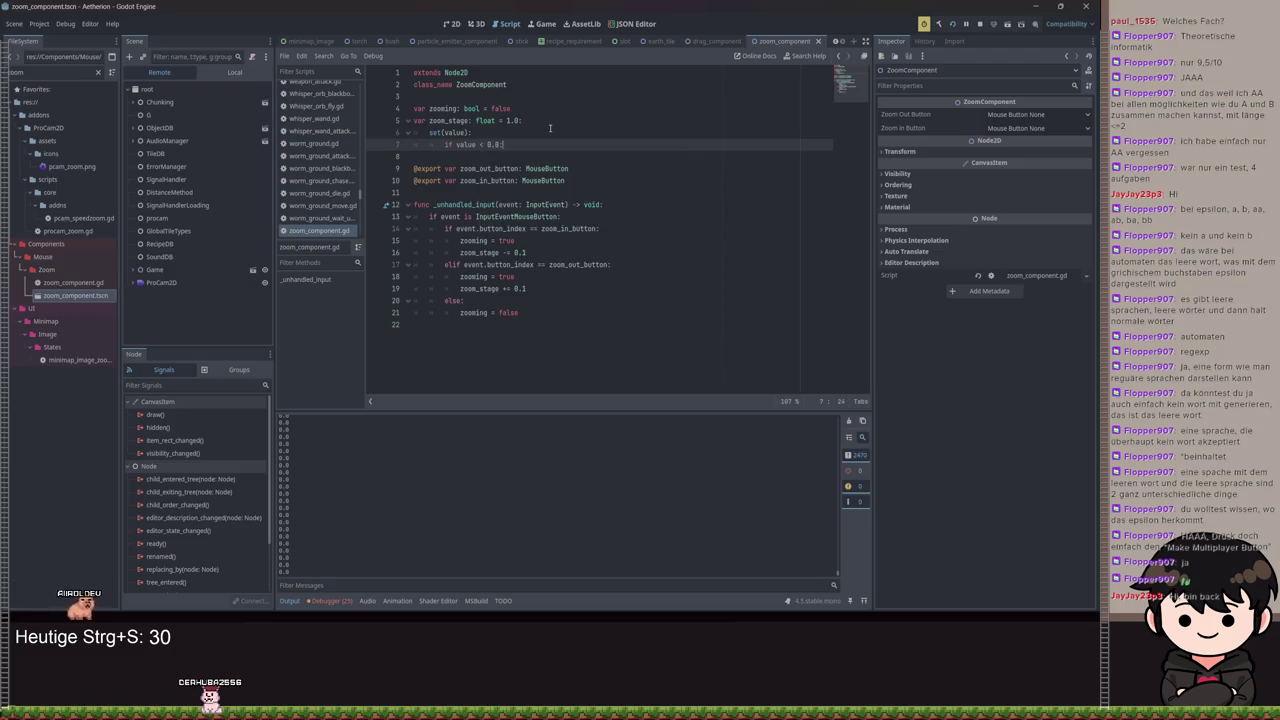
key(Return)
key(Up)
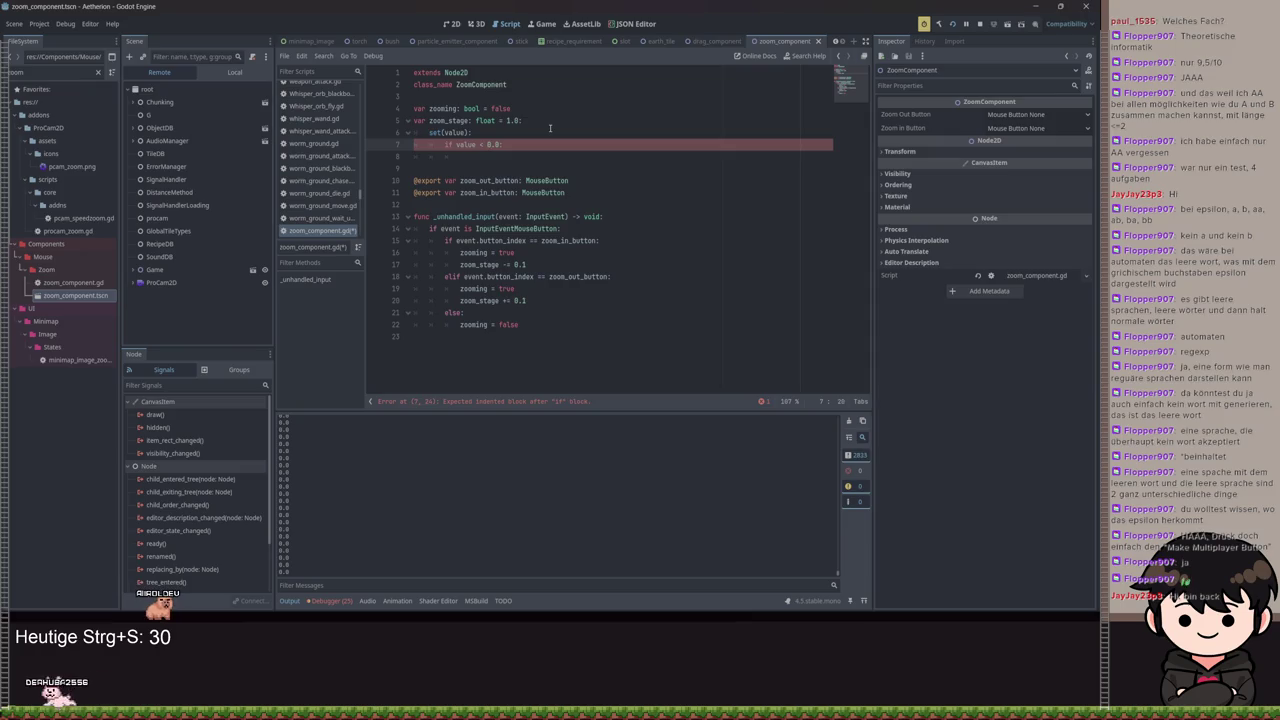
key(Down)
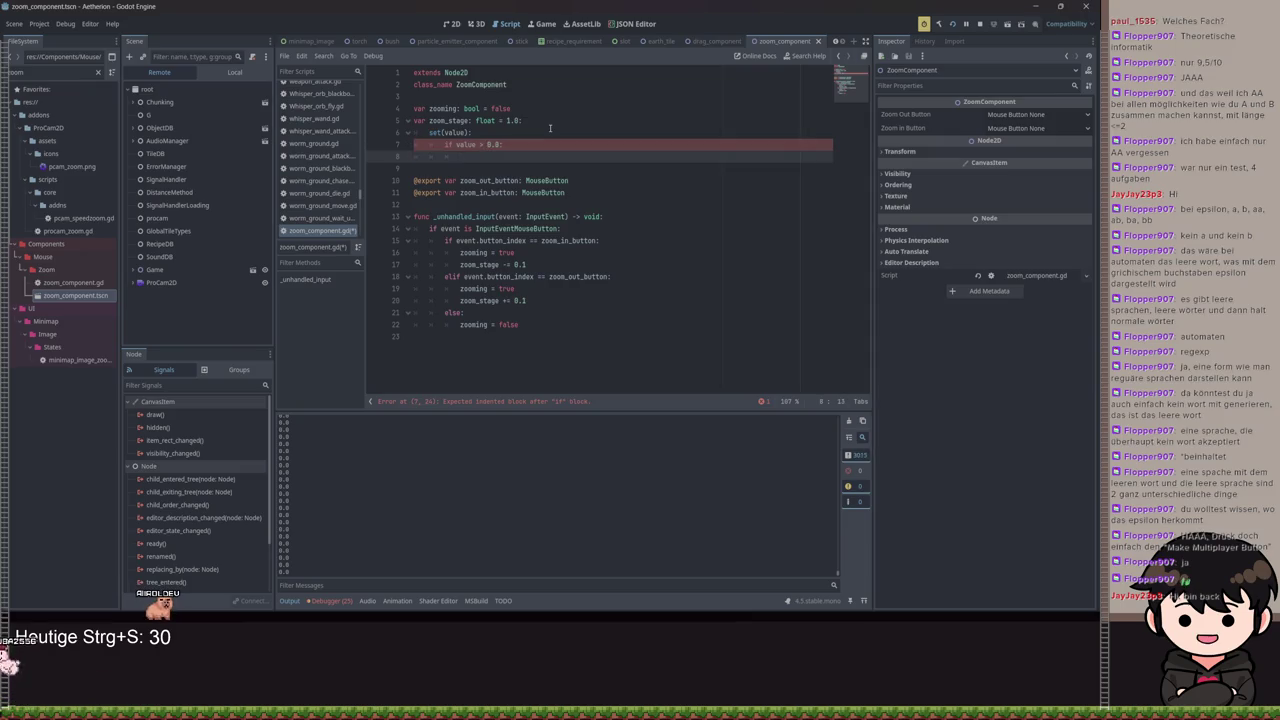
text(o)
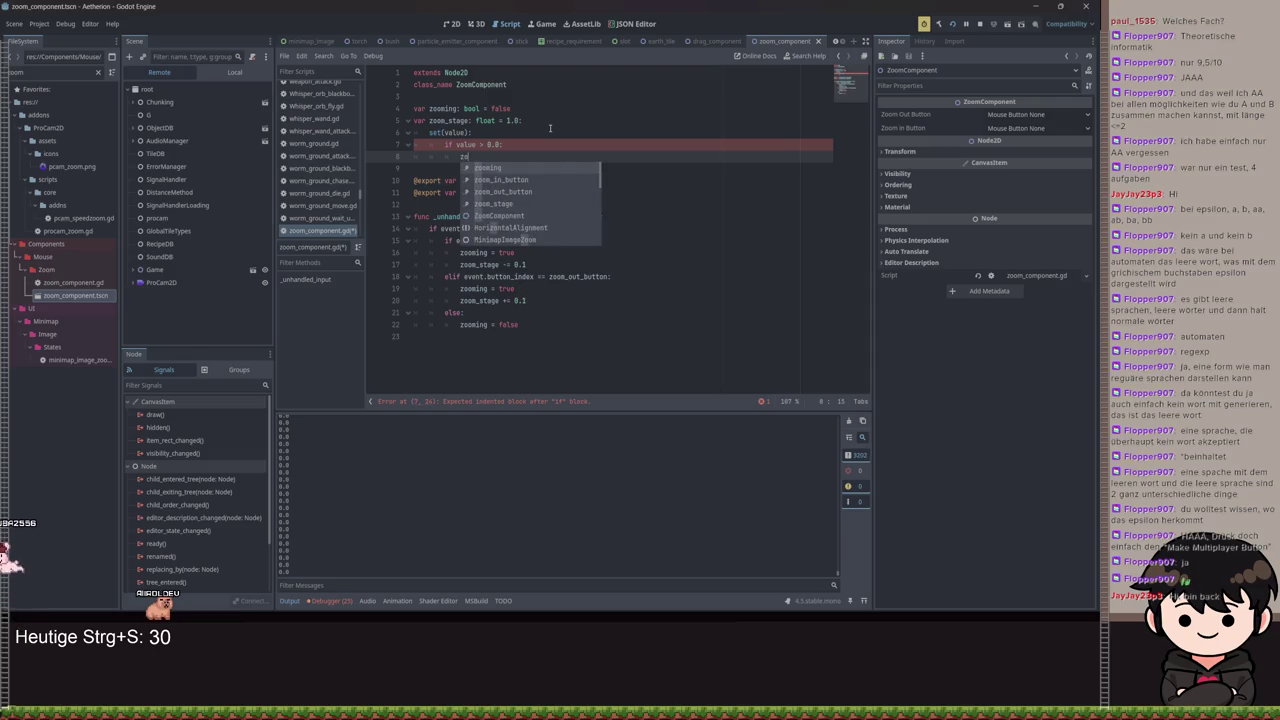
key(Down)
key(Down)
key(Return)
text(v)
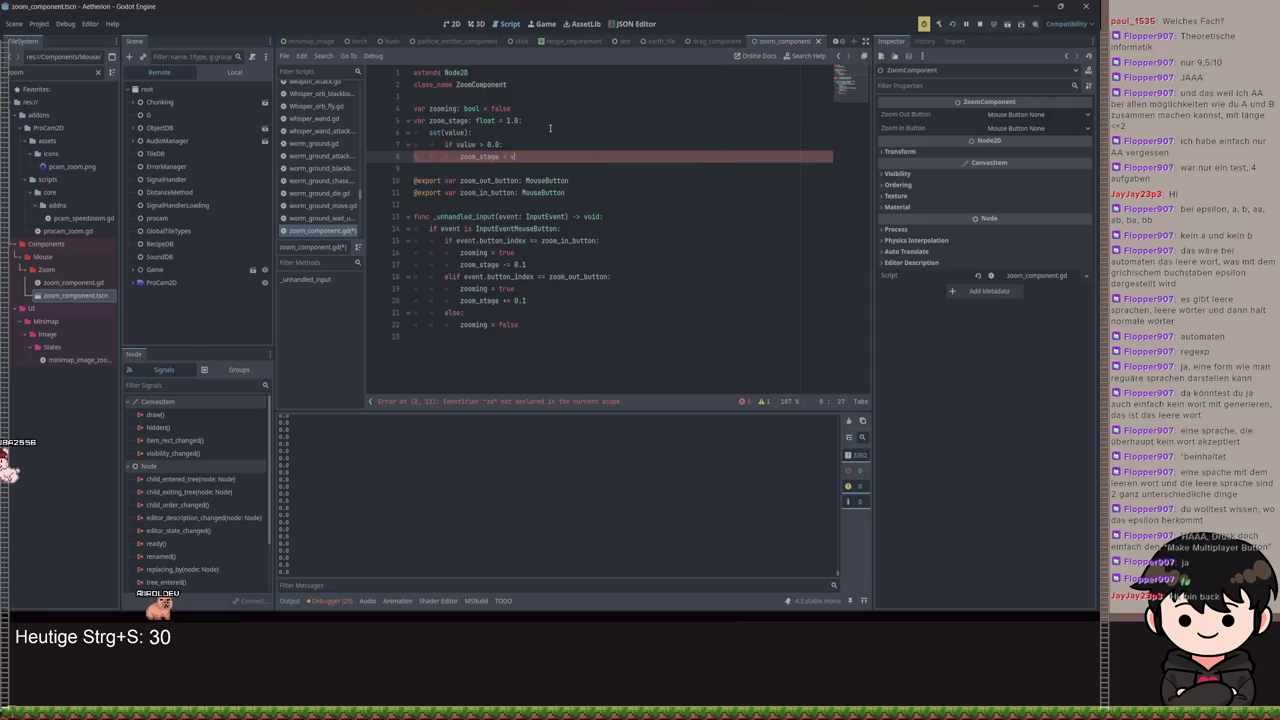
text(alue)
key(ctrl+s)
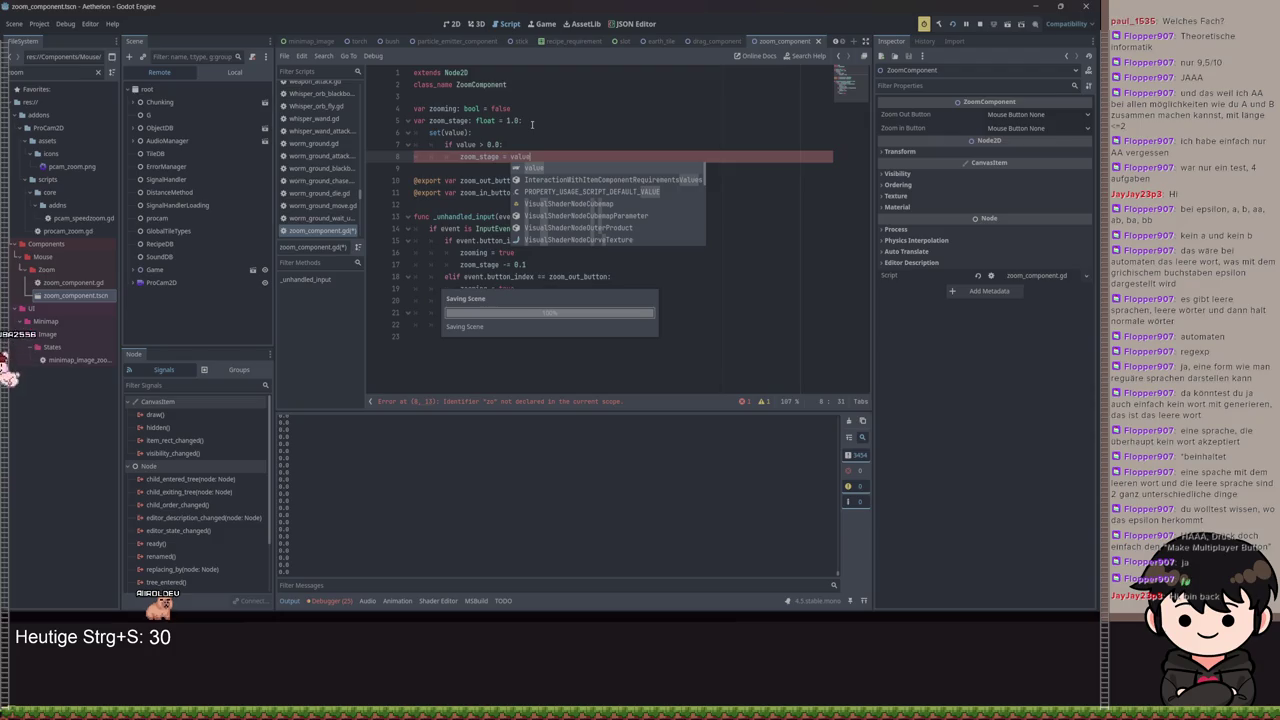
Run the game to test the setter, then close it and return to the code
key(F5)
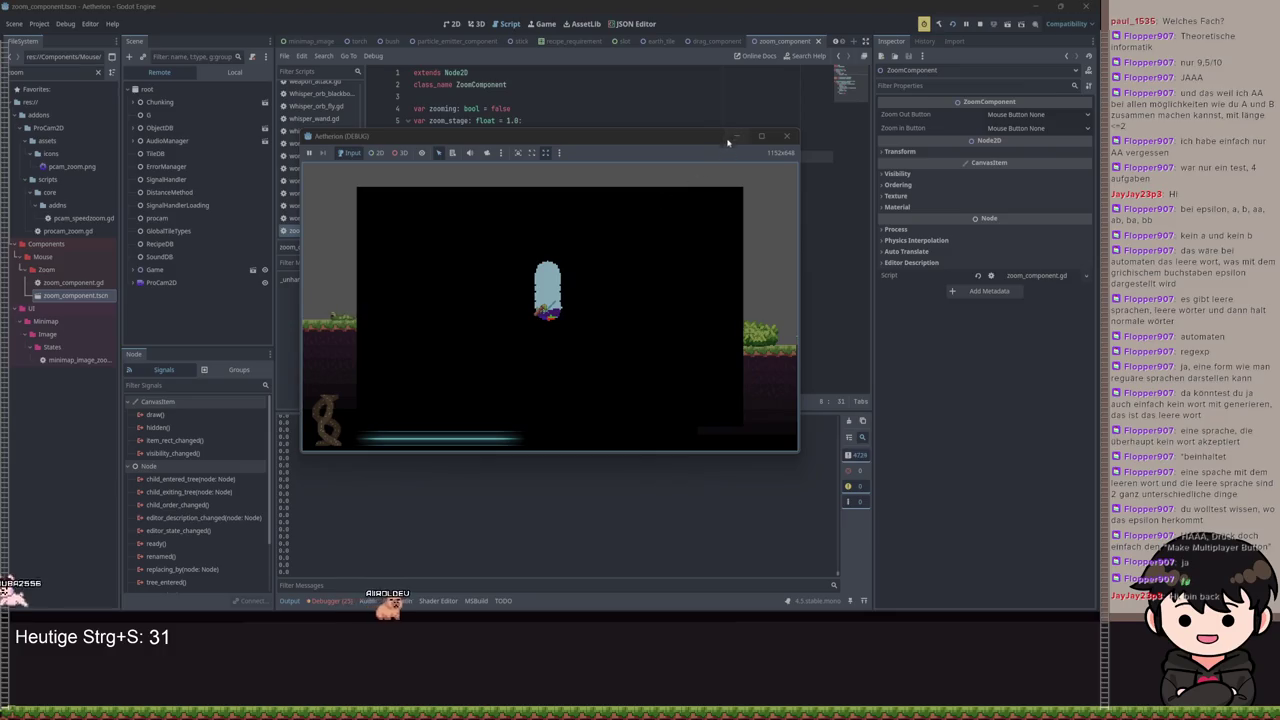
key(F8)
click(560, 156)
click(572, 193)
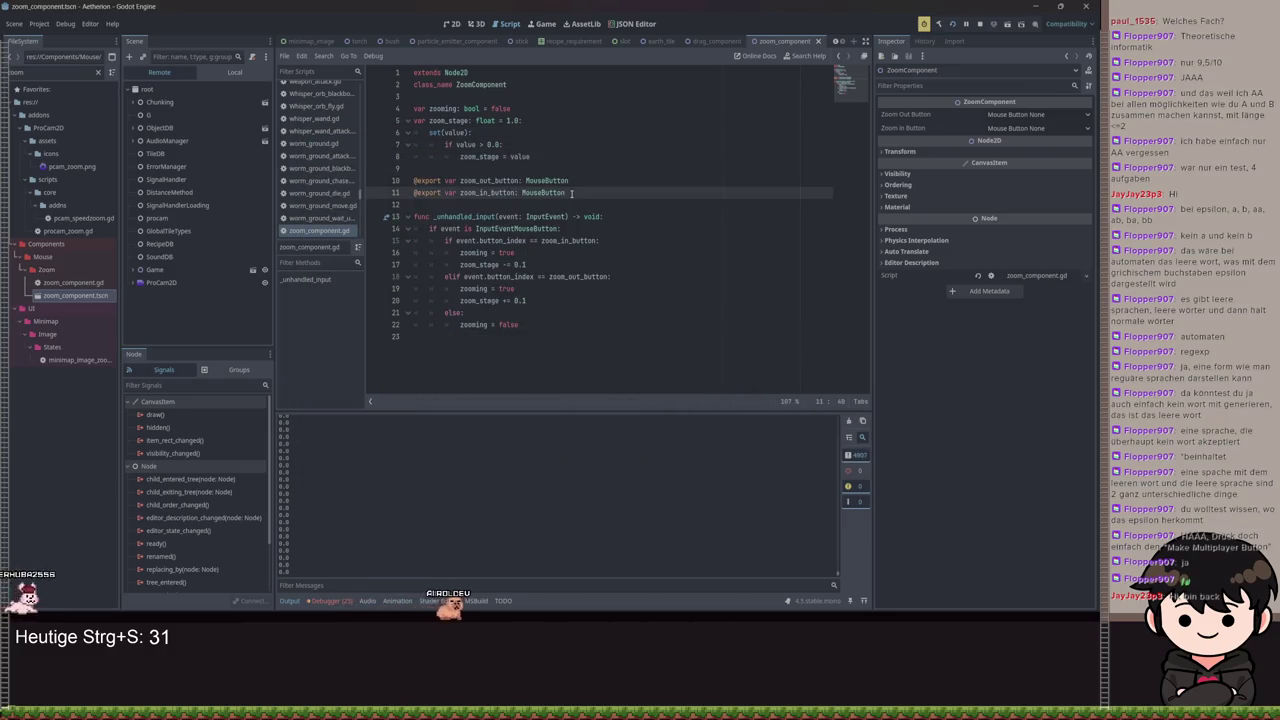
Add exported floats max_zoom_out = 2.0 and max_zoom_in = 0.1
key(Return)
text(@export var max_zoom_out: fl)
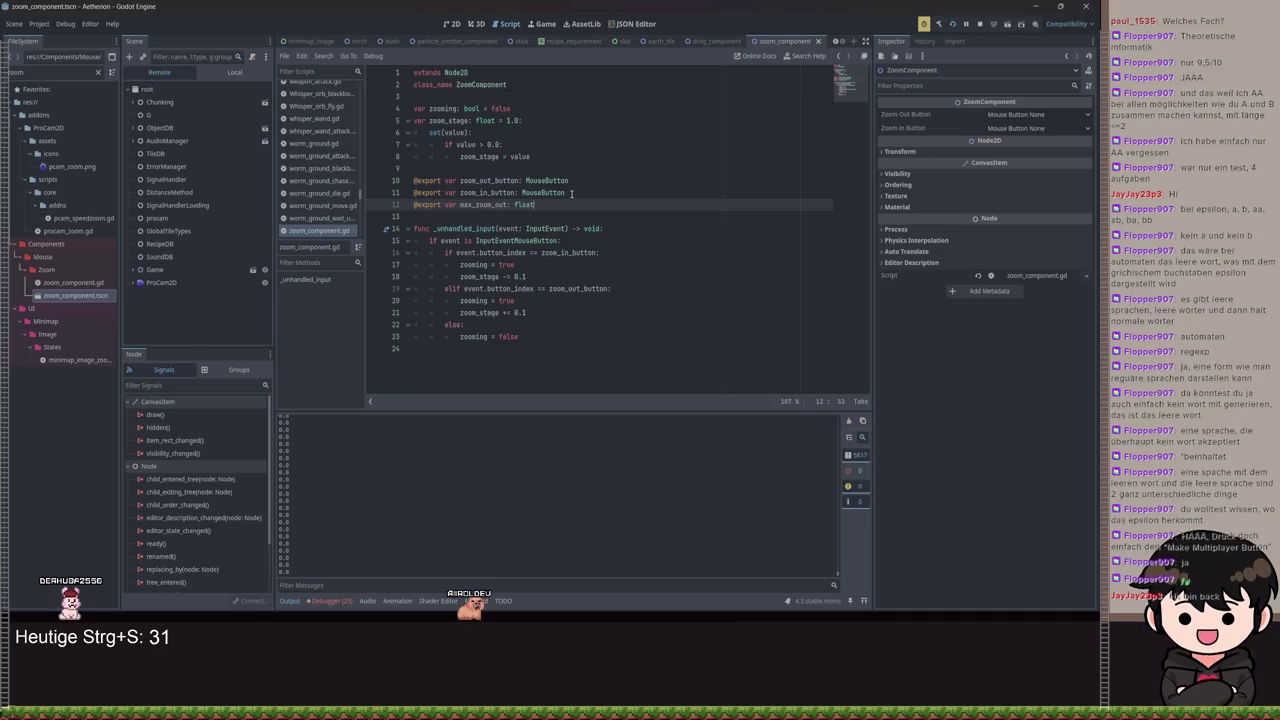
text(oat)
key(Return)
text(xpo)
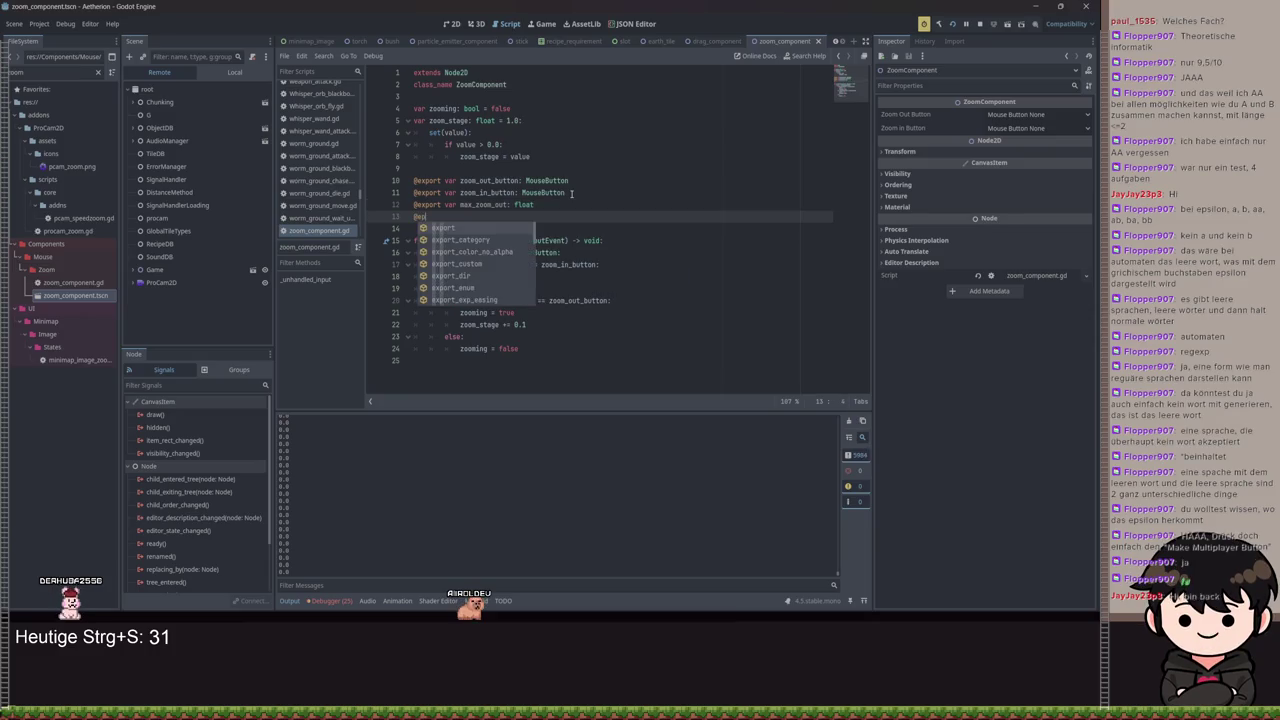
text(rt var max)
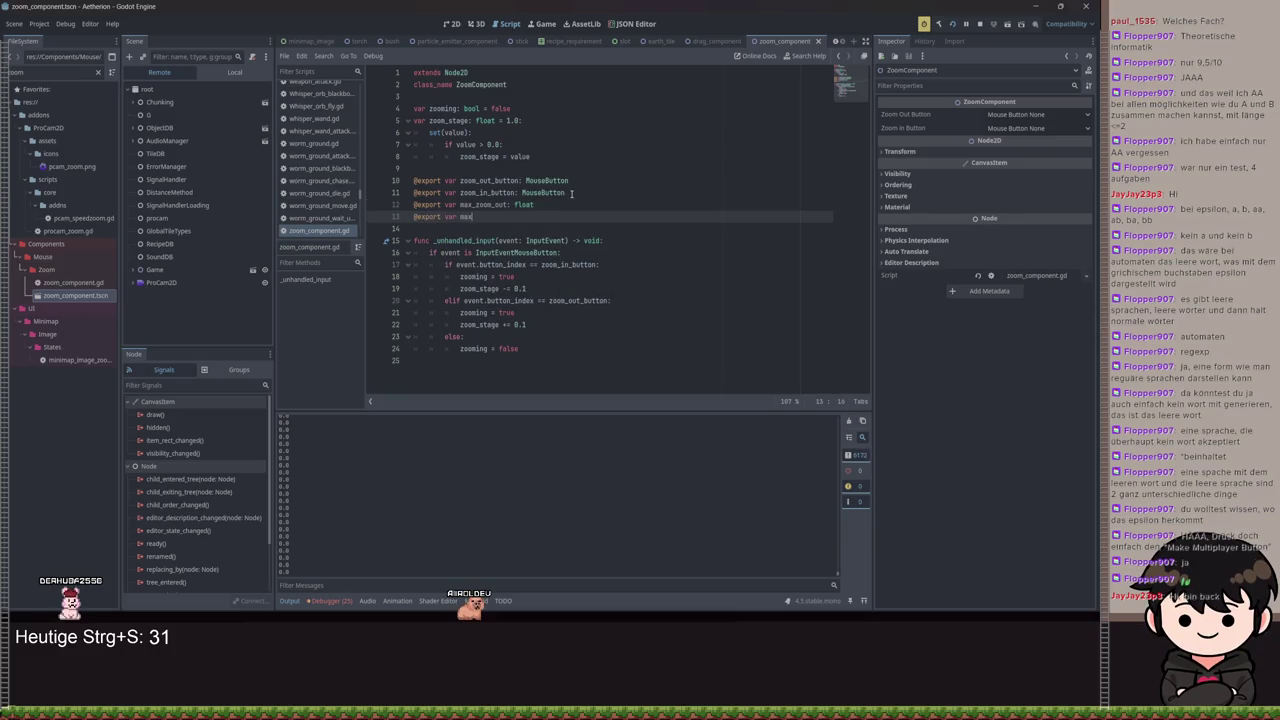
text(_zoom_in: f)
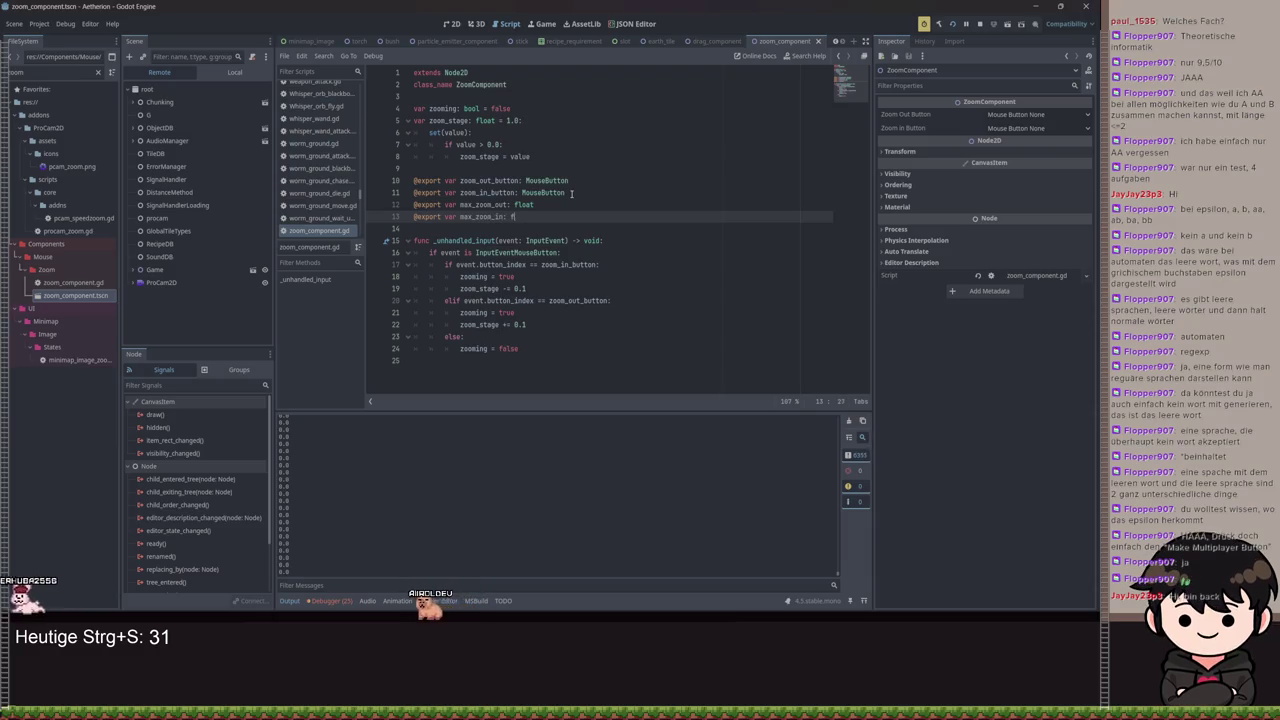
text(loat = 0.1)
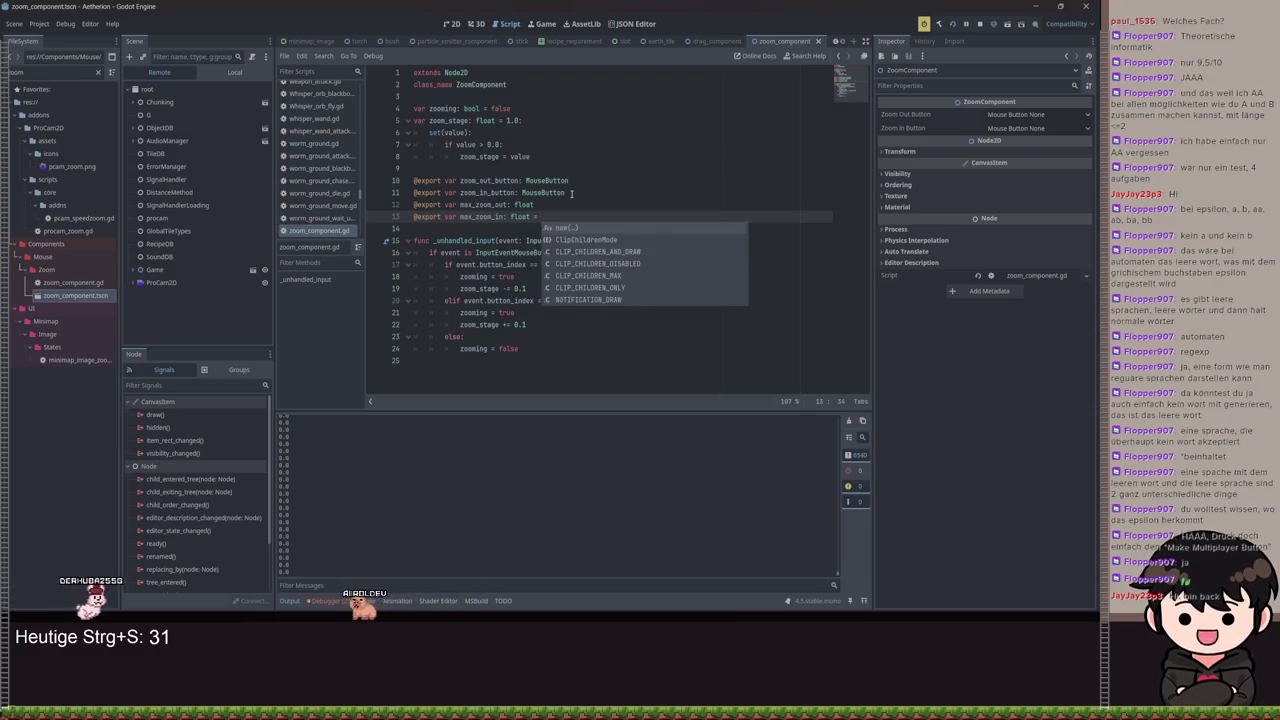
key(Up)
text(= )
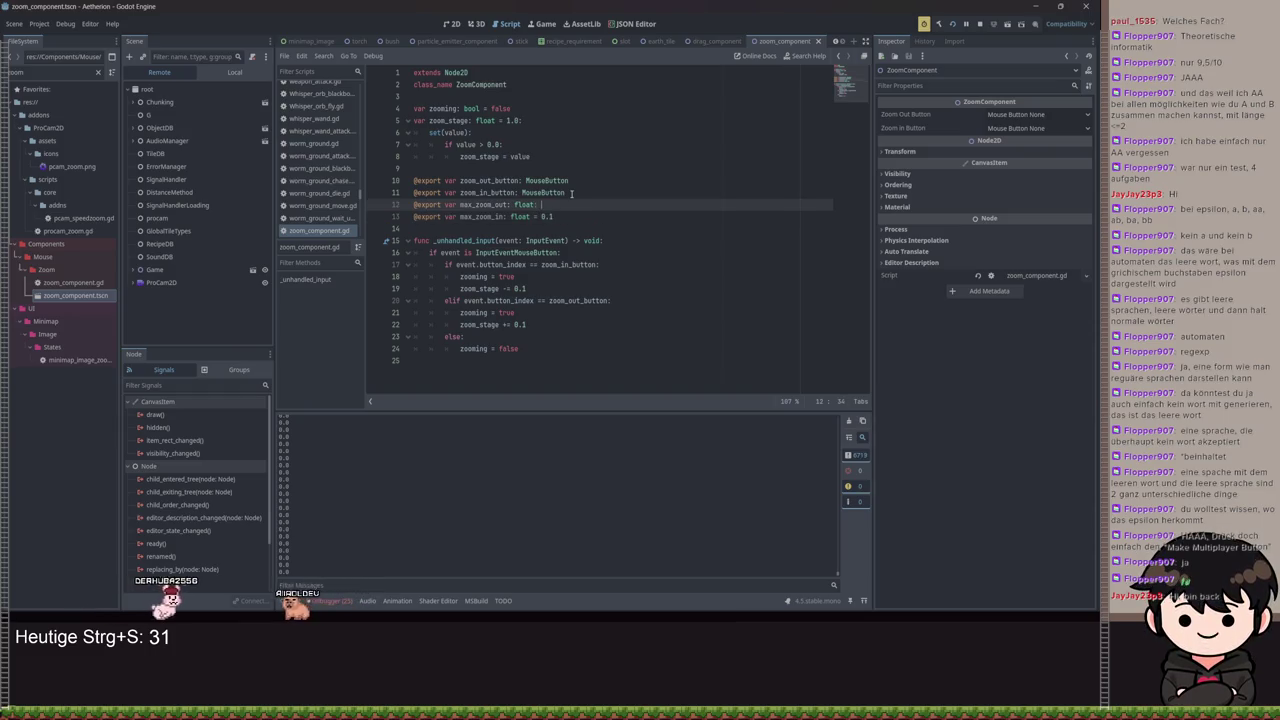
text(2.0)
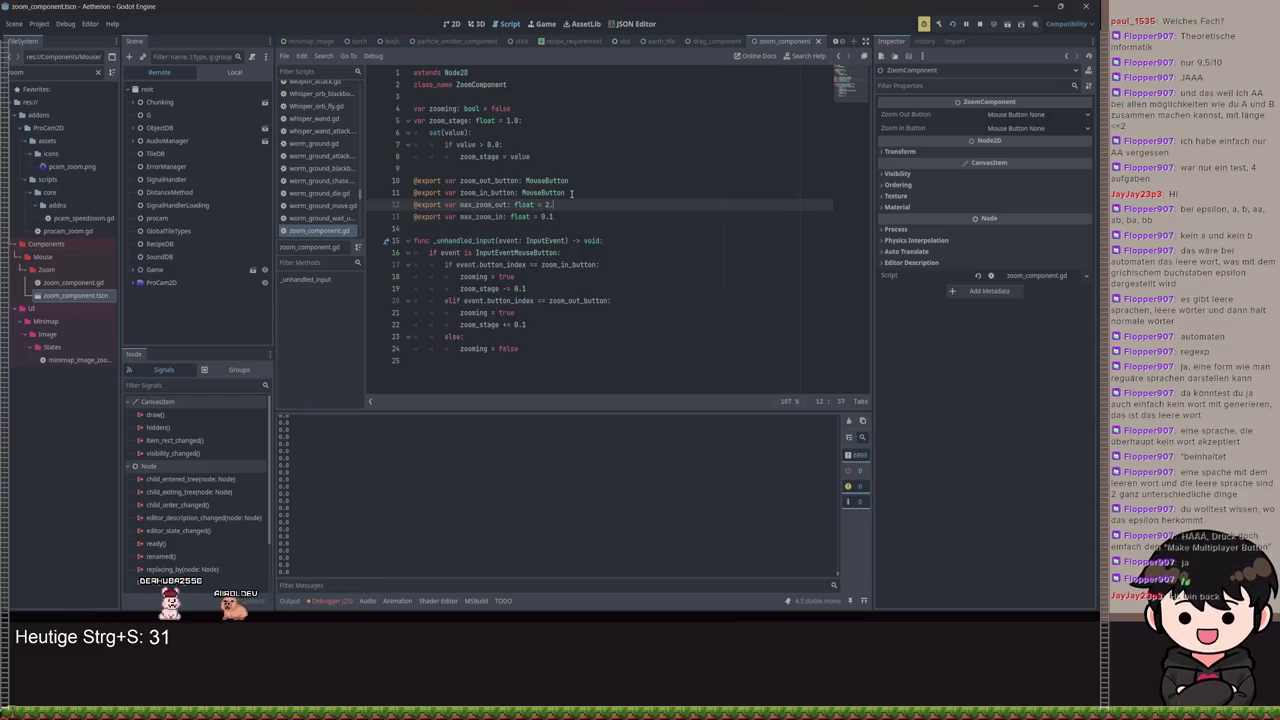
Change the setter condition to value >= max_zoom_in and value <= max_zoom_out, and save
double_click(492, 145)
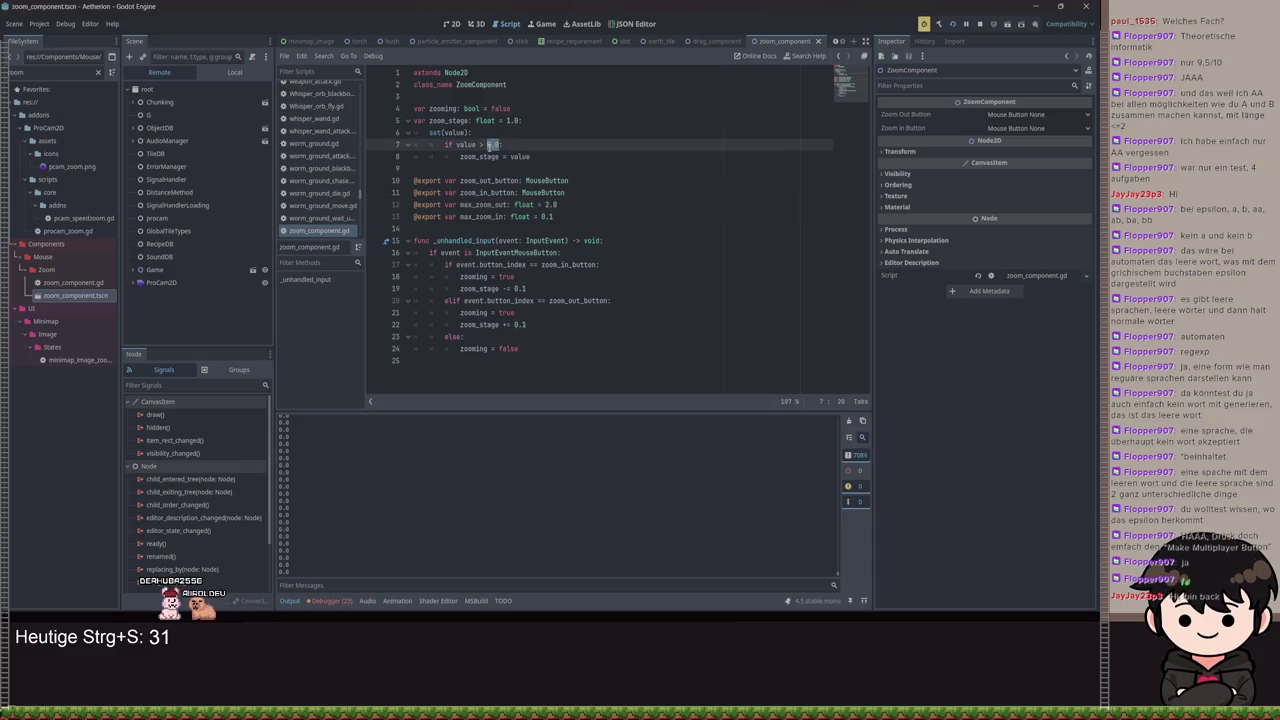
text(mx_zoom_in:)
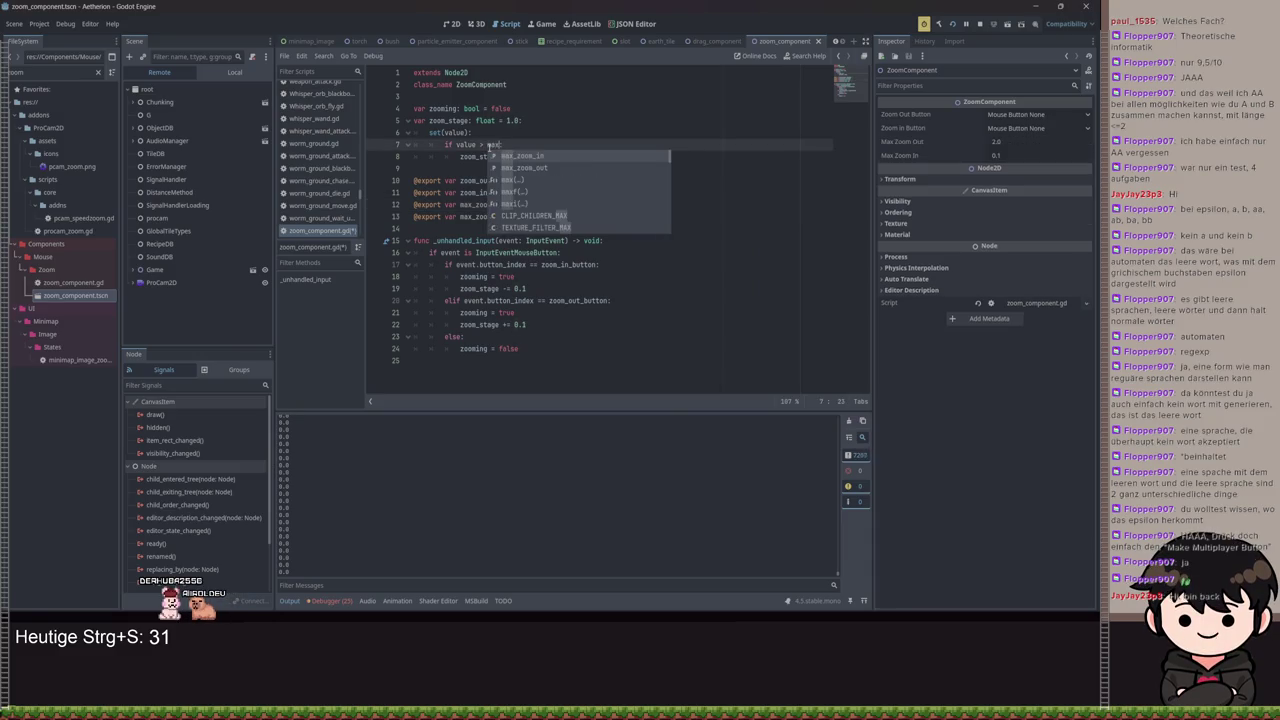
text(:)
click(537, 156)
key(Return)
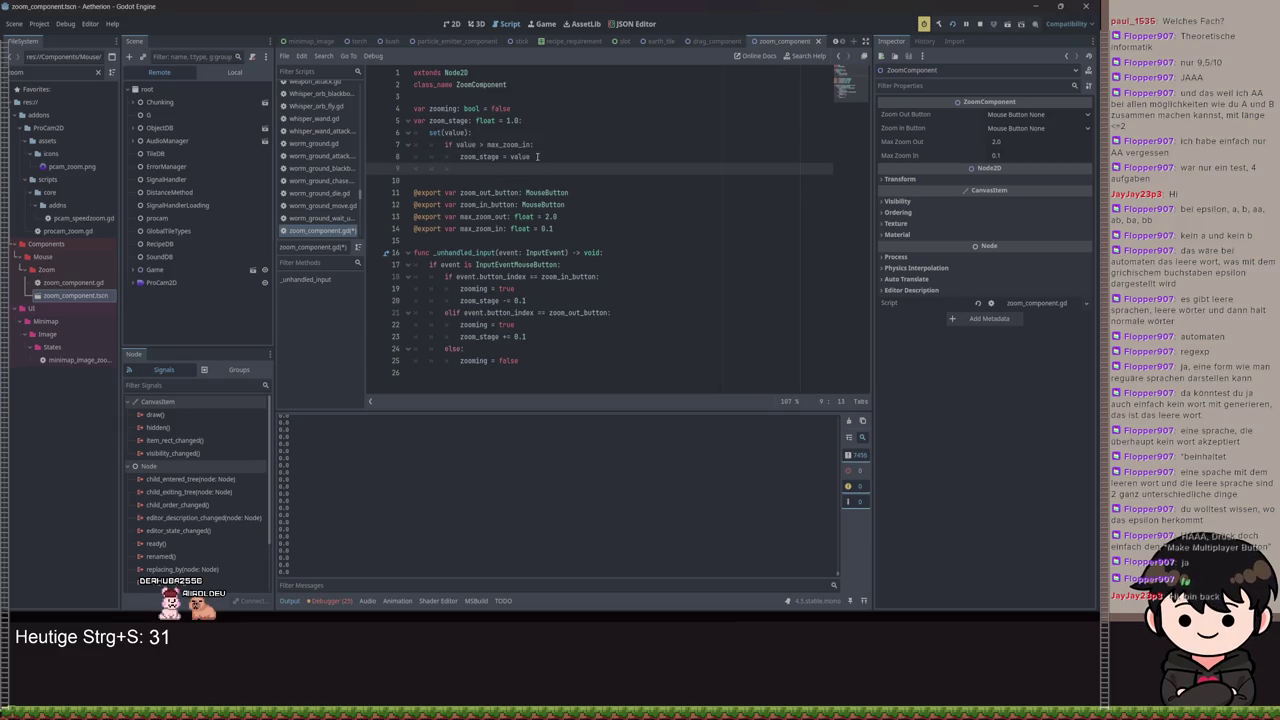
key(ctrl+z)
key(ctrl+z)
text(and)
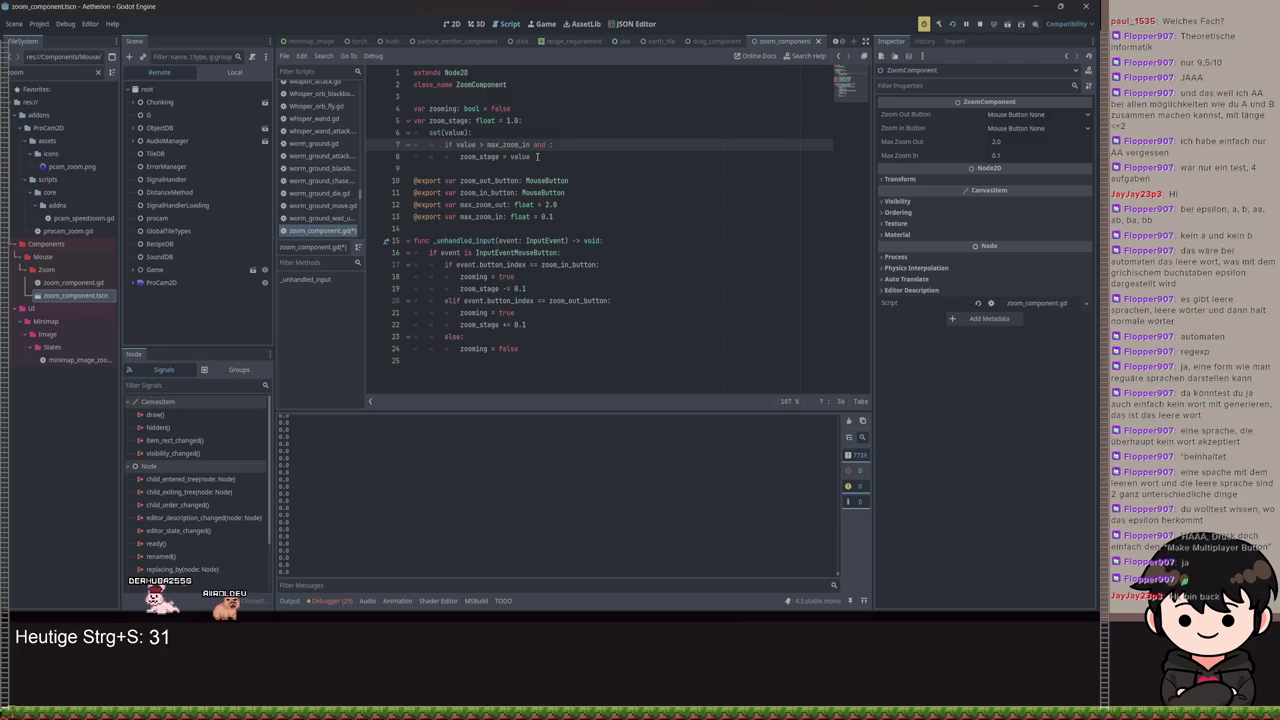
text(value < )
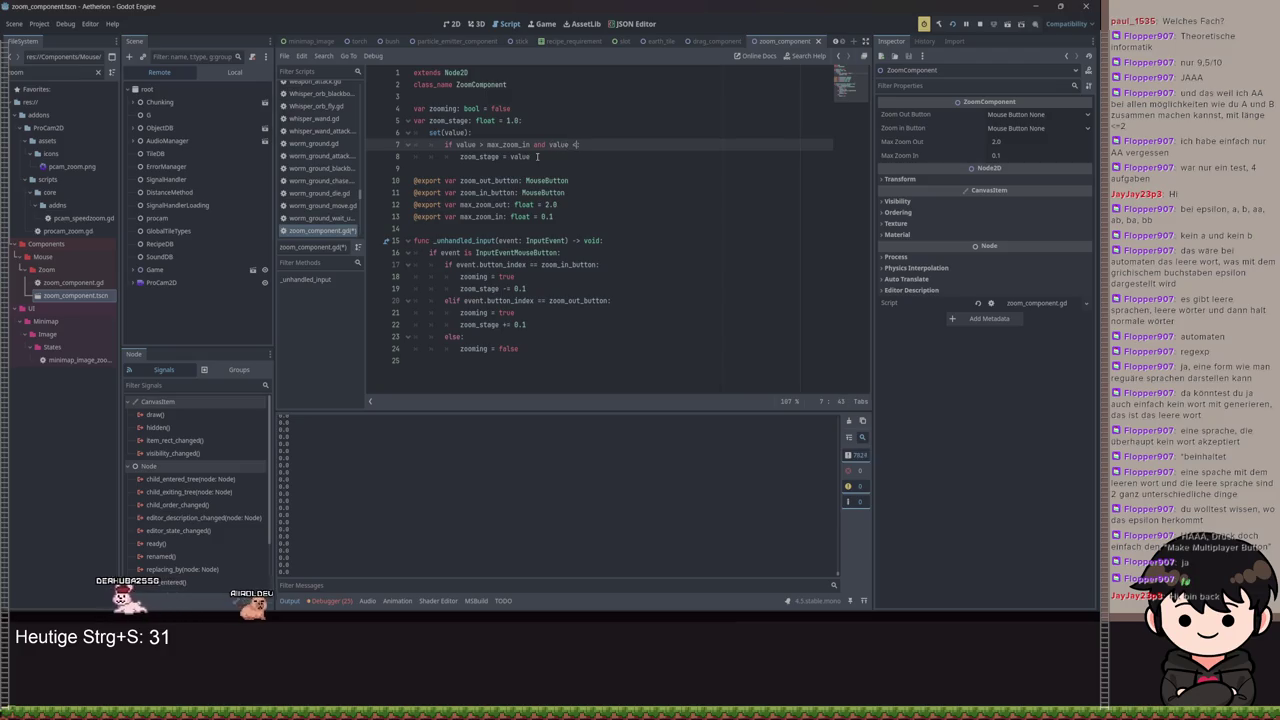
text(max_z:)
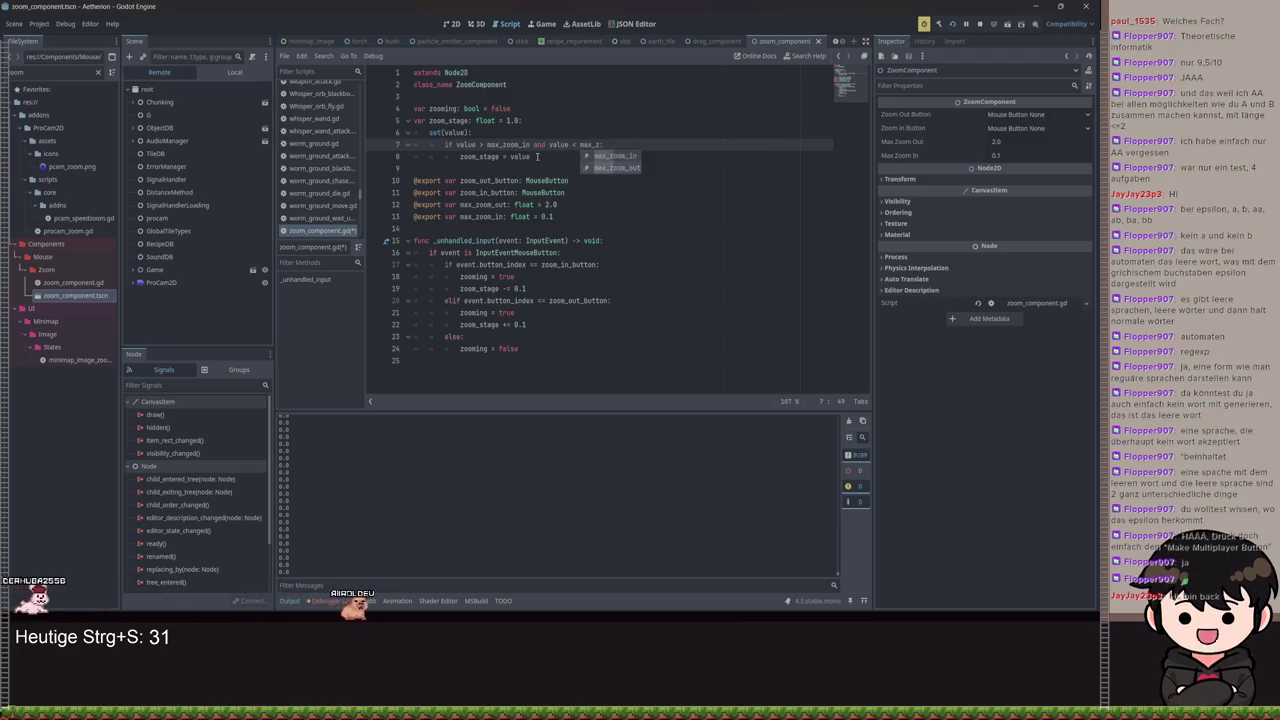
key(Down)
key(Return)
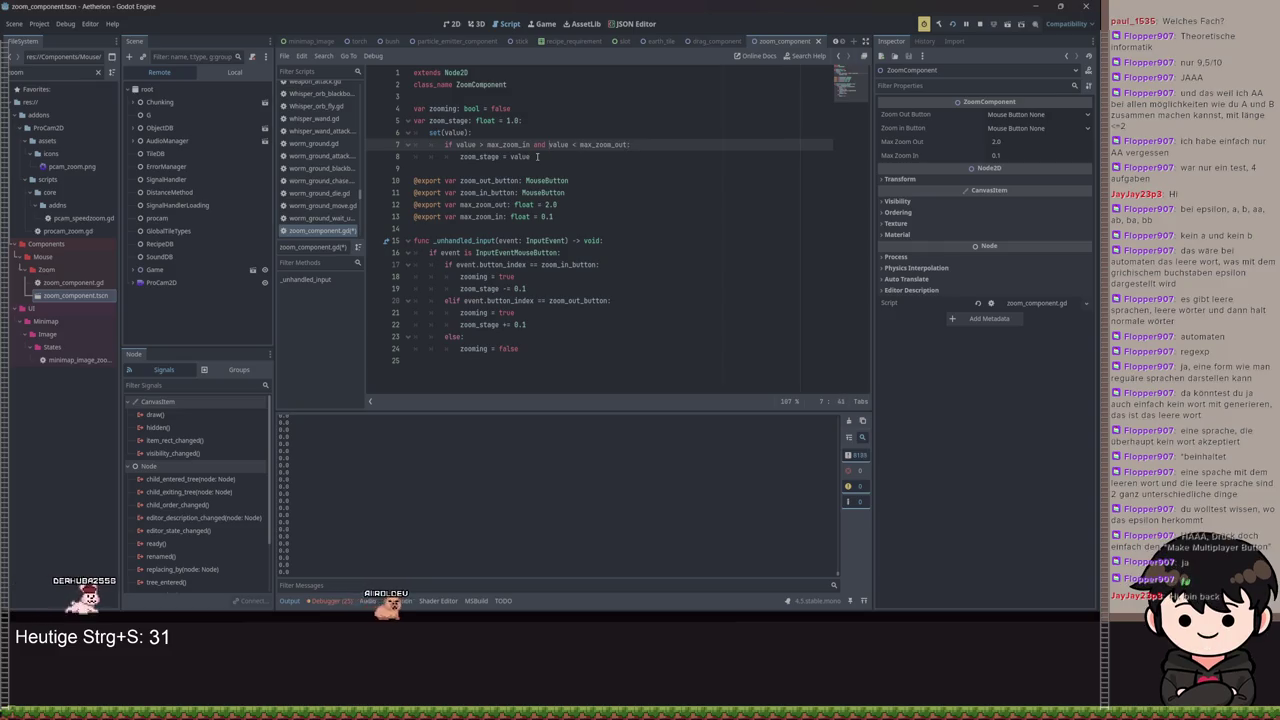
text(=)
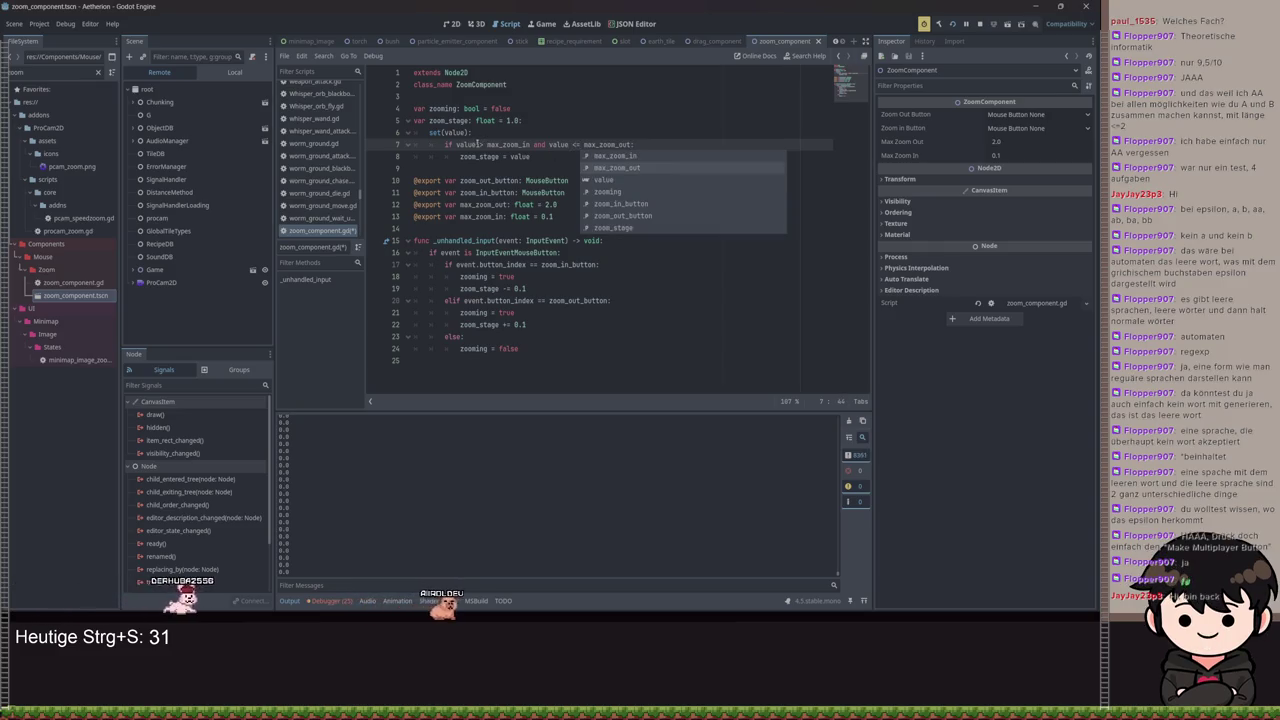
click(482, 145)
text(=)
key(ctrl+s)
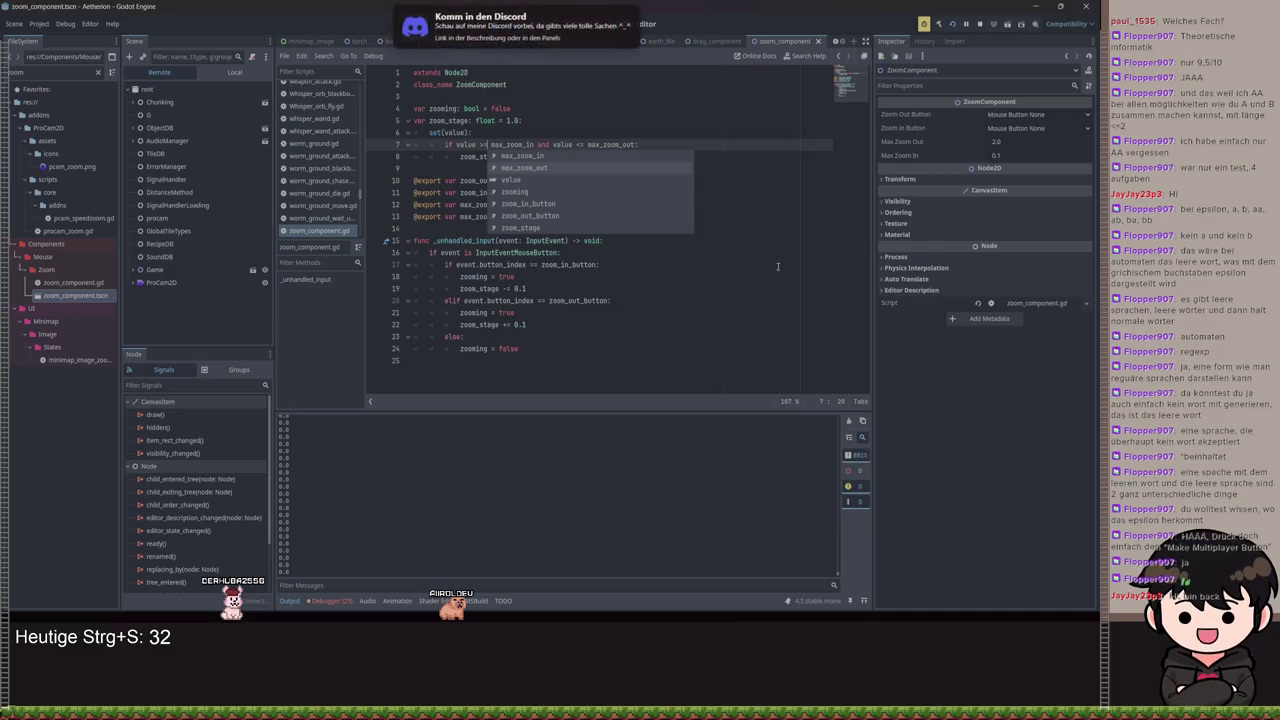
click(784, 302)
Run the game, restart it, and load a saved game from the title menu
key(F5)
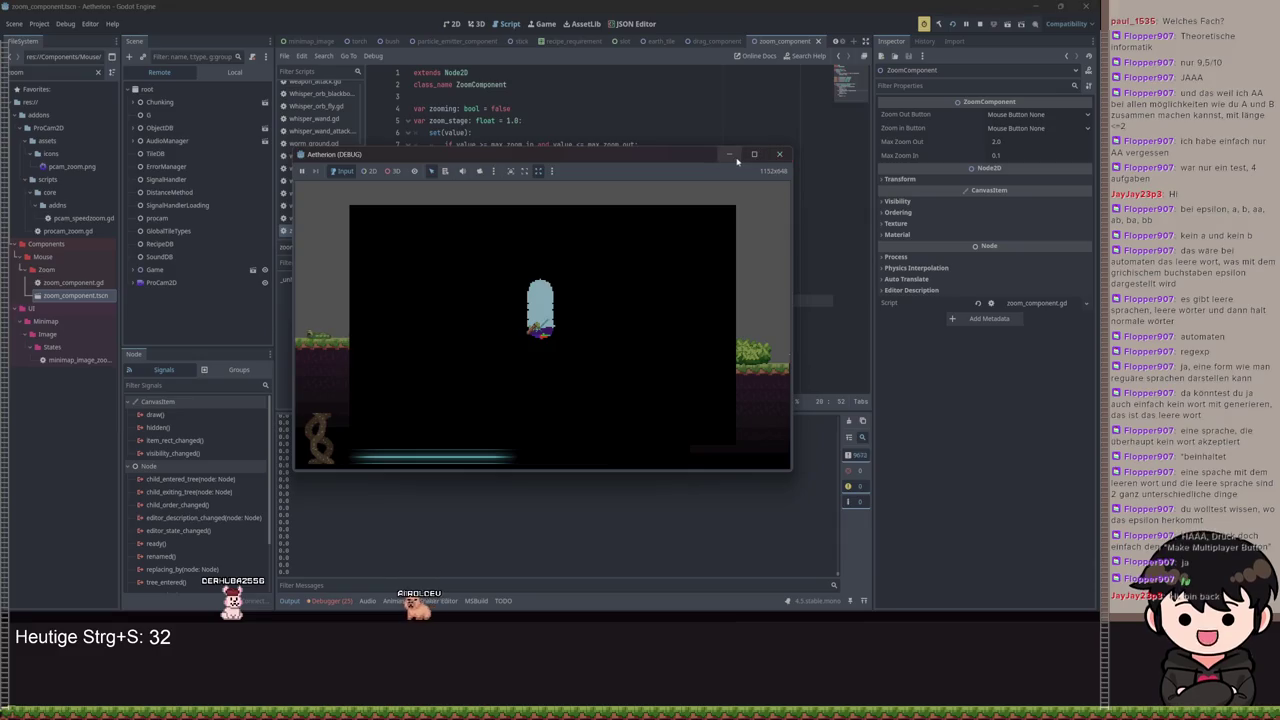
click(781, 155)
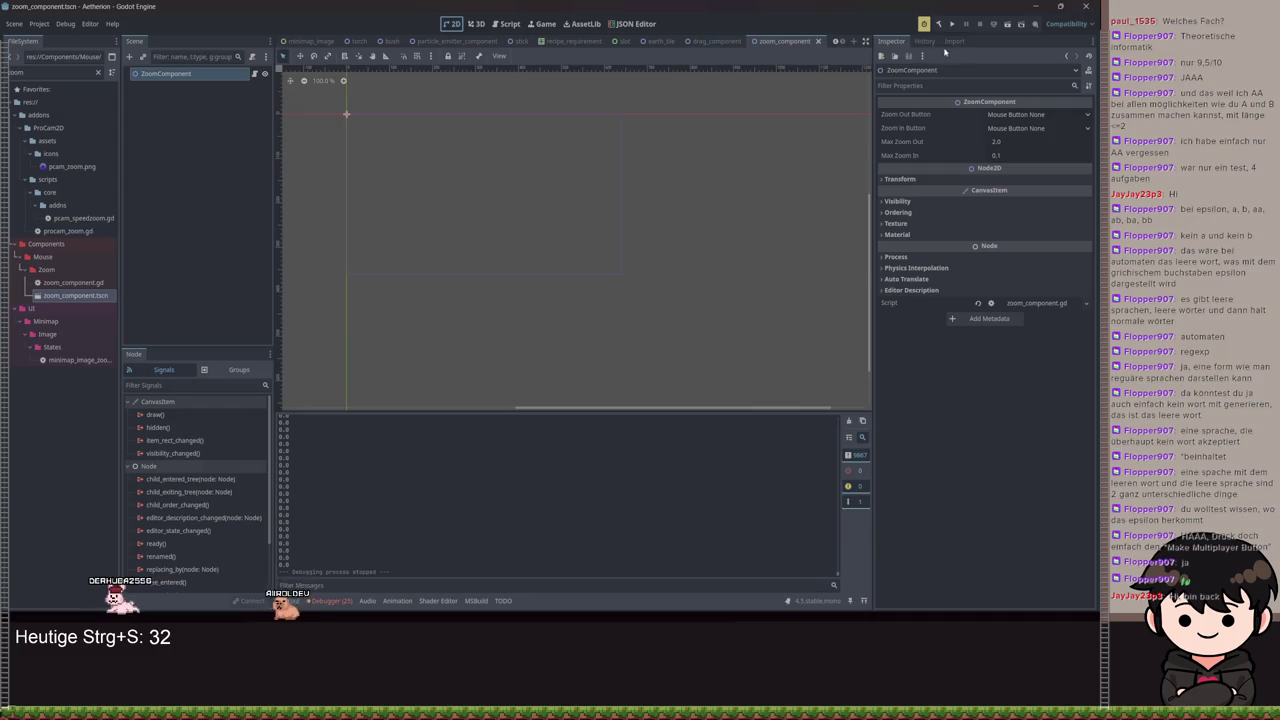
click(949, 25)
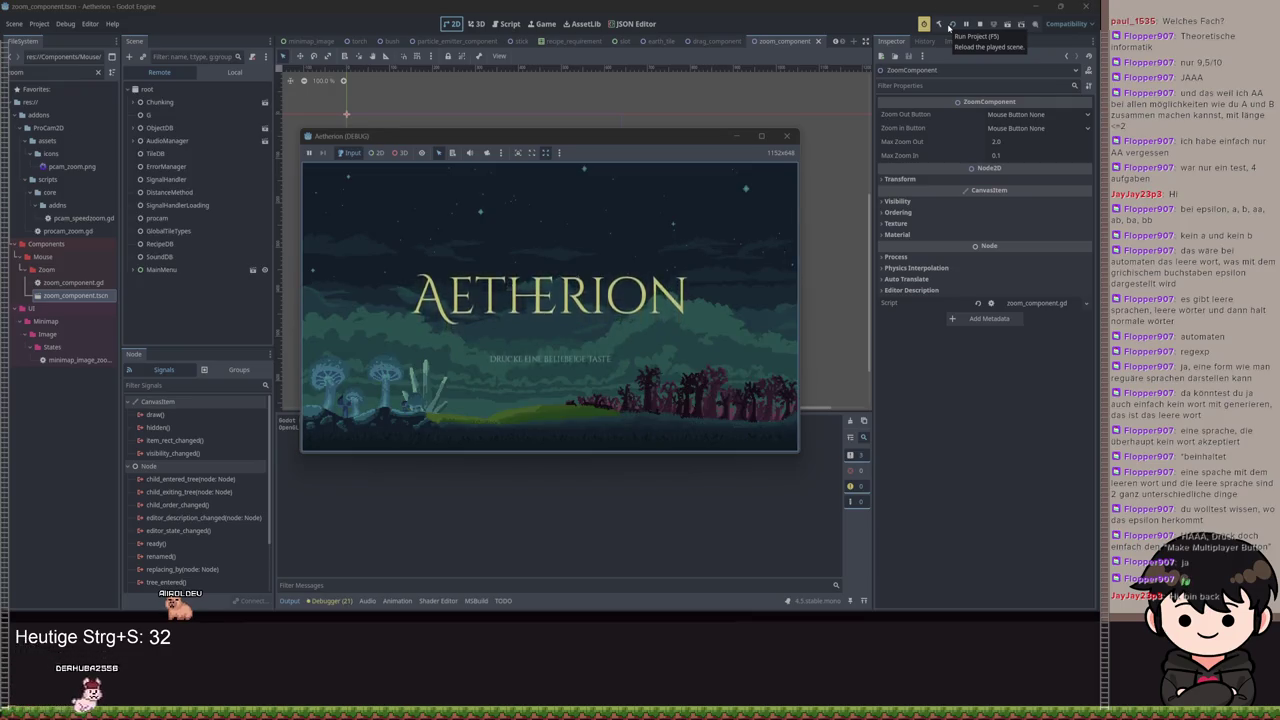
click(618, 313)
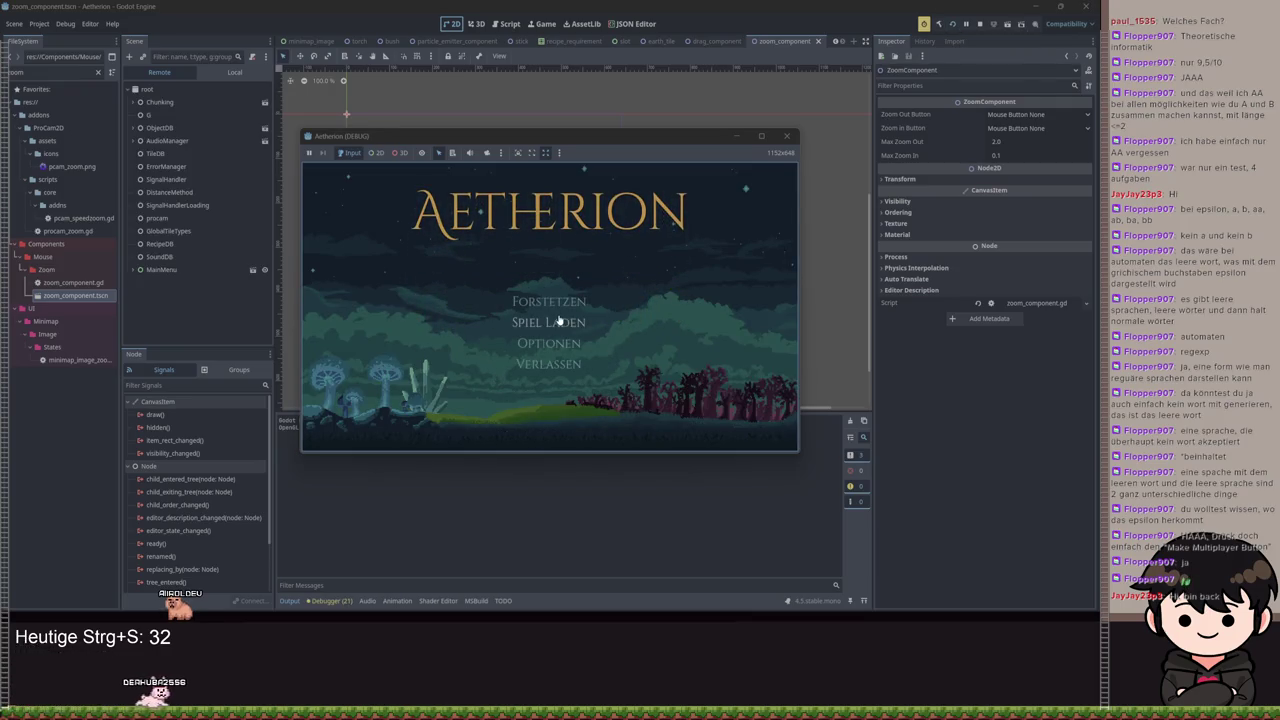
click(410, 330)
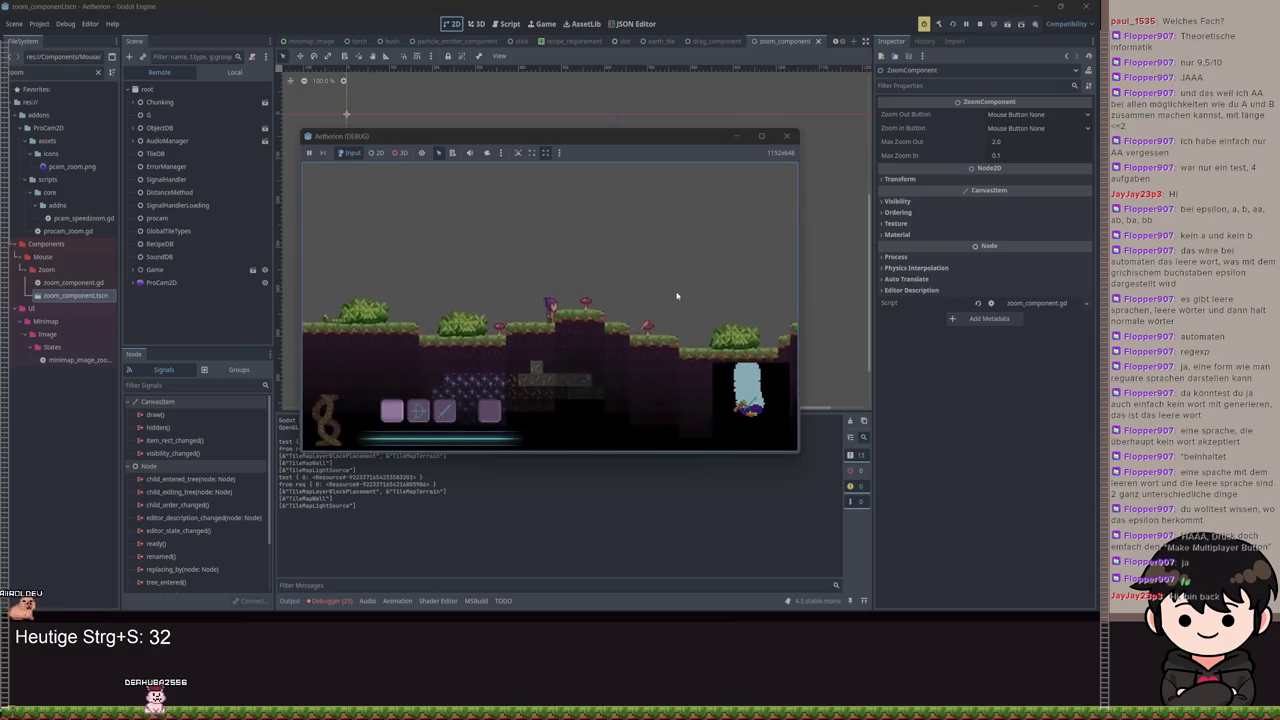
Open the big map in game, then close the game and return to the scripts
key(m)
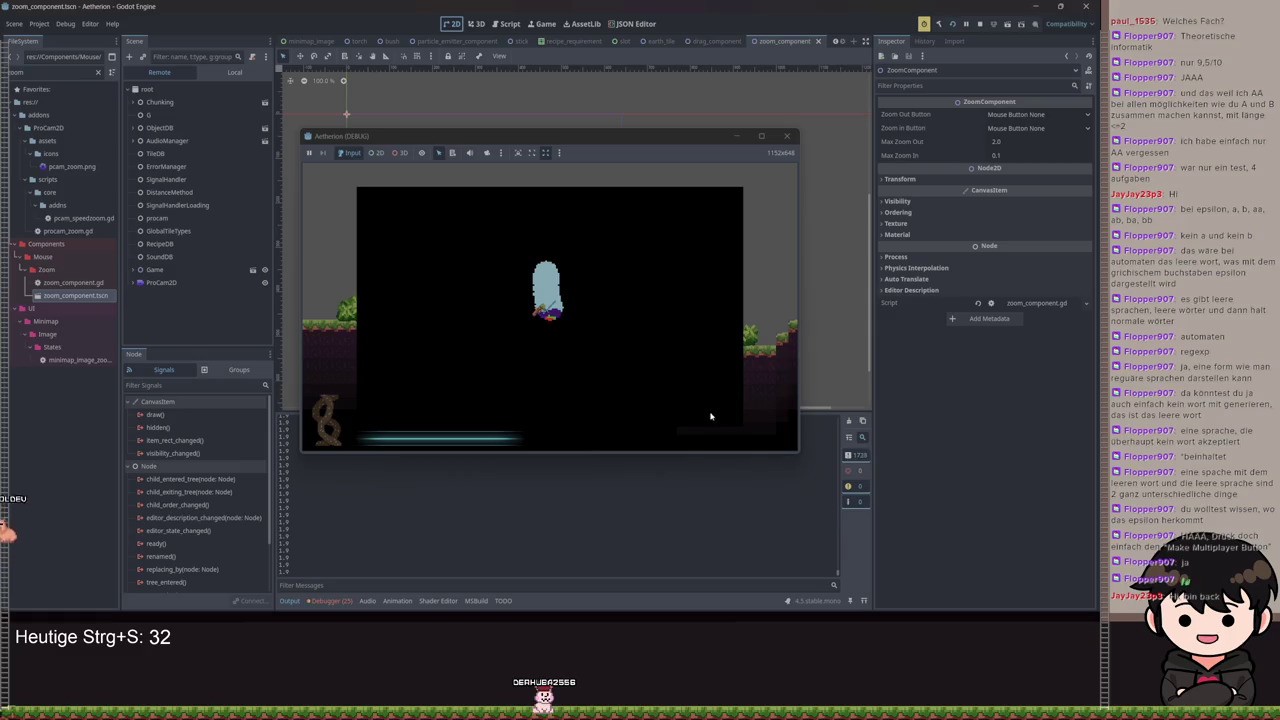
key(F8)
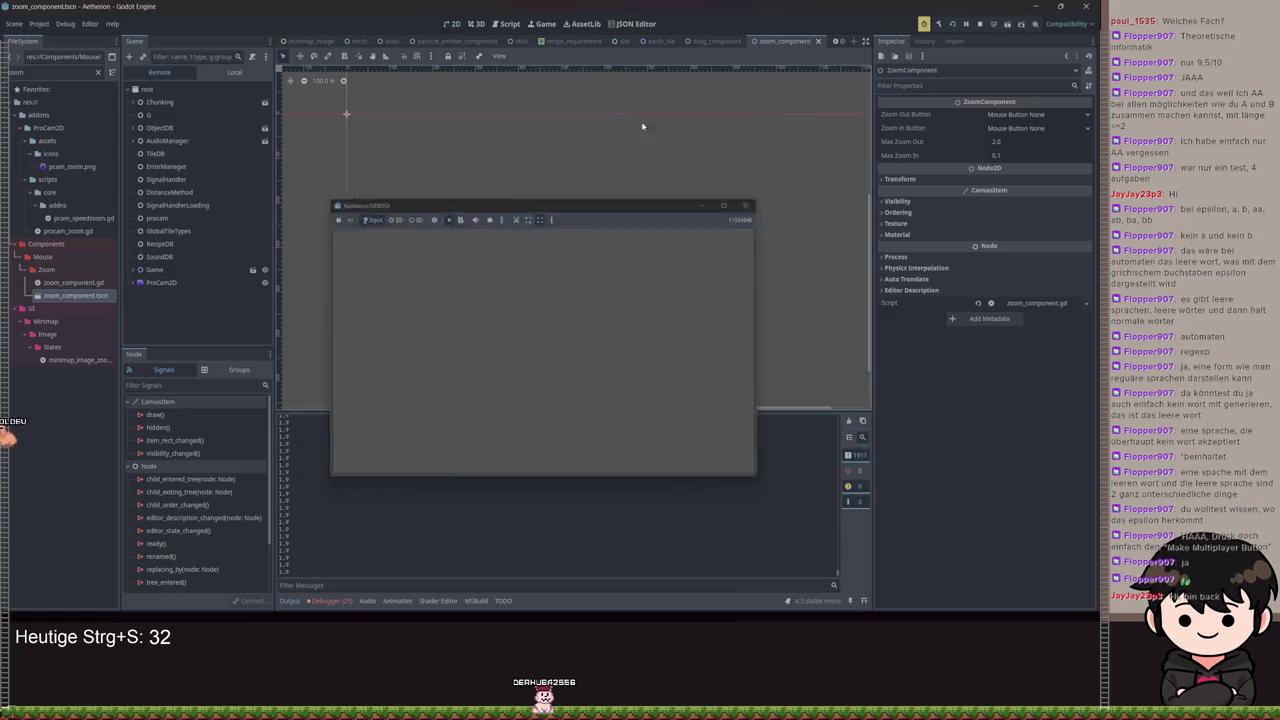
click(505, 24)
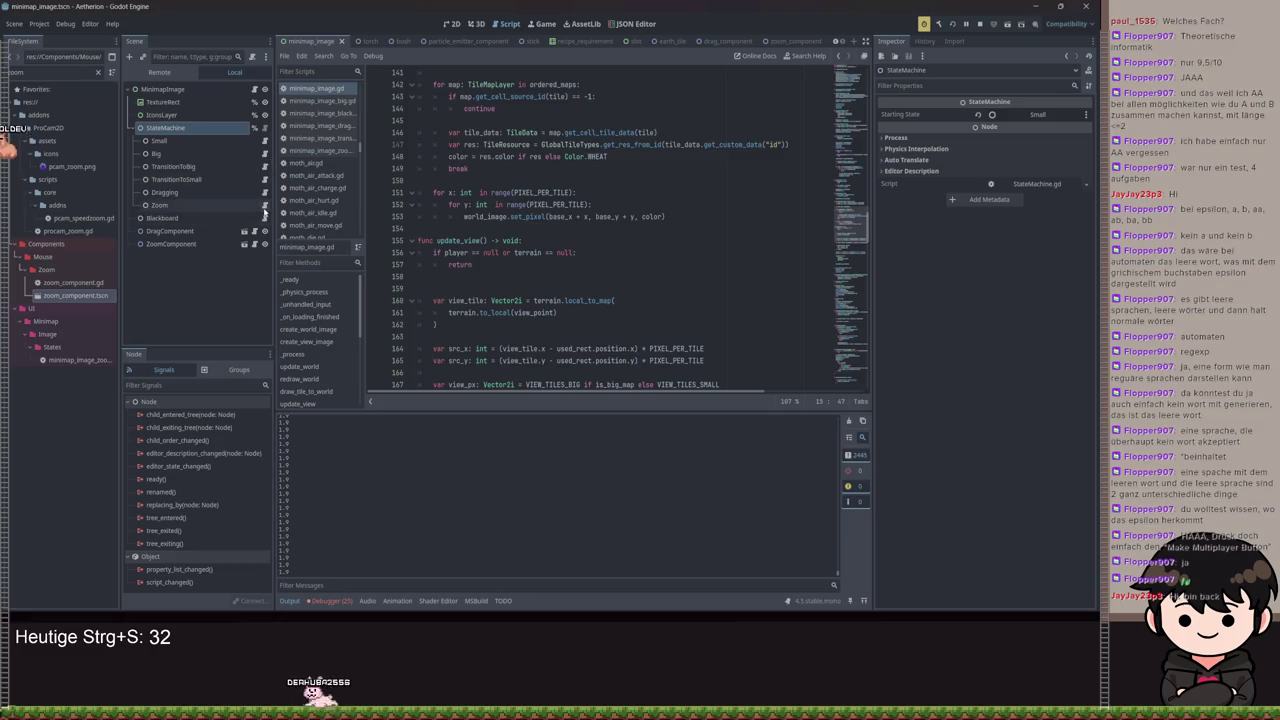
Delete the zoom-stage print statement from enter() in minimap_image_zoom.gd
click(315, 150)
drag(594, 145, 447, 144)
key(shift+Home)
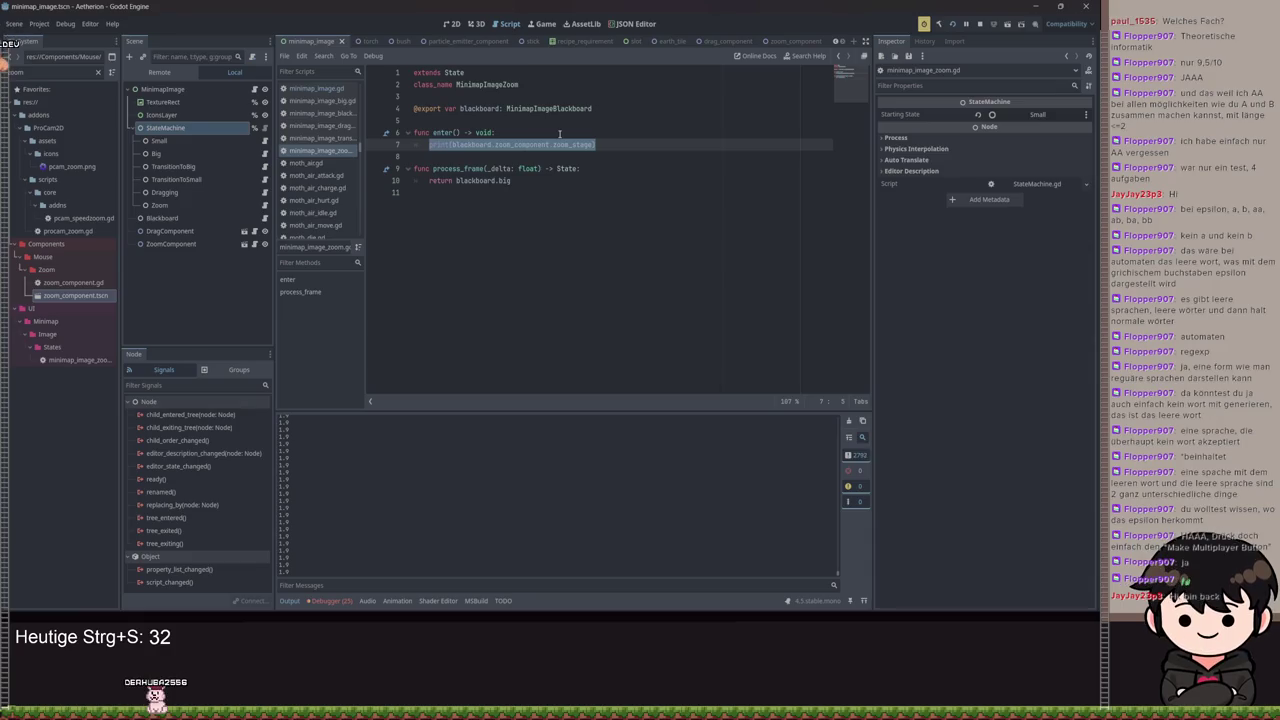
key(Return)
Start a blackboard.minimap call in its place, then go to minimap_image_blackboard.gd
text(blackboard.minimap.im)
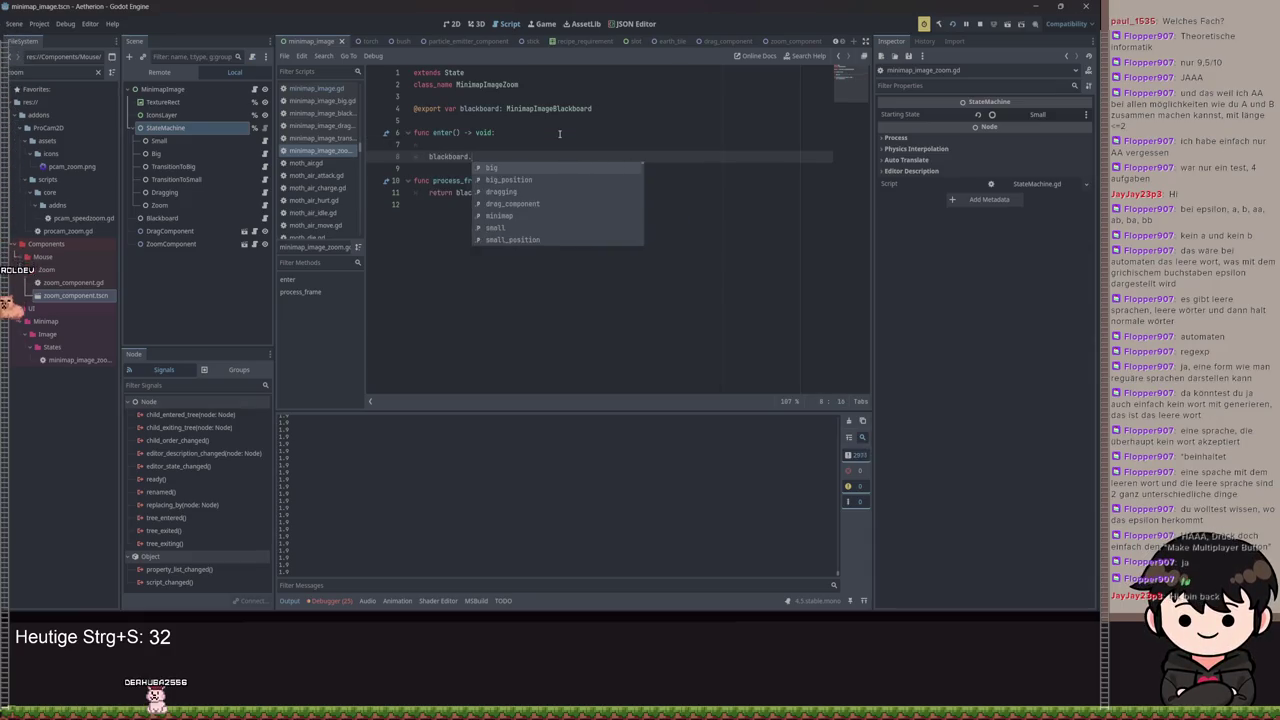
key(BackSpace)
key(BackSpace)
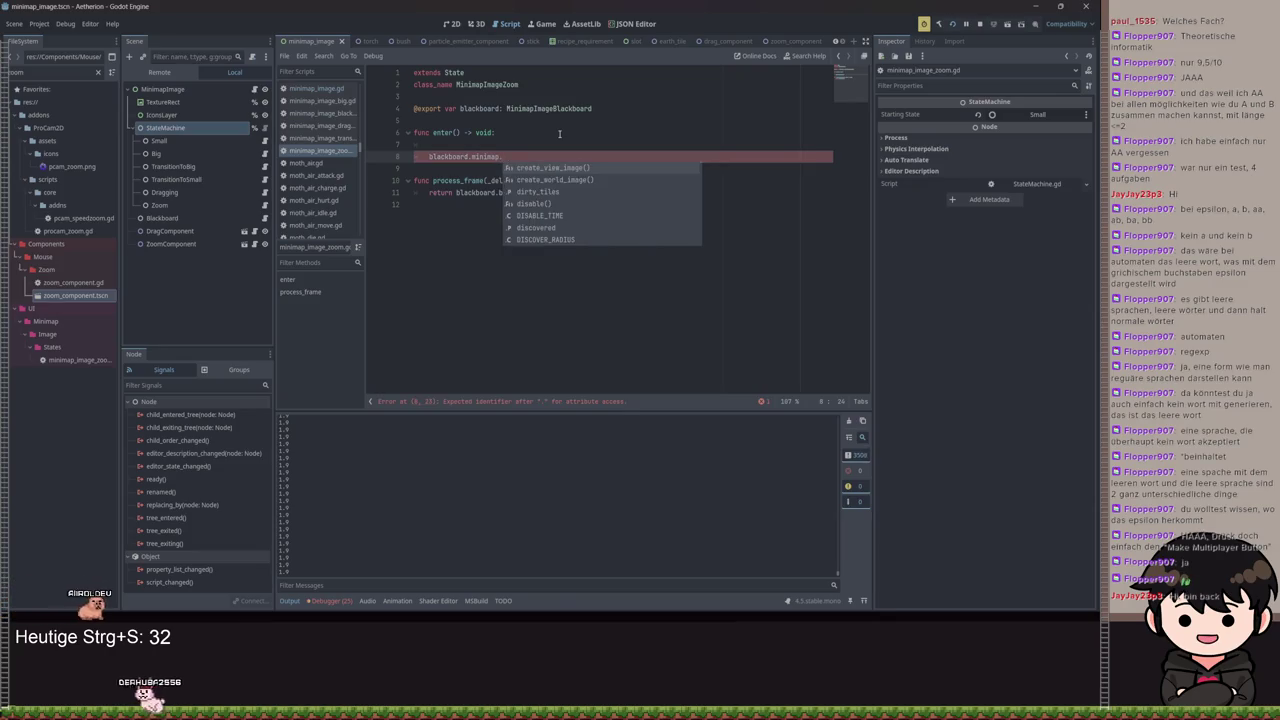
text(v)
key(BackSpace)
key(BackSpace)
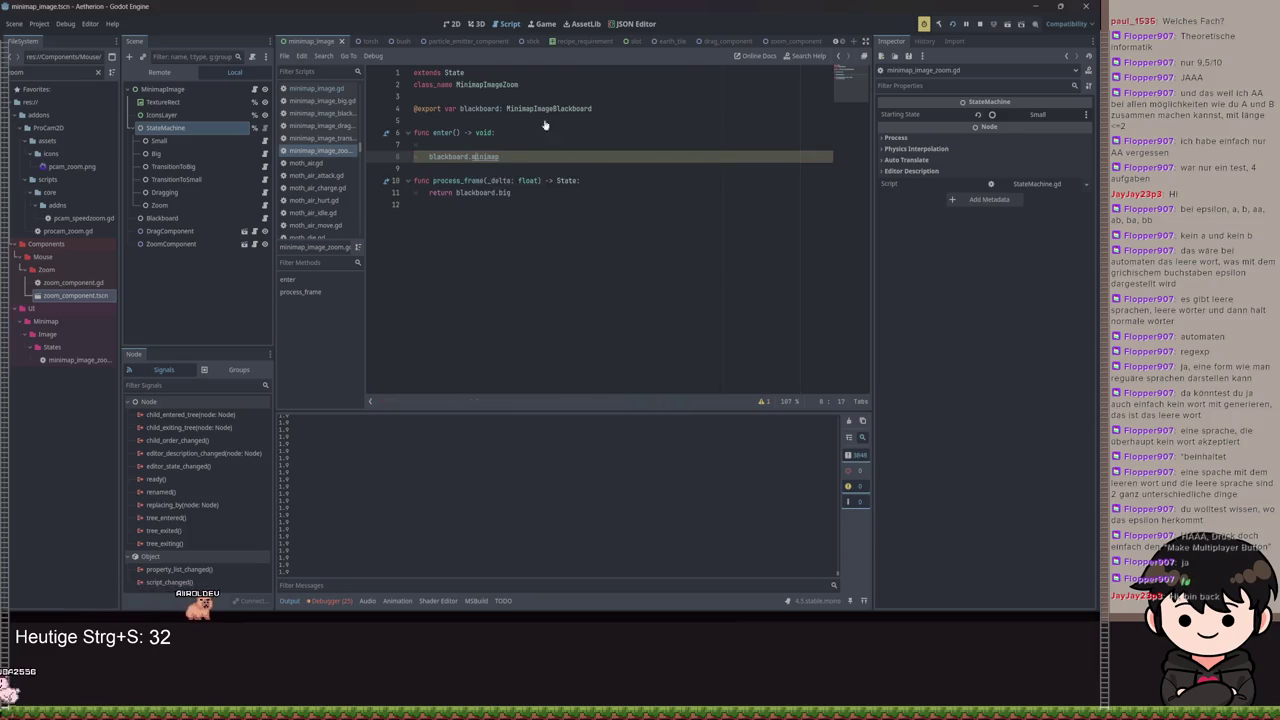
ctrl+click(540, 110)
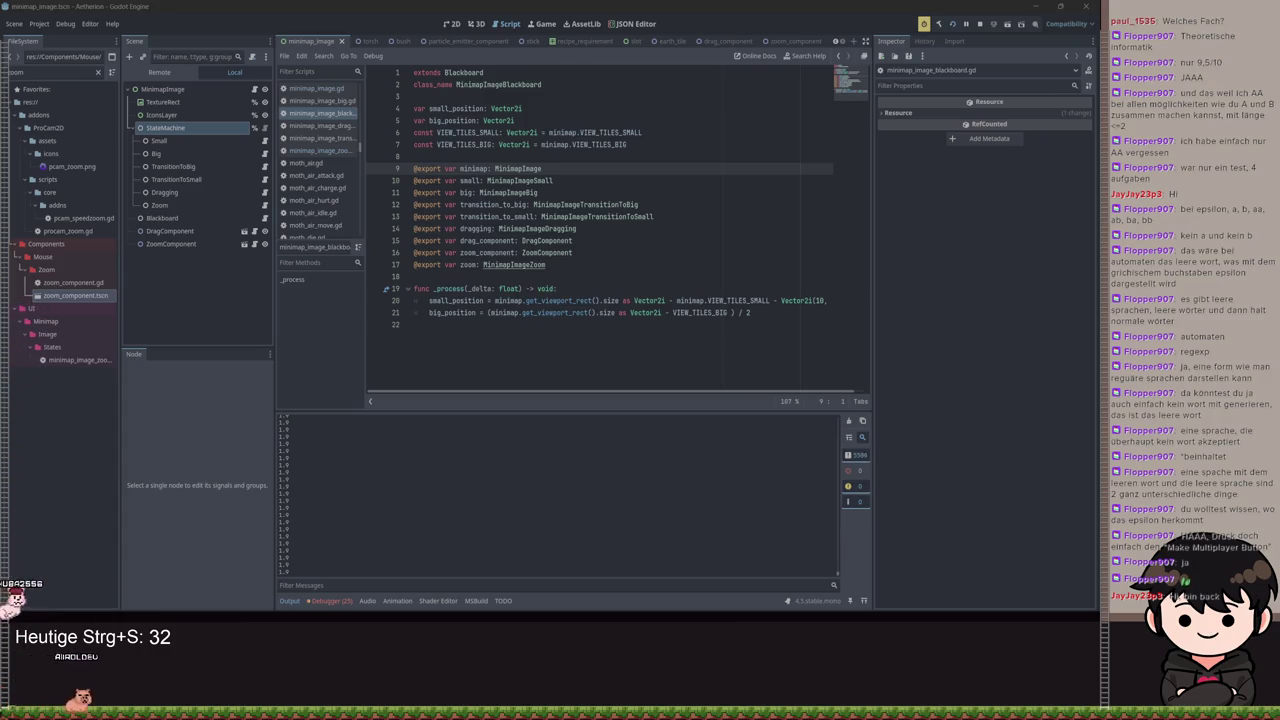
click(590, 204)
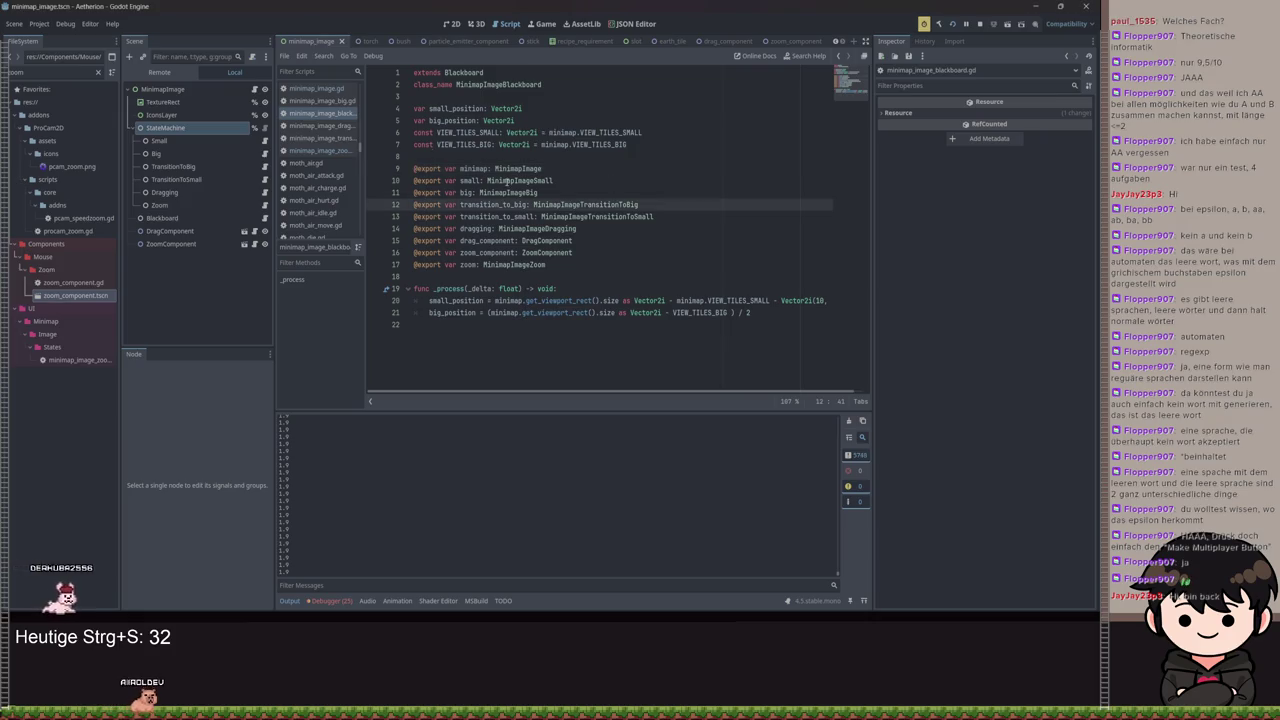
ctrl+click(526, 167)
click(628, 236)
scroll(640, 240, down, 4)
scroll(672, 256, down, 1)
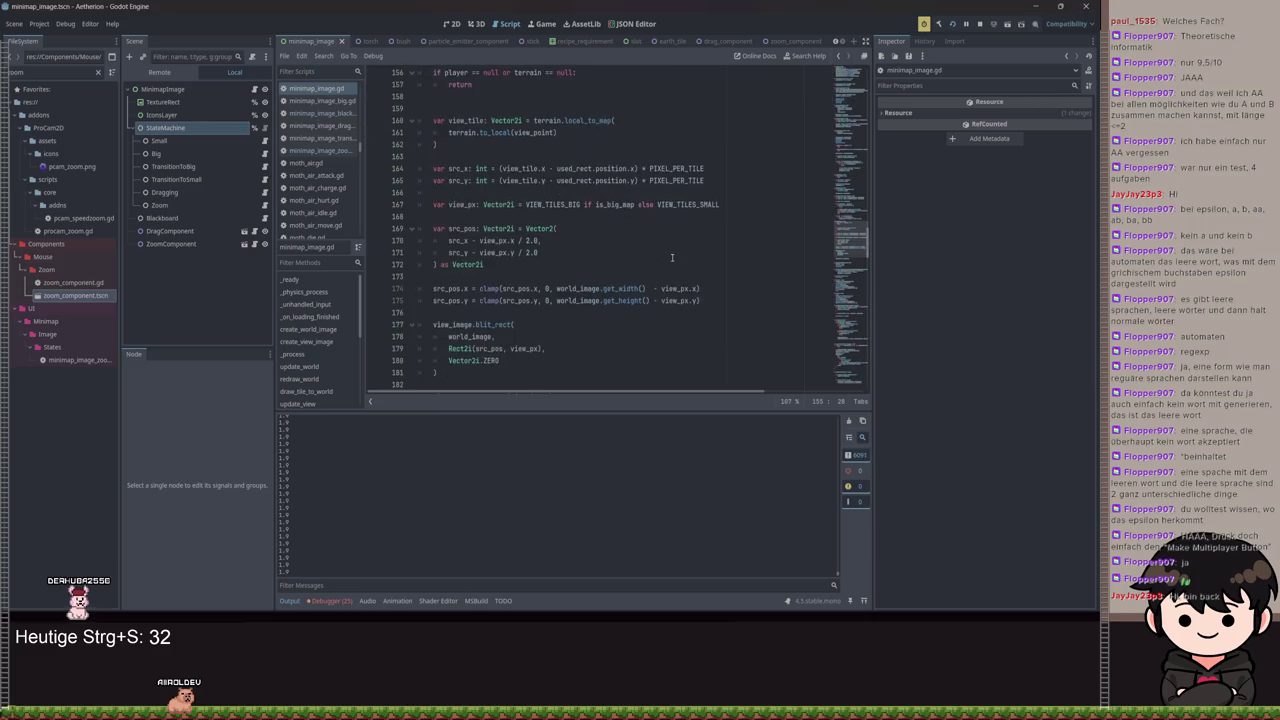
scroll(672, 257, down, 2)
scroll(677, 268, down, 4)
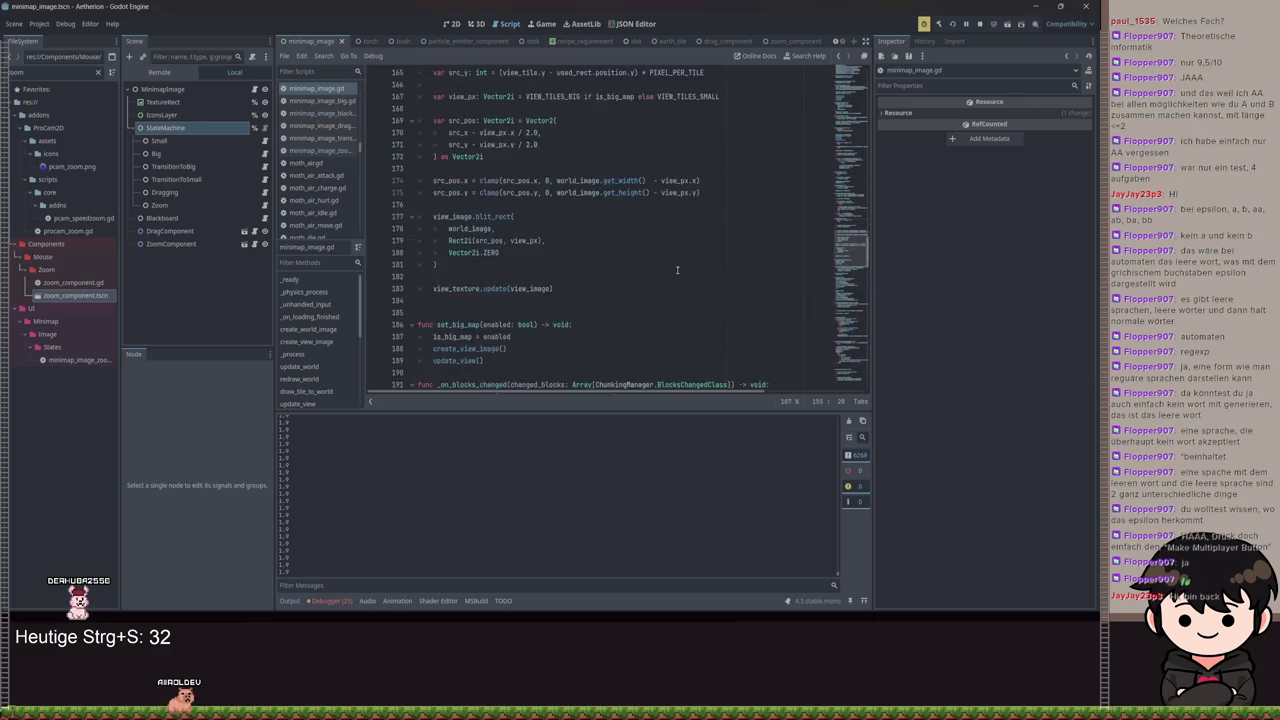
scroll(677, 270, down, 2)
scroll(677, 270, down, 7)
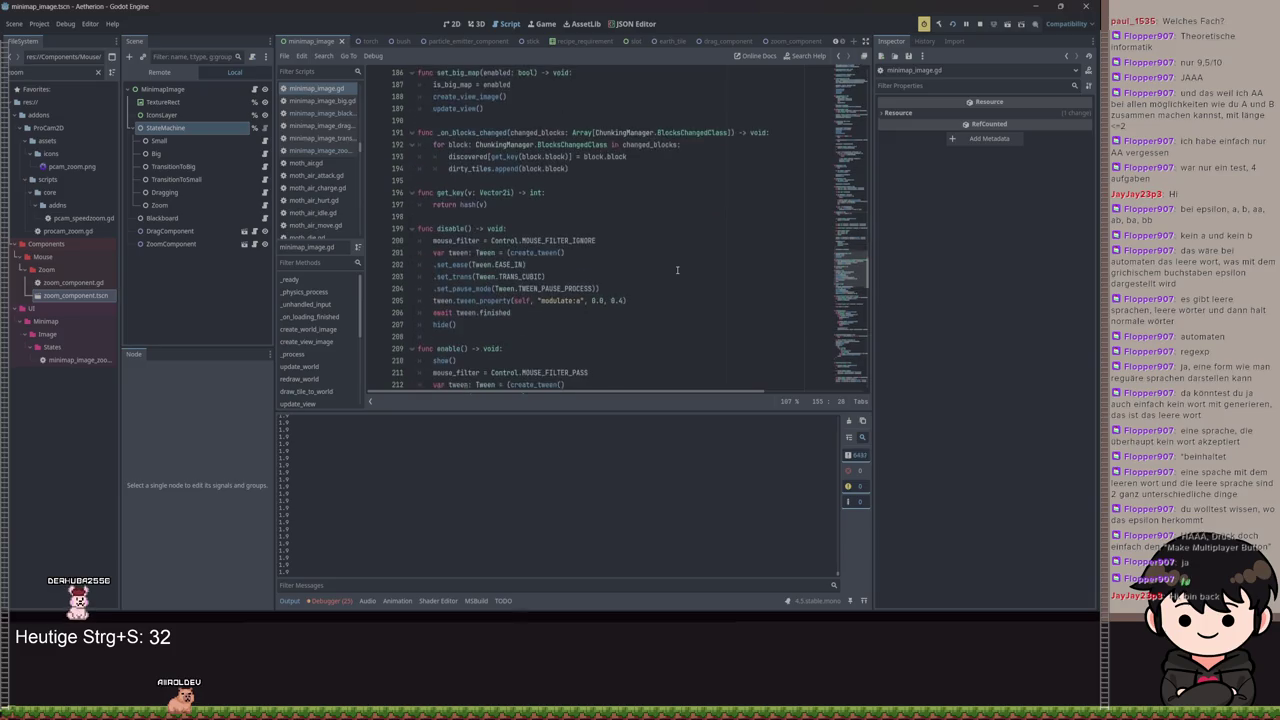
scroll(677, 270, down, 8)
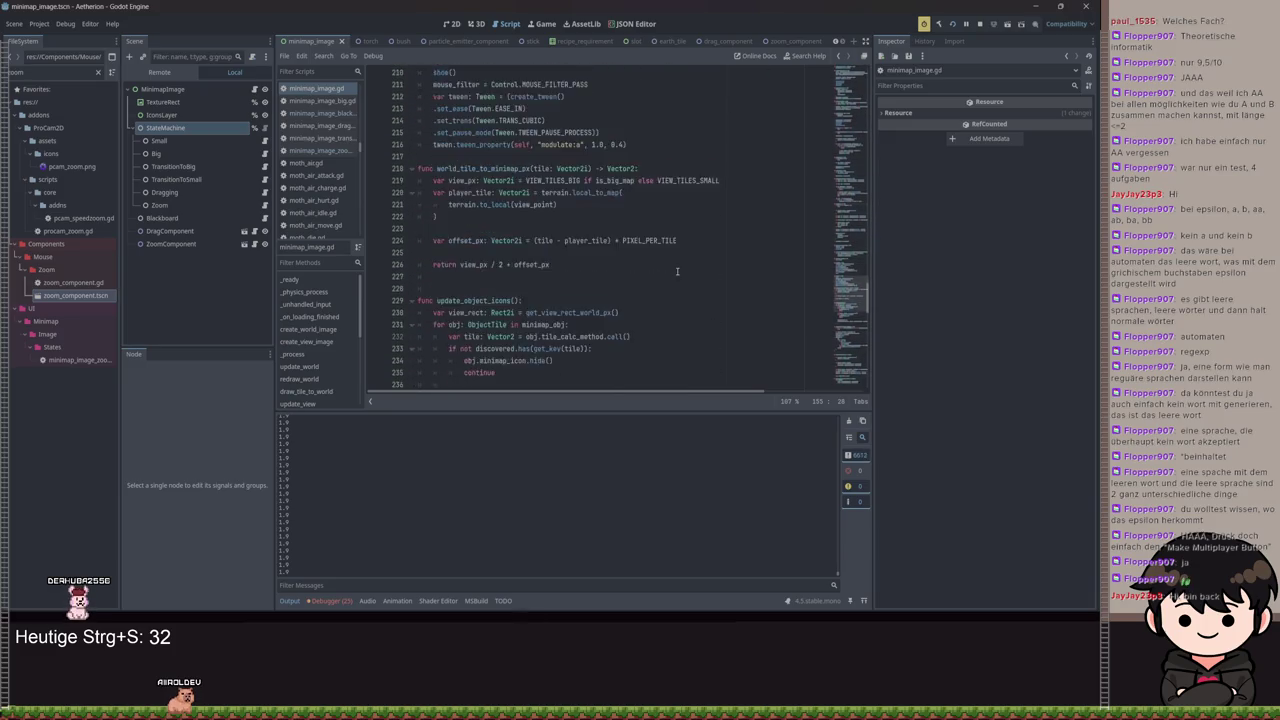
scroll(670, 260, up, 10)
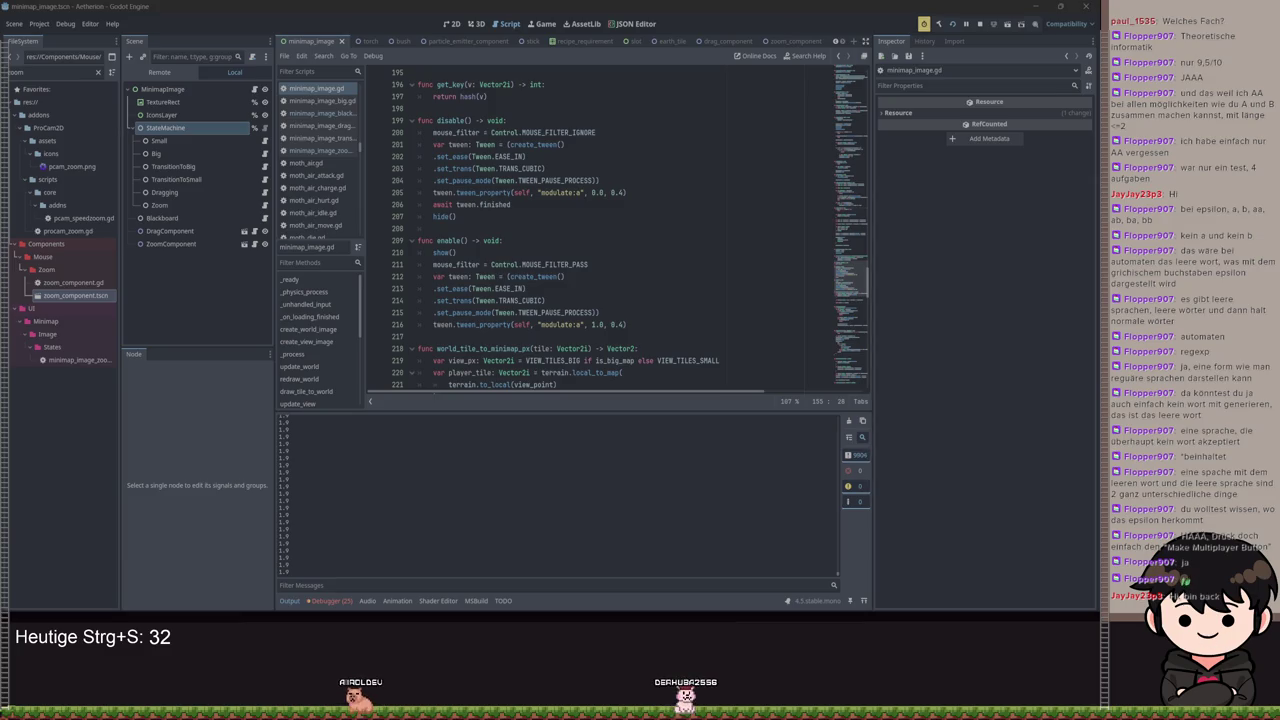
click(597, 192)
scroll(480, 200, up, 3)
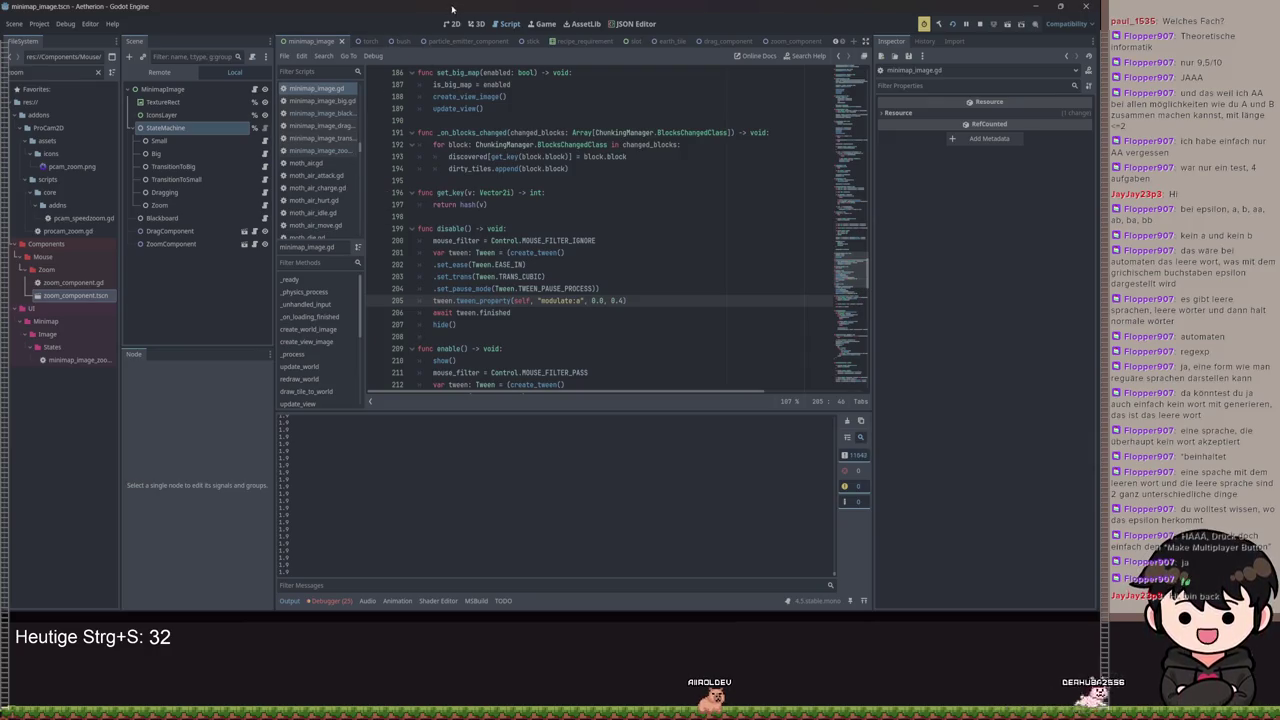
Select the minimap TextureRect, view its Transform properties in 2D, then run the game
key(Up)
key(Up)
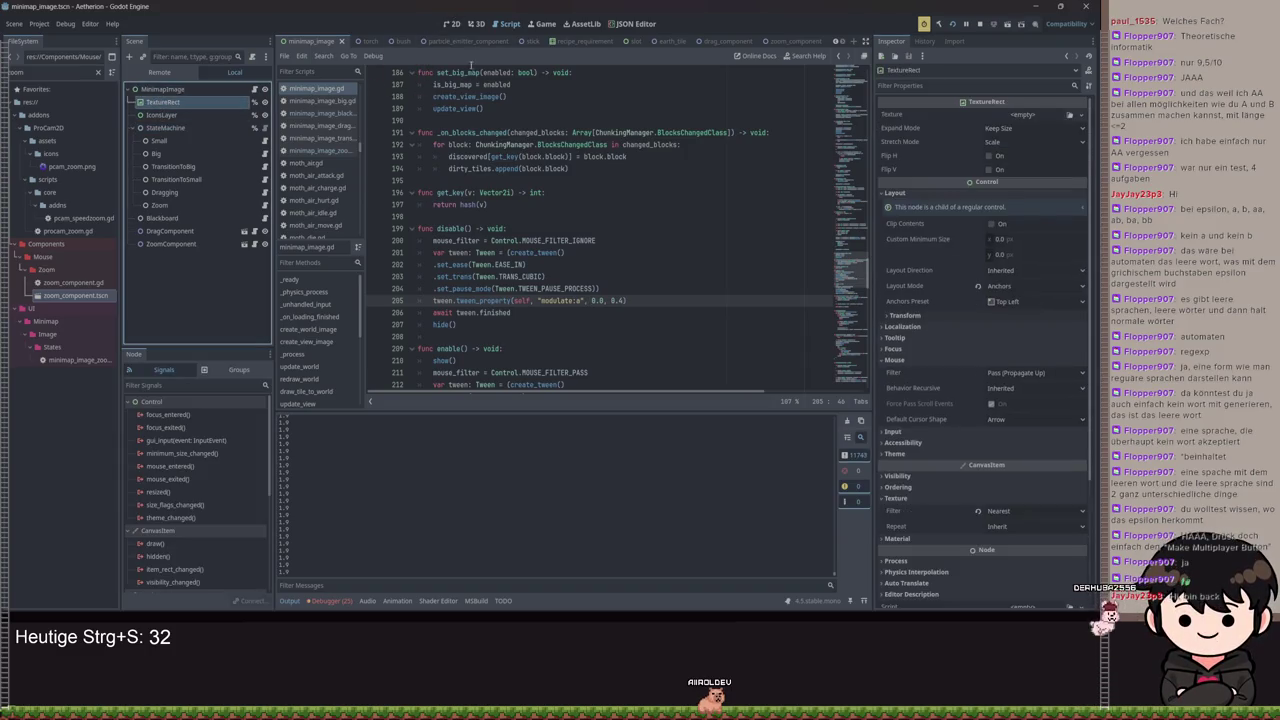
click(449, 26)
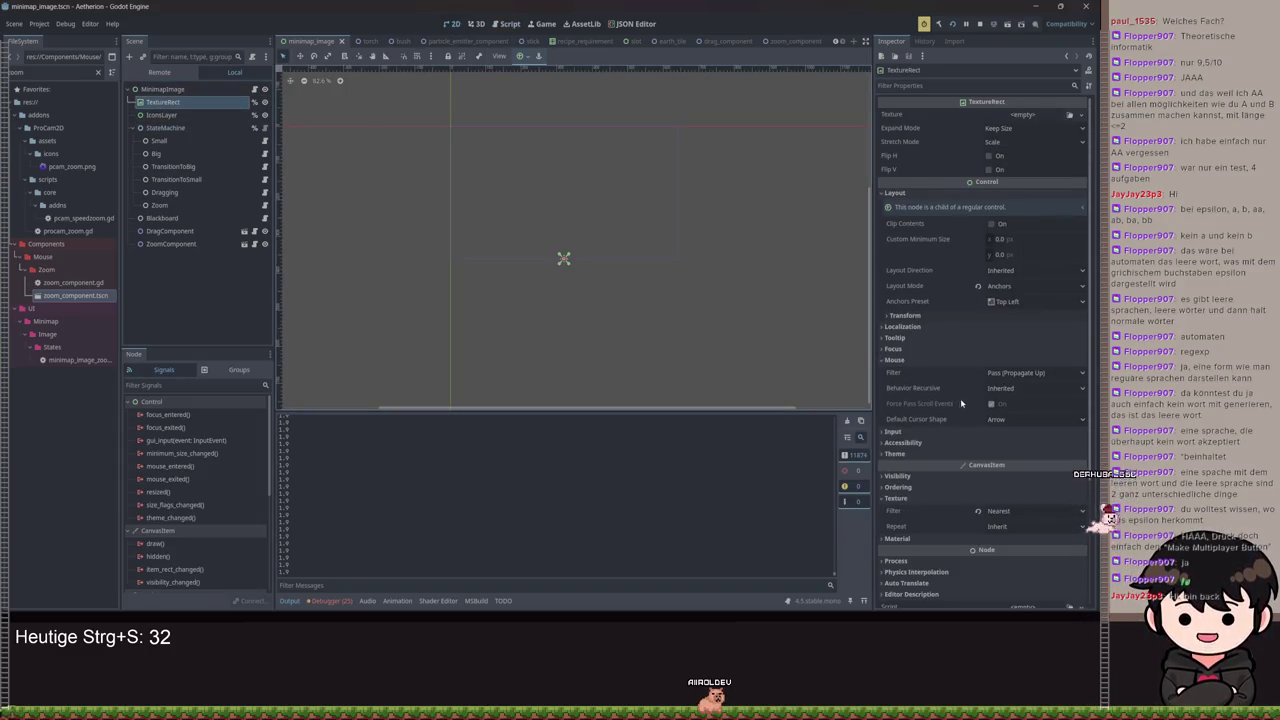
click(910, 326)
click(910, 326)
click(905, 315)
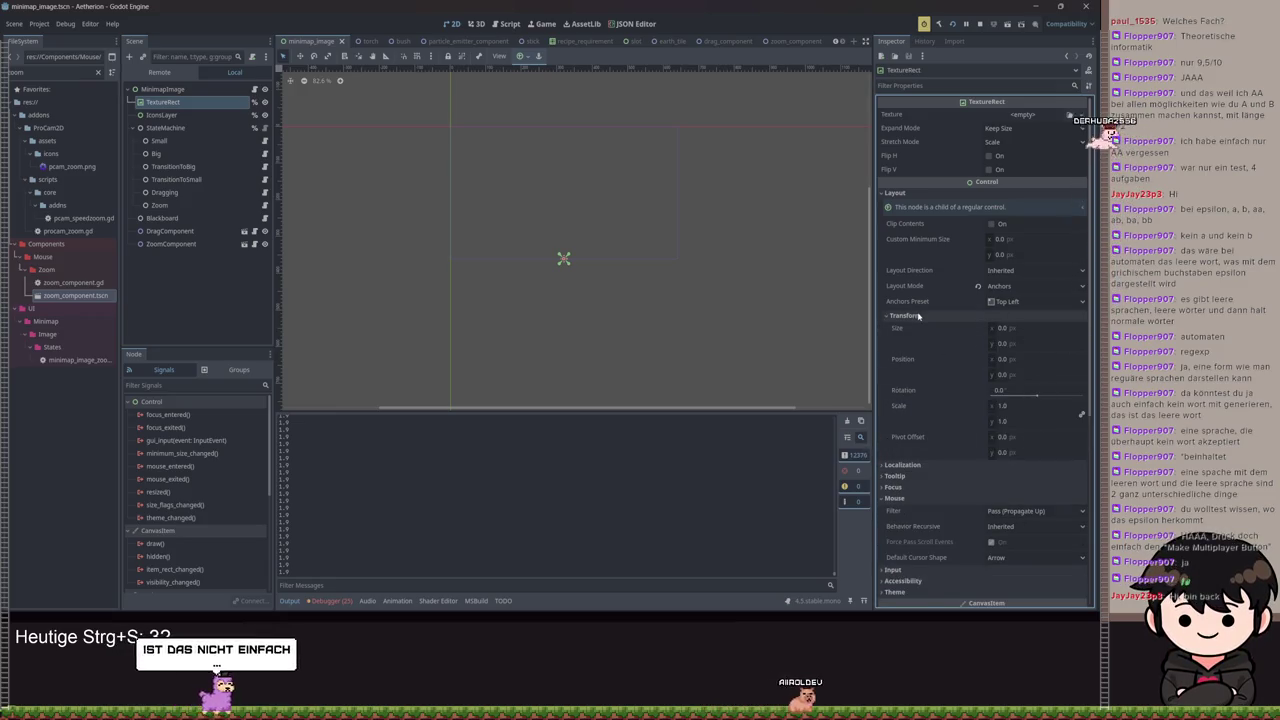
click(918, 316)
click(918, 316)
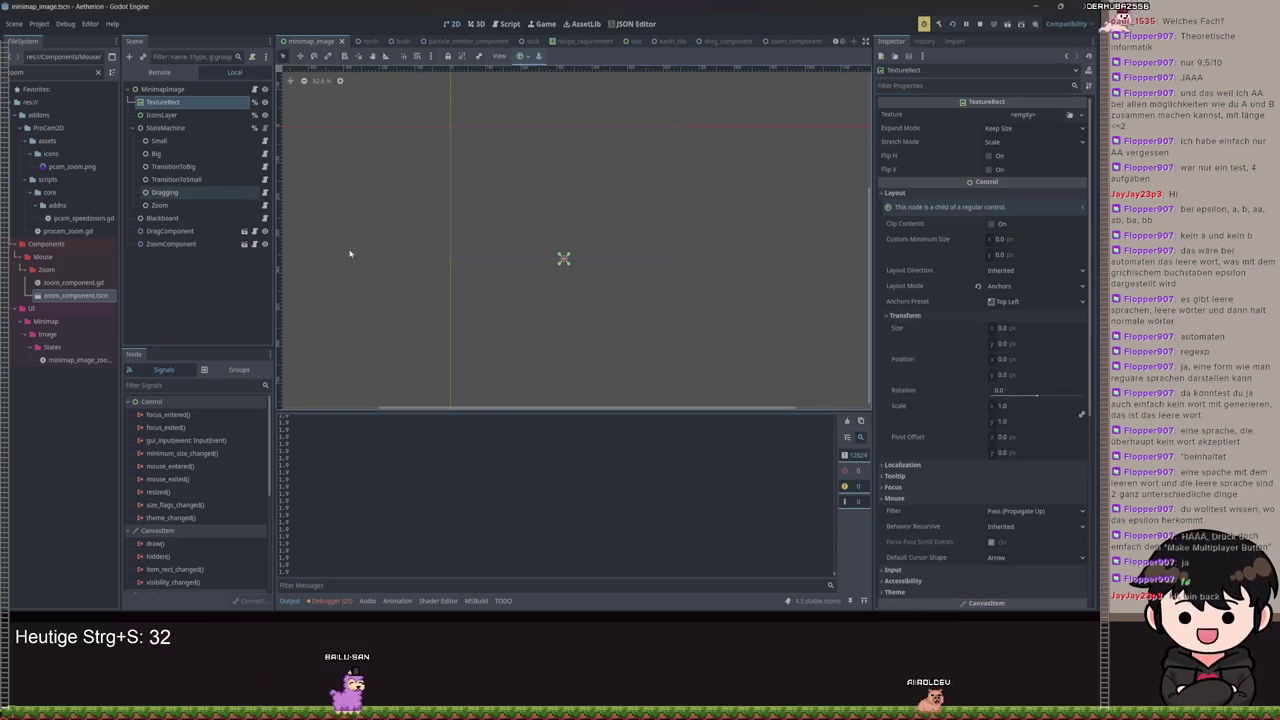
key(F5)
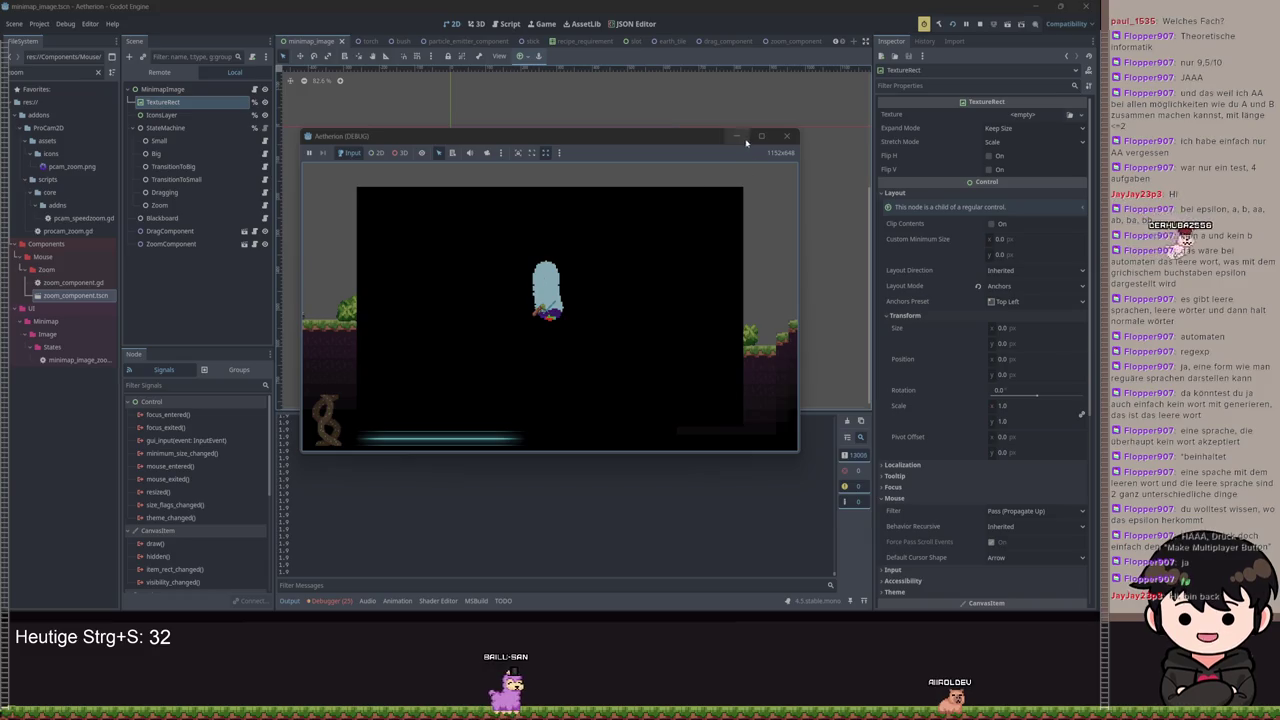
Close the game and scroll minimap_image.gd to its constants block
key(F8)
key(ctrl+F3)
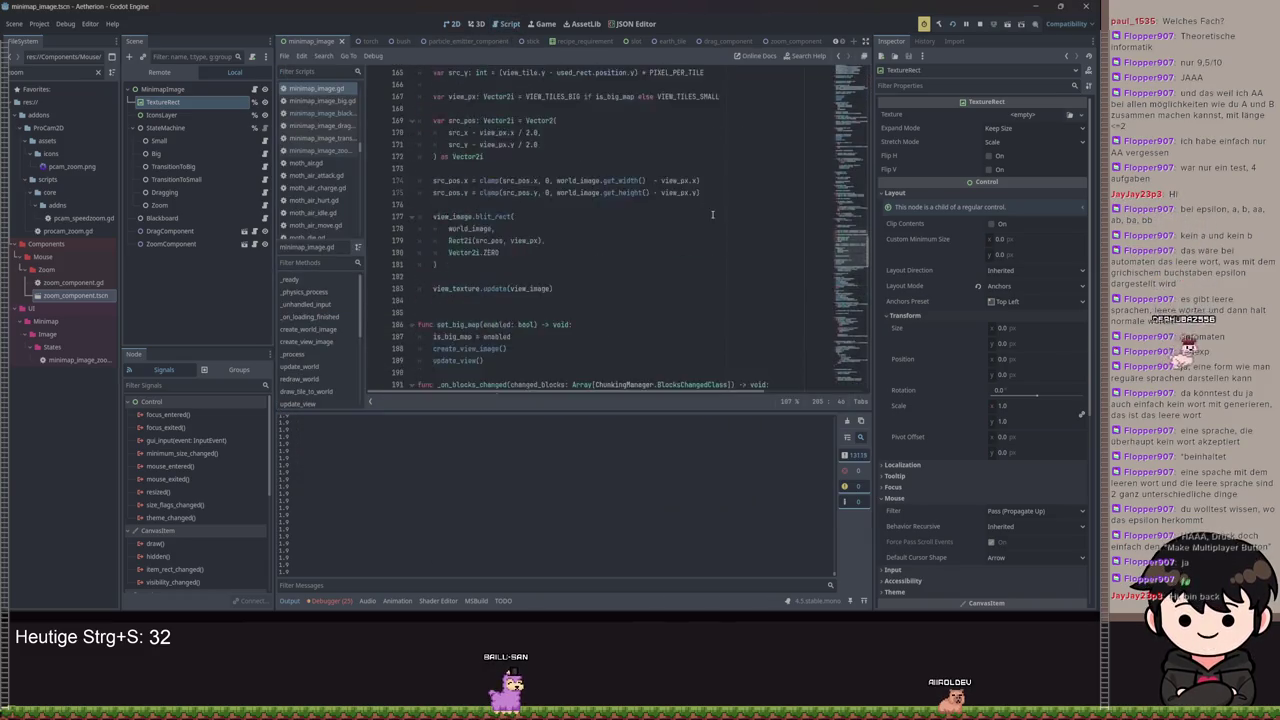
drag(838, 200, 862, 90)
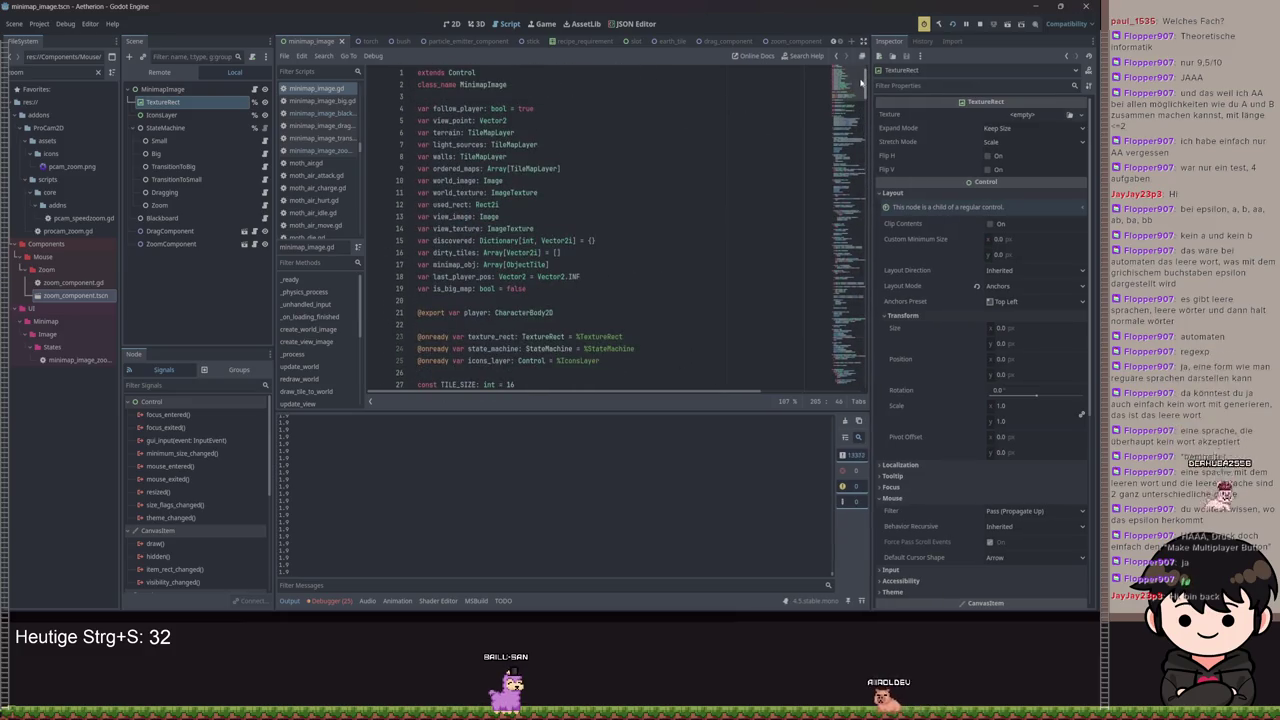
scroll(651, 189, down, 1)
scroll(651, 189, up, 1)
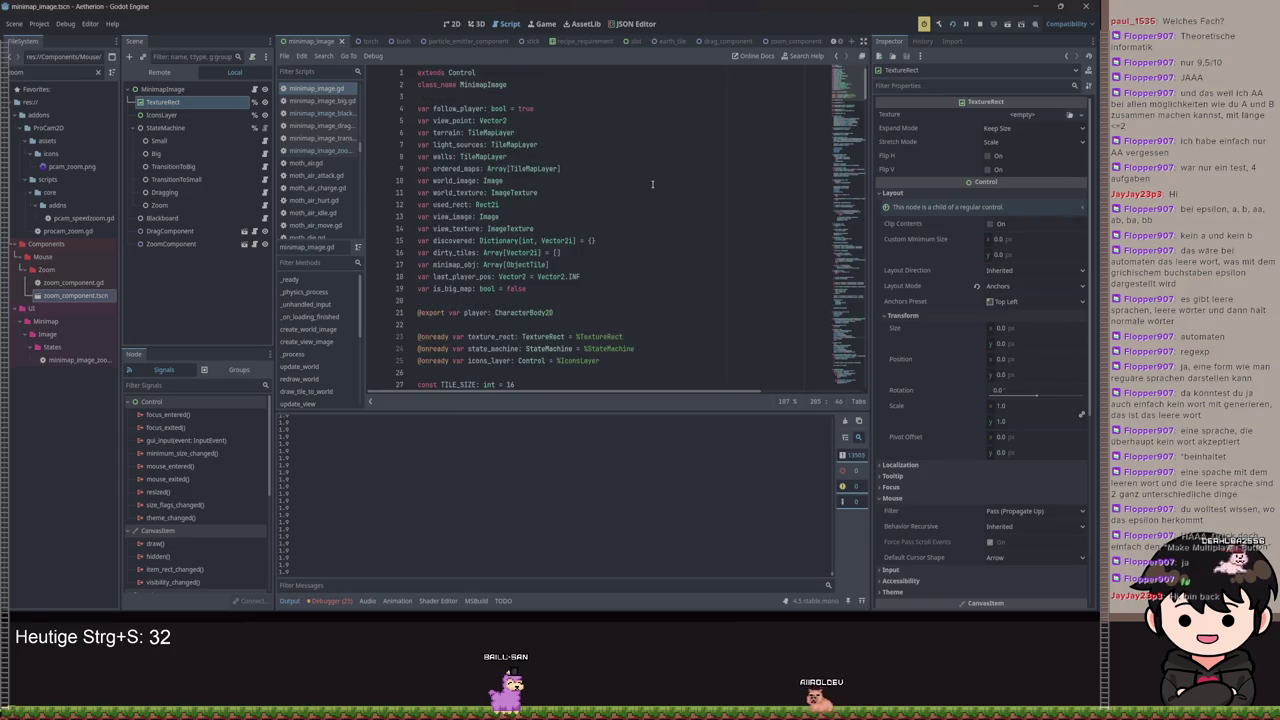
scroll(655, 184, down, 3)
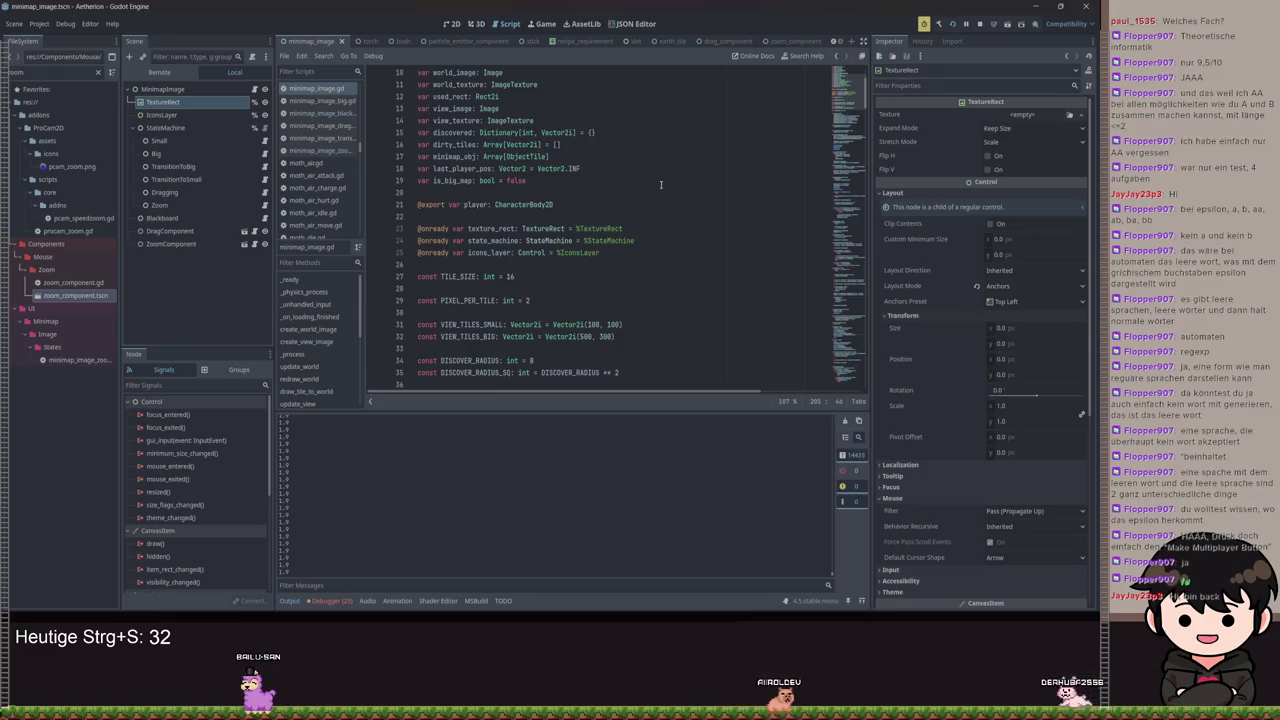
scroll(661, 190, down, 1)
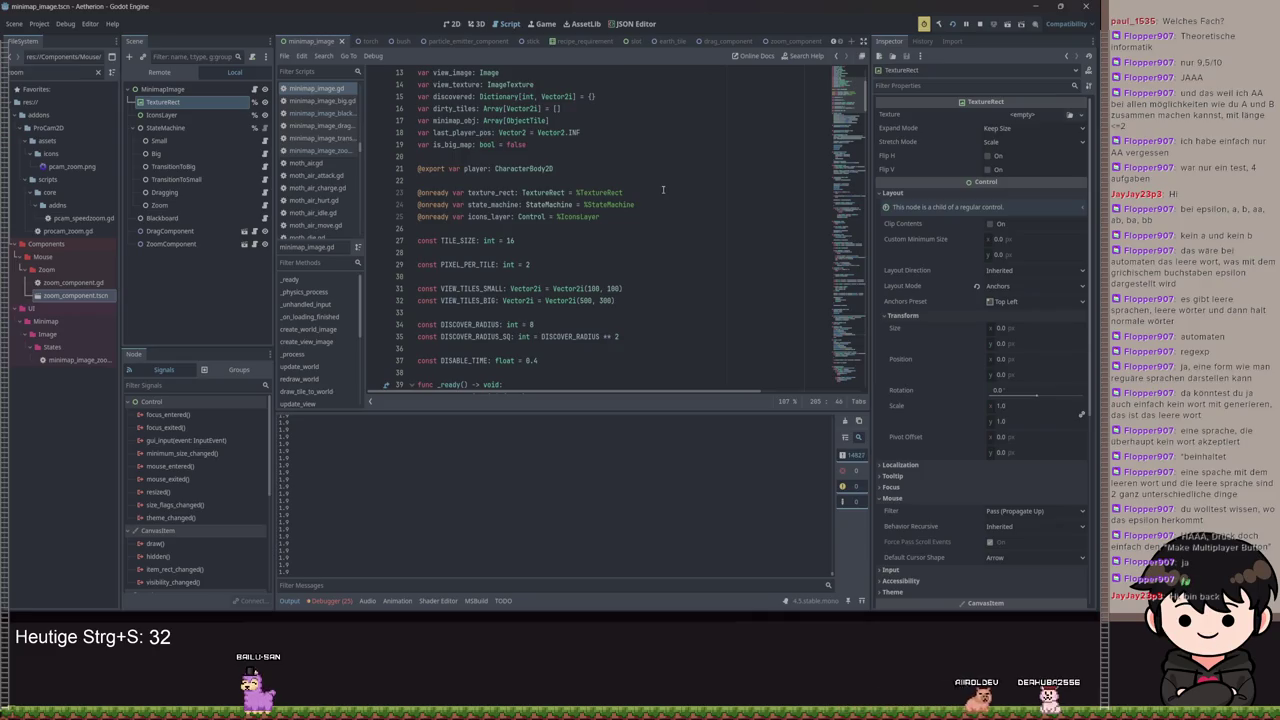
scroll(662, 190, down, 1)
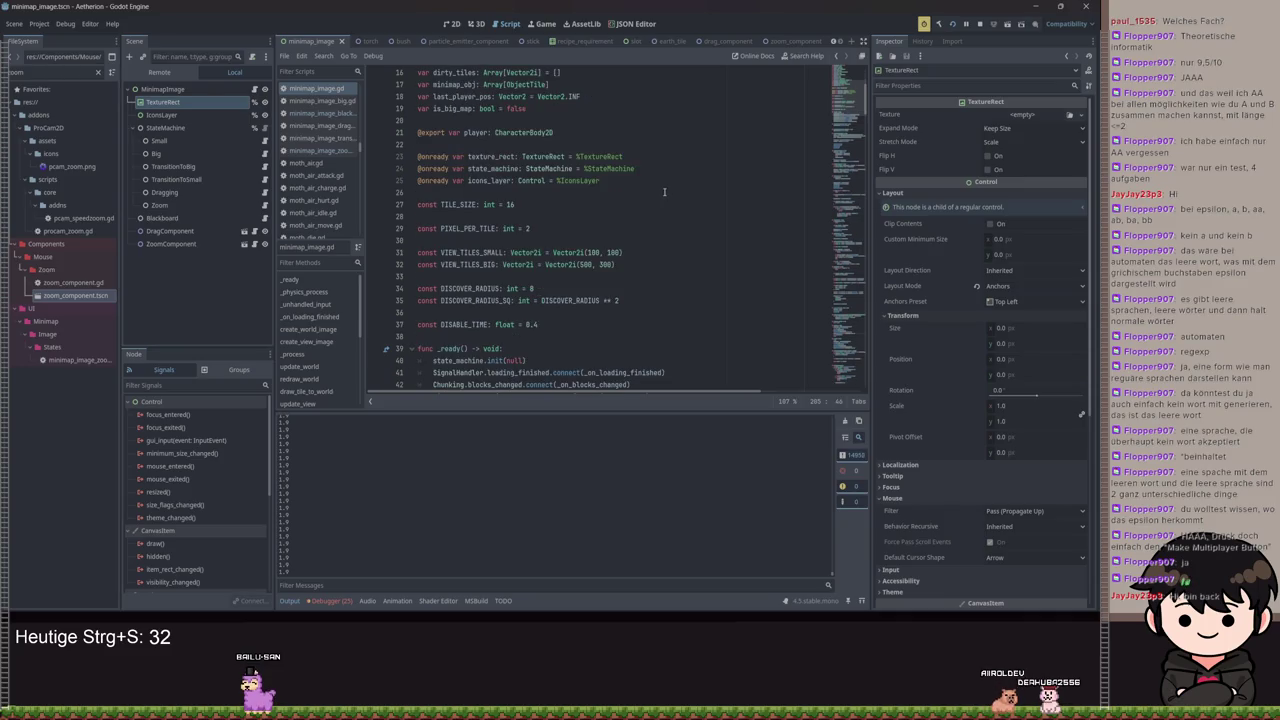
click(499, 252)
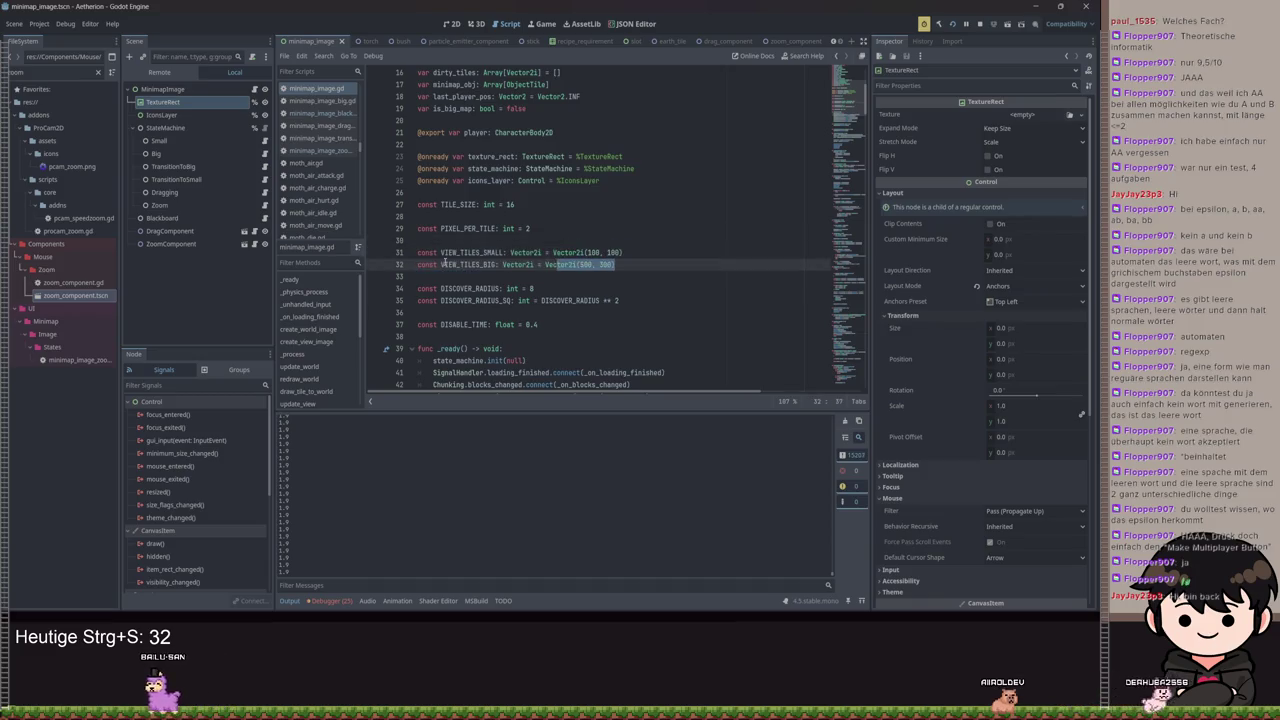
double_click(499, 252)
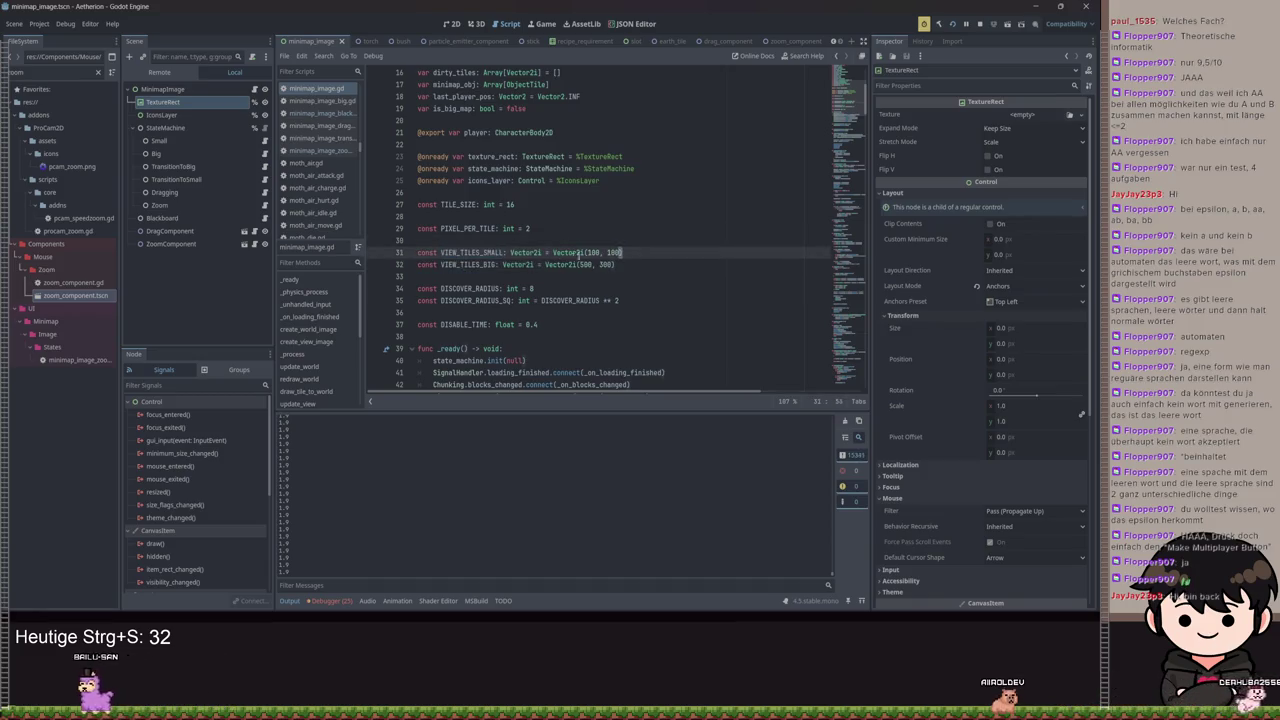
drag(548, 252, 622, 253)
click(622, 265)
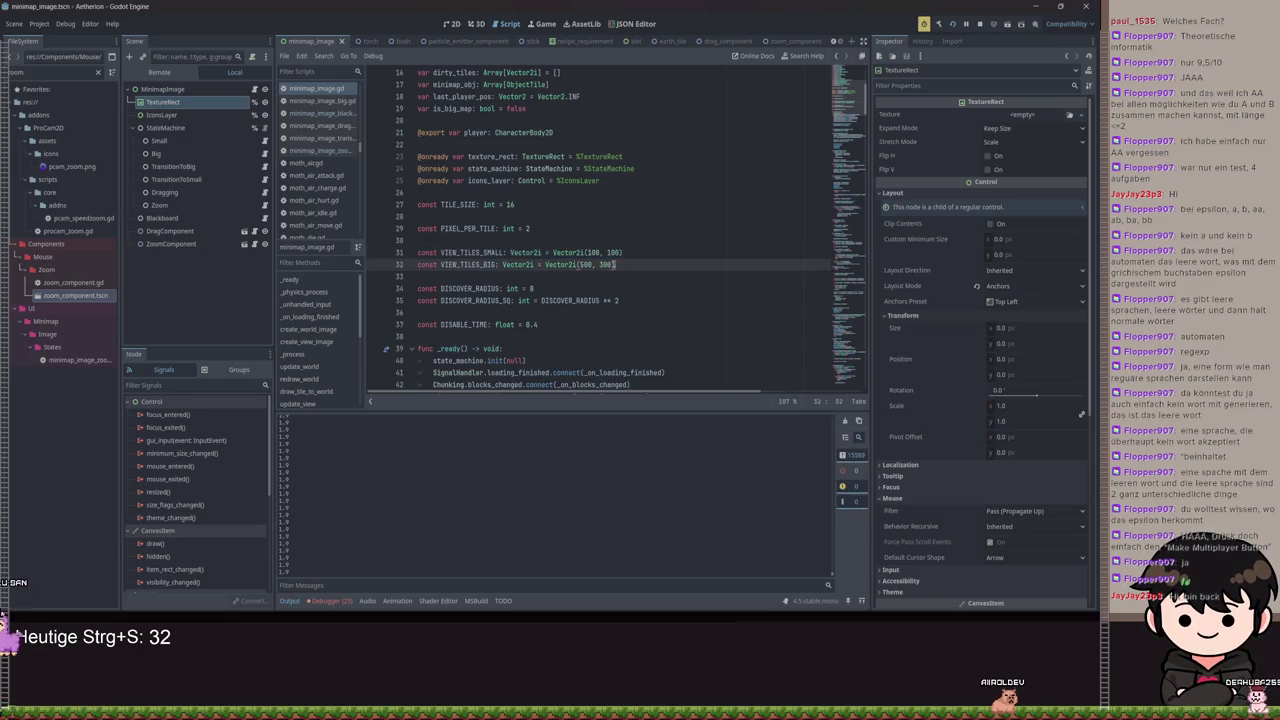
double_click(427, 264)
text(var)
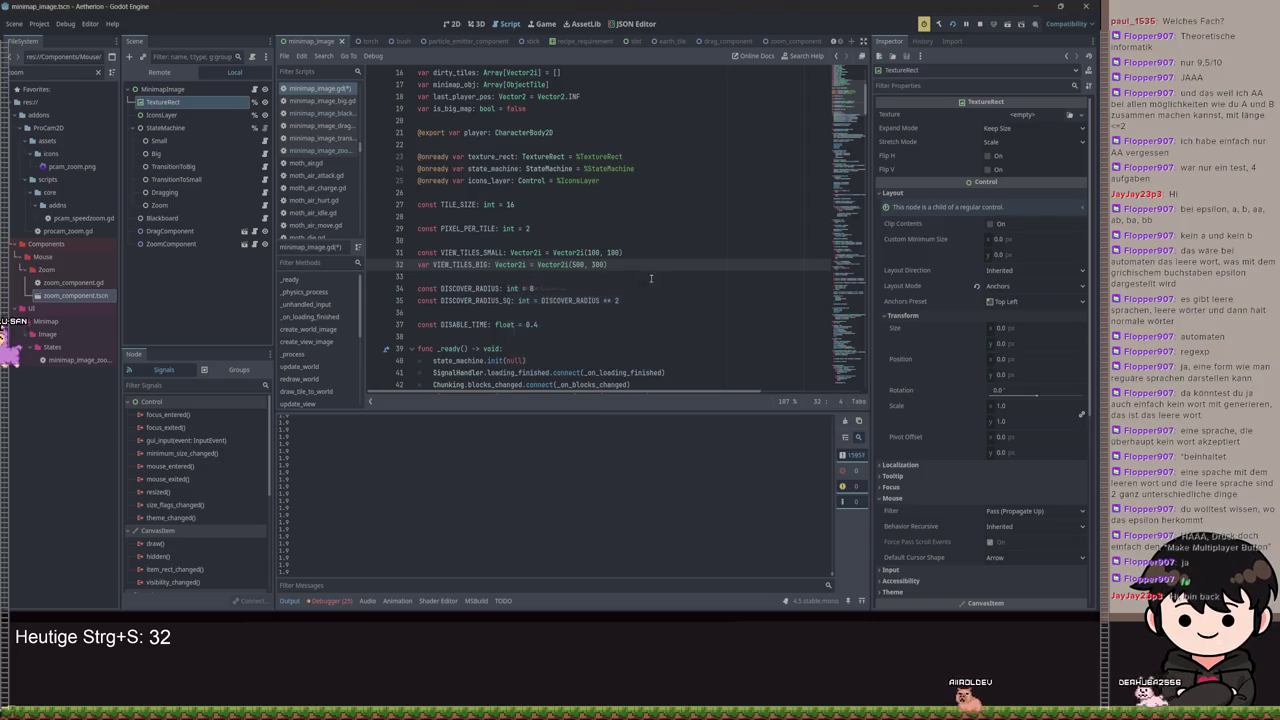
key(ctrl+s)
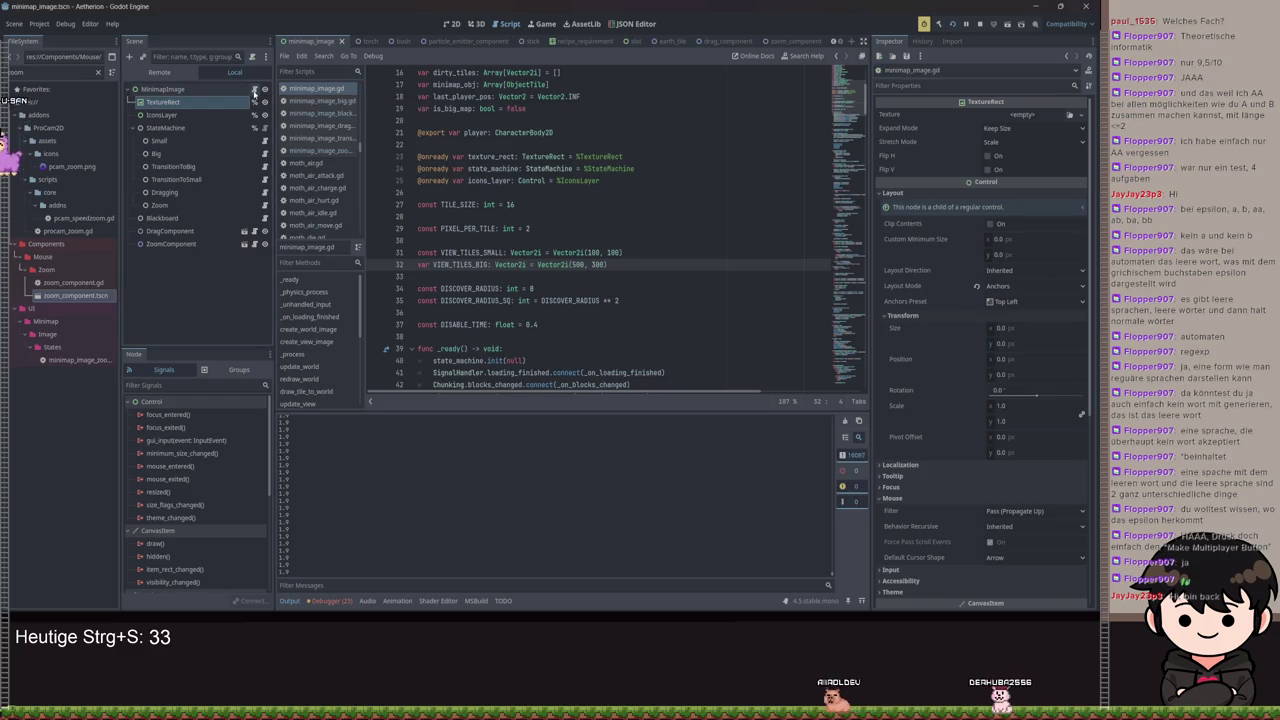
double_click(423, 264)
text(const)
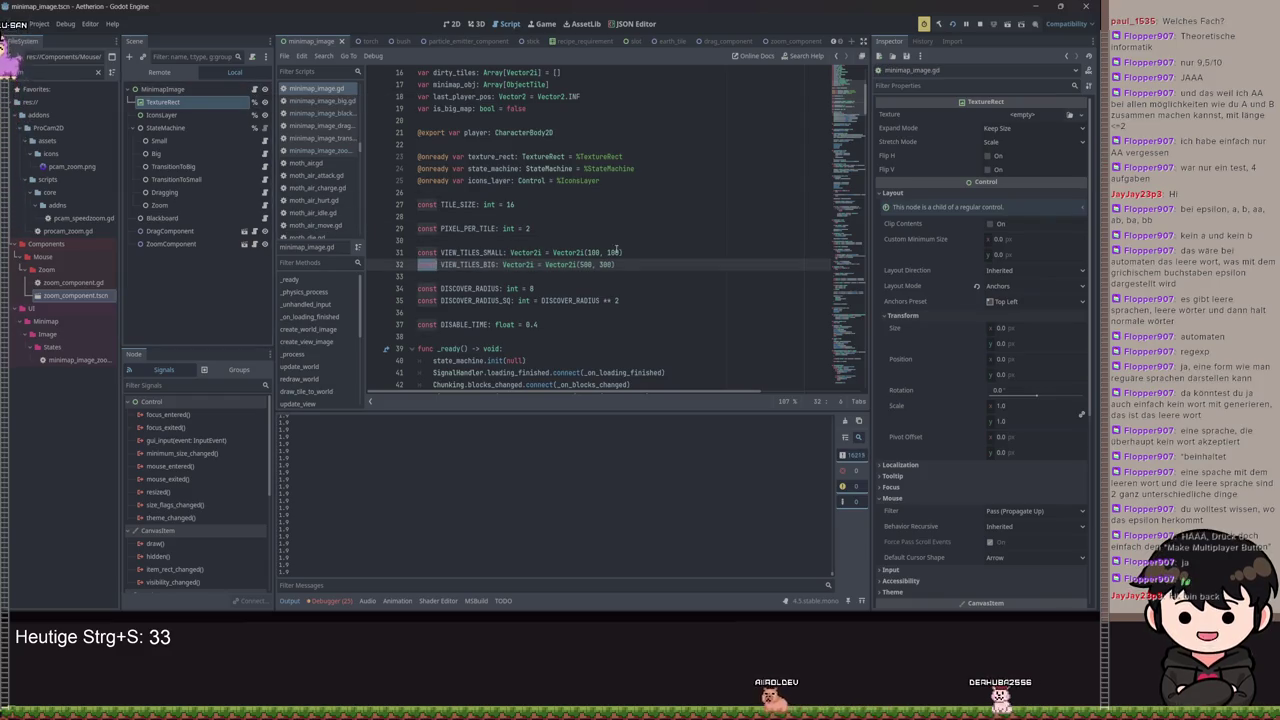
key(ctrl+s)
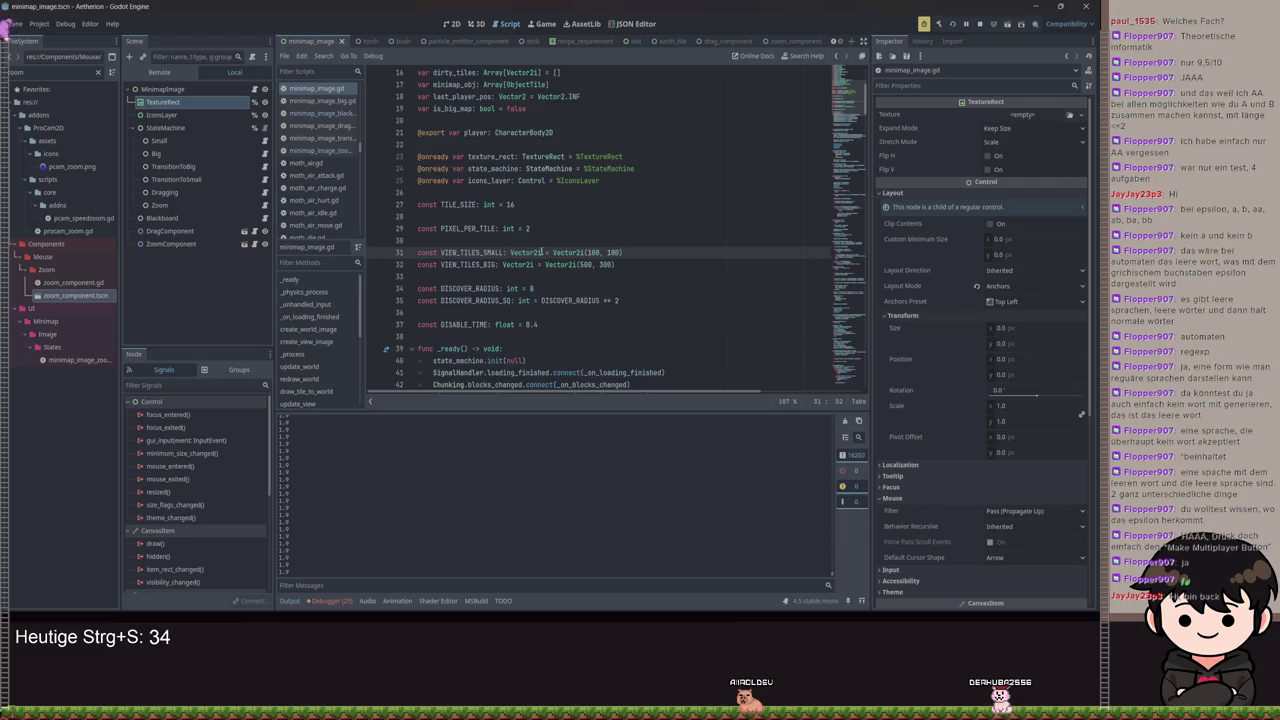
click(656, 265)
scroll(661, 261, down, 1)
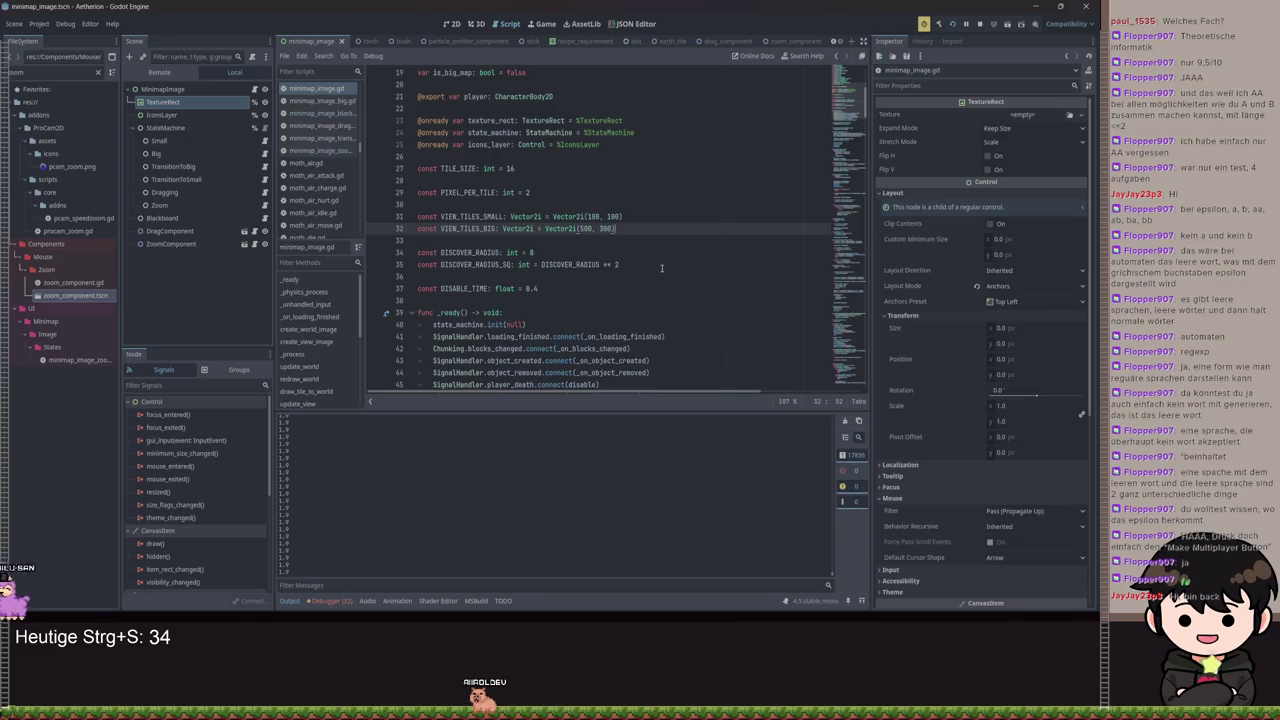
Undo an accidental drag of the VIEW_TILES lines and save the restored script
scroll(661, 268, up, 2)
shift+click(505, 288)
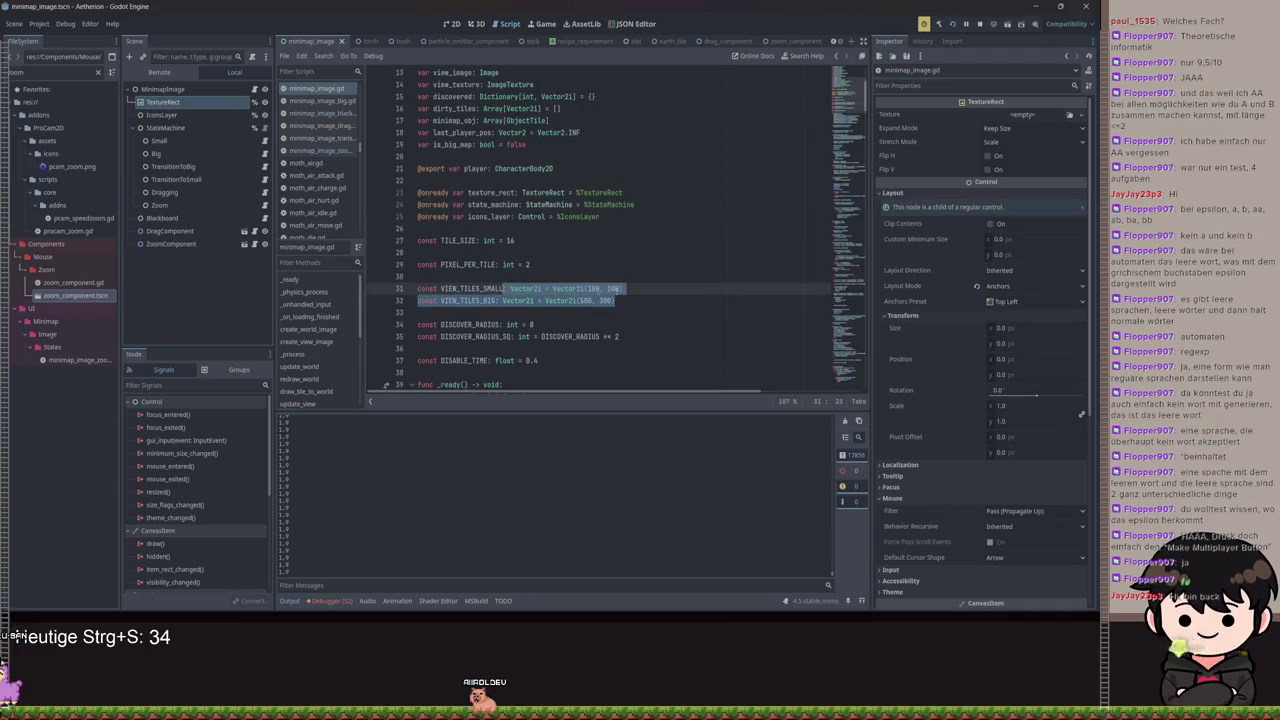
shift+click(461, 288)
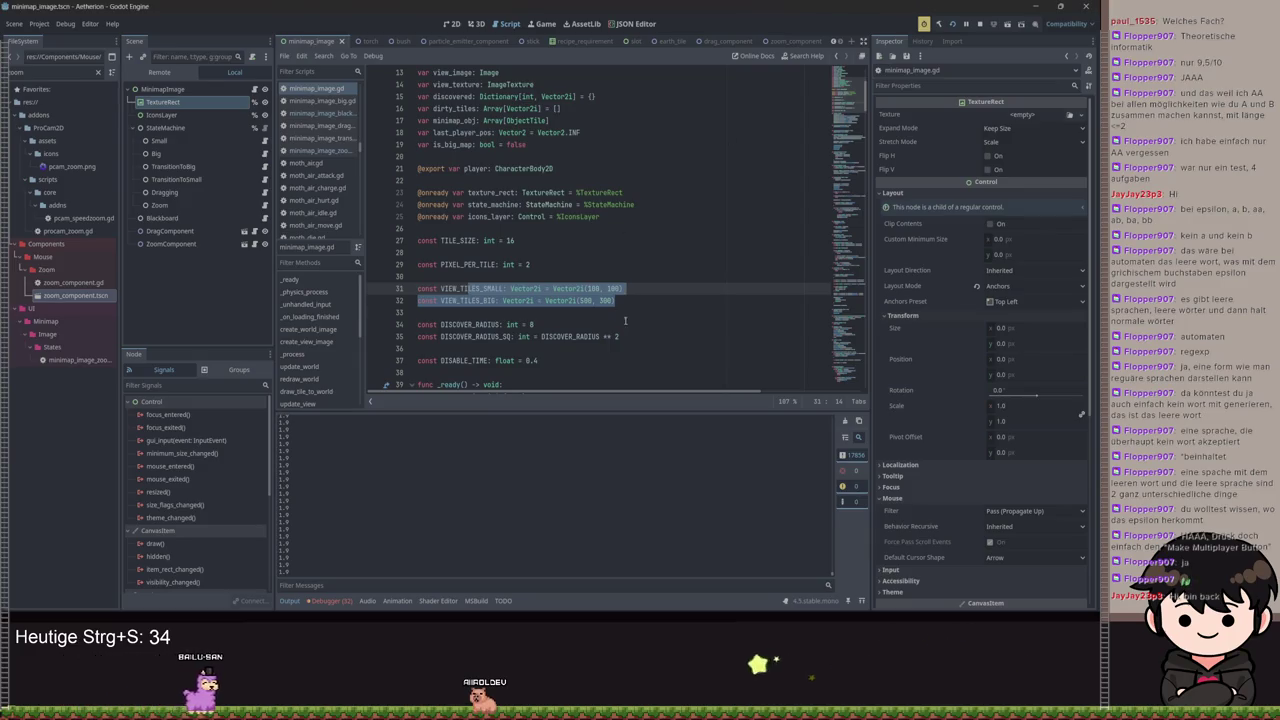
drag(625, 320, 625, 318)
click(639, 280)
key(ctrl+z)
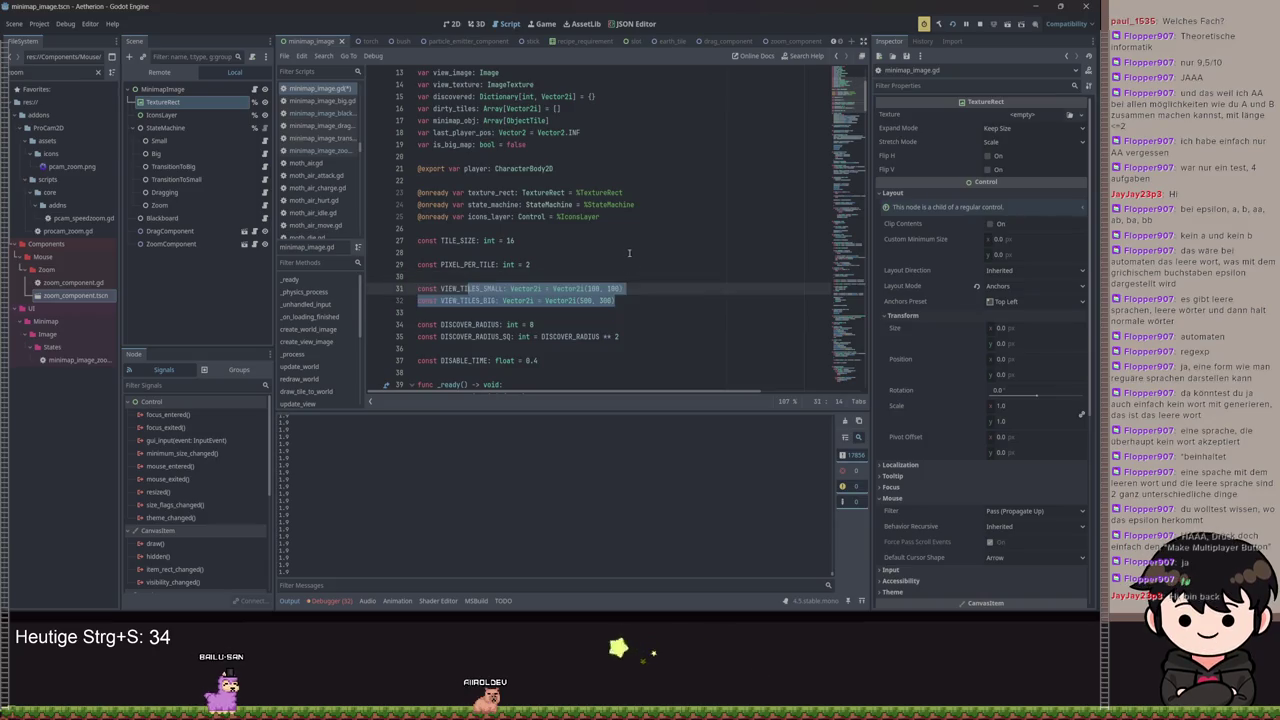
key(ctrl+s)
click(633, 311)
click(630, 300)
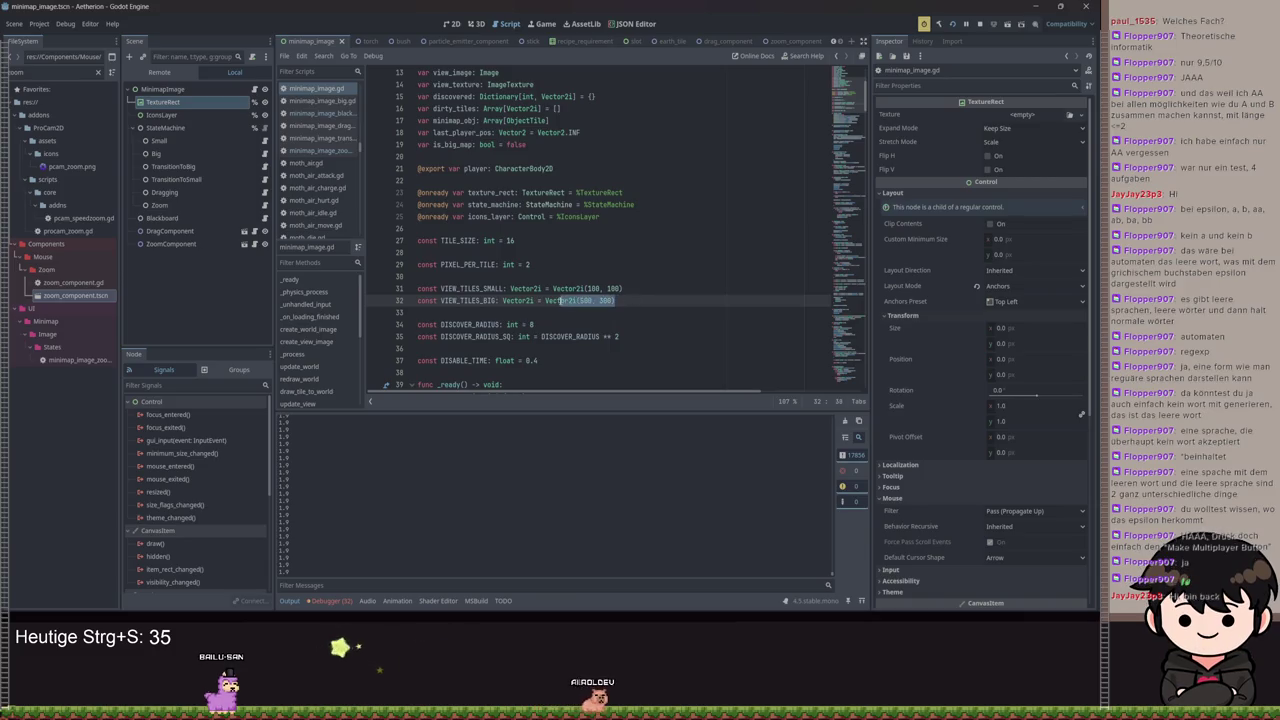
click(612, 300)
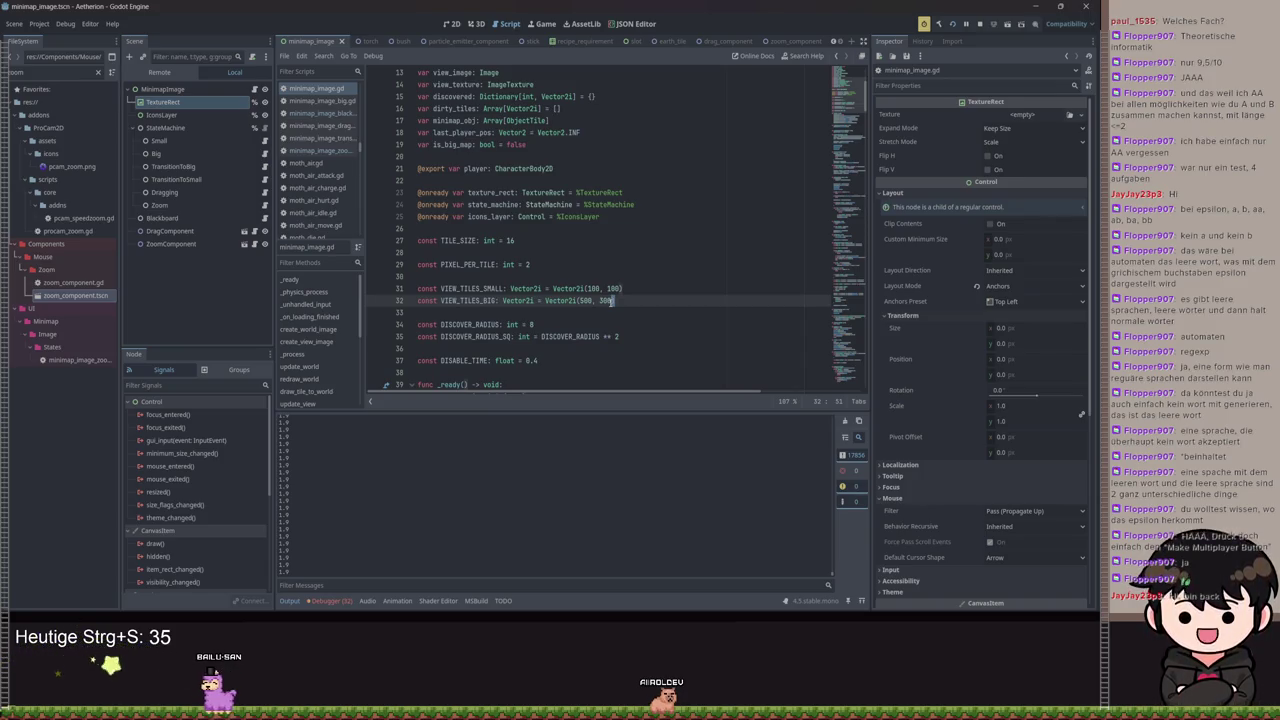
Change VIEW_TILES_BIG to Vector2i(1000, 300), save, and run the game
click(585, 300)
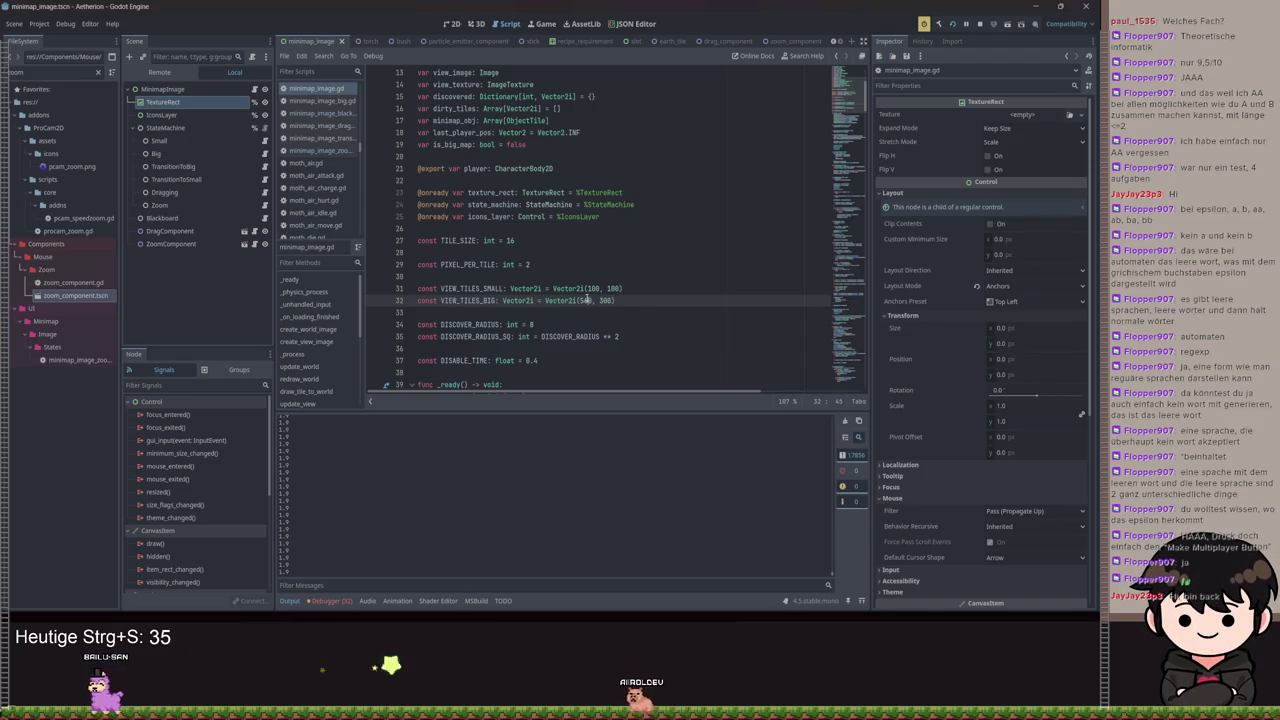
key(BackSpace)
text(10)
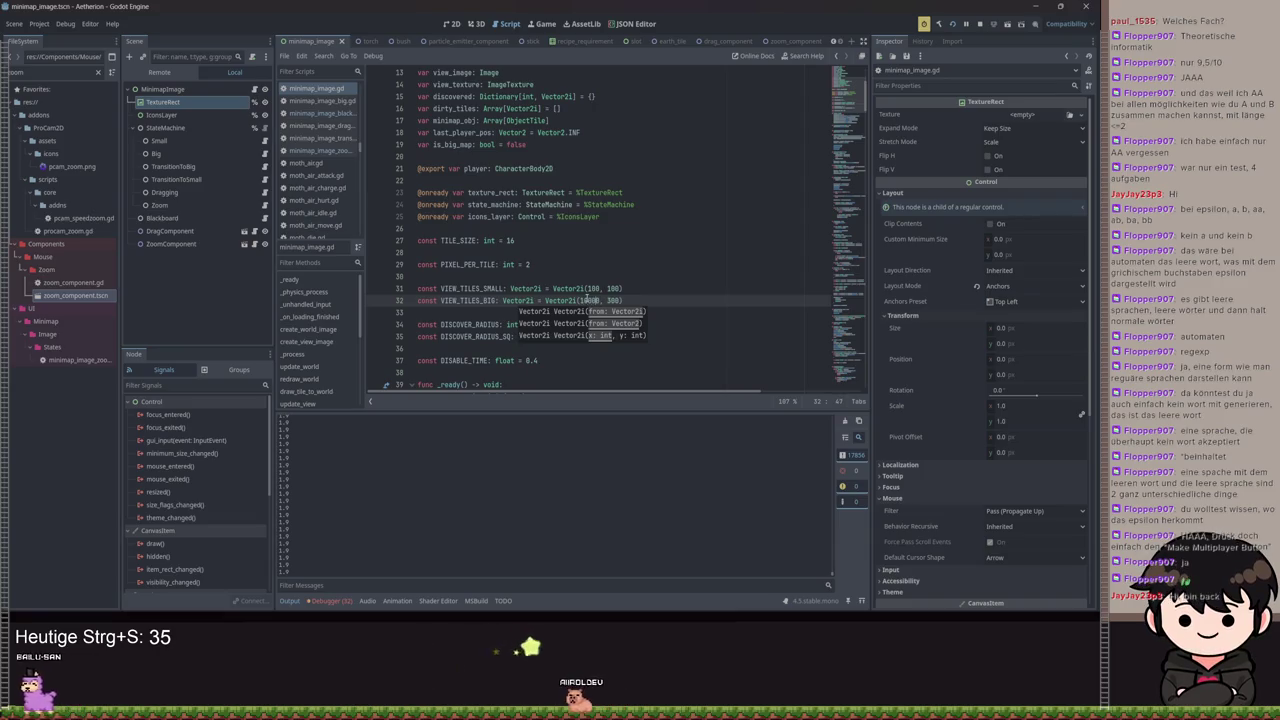
key(ctrl+s)
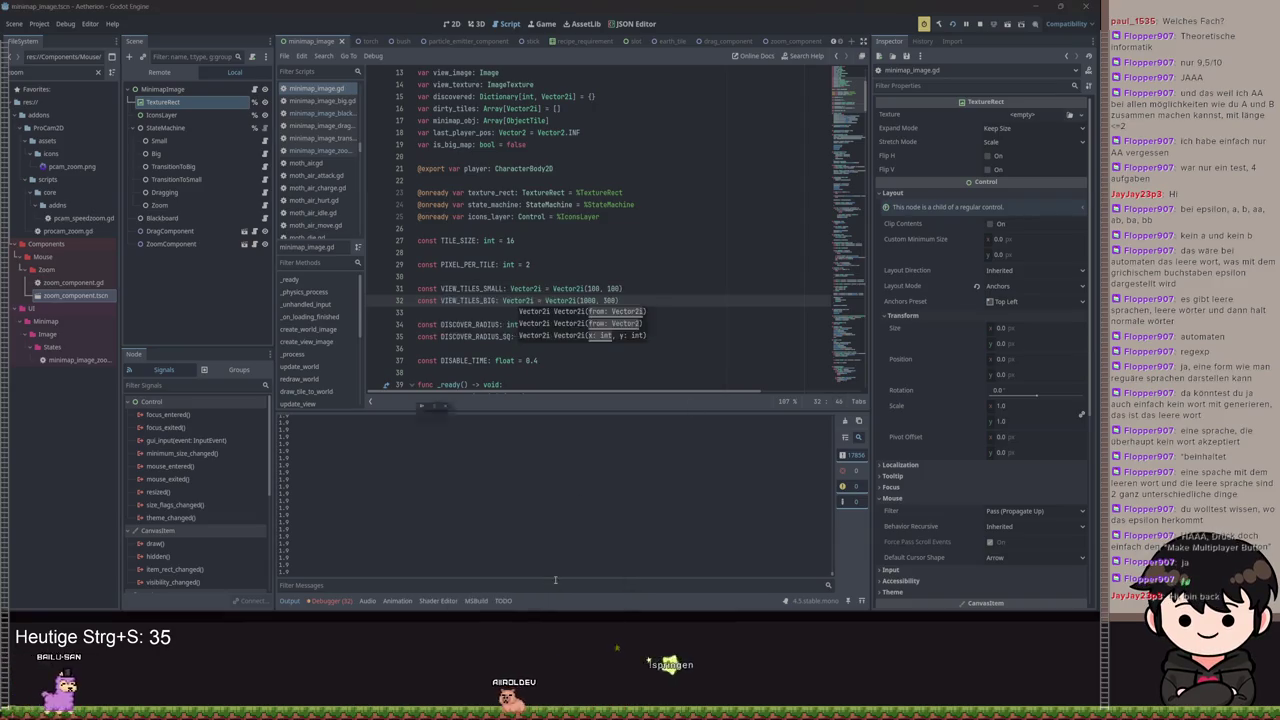
key(F5)
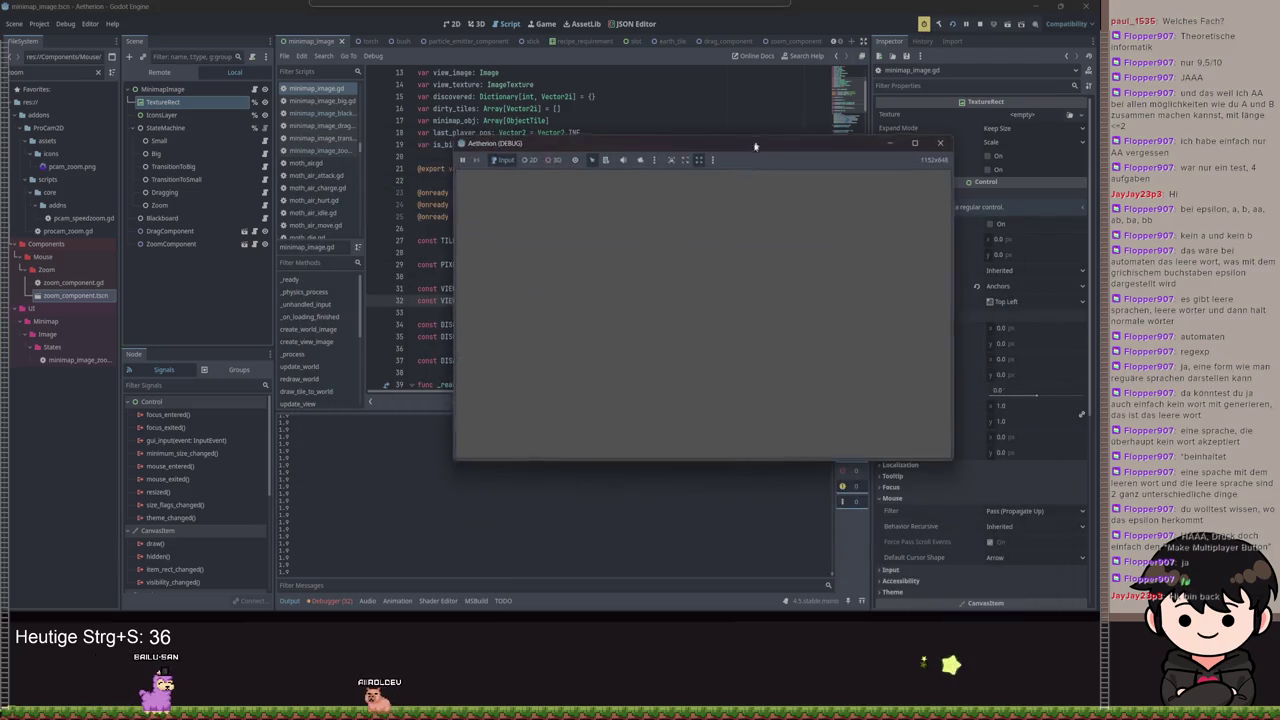
Inspect the 'messages were dropped' error in the Debugger, close the game, save, and relaunch
click(315, 601)
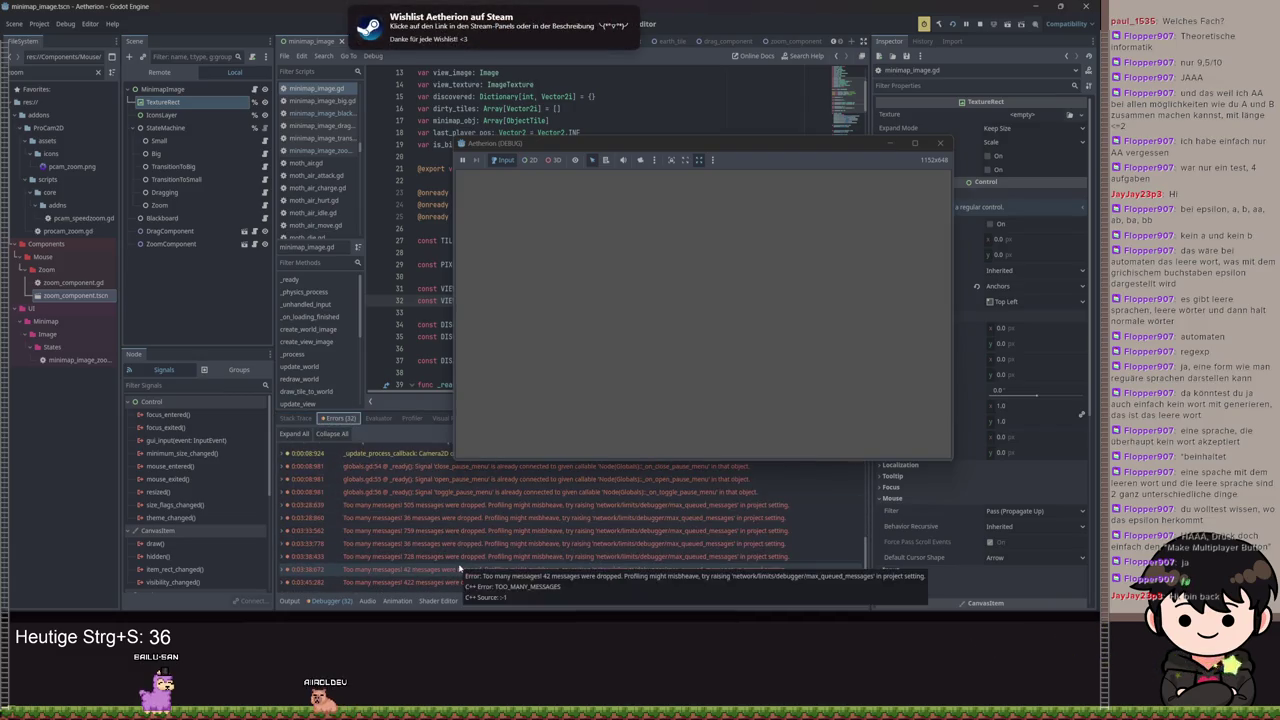
click(566, 543)
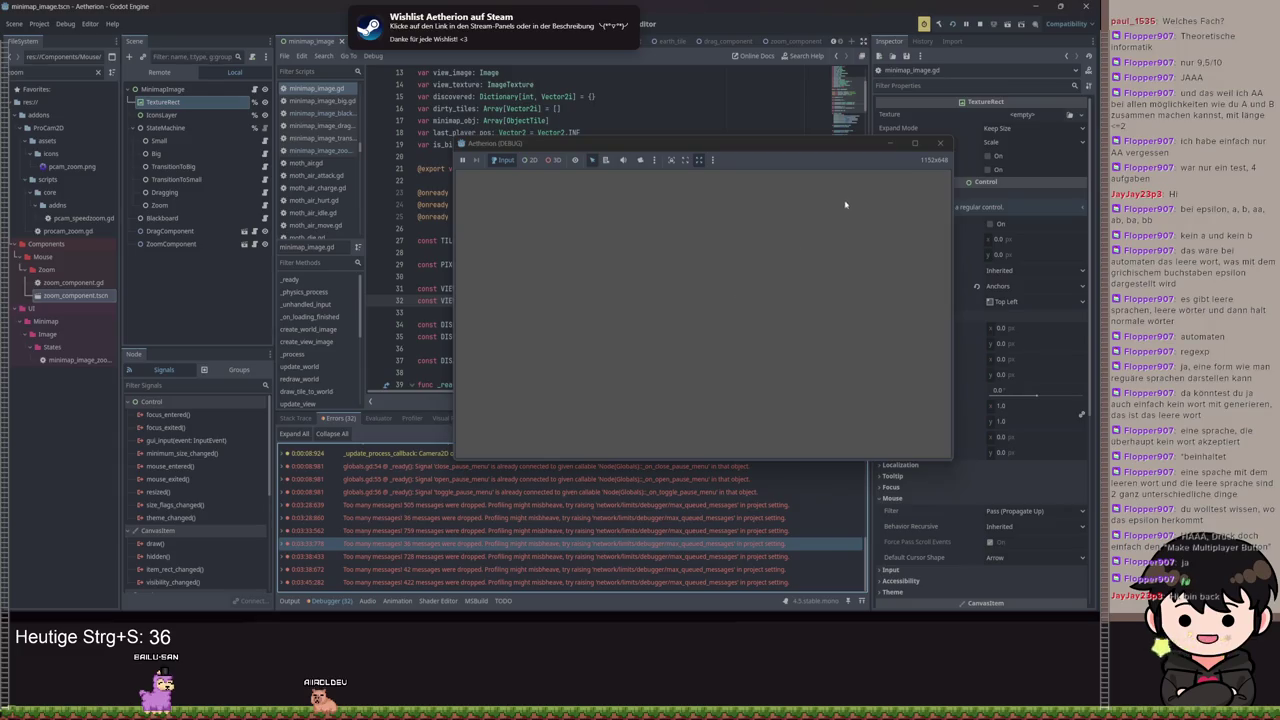
click(890, 145)
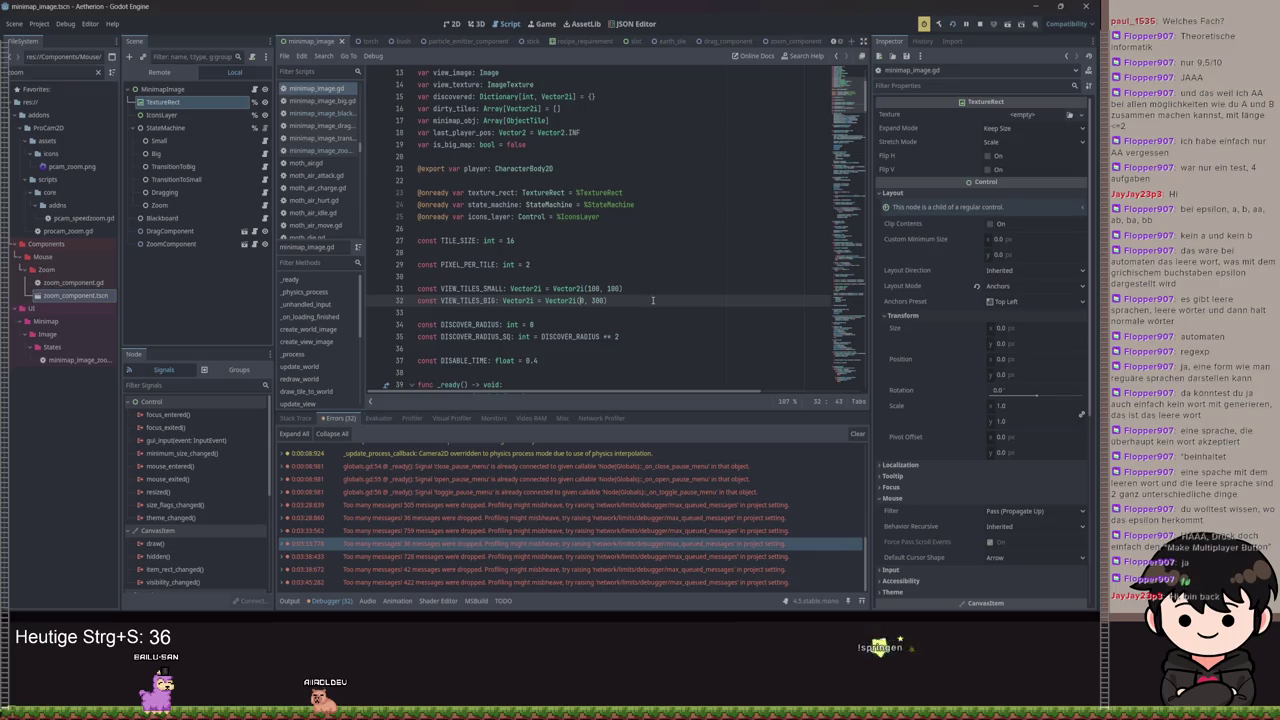
key(ctrl+s)
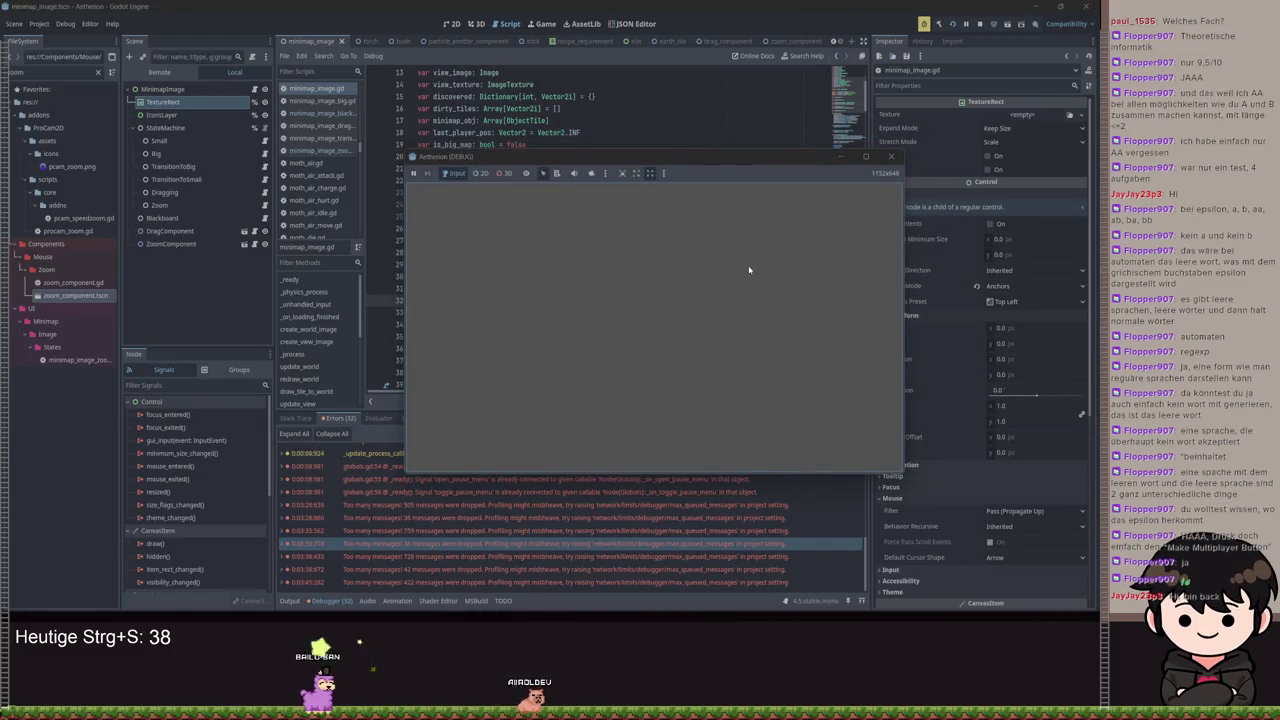
click(892, 157)
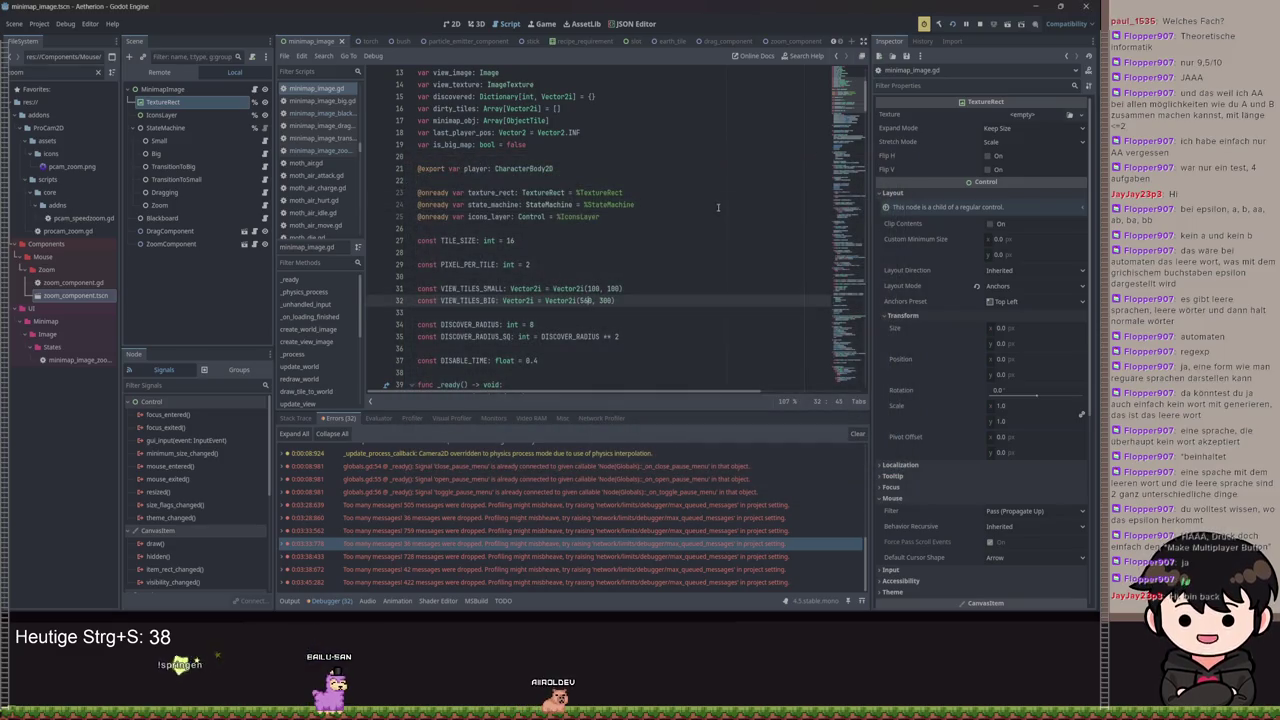
text(10)
click(924, 24)
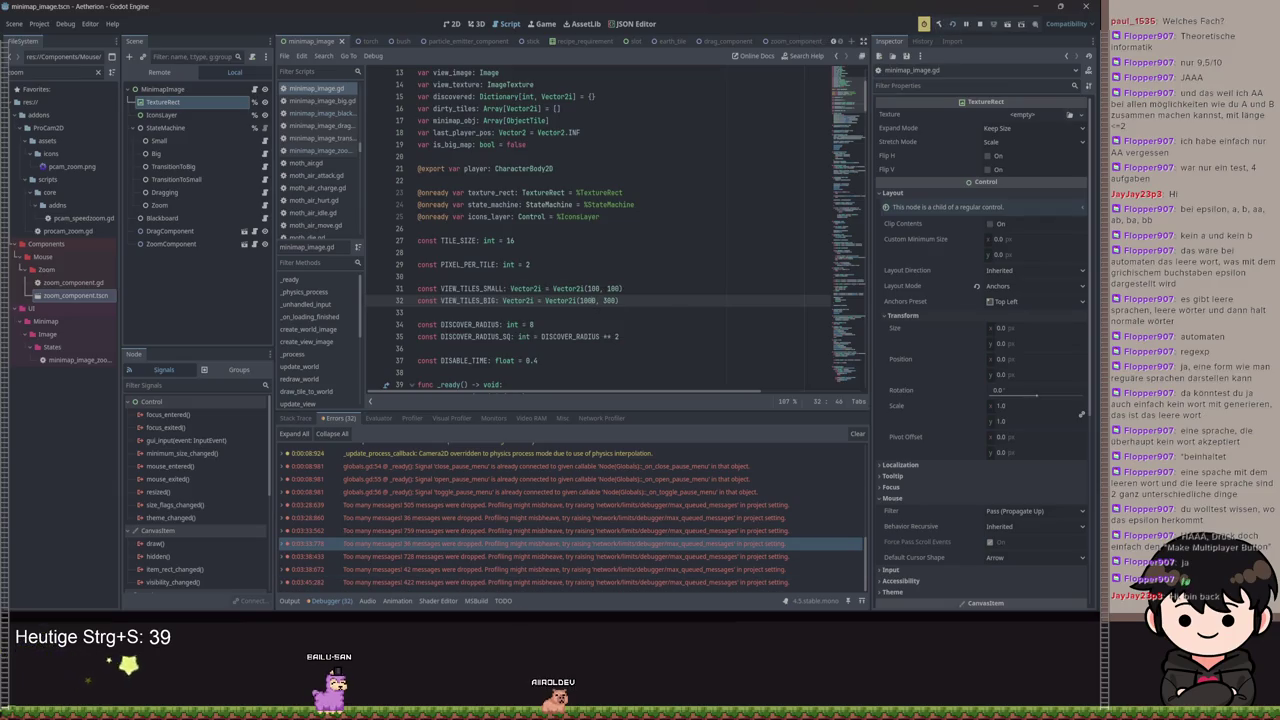
click(953, 24)
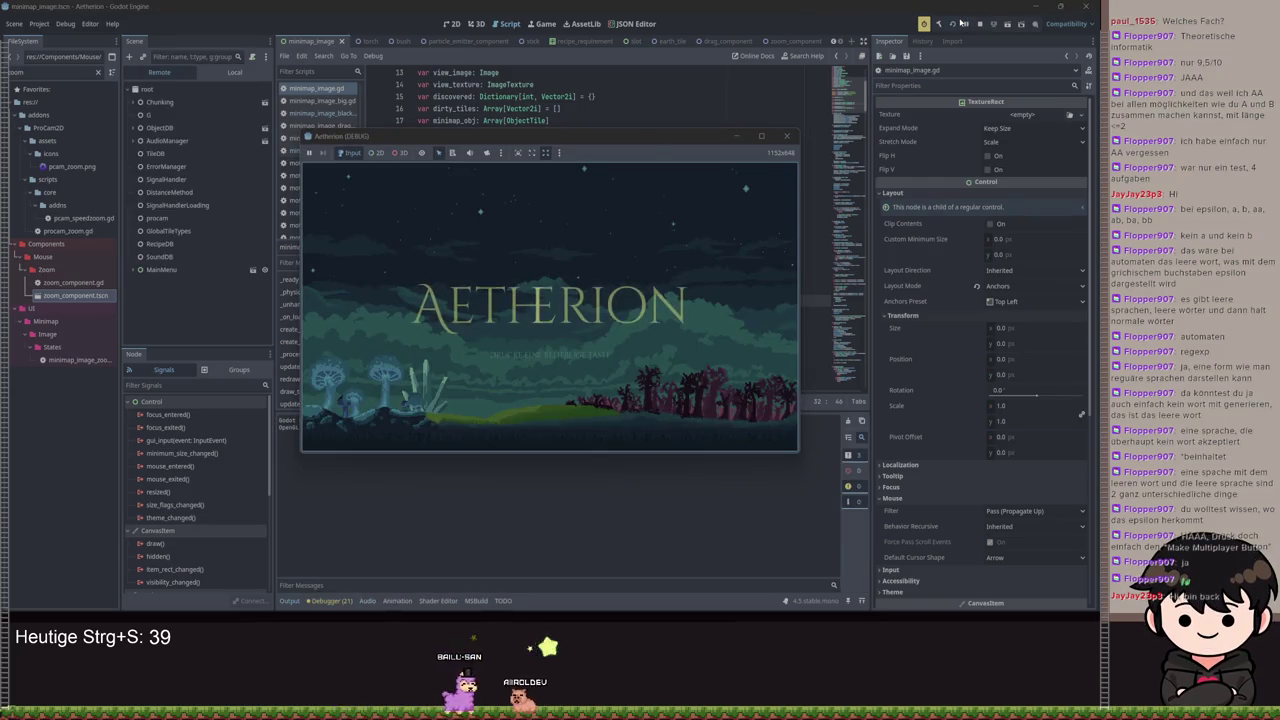
Get past the title prompt, continue the last save, then stop the game
key(space)
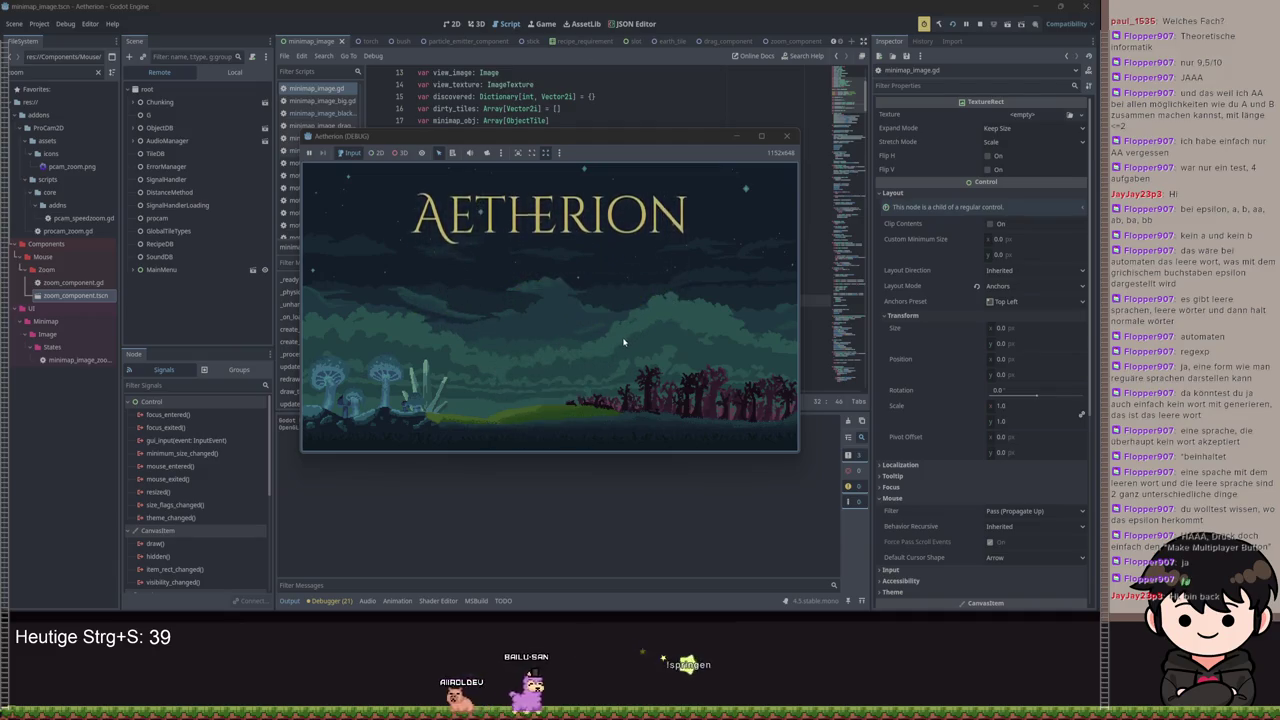
click(580, 309)
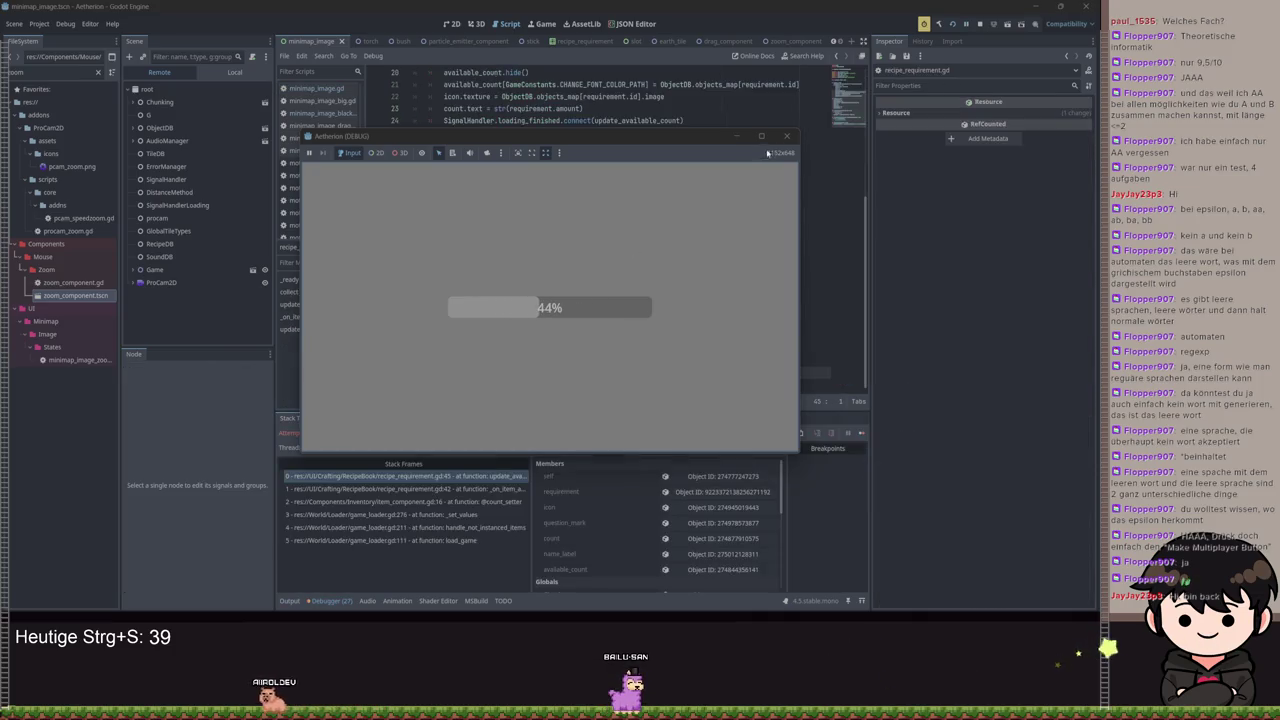
click(786, 135)
Relaunch, load a save slot via Spiel laden, then return to the VIEW_TILES_BIG line
click(971, 25)
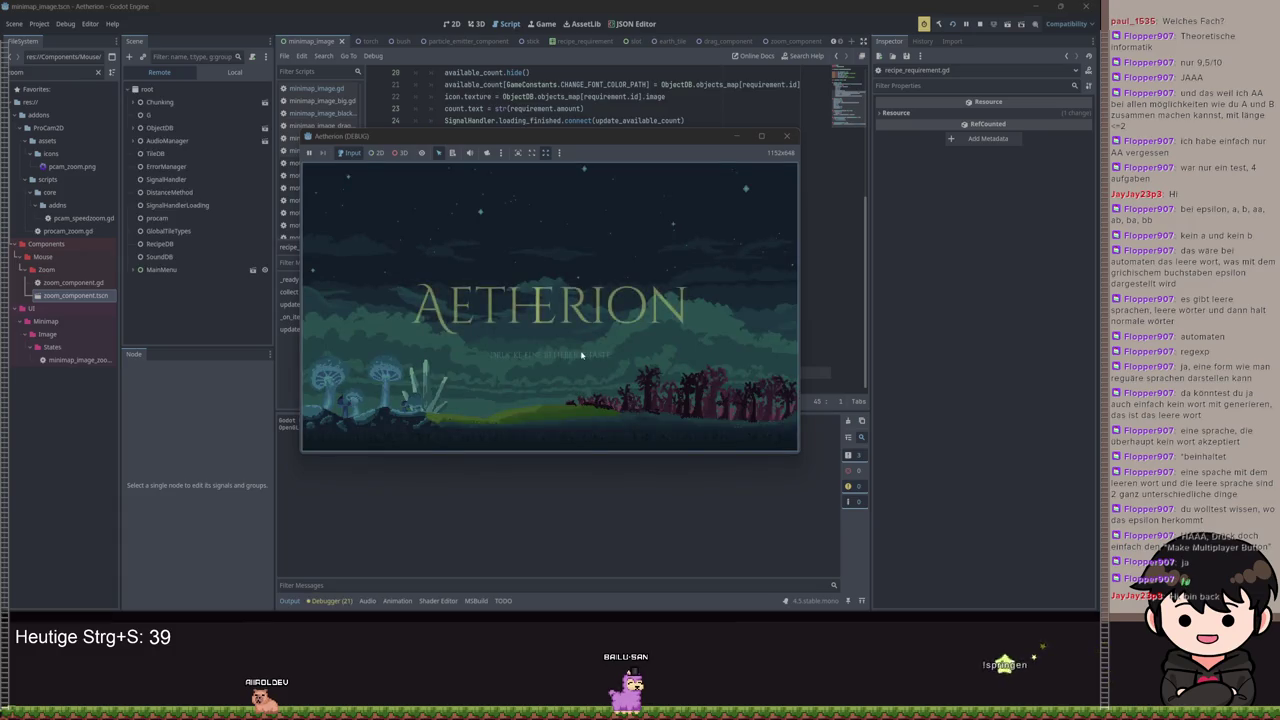
click(581, 356)
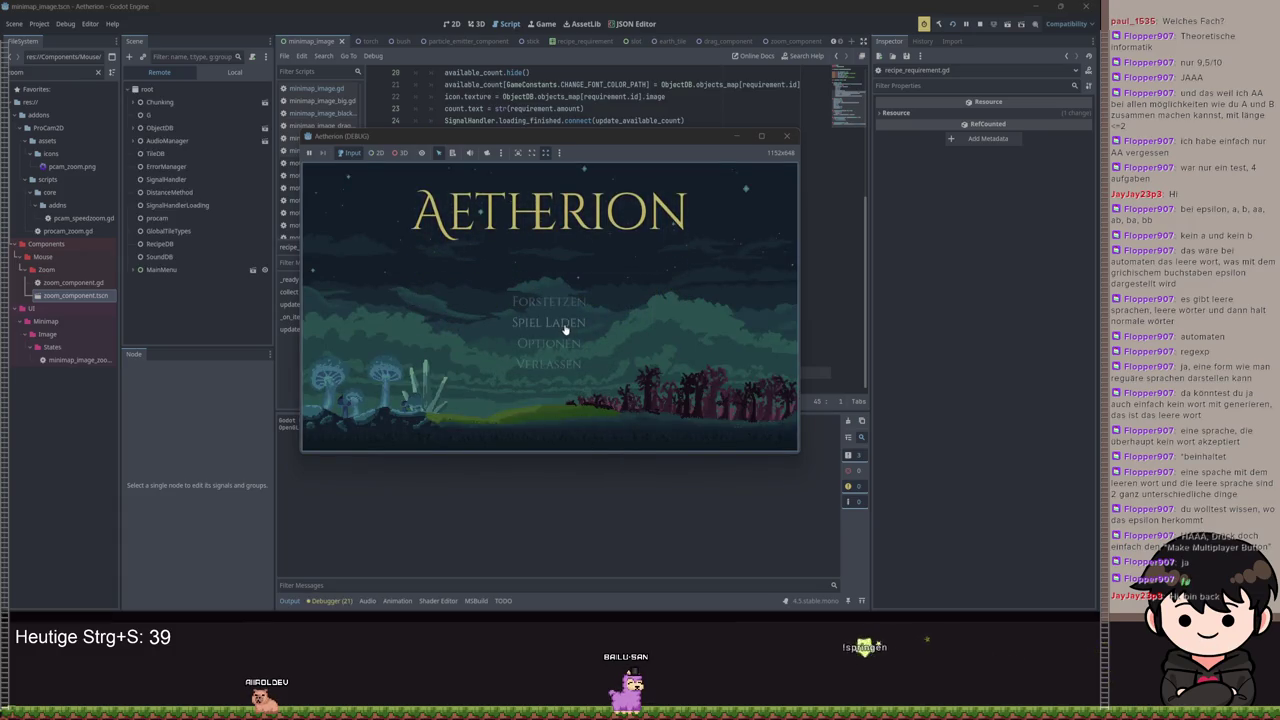
click(566, 330)
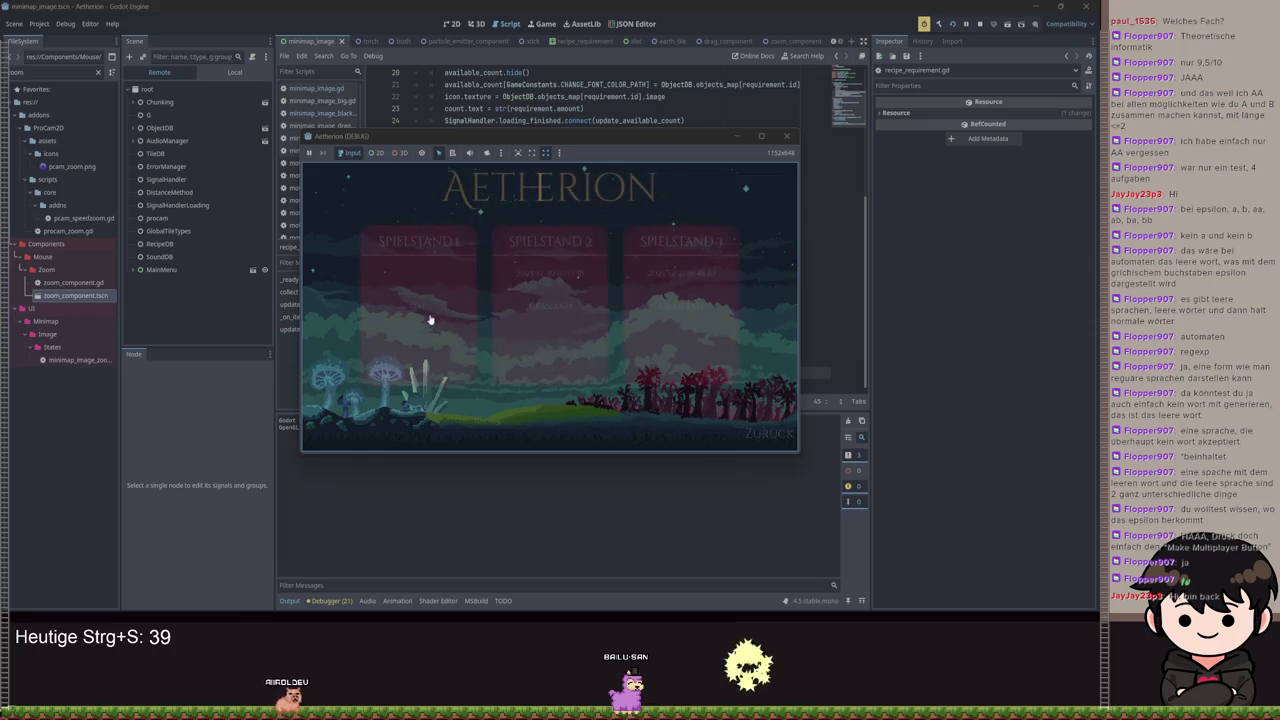
click(422, 314)
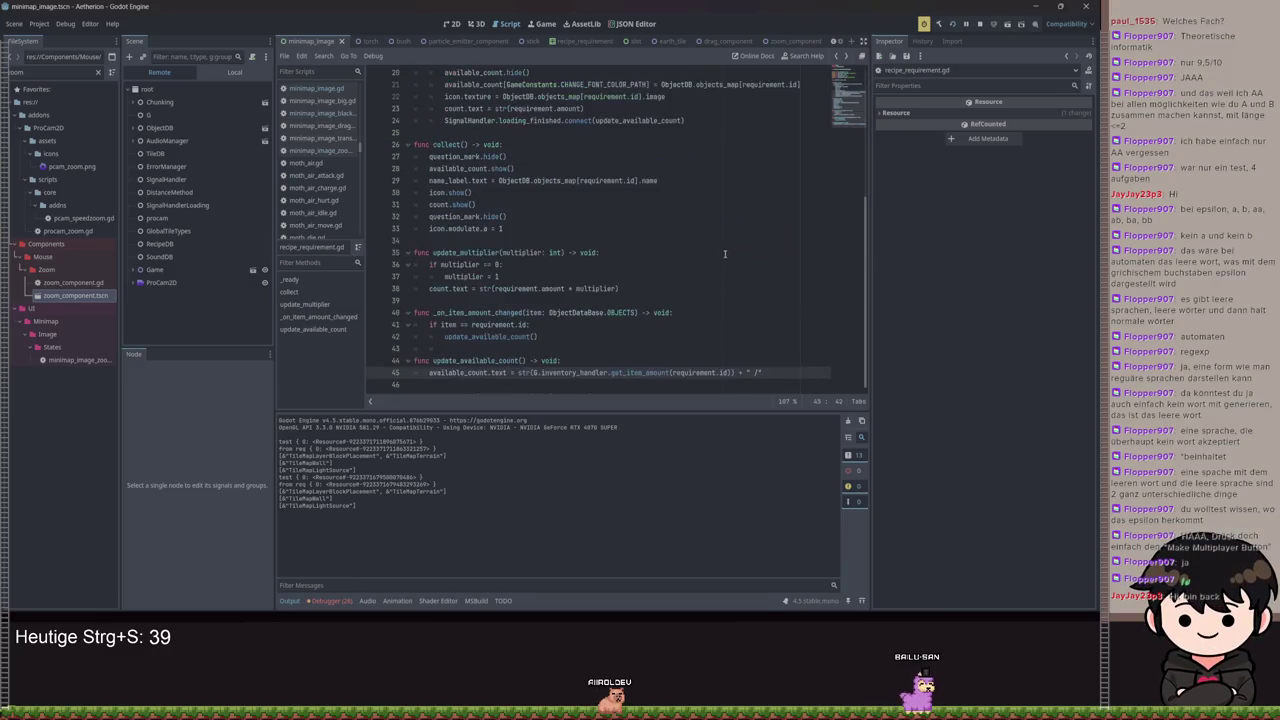
click(636, 336)
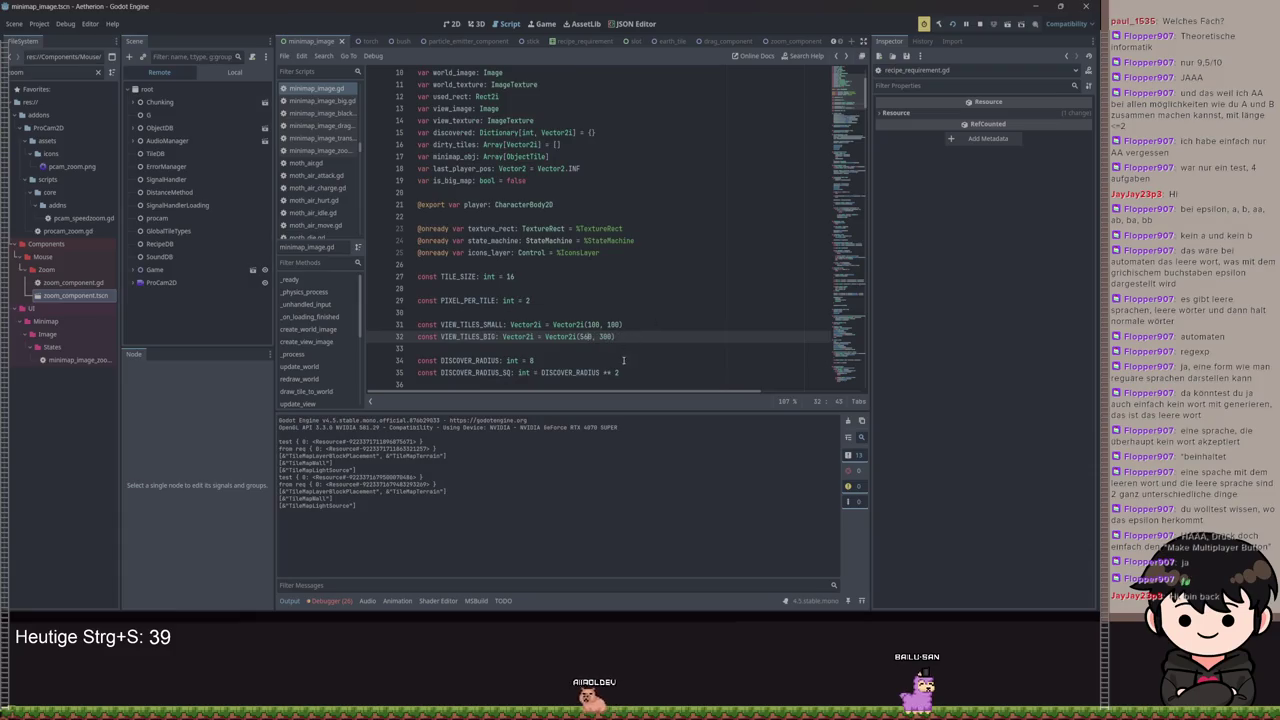
Set VIEW_TILES_BIG back to Vector2i(500, 300), save, inspect the game window, then go to PIXEL_PER_TILE
key(BackSpace)
key(ctrl+s)
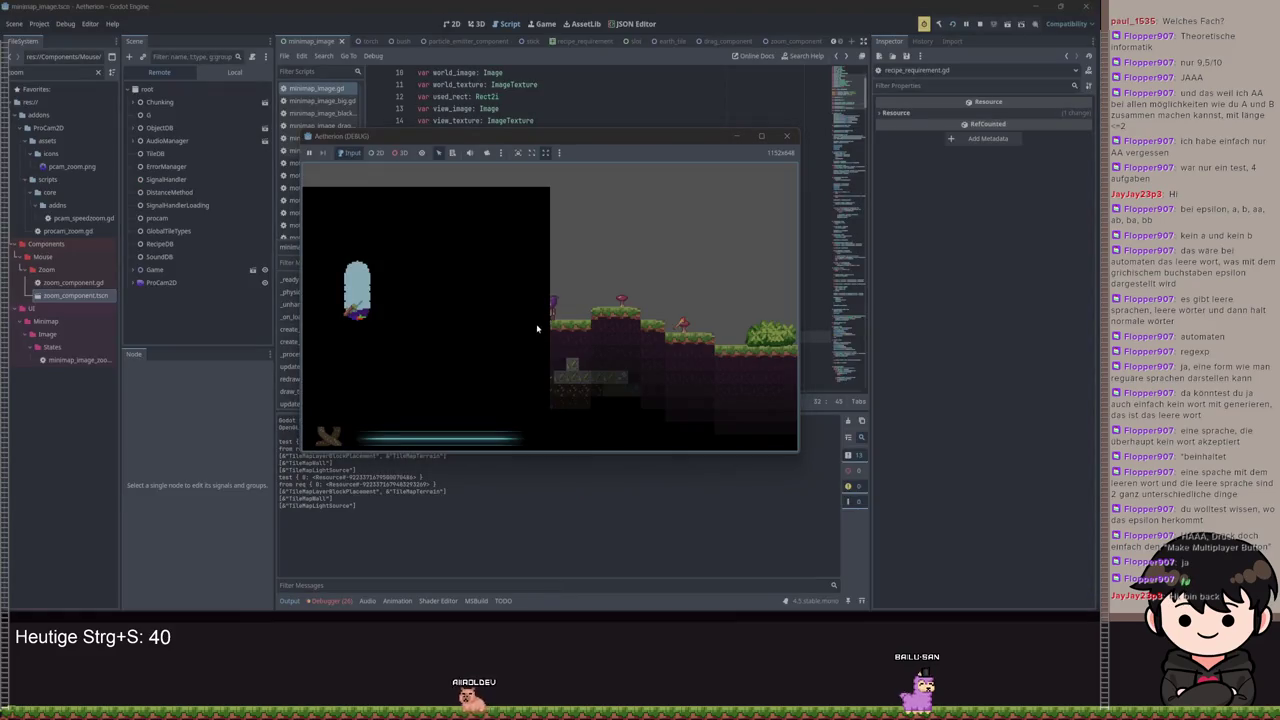
double_click(548, 138)
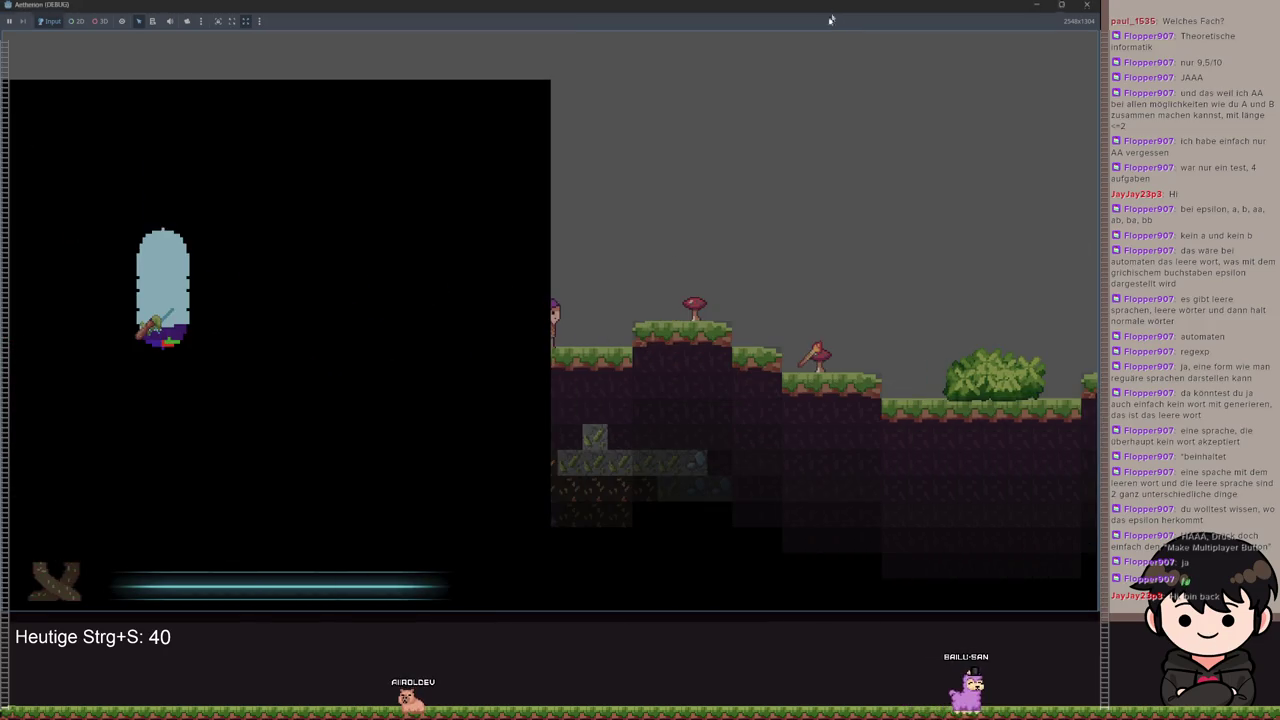
mouse_move(830, 19)
mouse_down()
mouse_move(1086, 208)
mouse_move(1279, 208)
mouse_move(760, 131)
mouse_move(760, 88)
mouse_up()
click(536, 299)
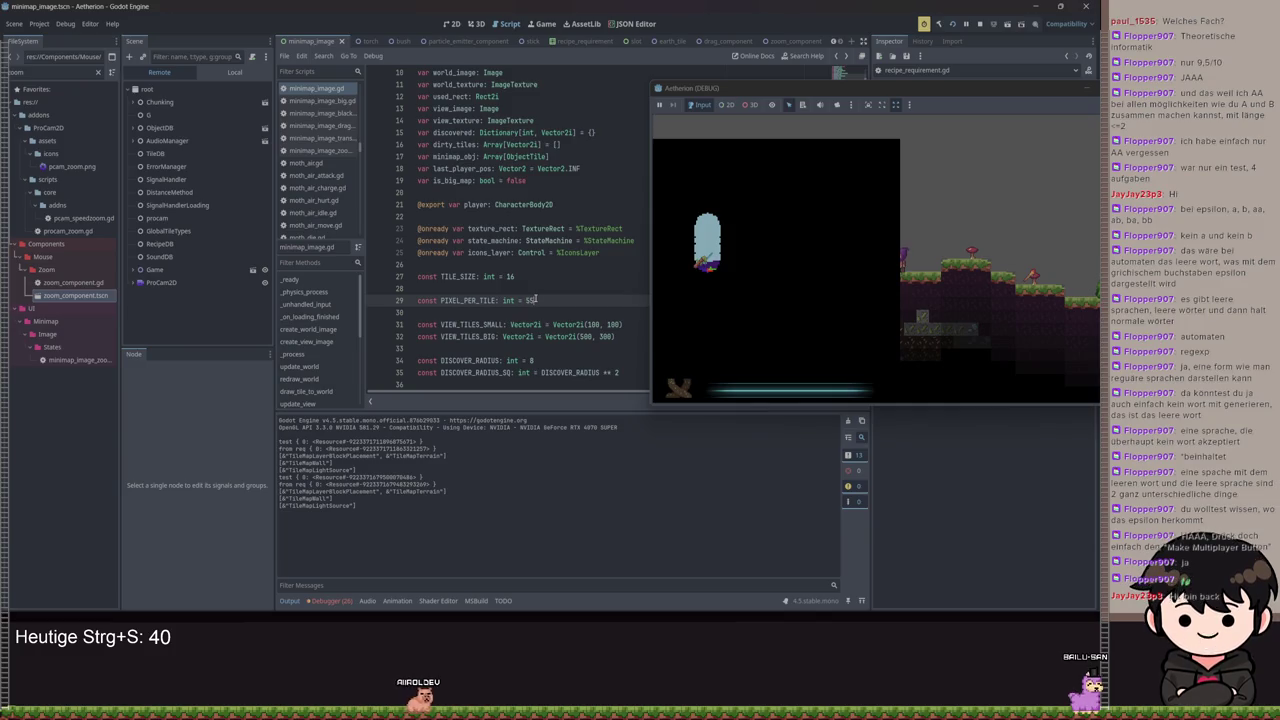
Save the 55 pixel-per-tile value, restart the game, and load Spielstand 1 via Spiel laden
key(ctrl+s)
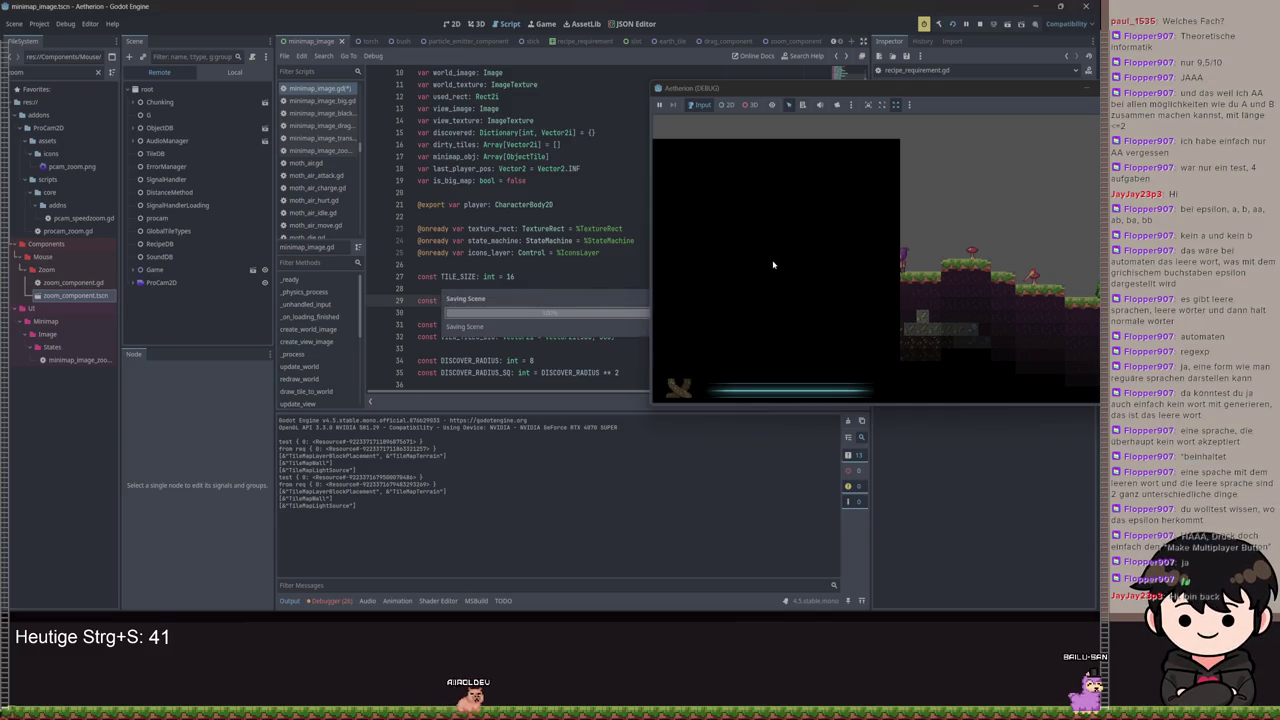
mouse_move(807, 94)
mouse_down()
mouse_move(604, 206)
mouse_move(769, 386)
mouse_move(669, 535)
mouse_move(489, 298)
mouse_move(447, 193)
mouse_up()
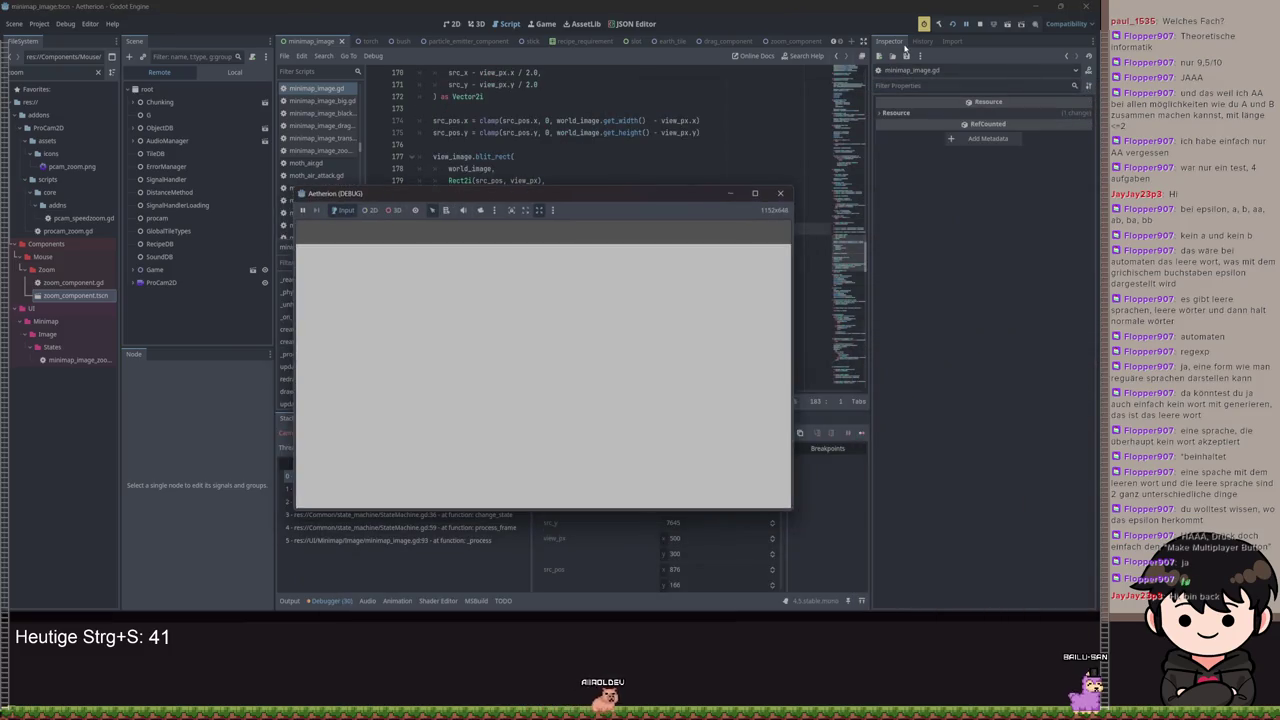
click(951, 26)
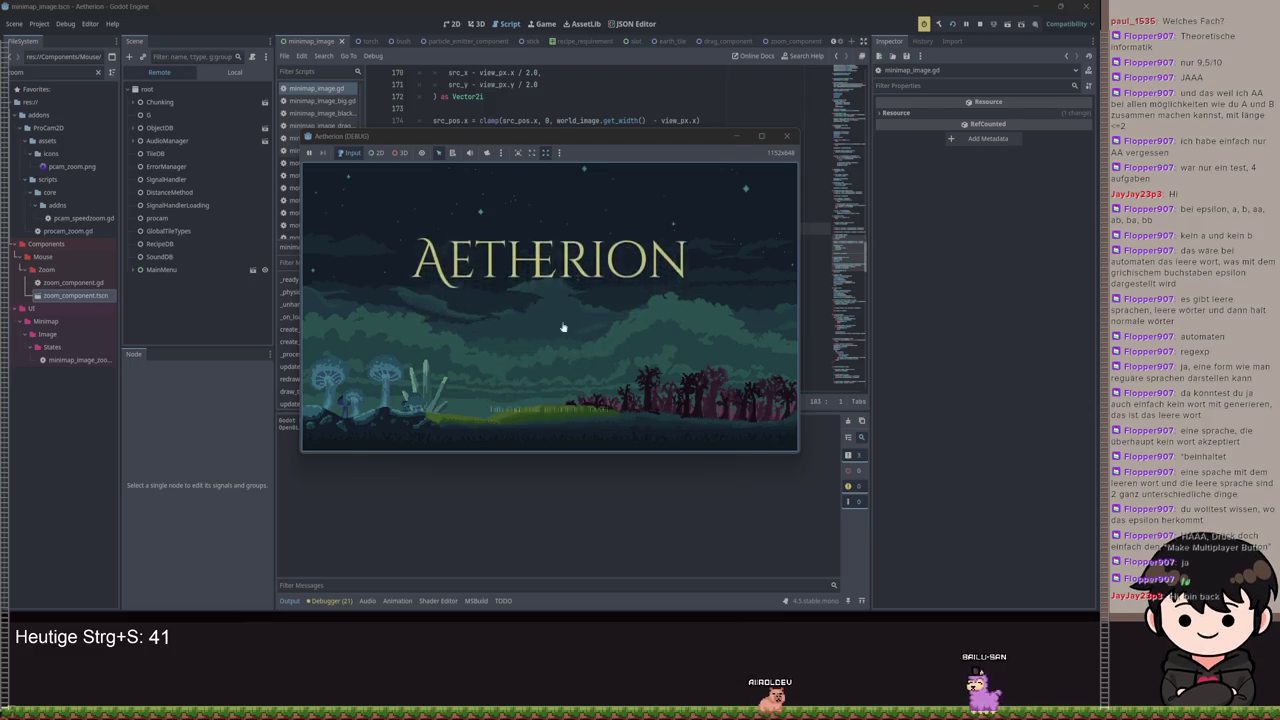
click(463, 329)
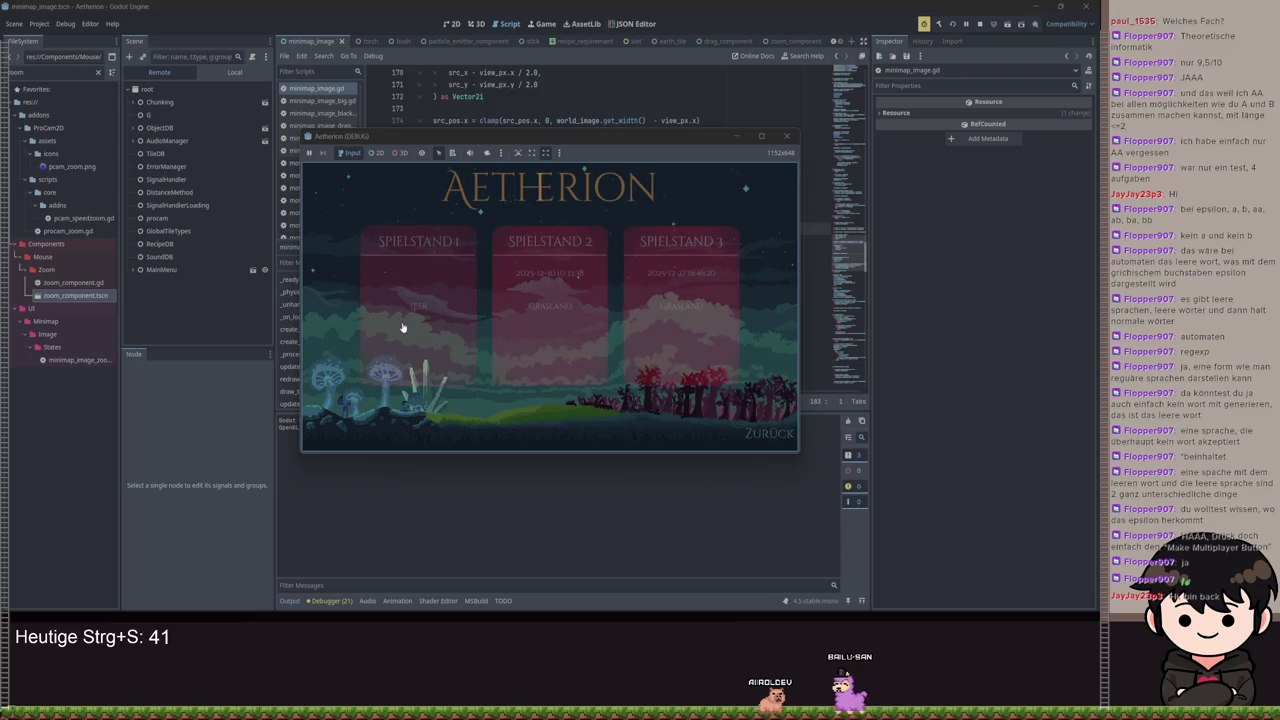
click(403, 327)
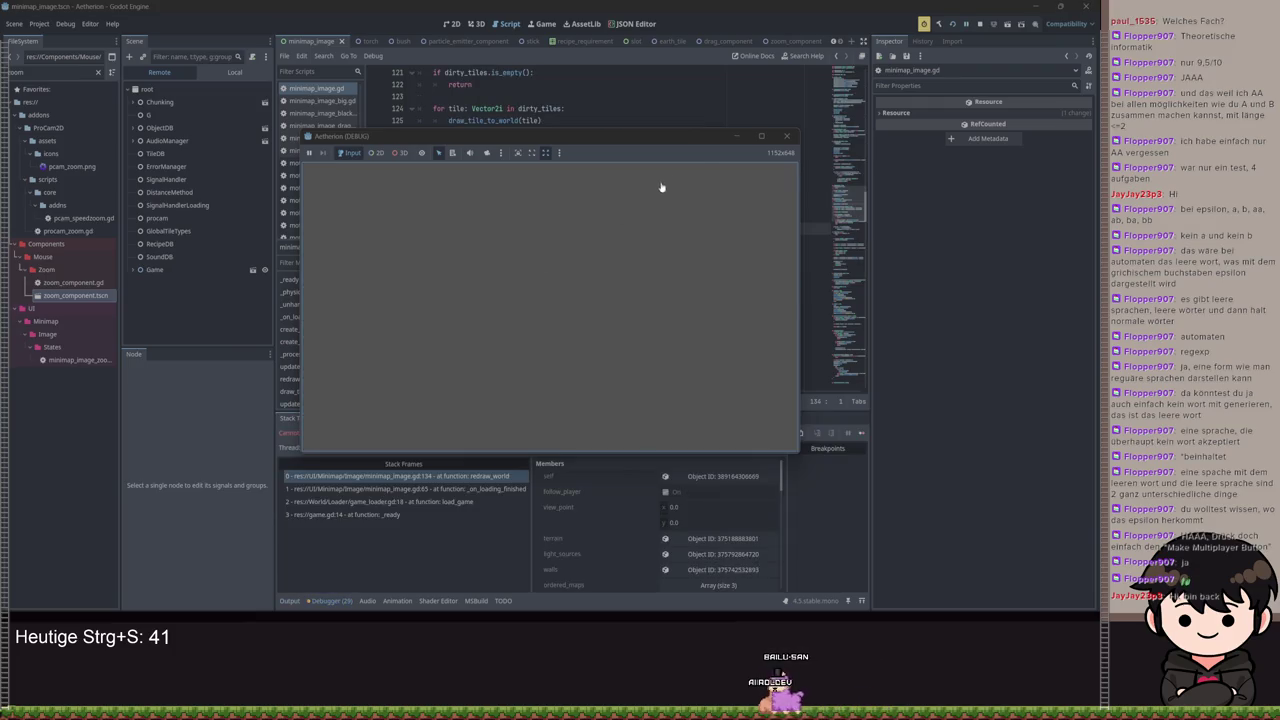
Close the stalled game and trace the error from _on_loading_finished to the invalid-image error at line 76
click(738, 137)
scroll(508, 348, up, 2)
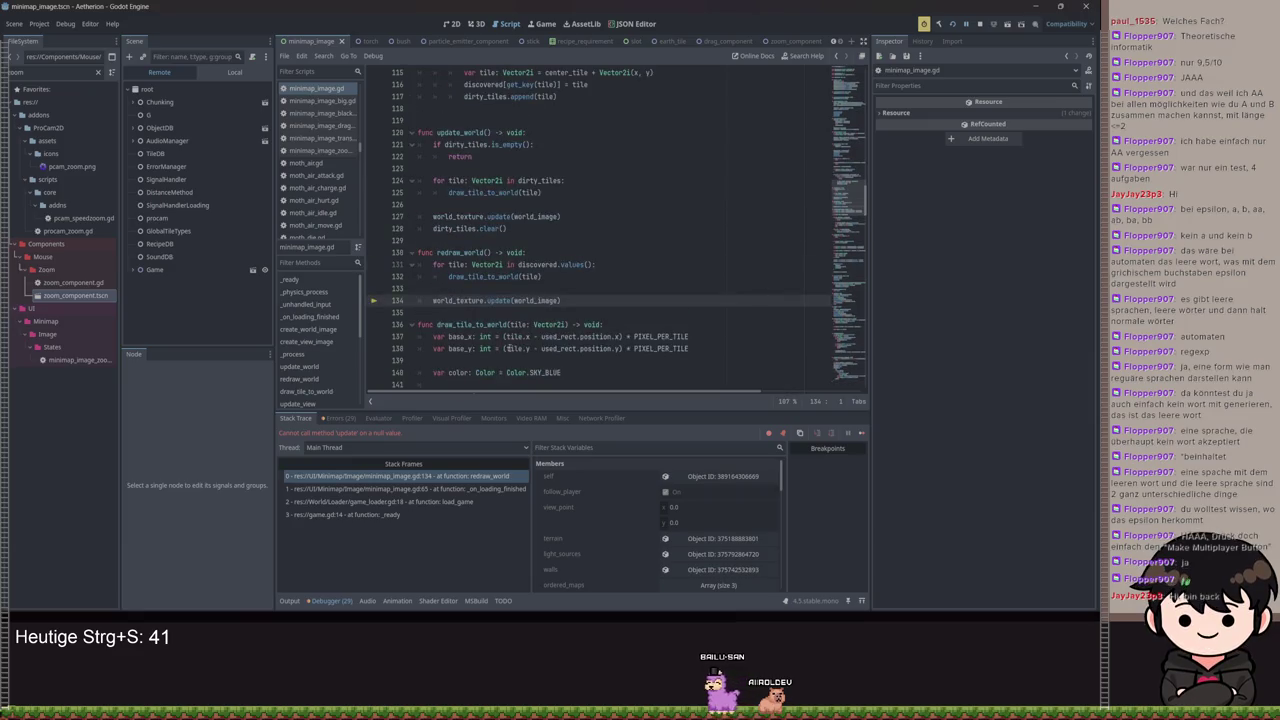
scroll(738, 292, up, 20)
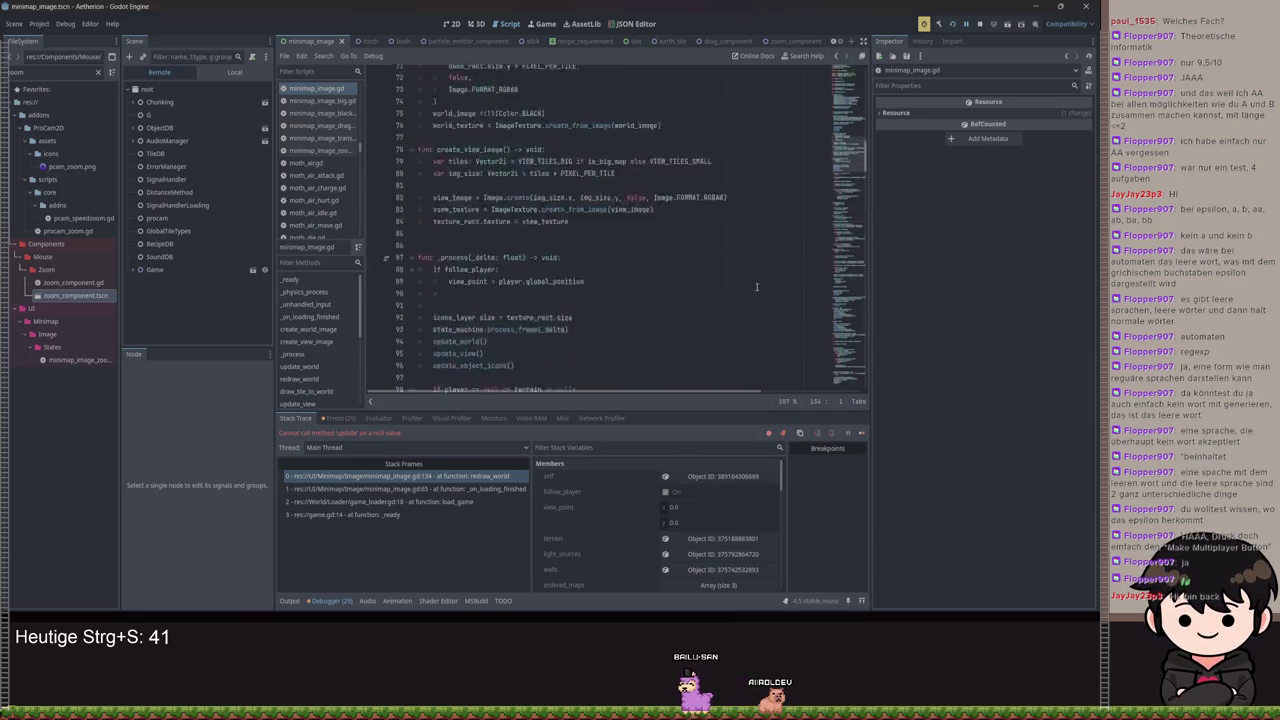
scroll(738, 292, down, 6)
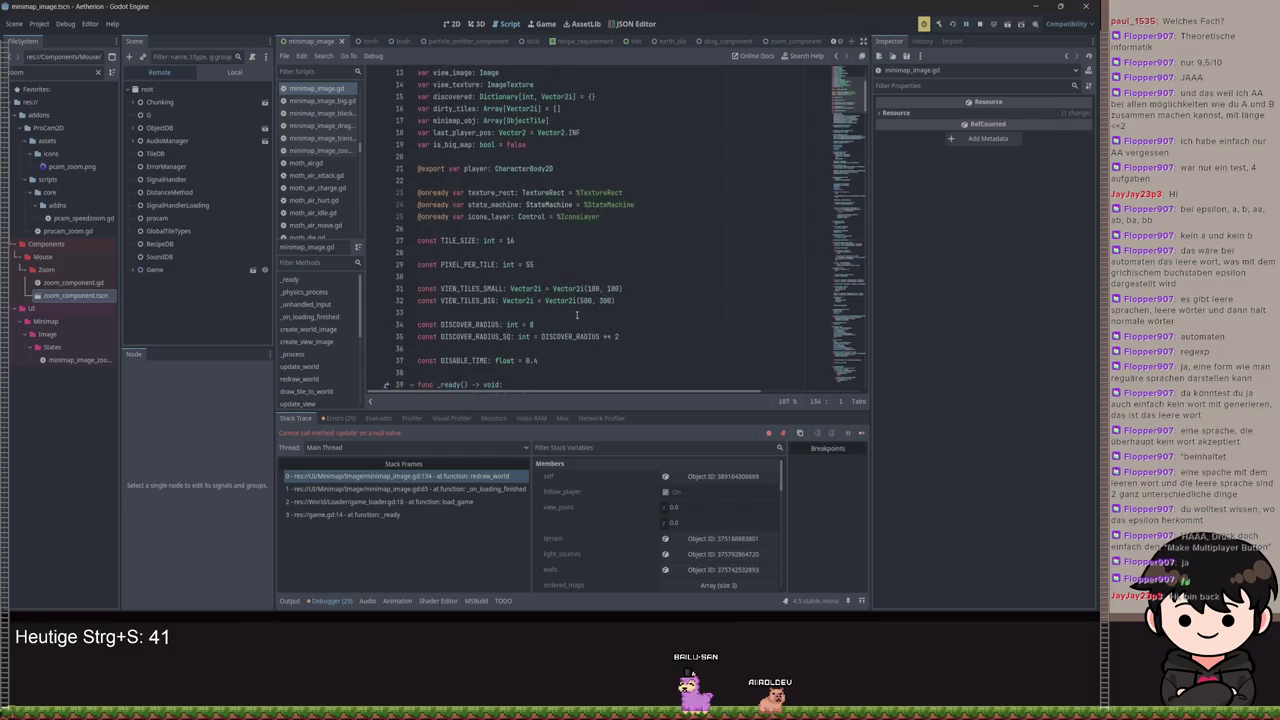
click(537, 192)
scroll(606, 229, down, 20)
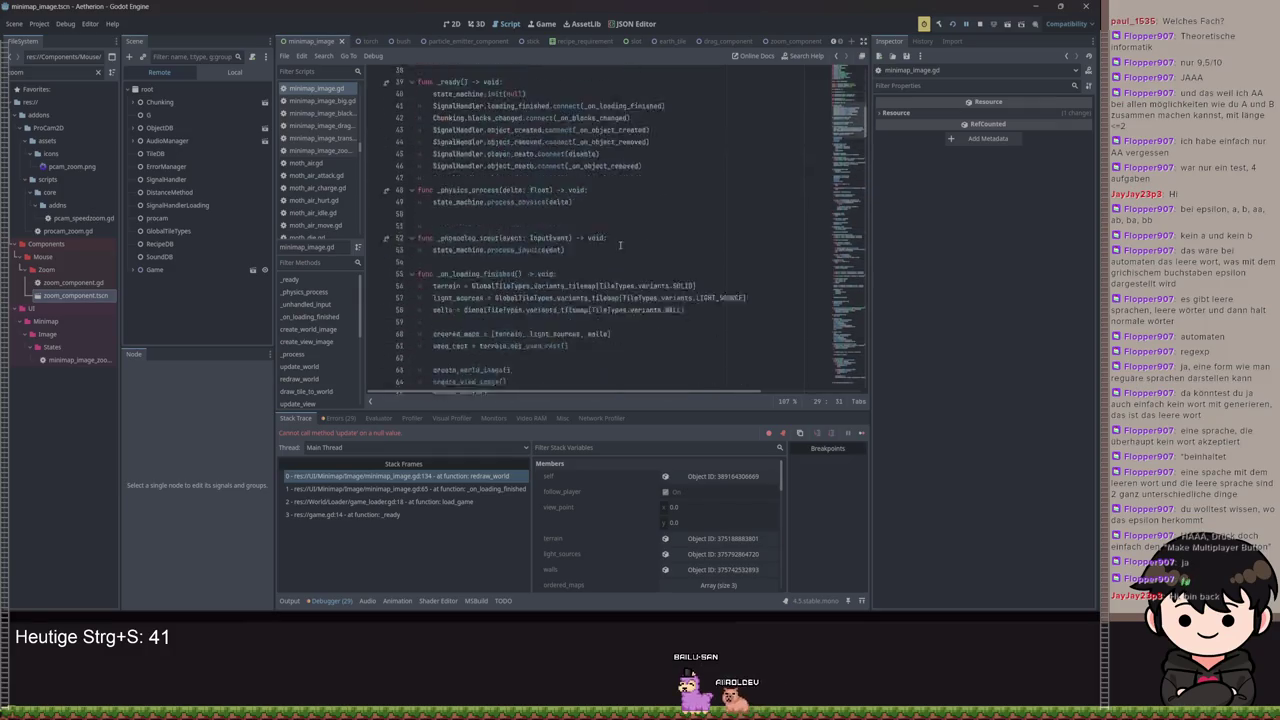
click(400, 488)
double_click(470, 216)
scroll(440, 387, down, 4)
click(338, 418)
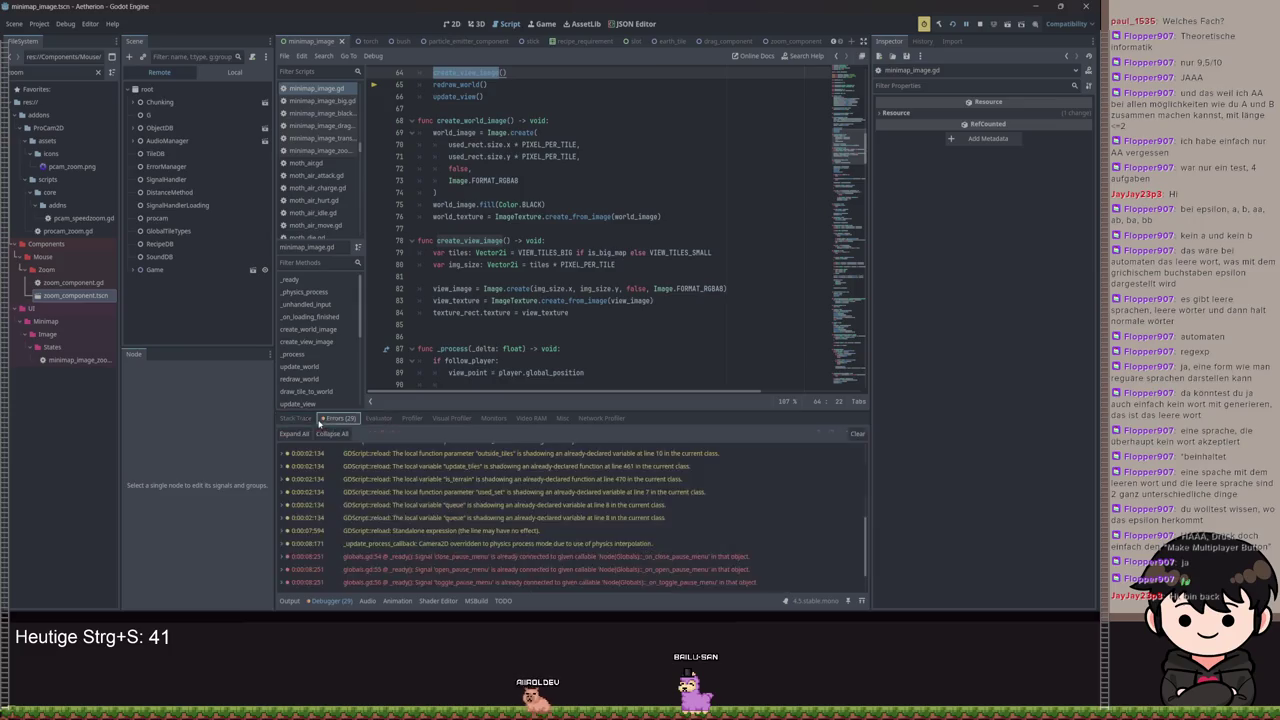
click(507, 585)
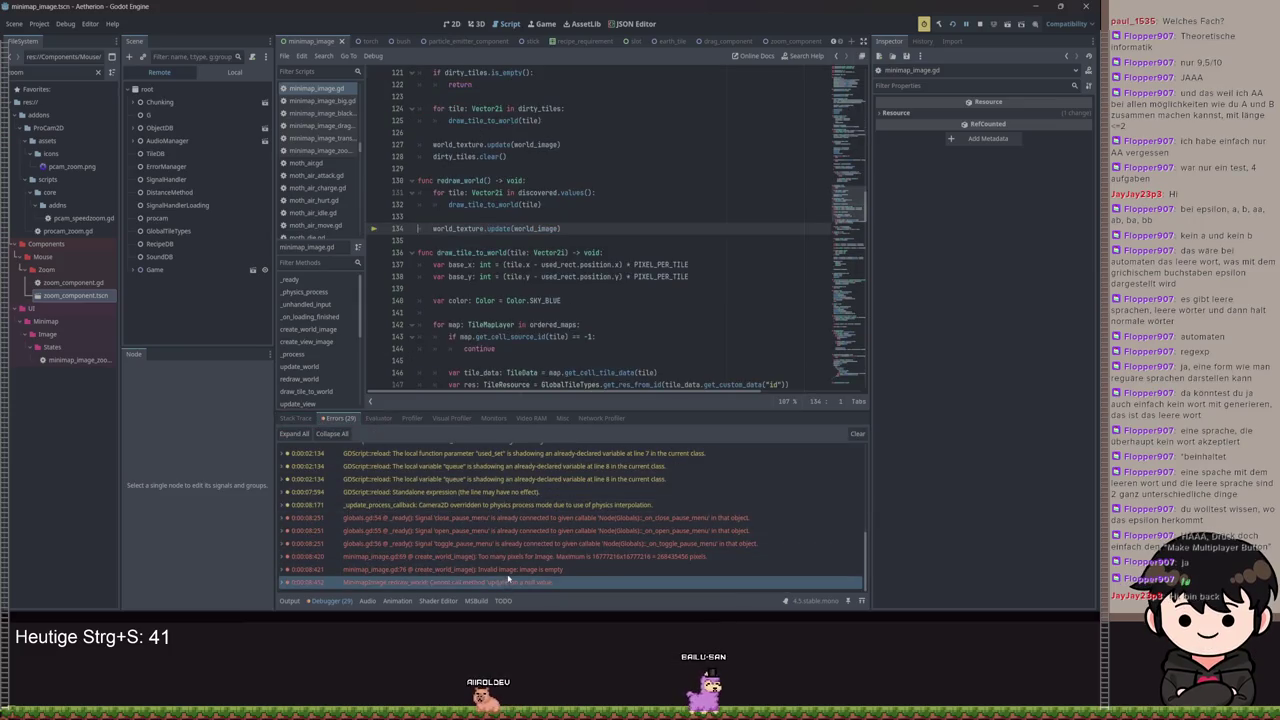
click(506, 569)
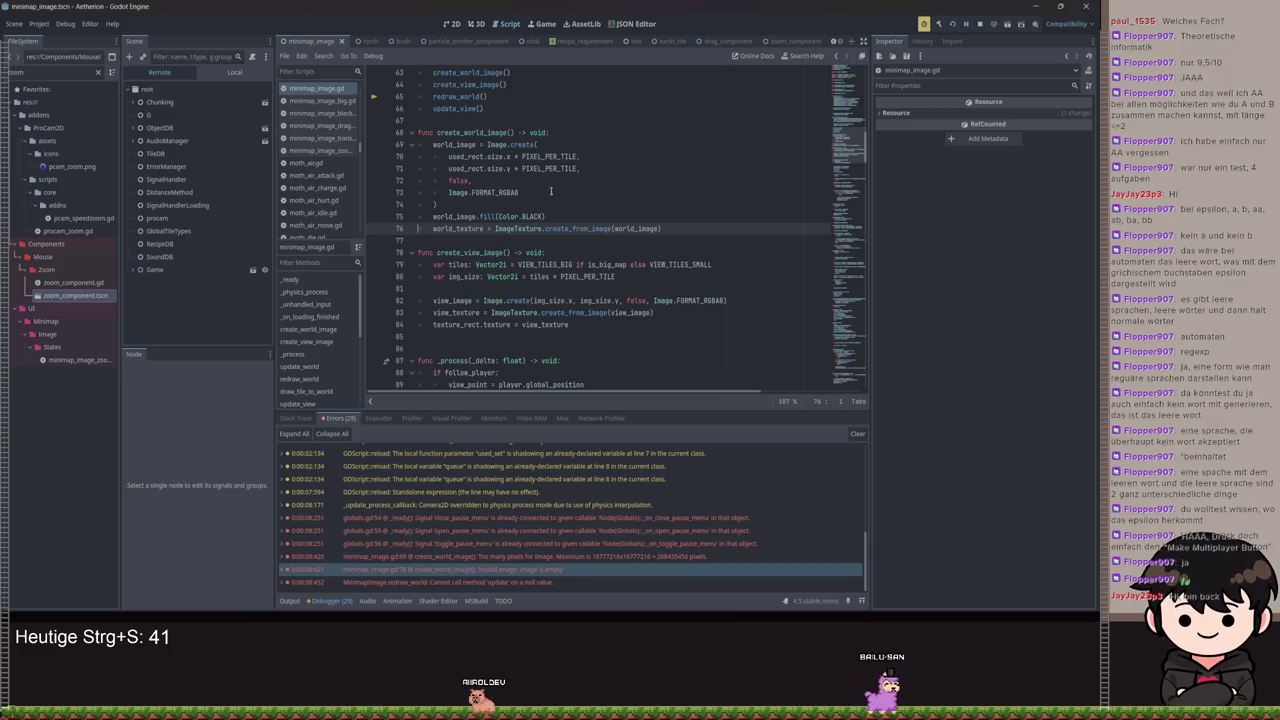
Lower PIXEL_PER_TILE on line 29 to 5, save the script, and rerun the game
double_click(546, 158)
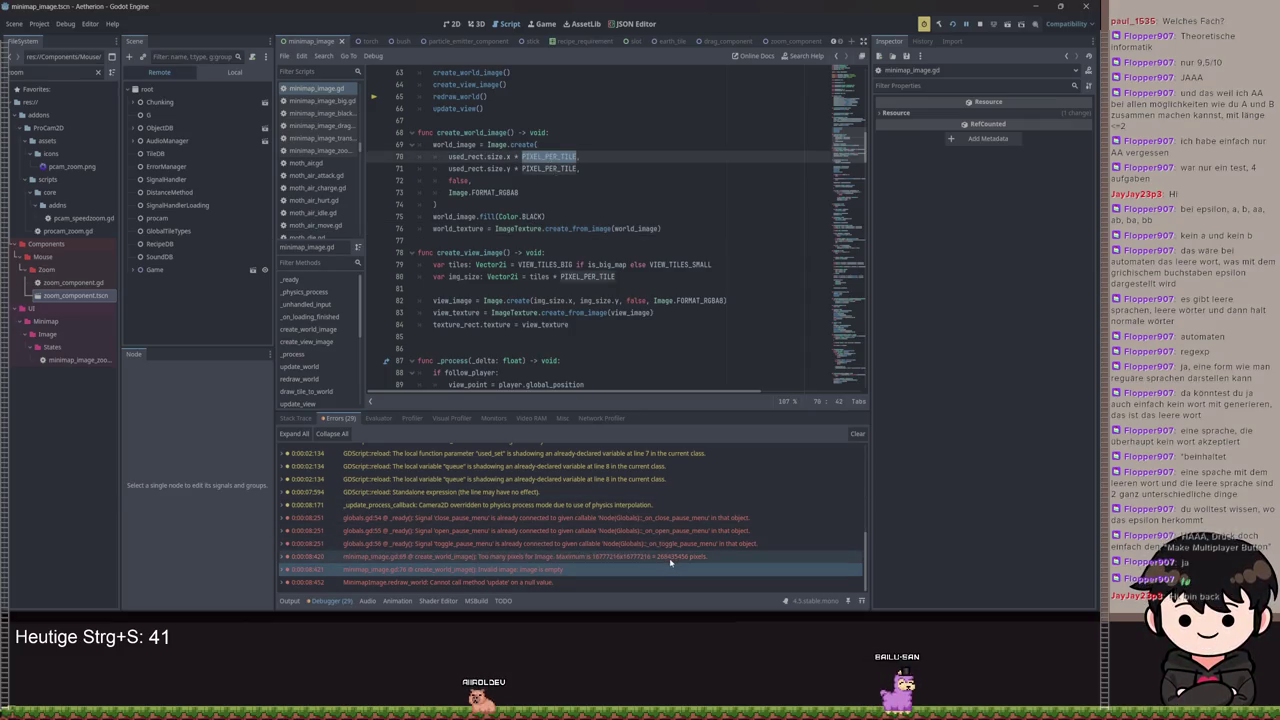
mouse_move(672, 563)
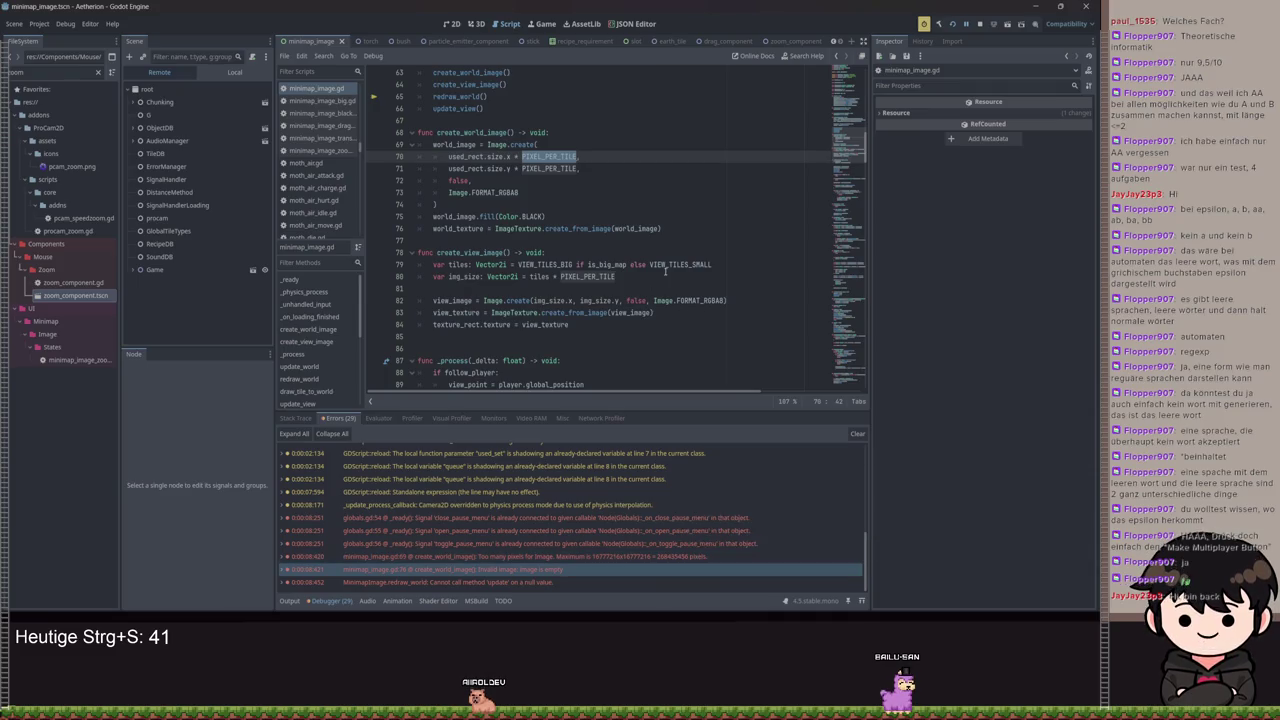
scroll(566, 313, up, 15)
scroll(506, 274, down, 3)
click(531, 300)
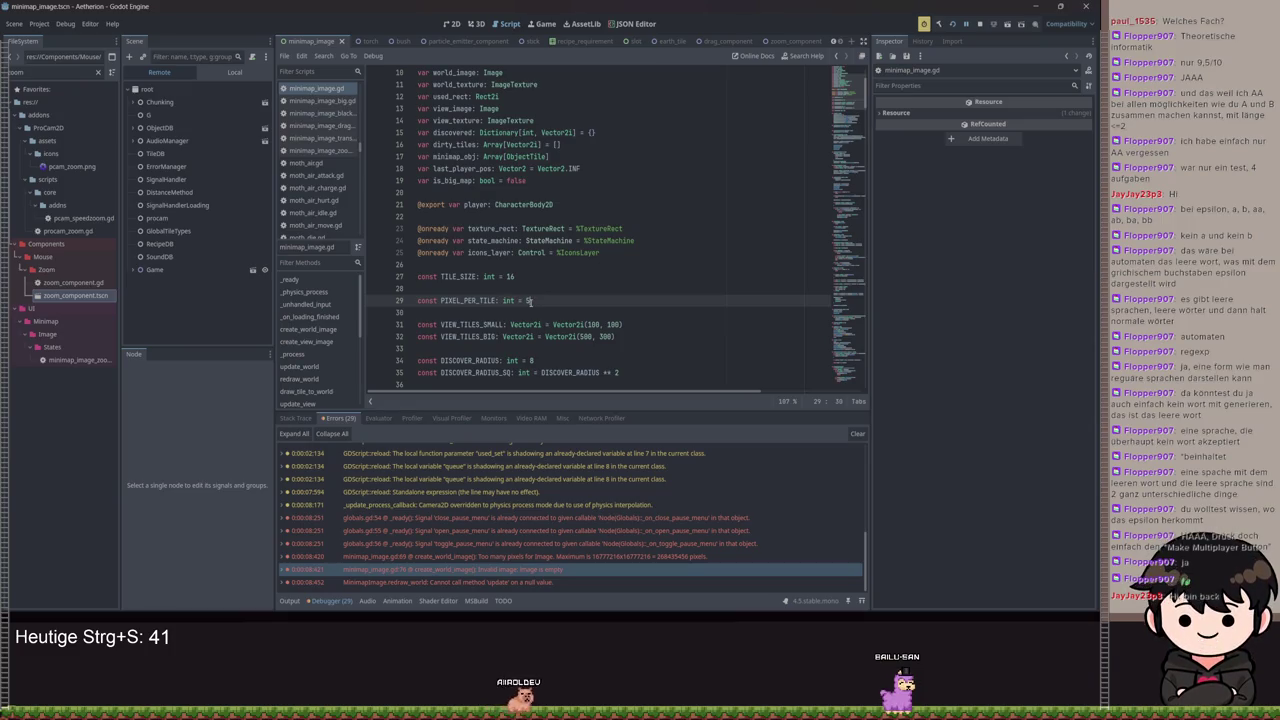
key(ctrl+s)
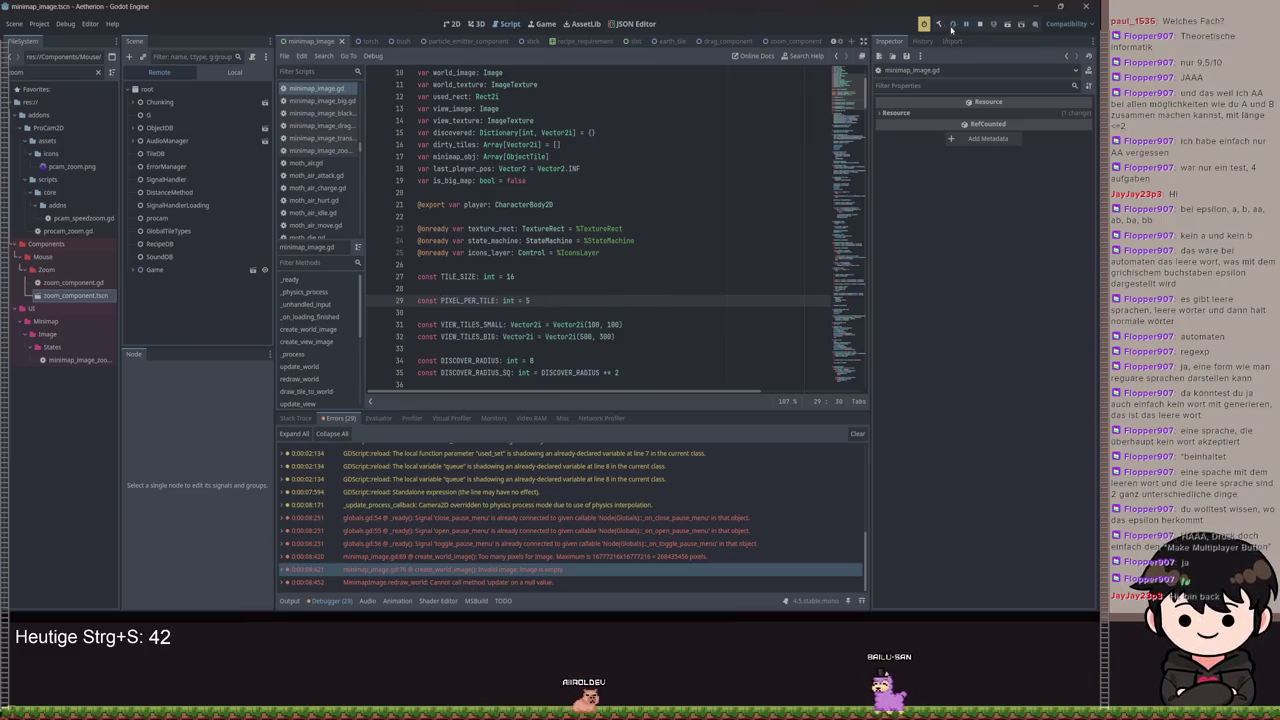
click(955, 25)
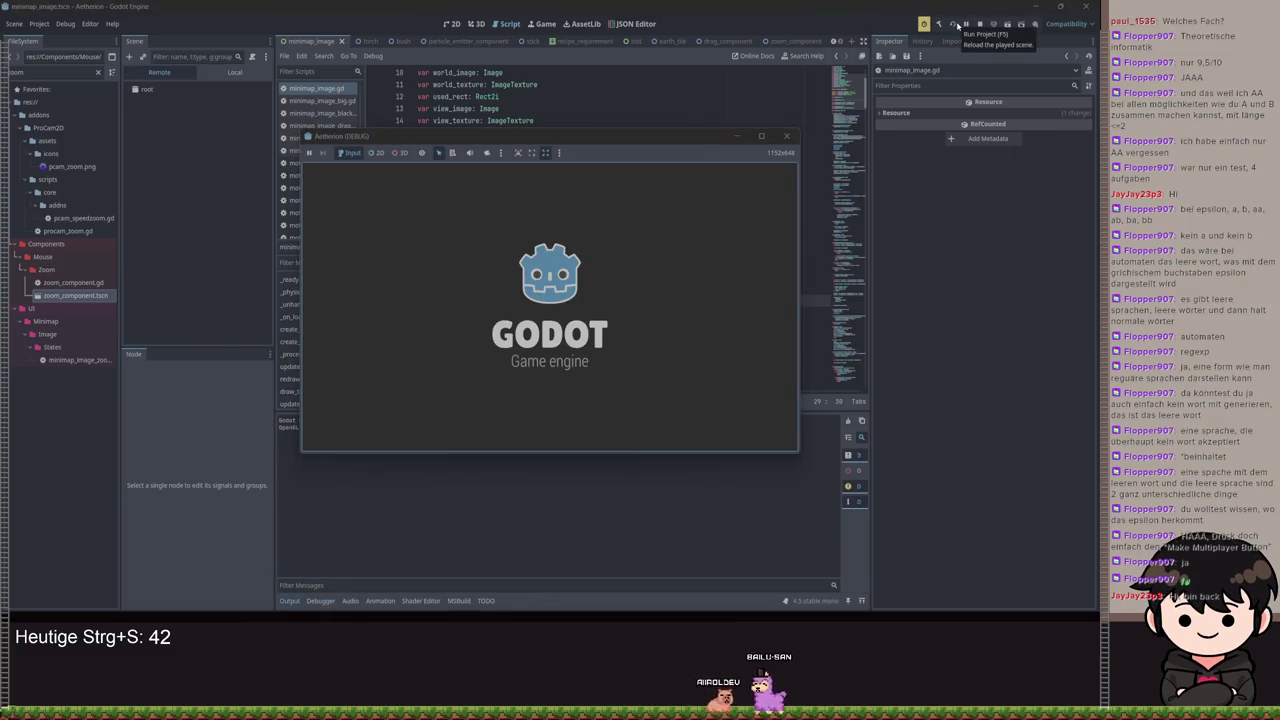
Load Spielstand 1 from the game's main menu and open the big map with M
click(616, 208)
click(550, 330)
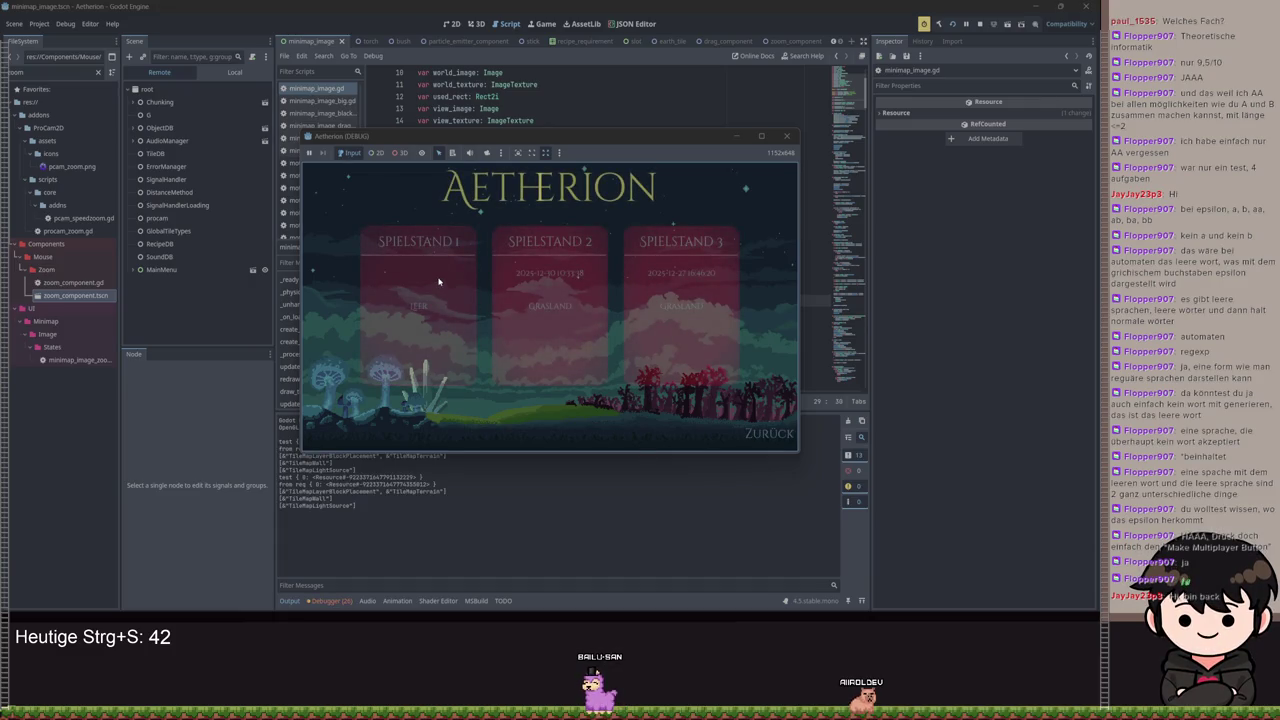
click(455, 254)
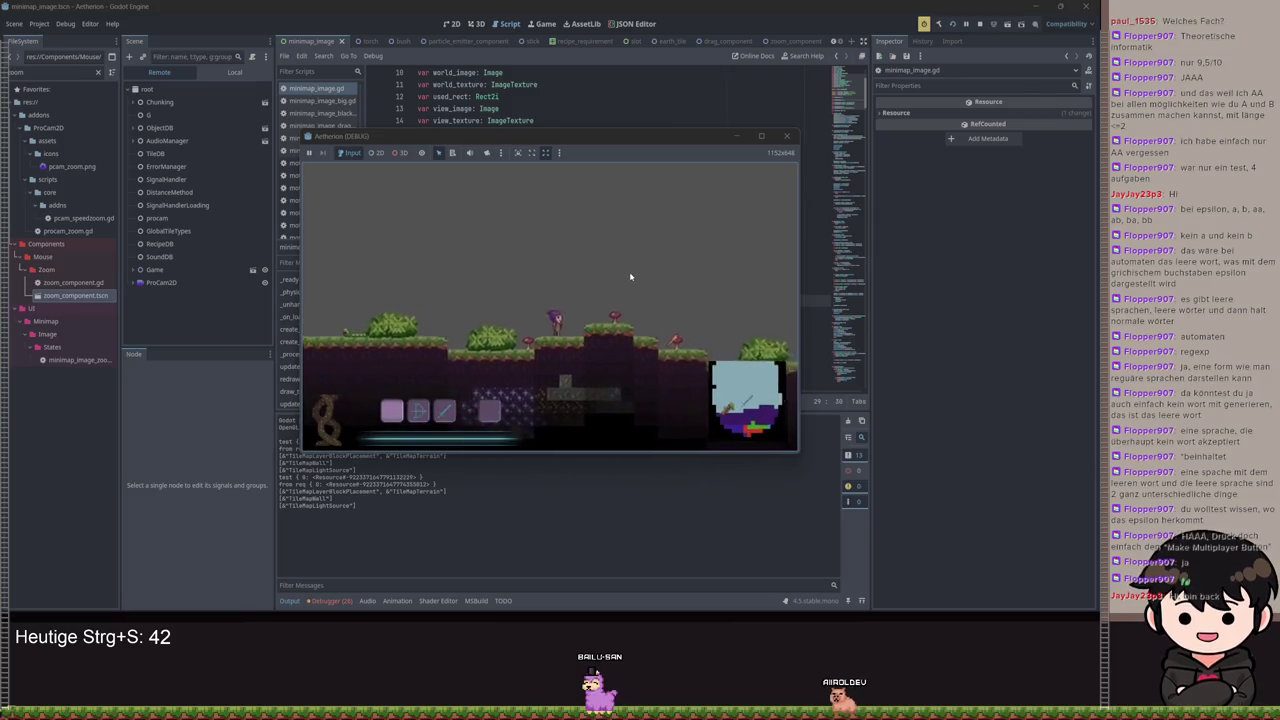
key(m)
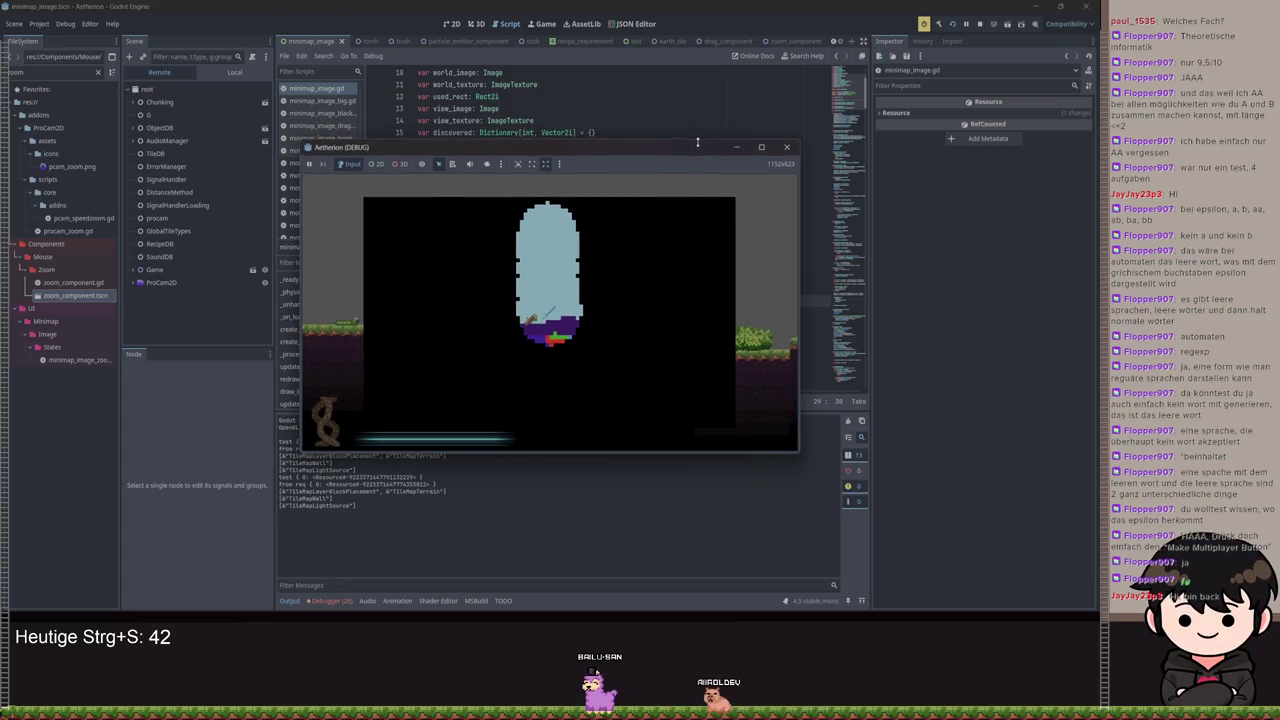
Stop the game with F8, save the script, and select the PIXEL_PER_TILE value on line 29
key(F8)
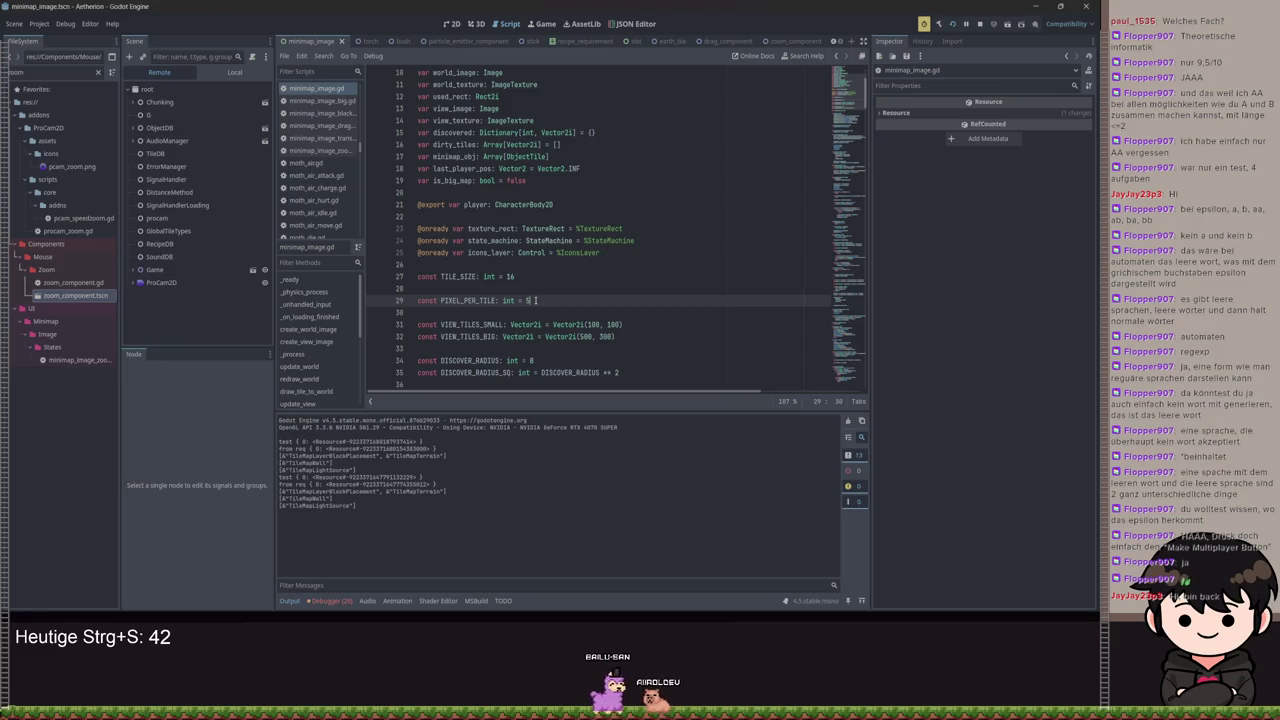
key(ctrl+s)
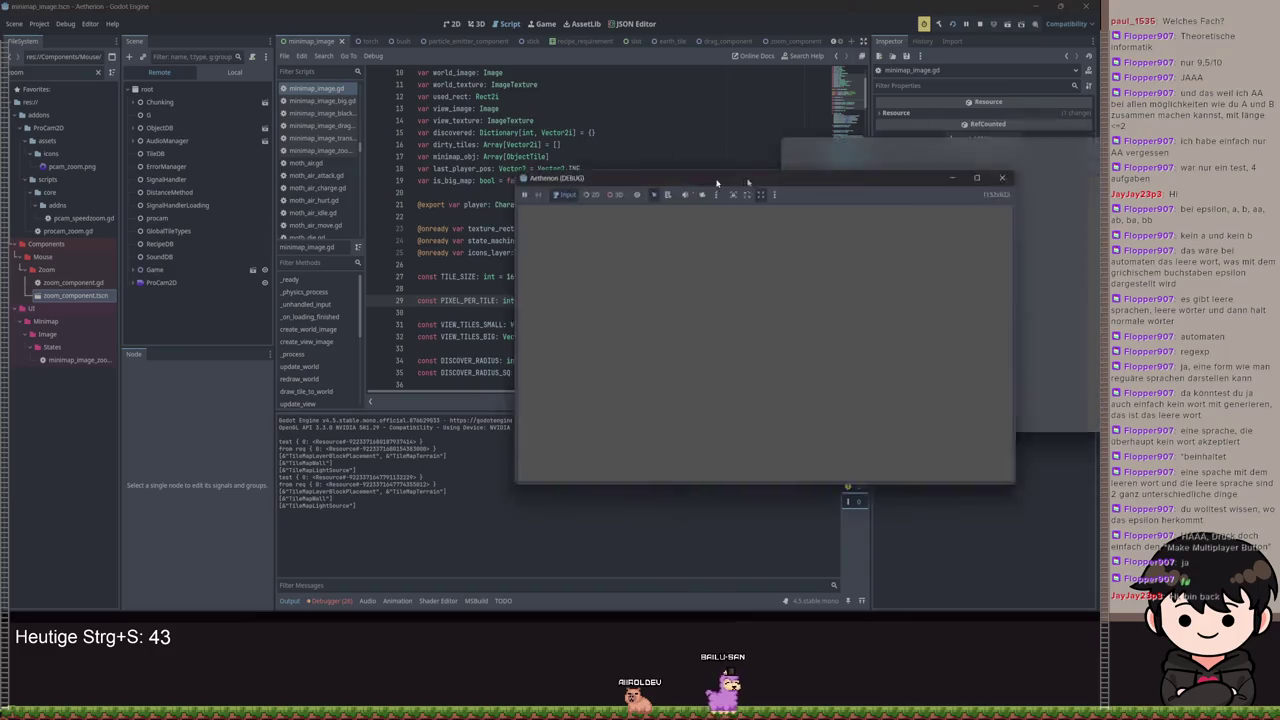
double_click(527, 300)
Try PIXEL_PER_TILE values such as 2 and 10, saving each and checking the runtime errors
text(2)
key(ctrl+s)
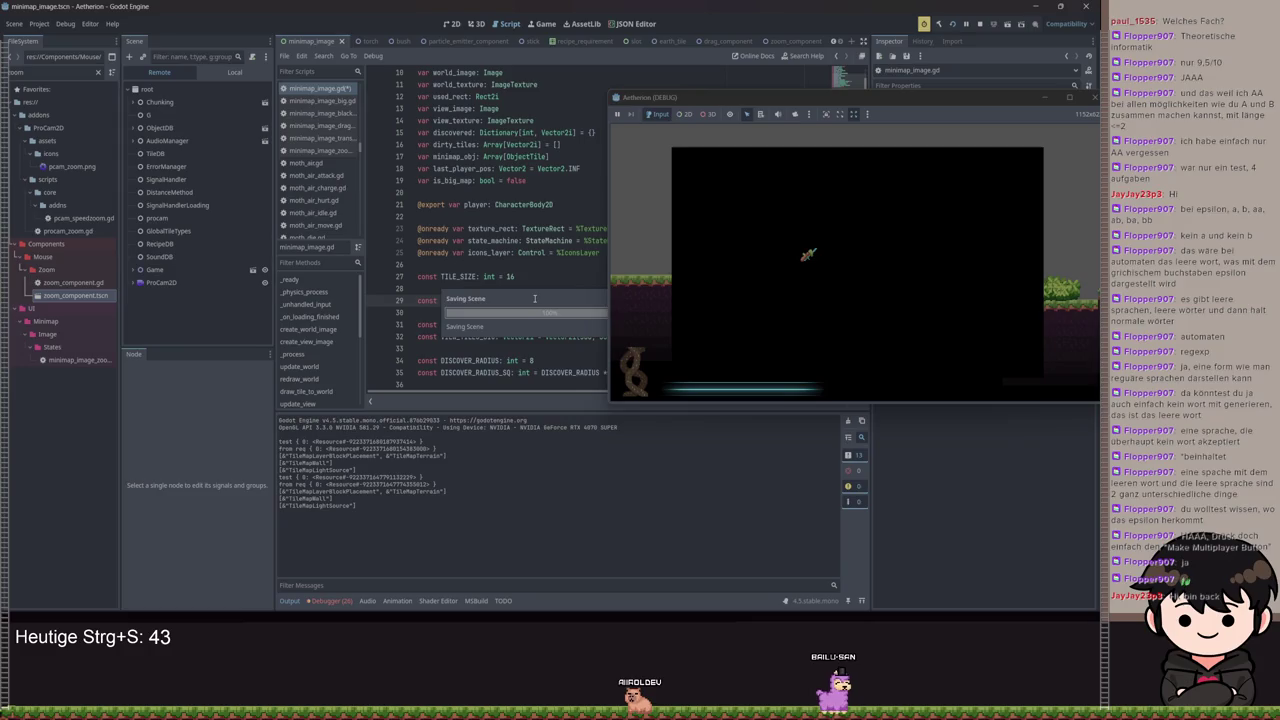
scroll(535, 299, up, 1)
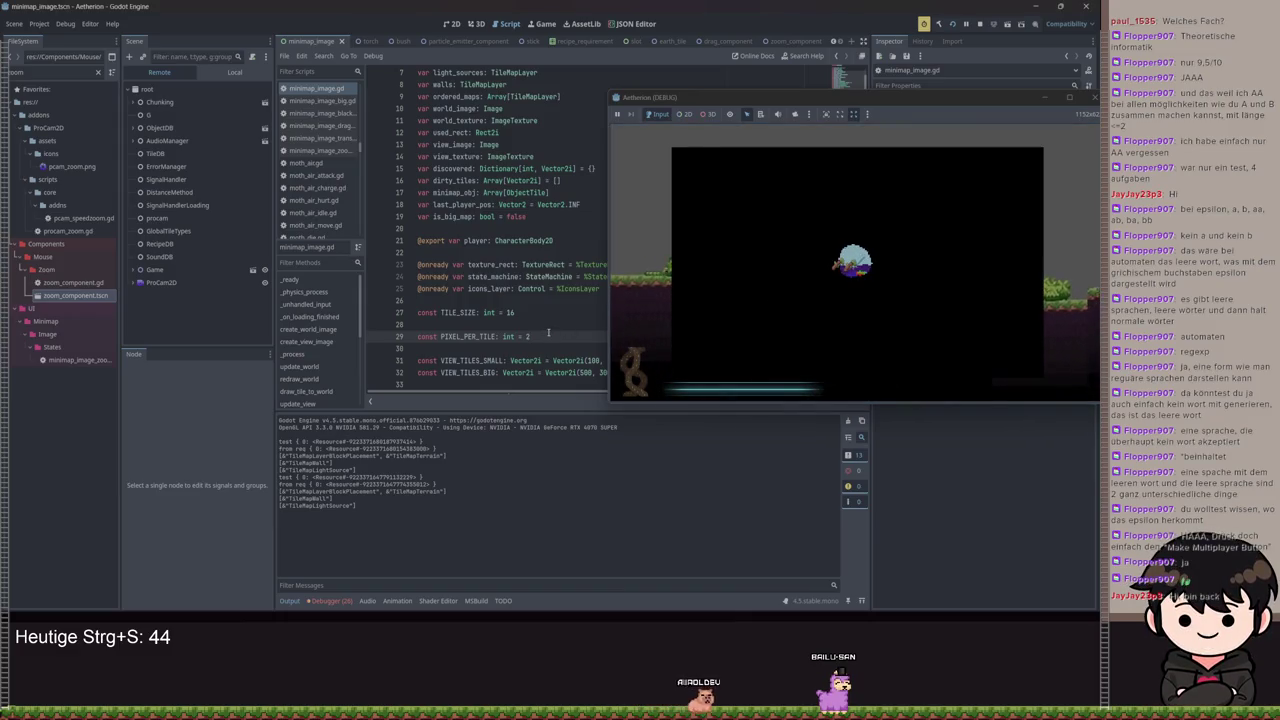
key(ctrl+s)
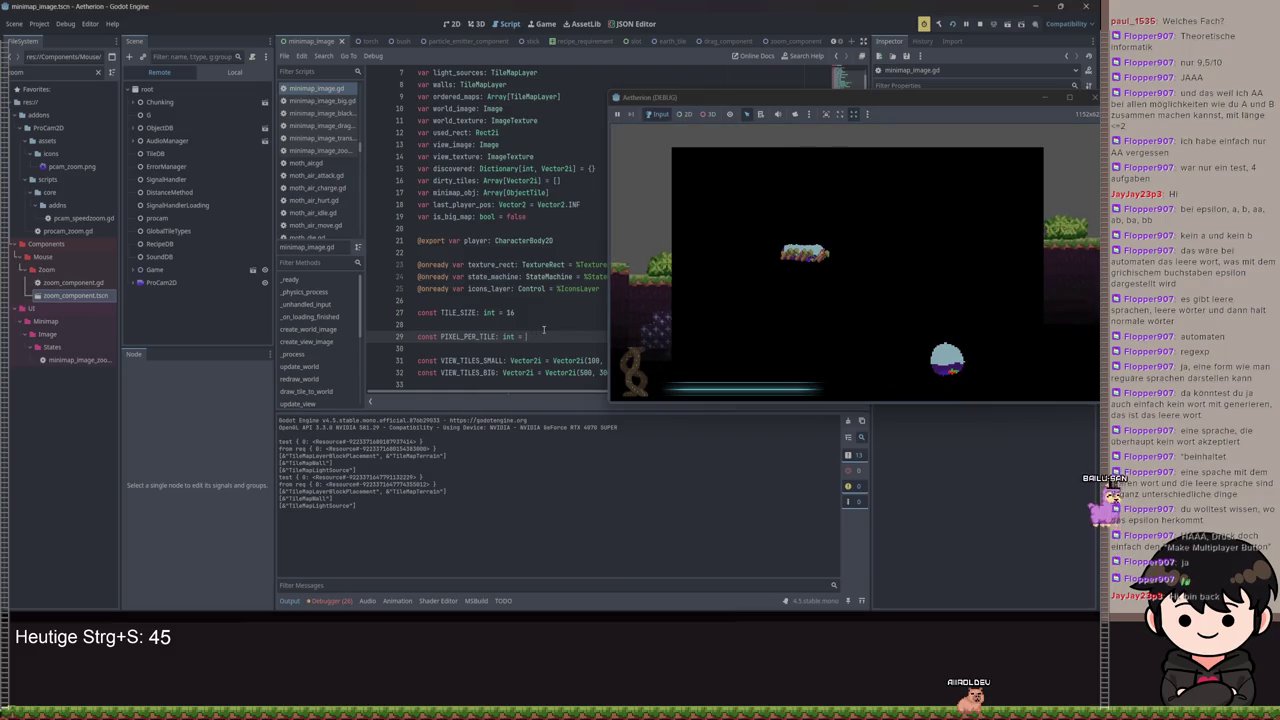
key(ctrl+s)
text(10)
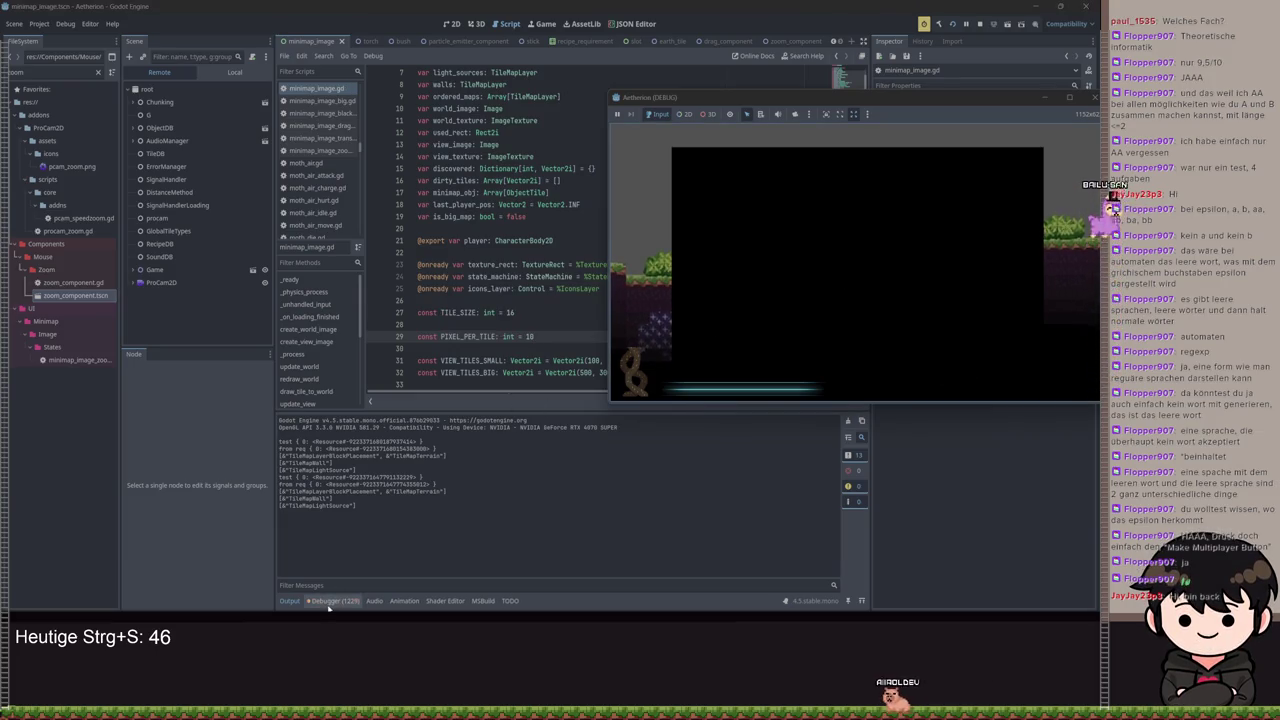
click(357, 600)
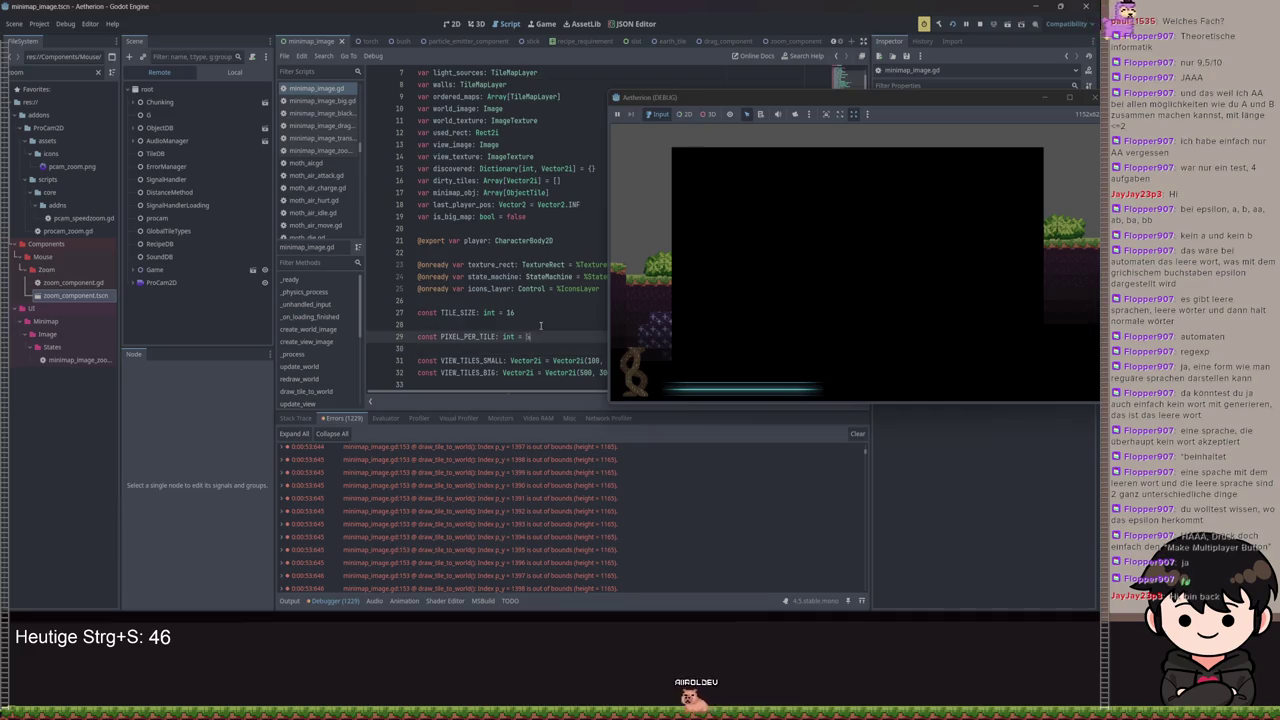
key(ctrl+s)
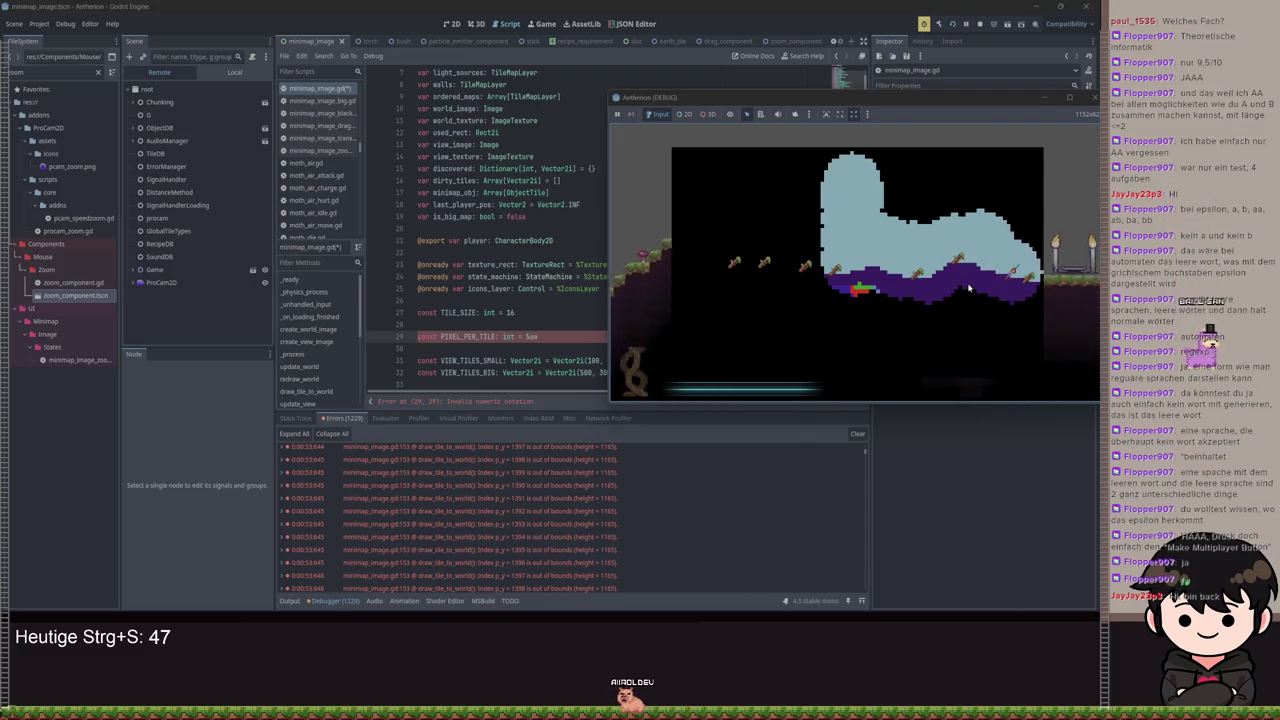
text(5ae)
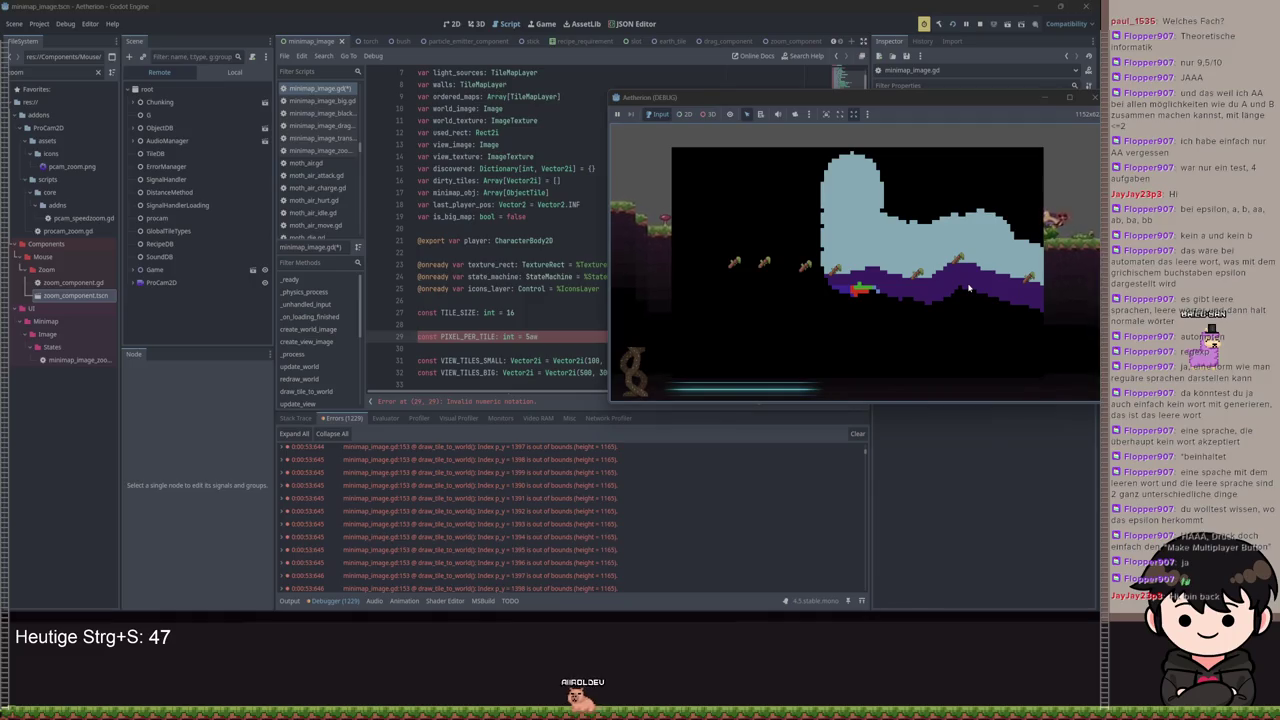
Clean up line 29 so PIXEL_PER_TILE reads 5, save, and stop the game
click(566, 337)
key(BackSpace)
key(BackSpace)
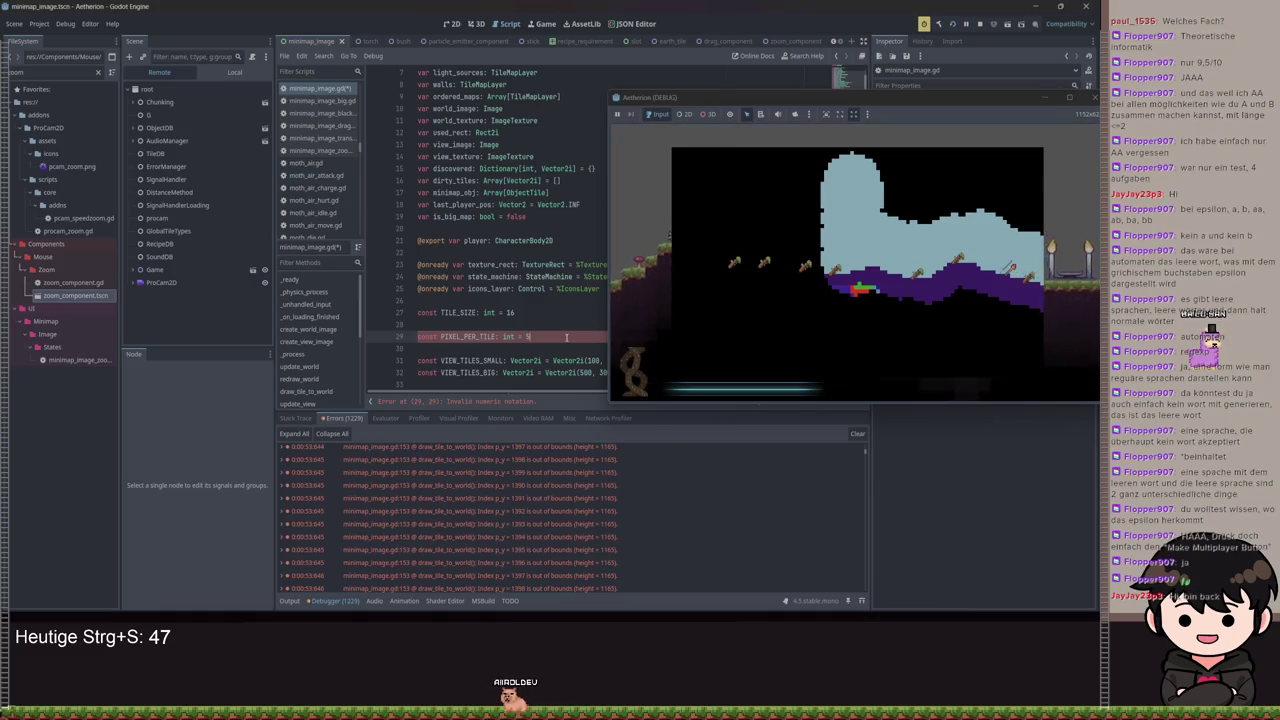
key(ctrl+s)
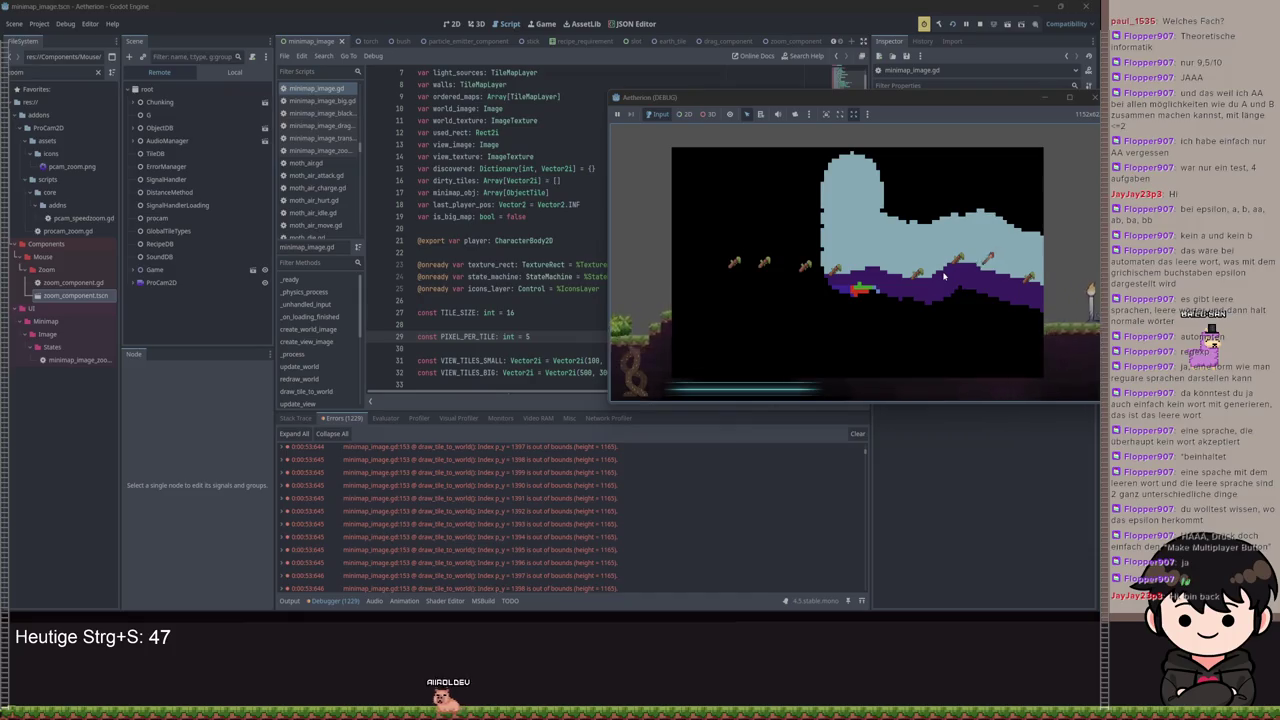
scroll(870, 279, down, 2)
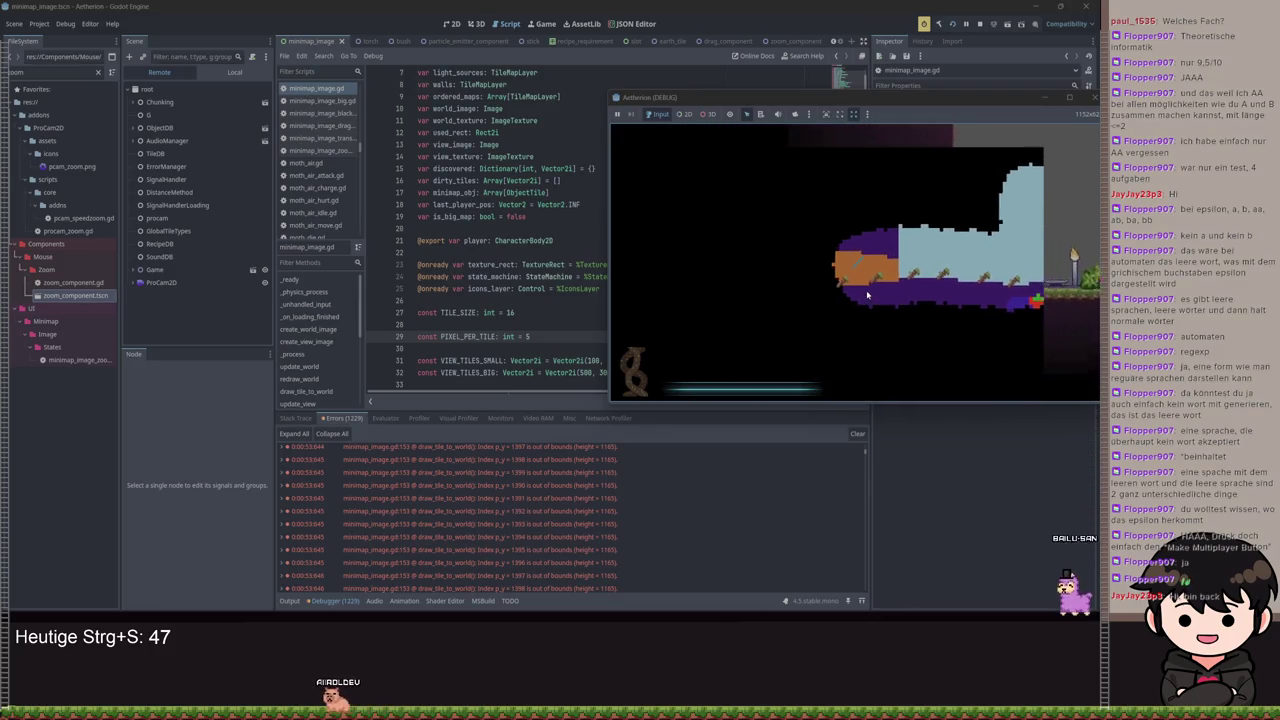
scroll(549, 343, down, 3)
scroll(549, 343, up, 1)
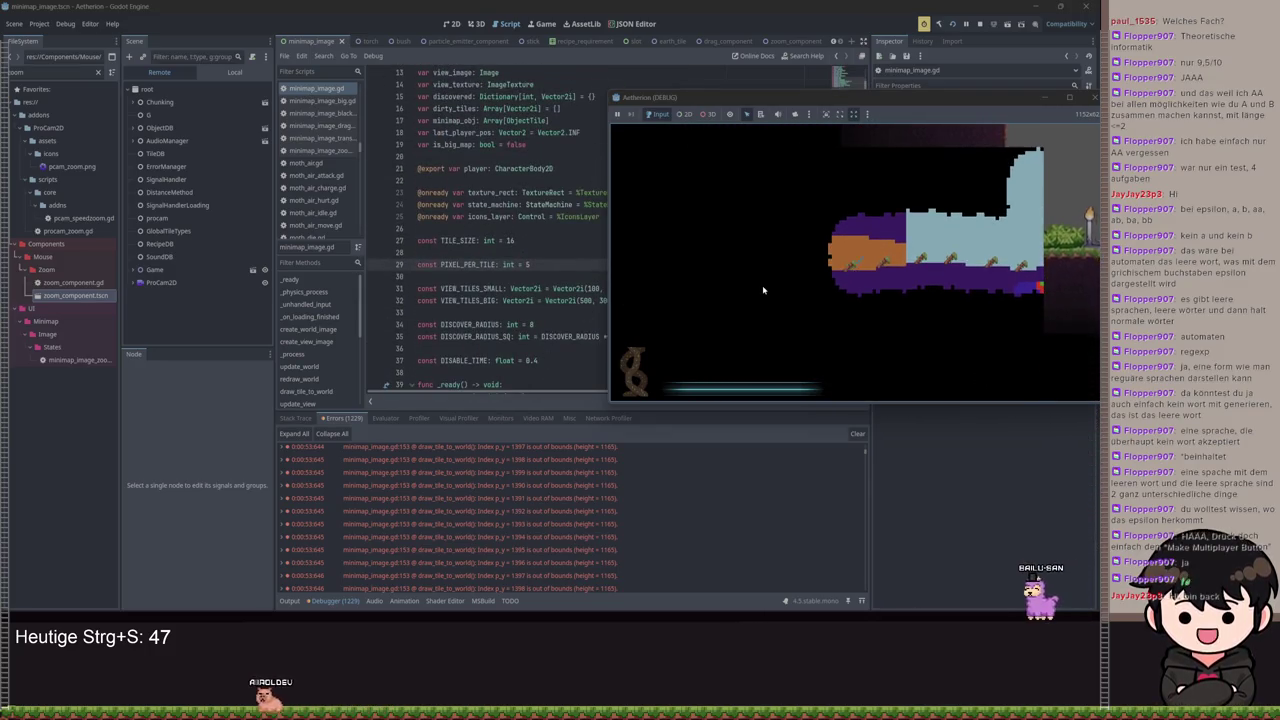
key(F8)
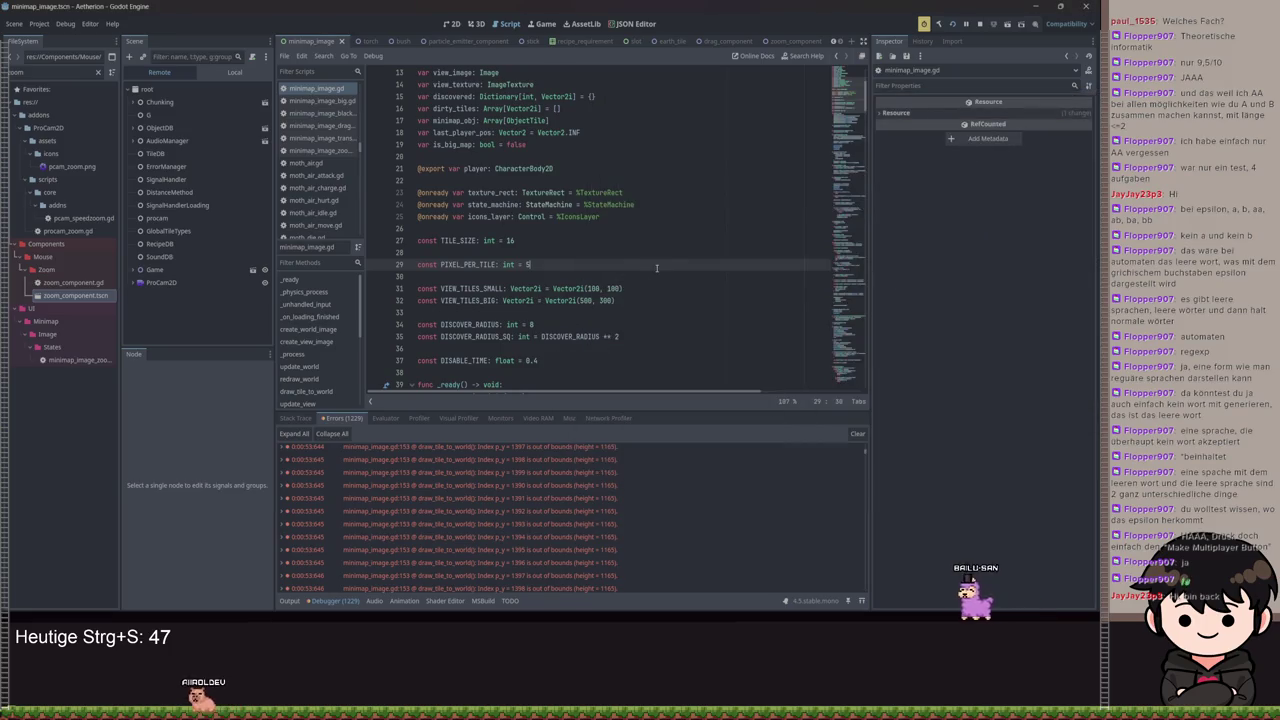
Make PIXEL_PER_TILE a float of 4.5 and check the Line 70 narrowing-conversion warning
key(ctrl+s)
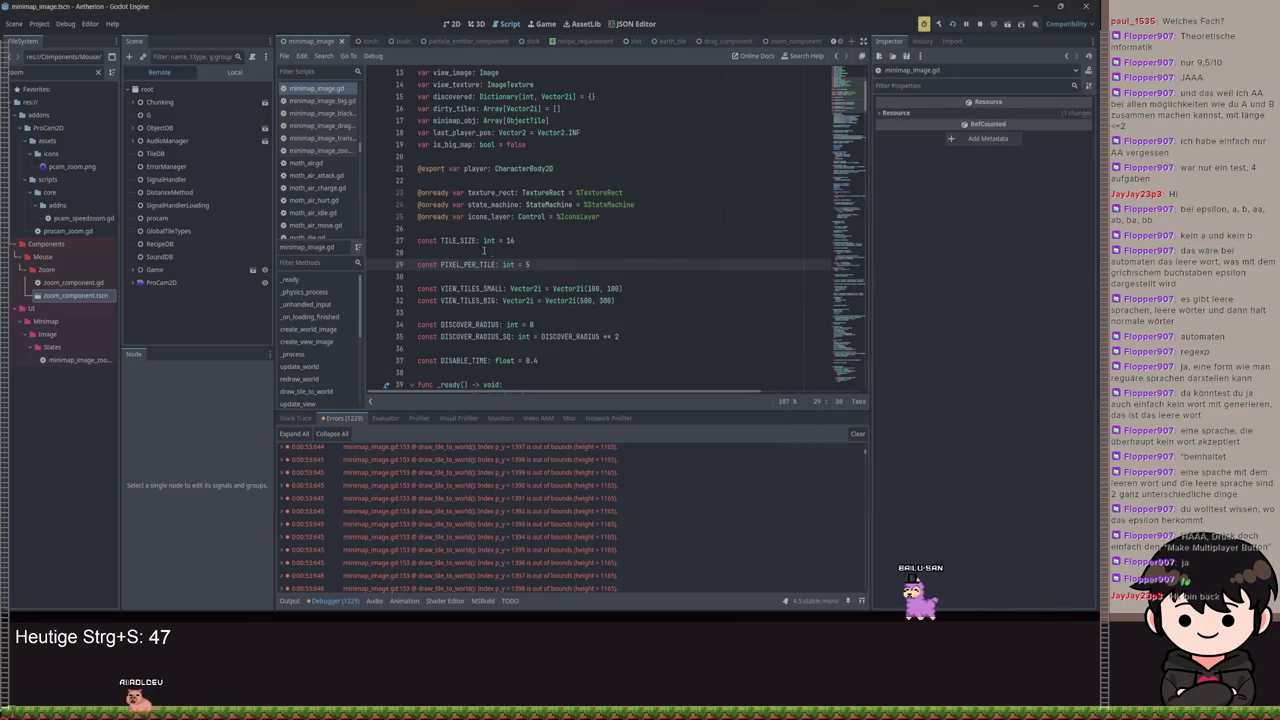
double_click(509, 264)
text(floa)
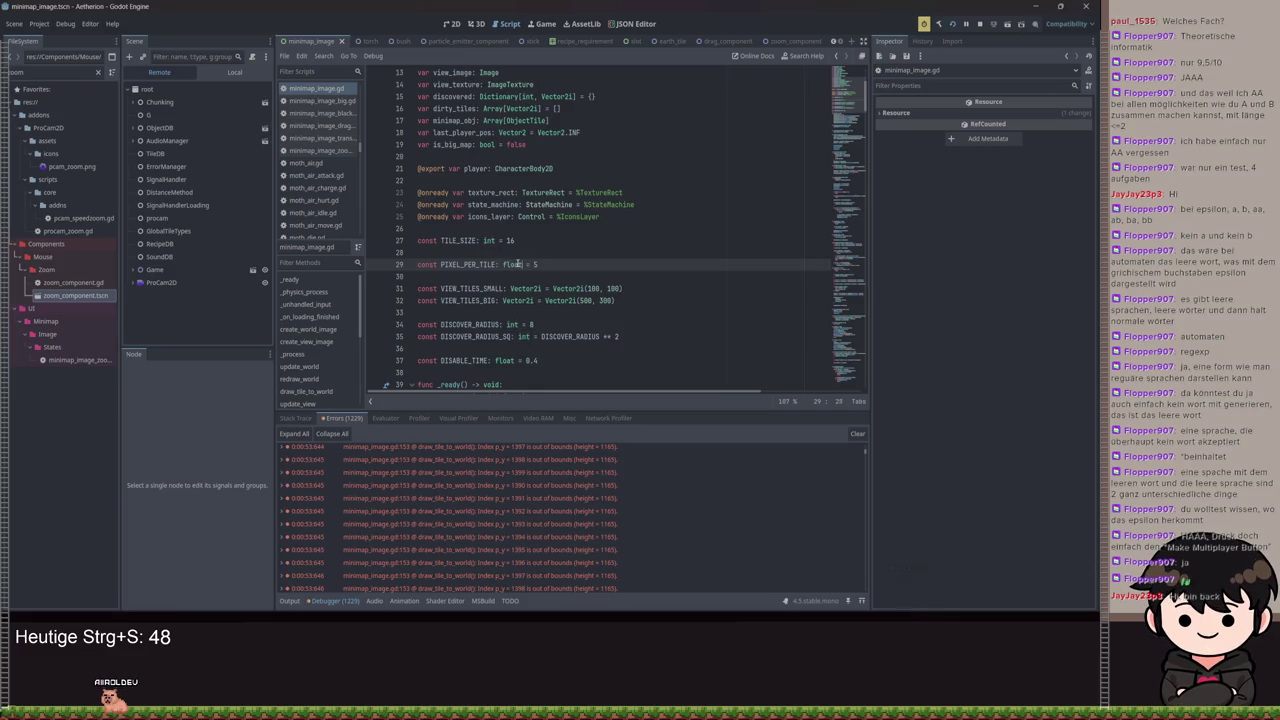
click(599, 240)
click(560, 264)
key(BackSpace)
text(4.5)
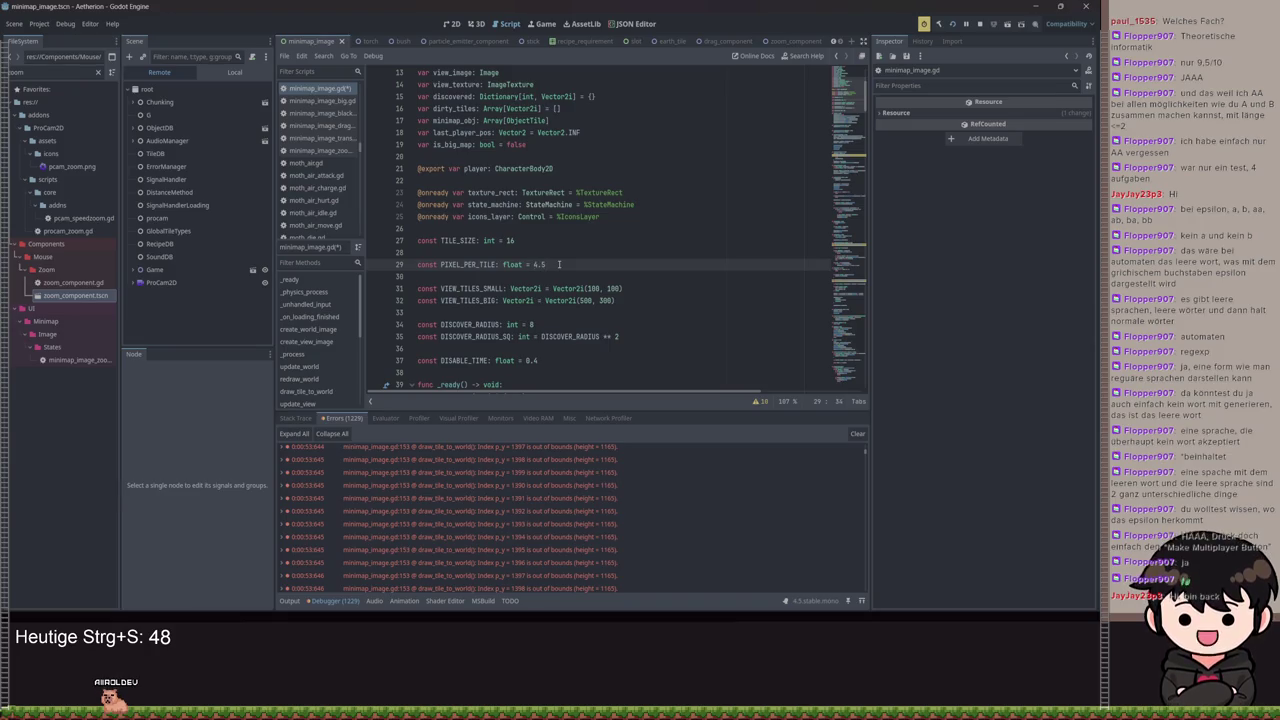
mouse_move(578, 300)
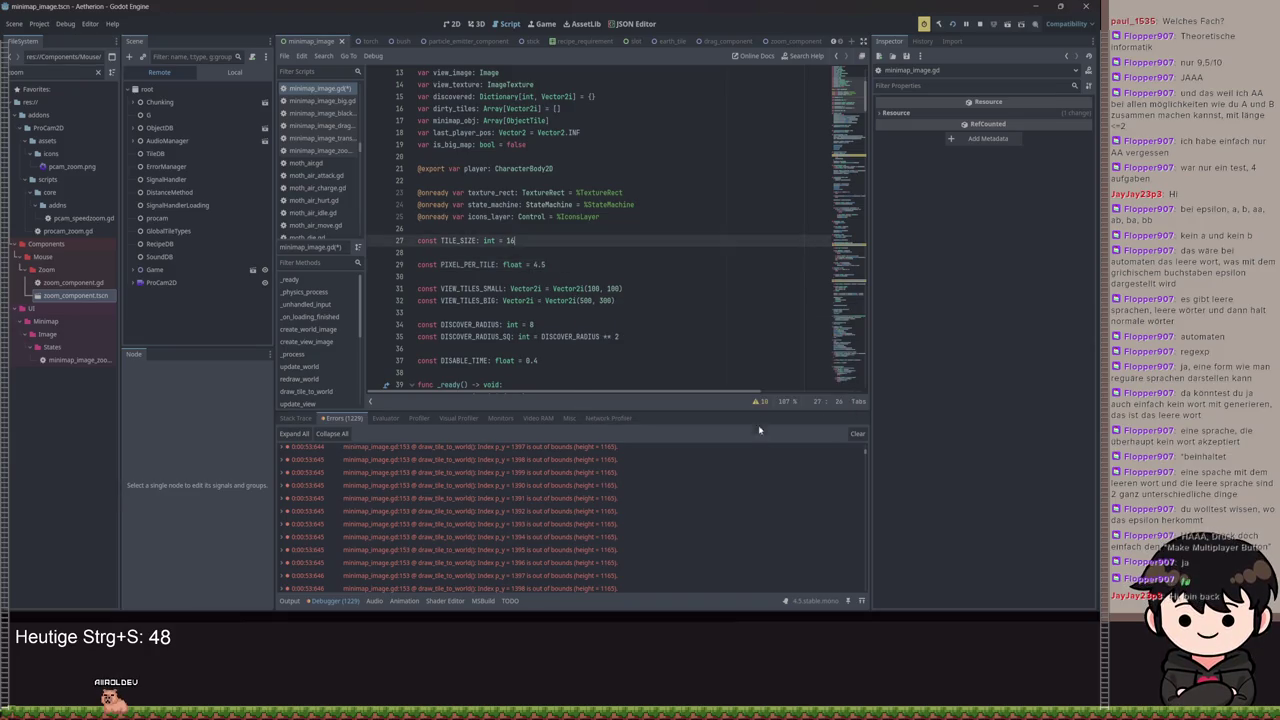
click(758, 403)
click(447, 372)
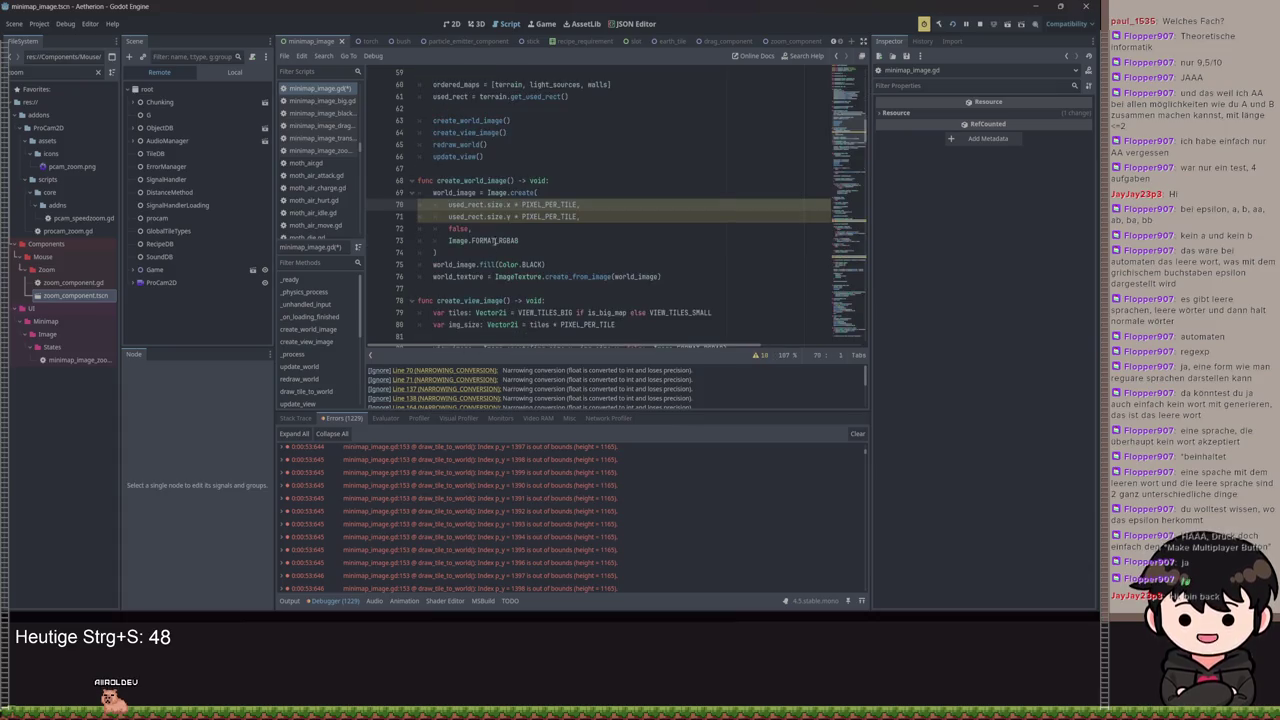
key(End)
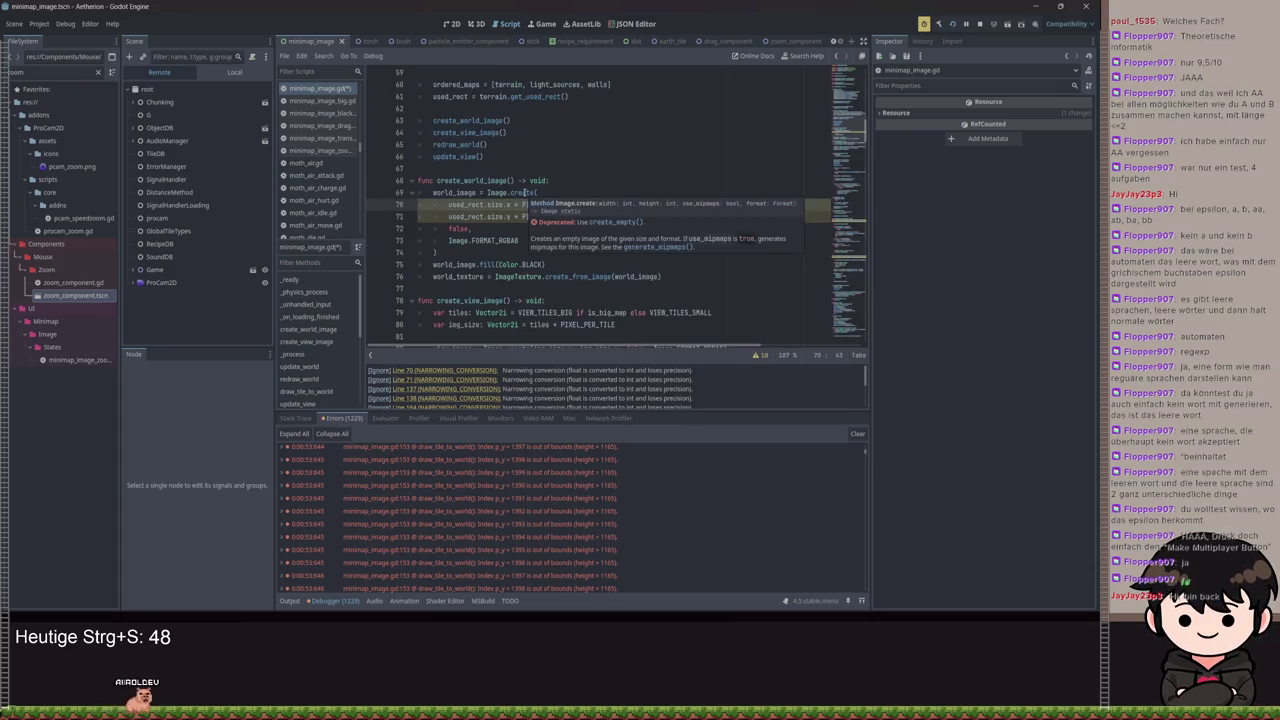
ctrl+click(545, 204)
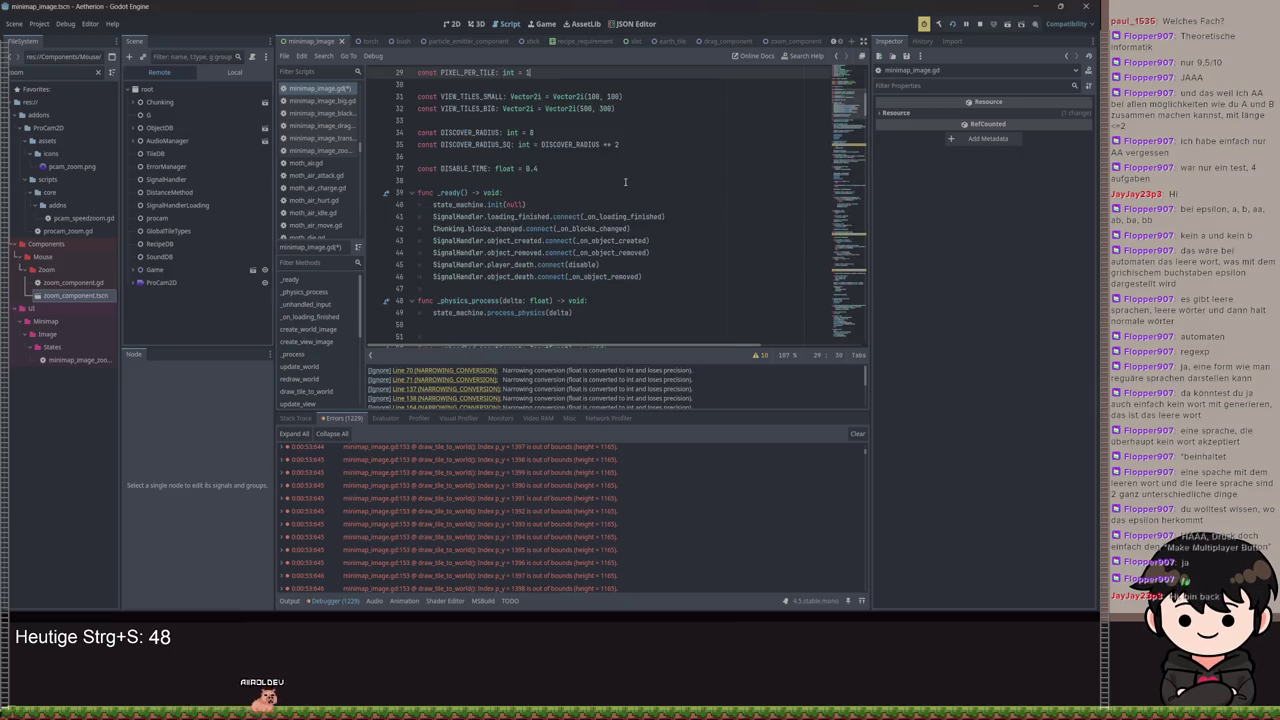
key(ctrl+s)
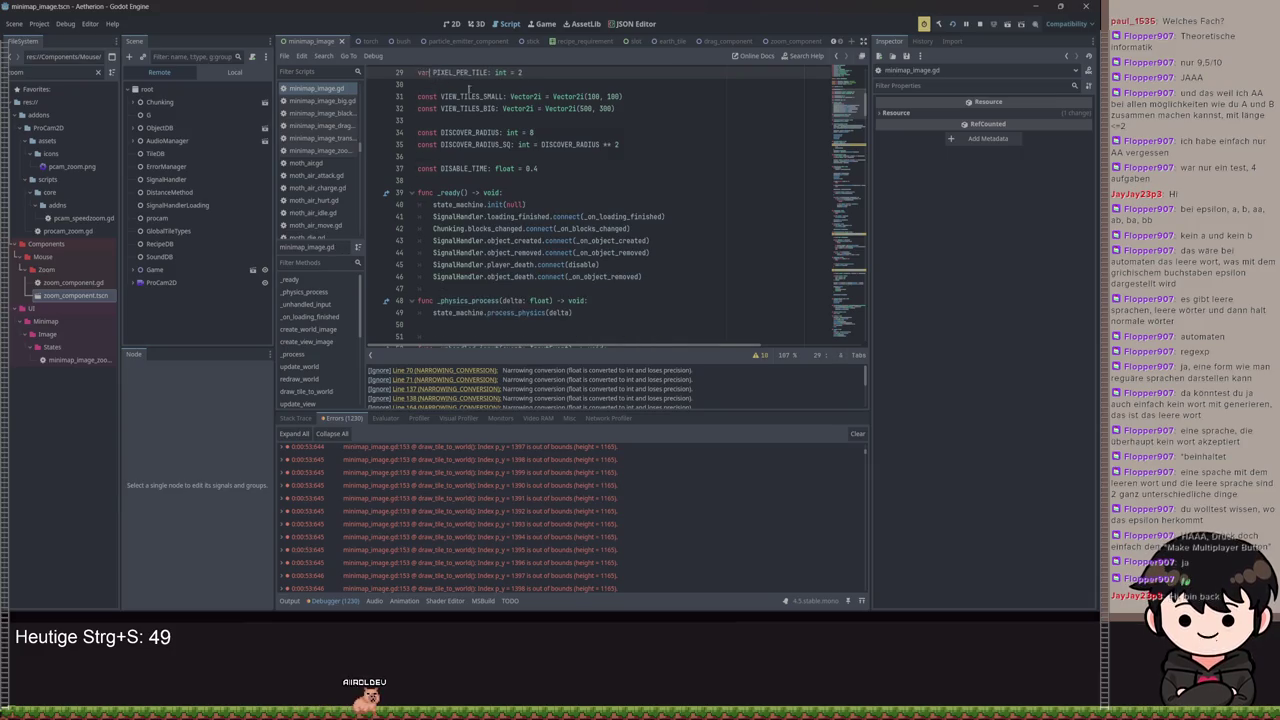
Change const to var on line 29 and search the project for PIXEL_PER_TILE
key(Home)
key(ctrl+shift+Right)
text(var)
scroll(456, 168, up, 3)
key(ctrl+shift+f)
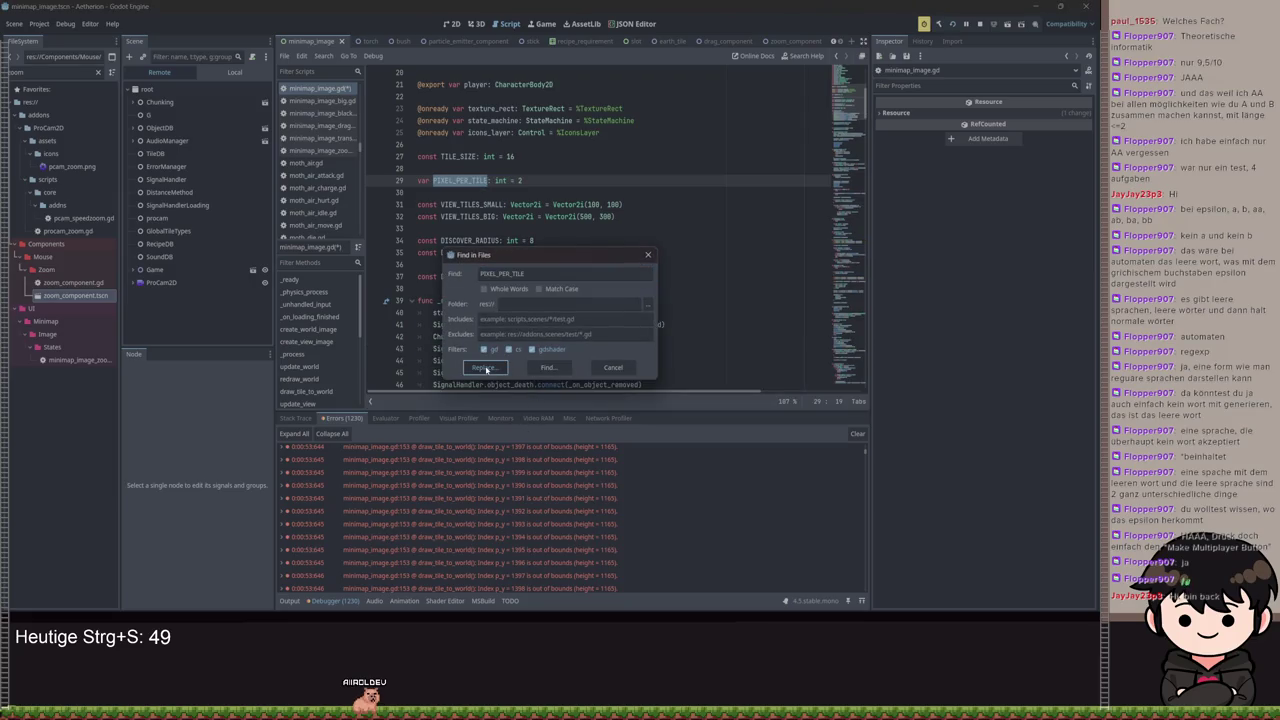
Replace every PIXEL_PER_TILE in the project with pixel_per_tile
click(485, 368)
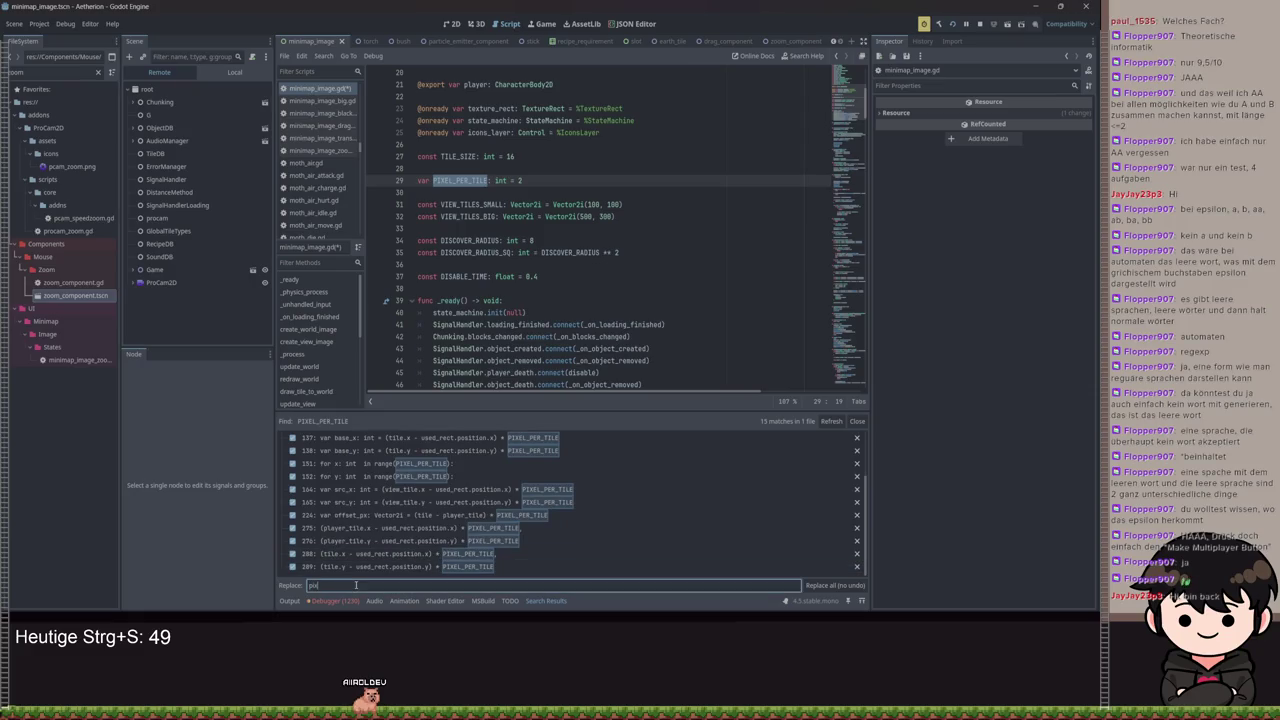
text(pixel_per_til)
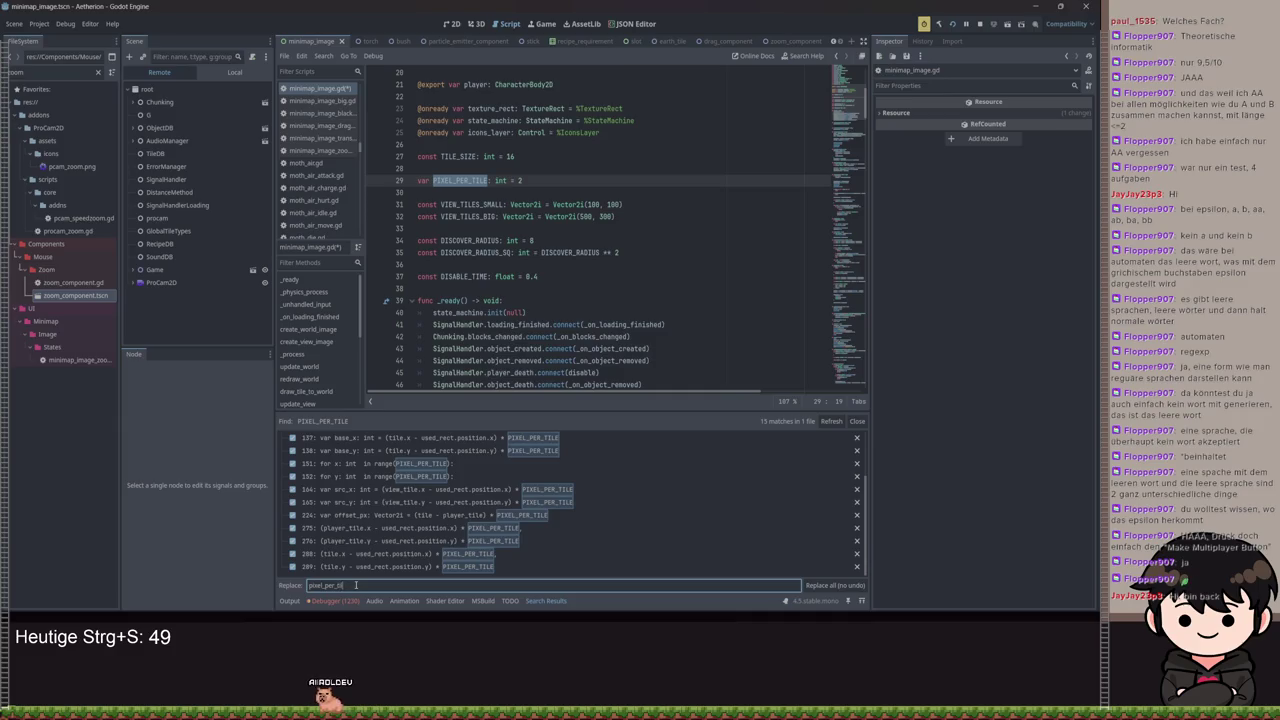
text(e)
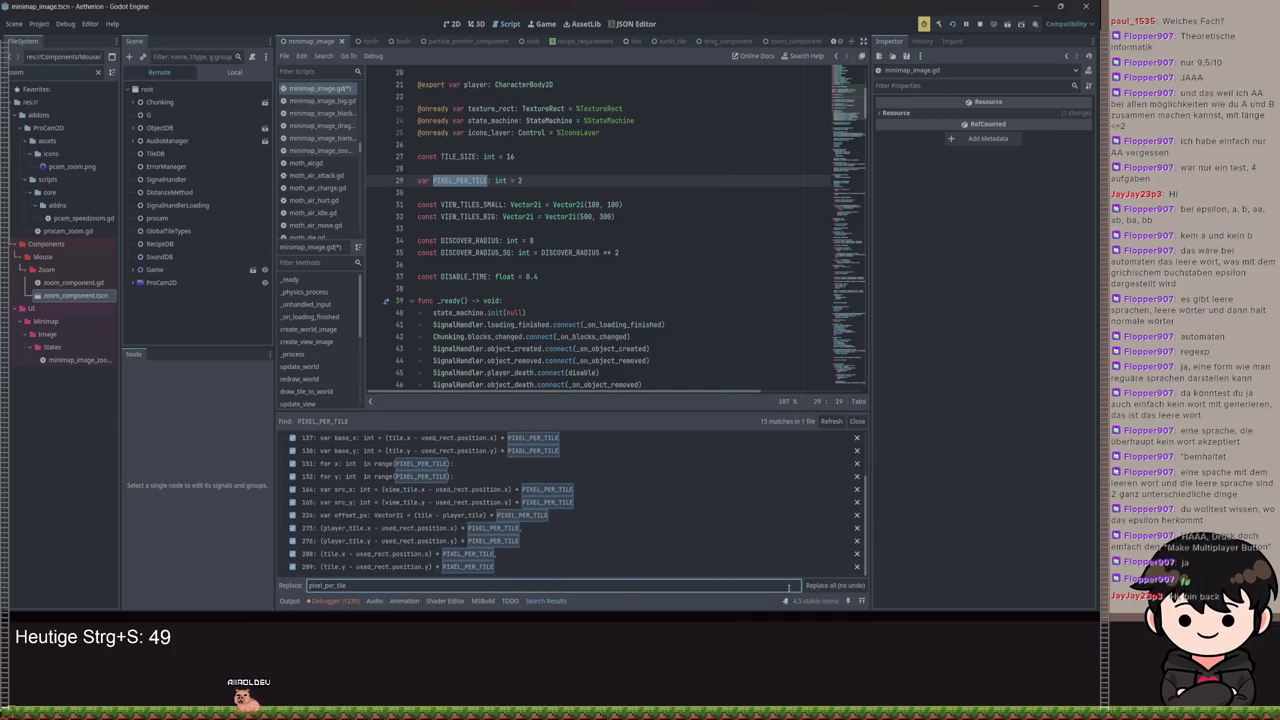
click(818, 592)
click(564, 403)
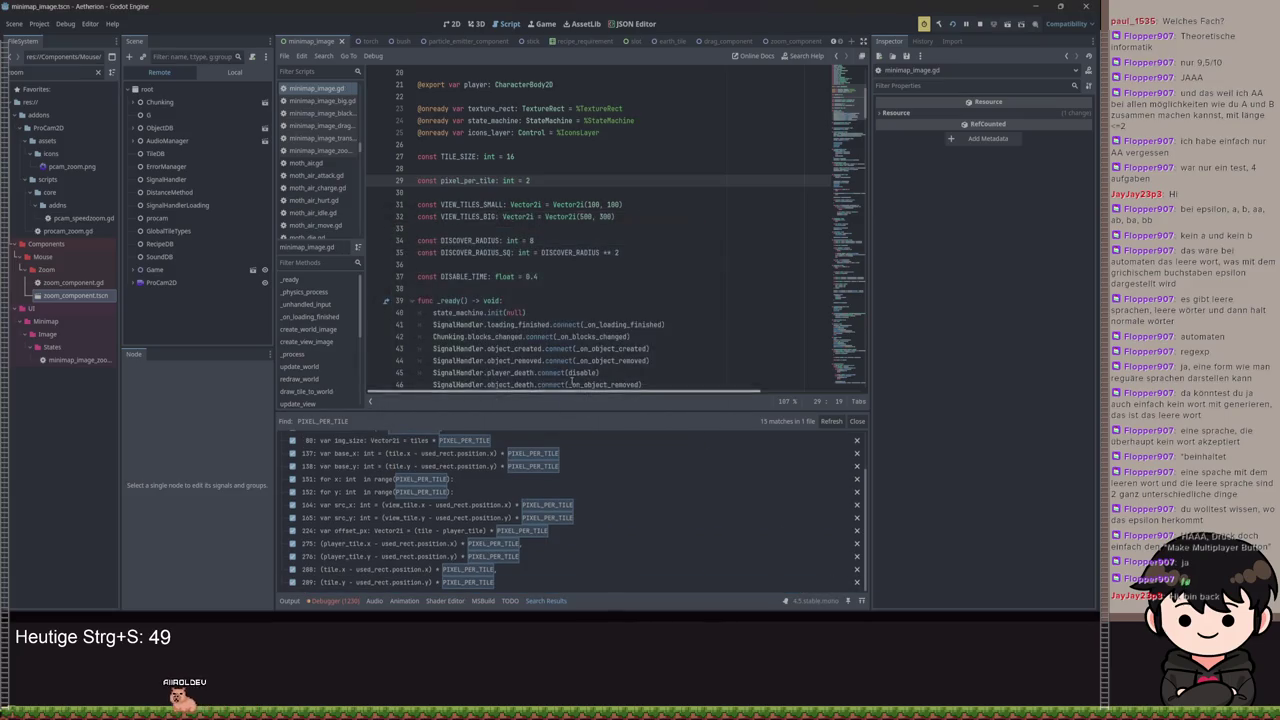
Declare pixel_per_tile as a var, move it up to line 20 among the state variables, and save
text(var)
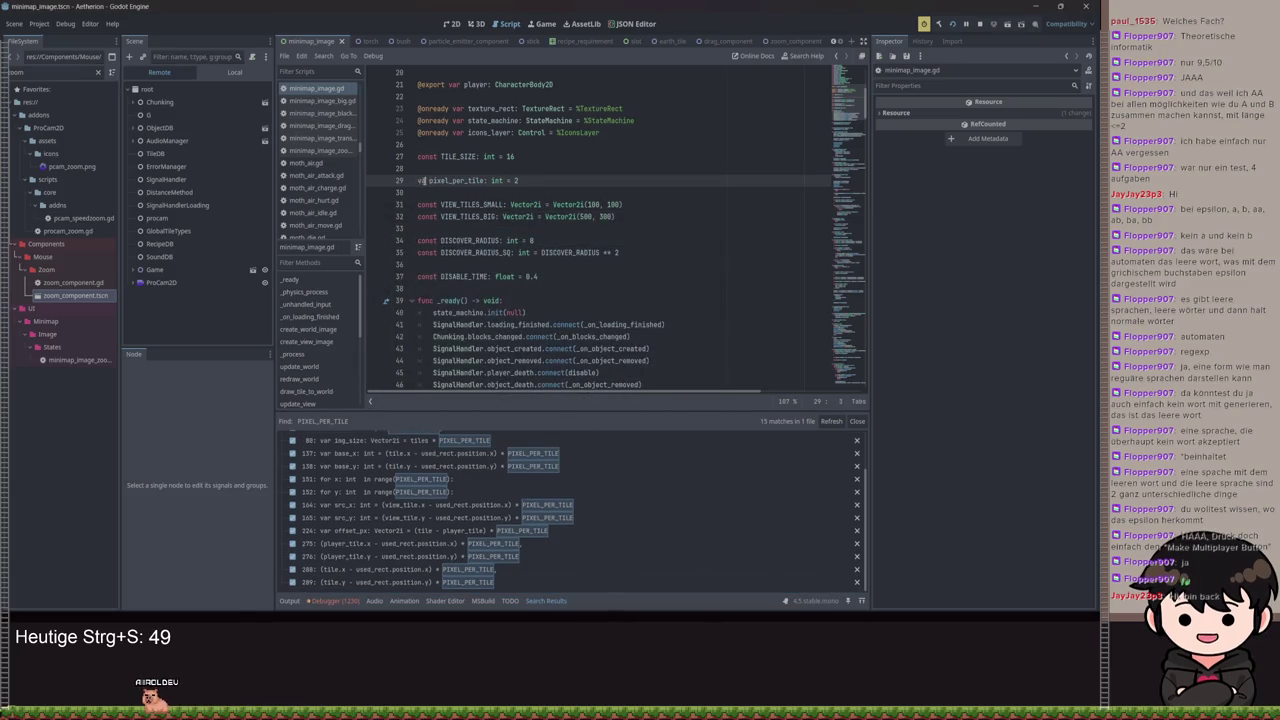
key(ctrl+s)
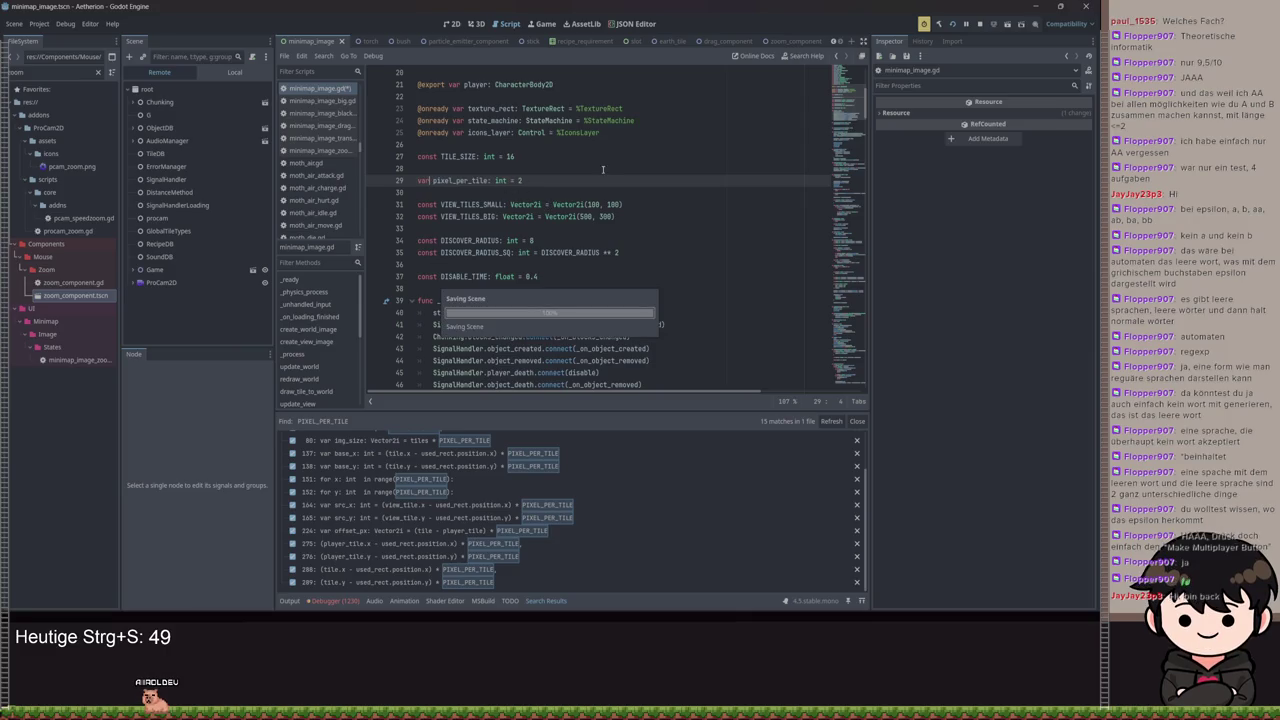
key(alt+Up)
key(alt+Up)
key(alt+Up)
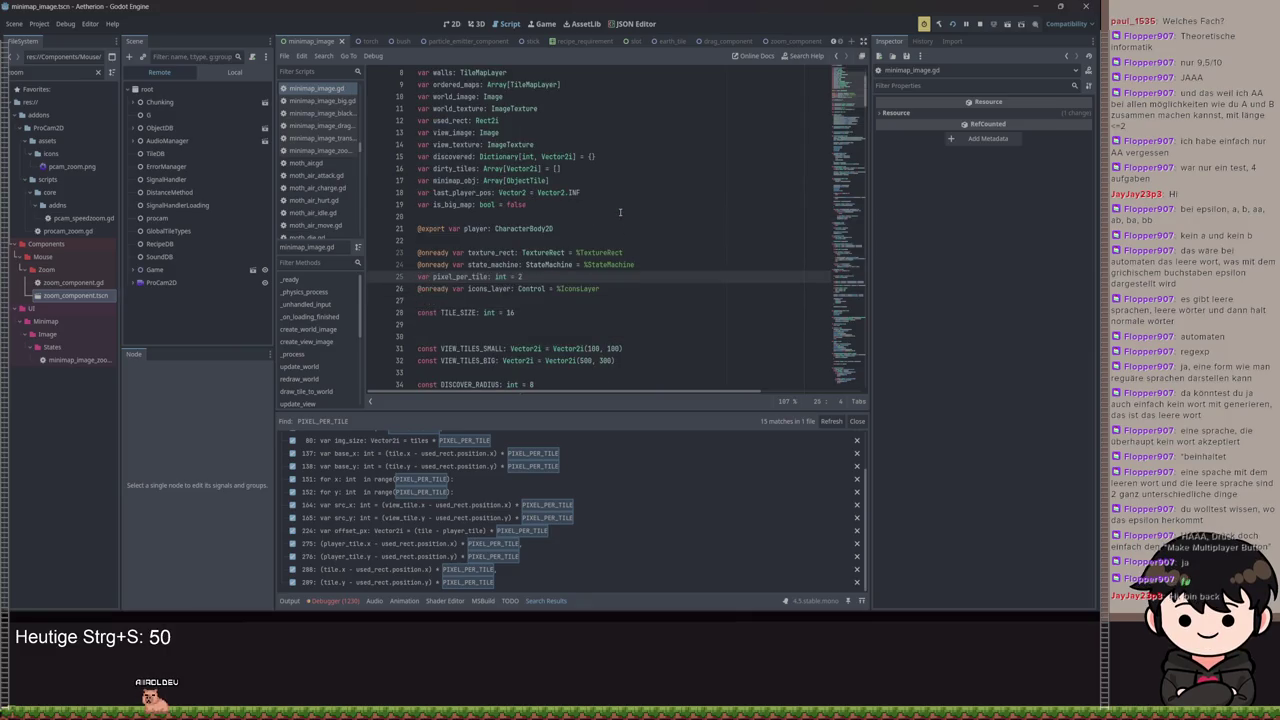
key(alt+Up)
key(alt+Up)
key(ctrl+s)
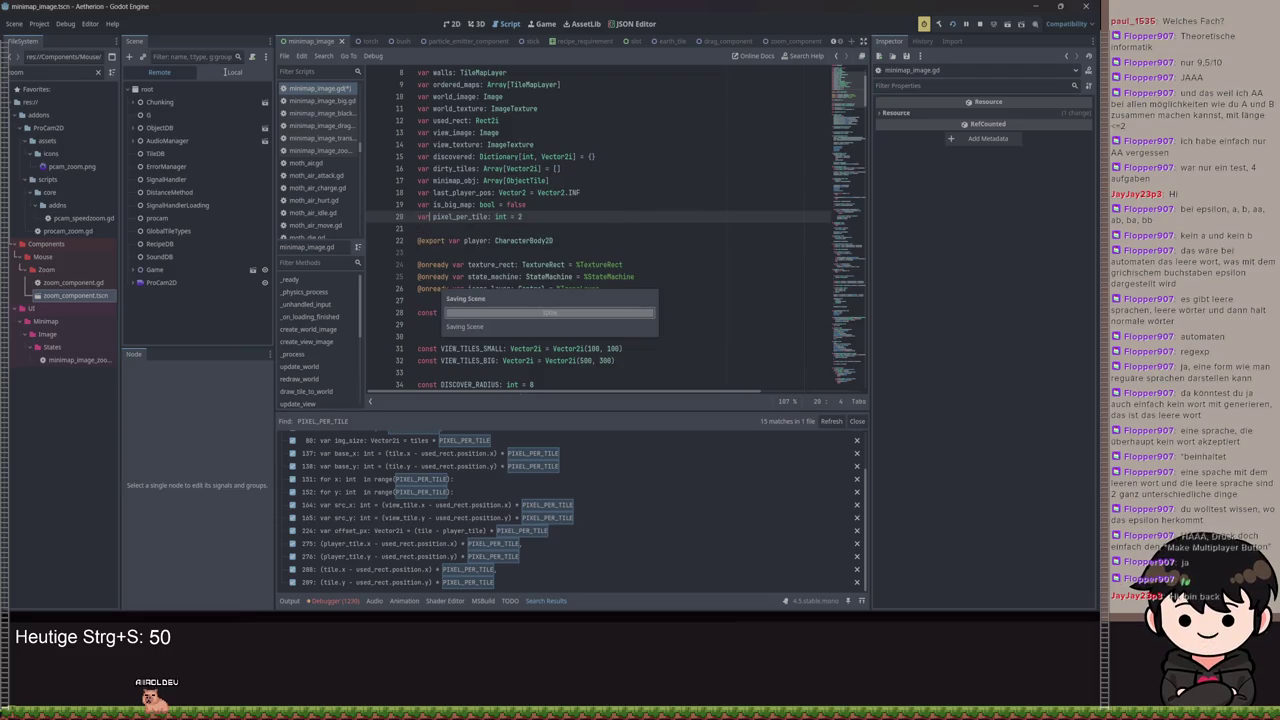
key(ctrl+s)
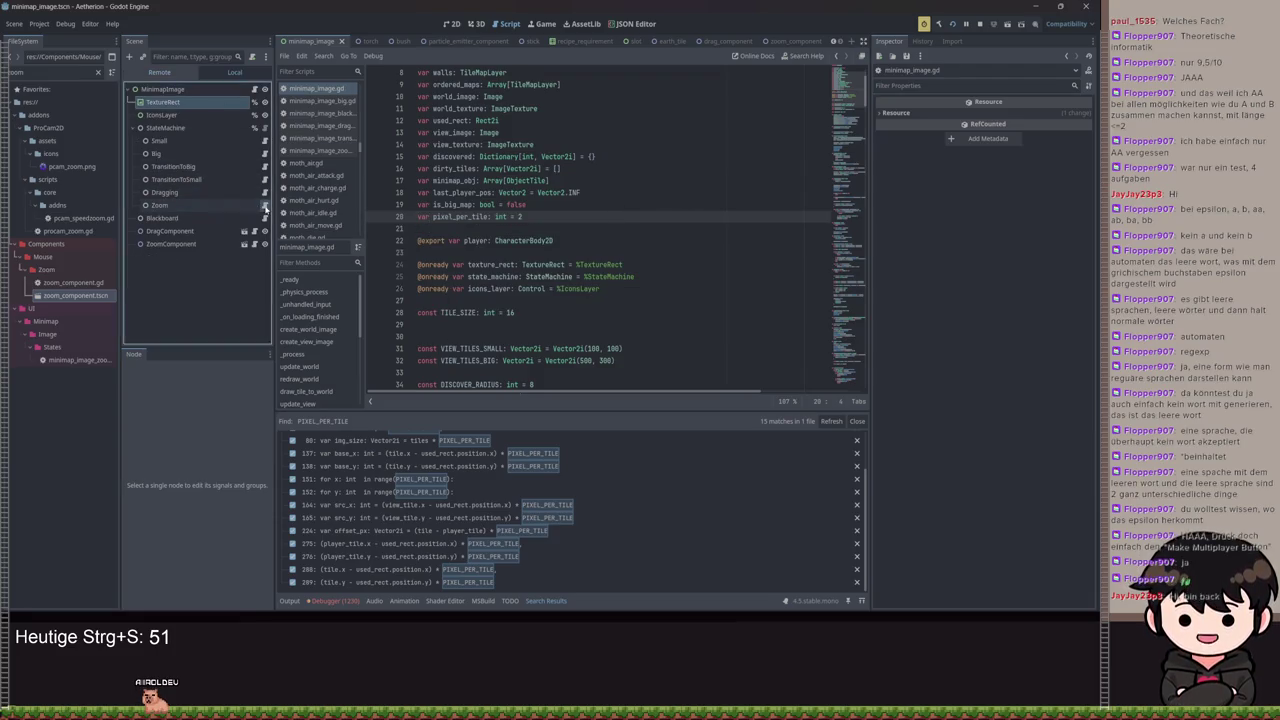
In minimap_image_zoom.gd's enter(), set pixel_per_tile to 1 + blackboard.zoom_component.zoom_stage, save, and run with F5
click(263, 205)
text(pix)
key(Return)
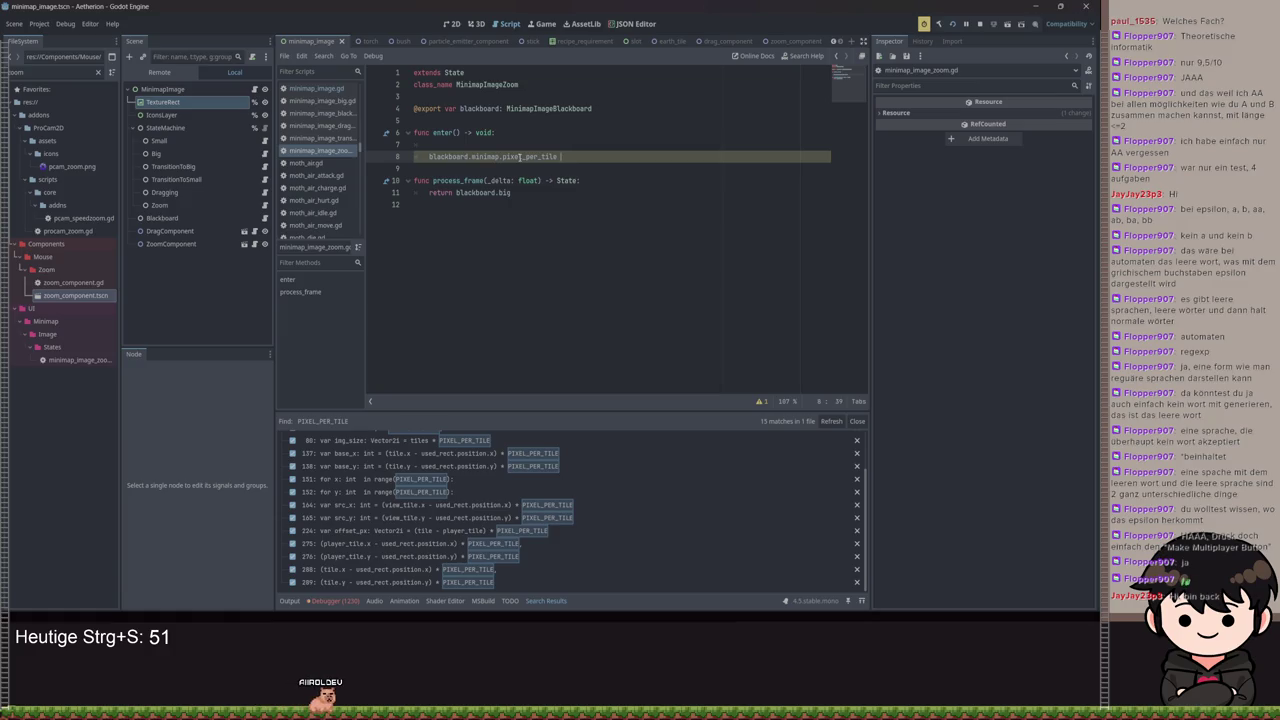
text(1 + 8)
text(lackboard.)
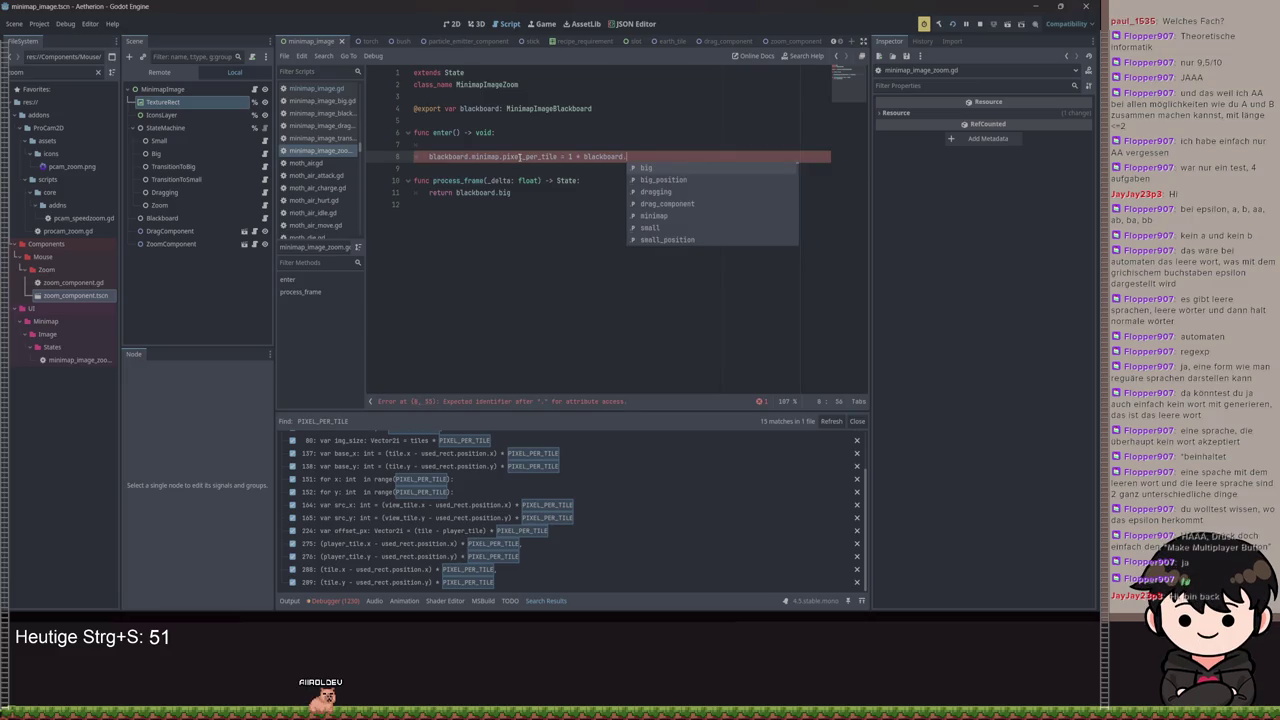
text(zoom_component.zoom_stage)
key(ctrl+s)
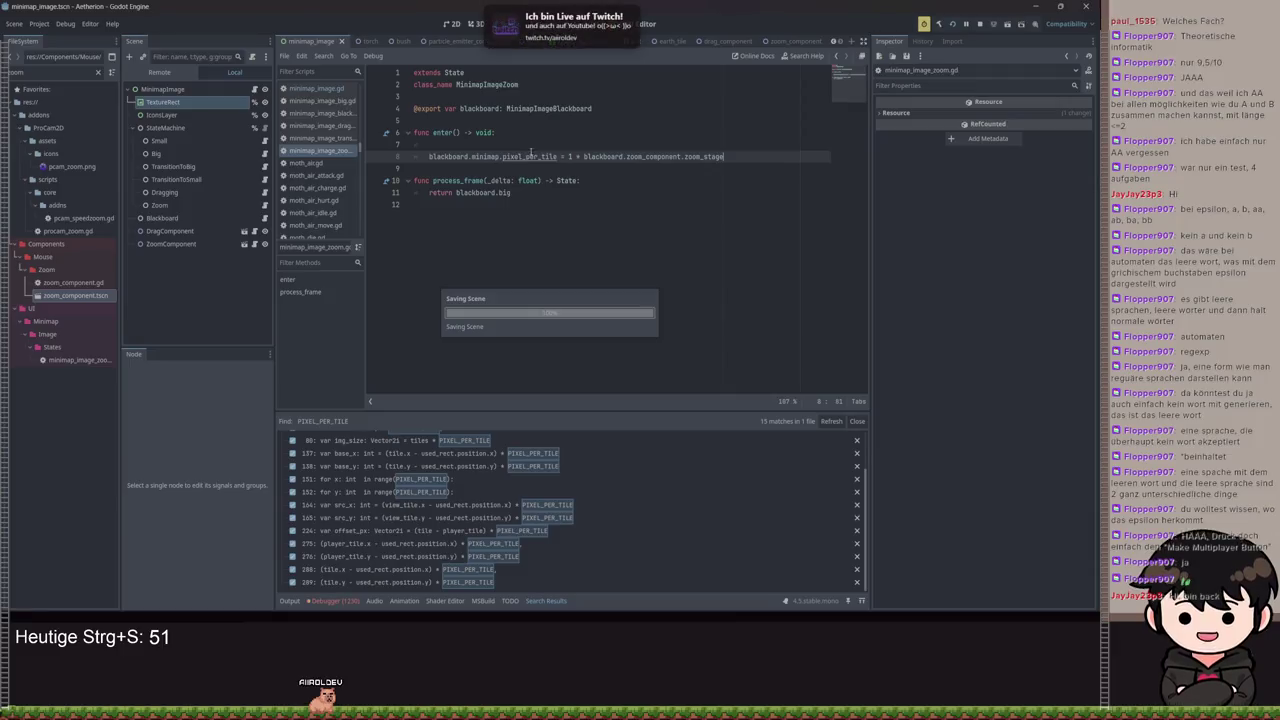
key(F5)
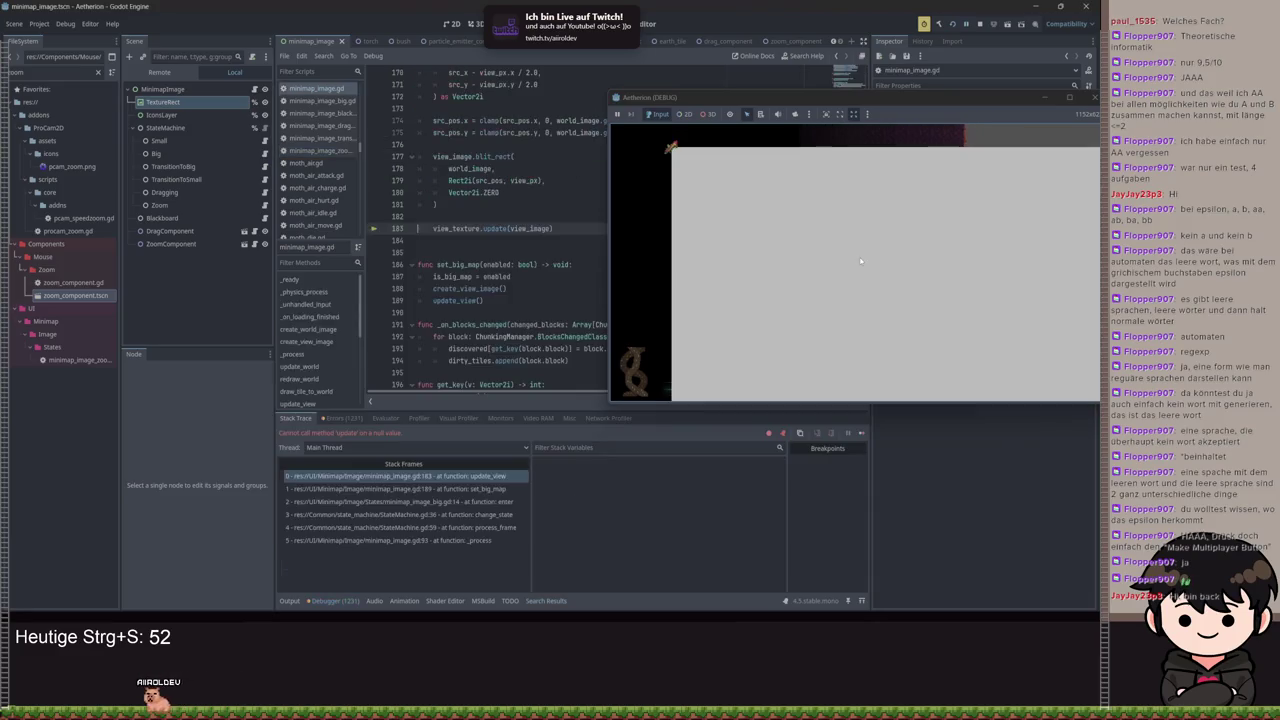
text(ddd)
Remove stray characters on line 183 and review the out-of-bounds errors in the Debugger
key(BackSpace)
key(BackSpace)
key(BackSpace)
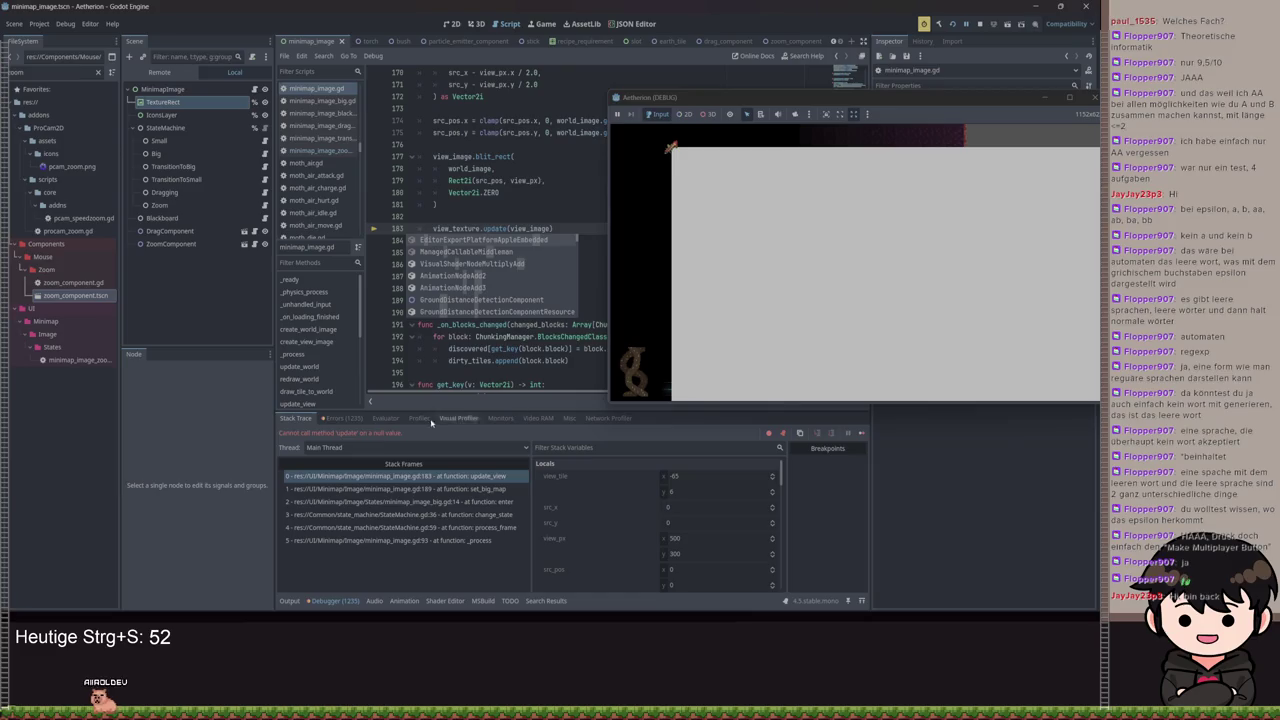
click(343, 418)
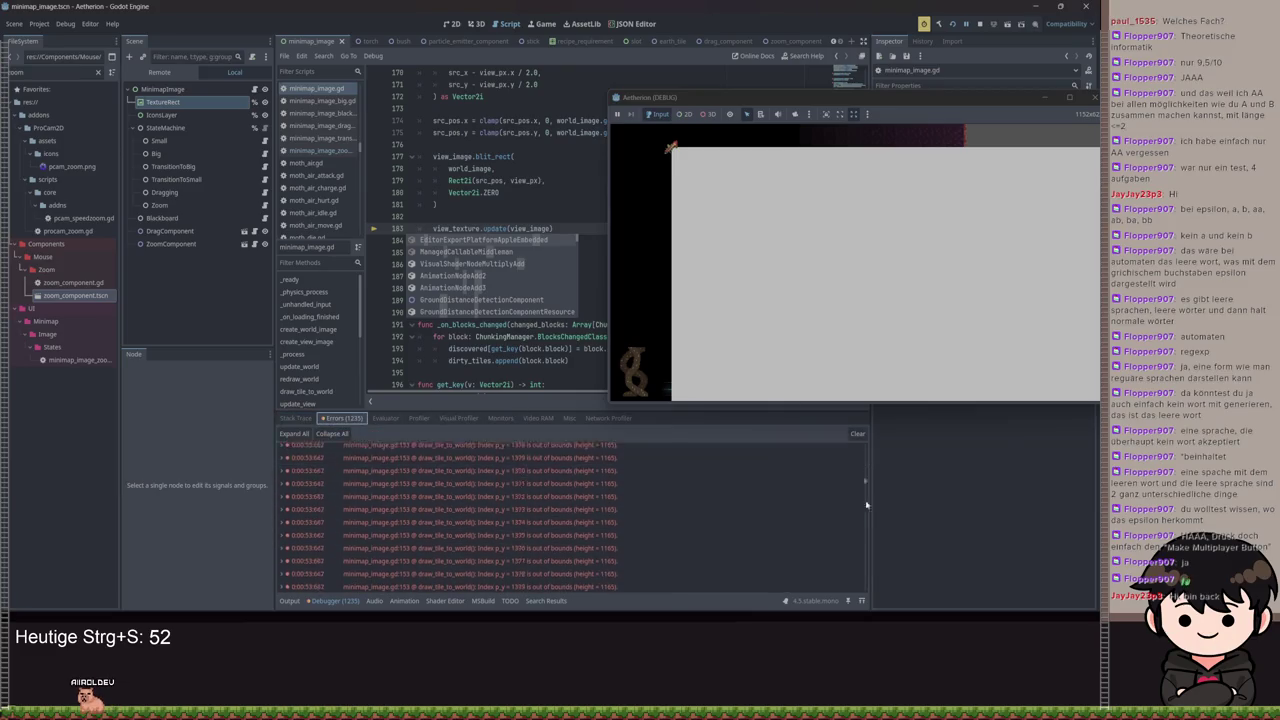
drag(866, 505, 866, 592)
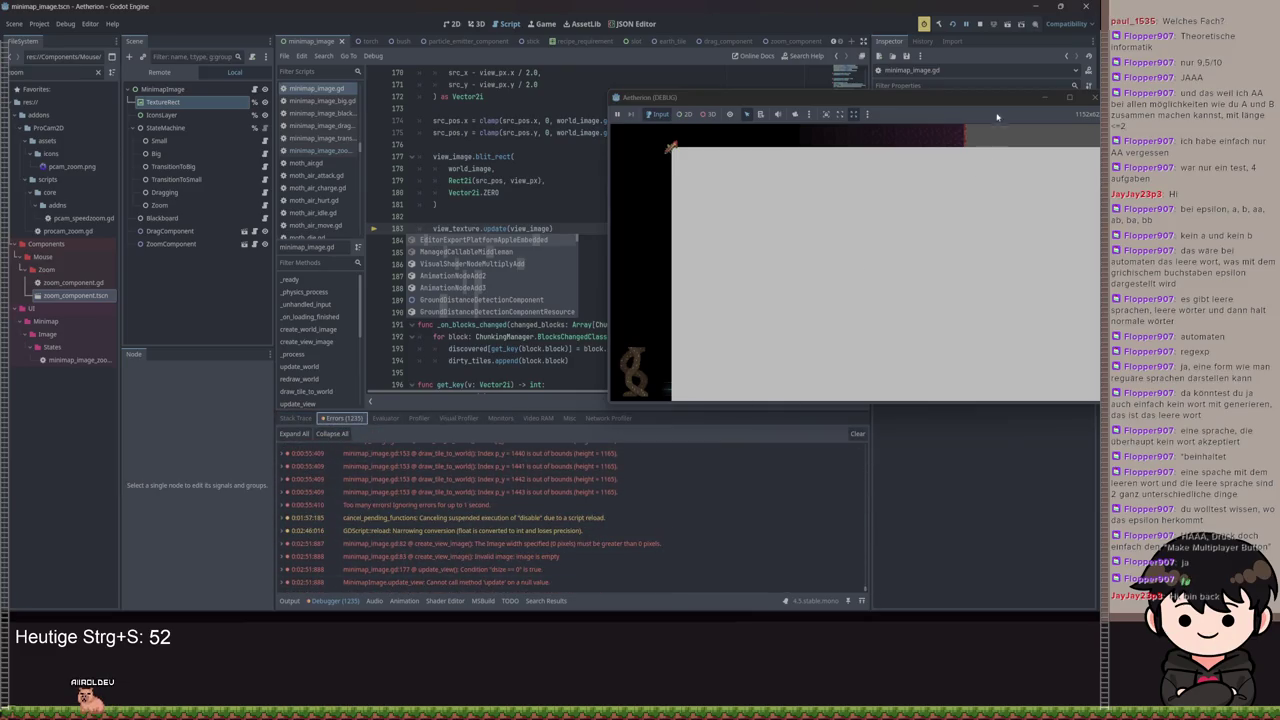
Close the game window, switch to the Output log, and run the project again
drag(997, 117, 637, 153)
click(745, 137)
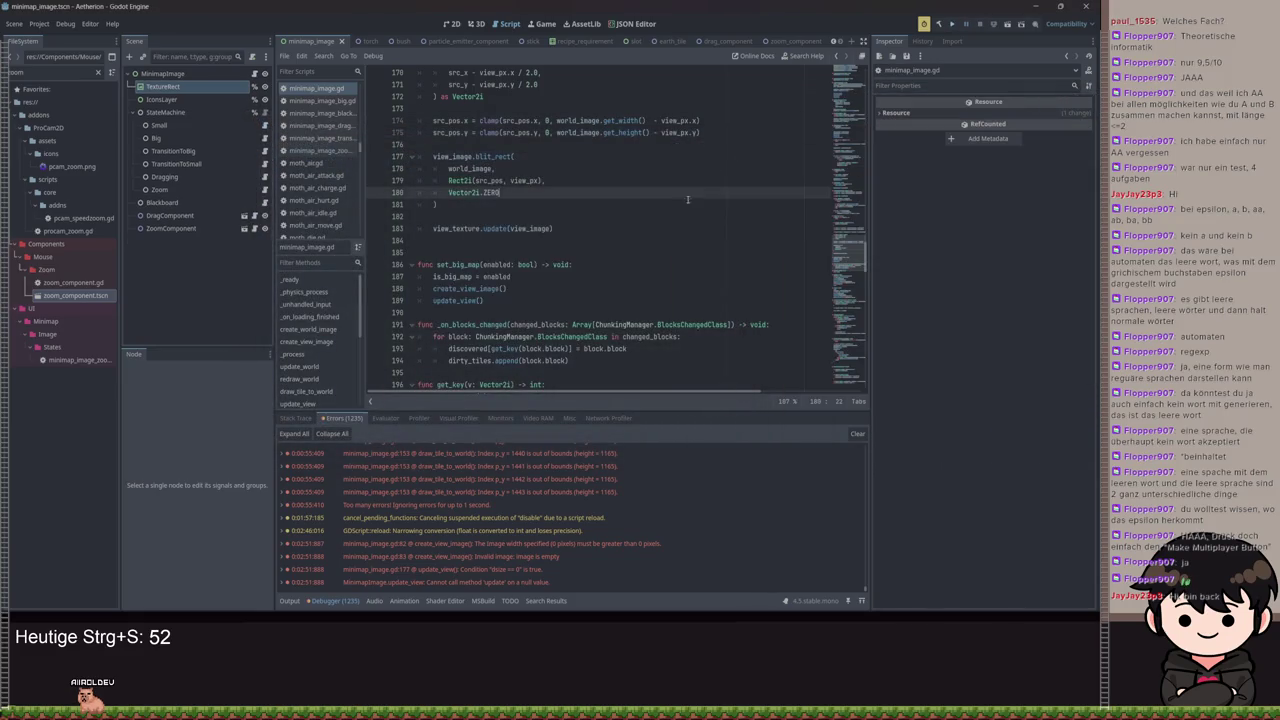
click(289, 600)
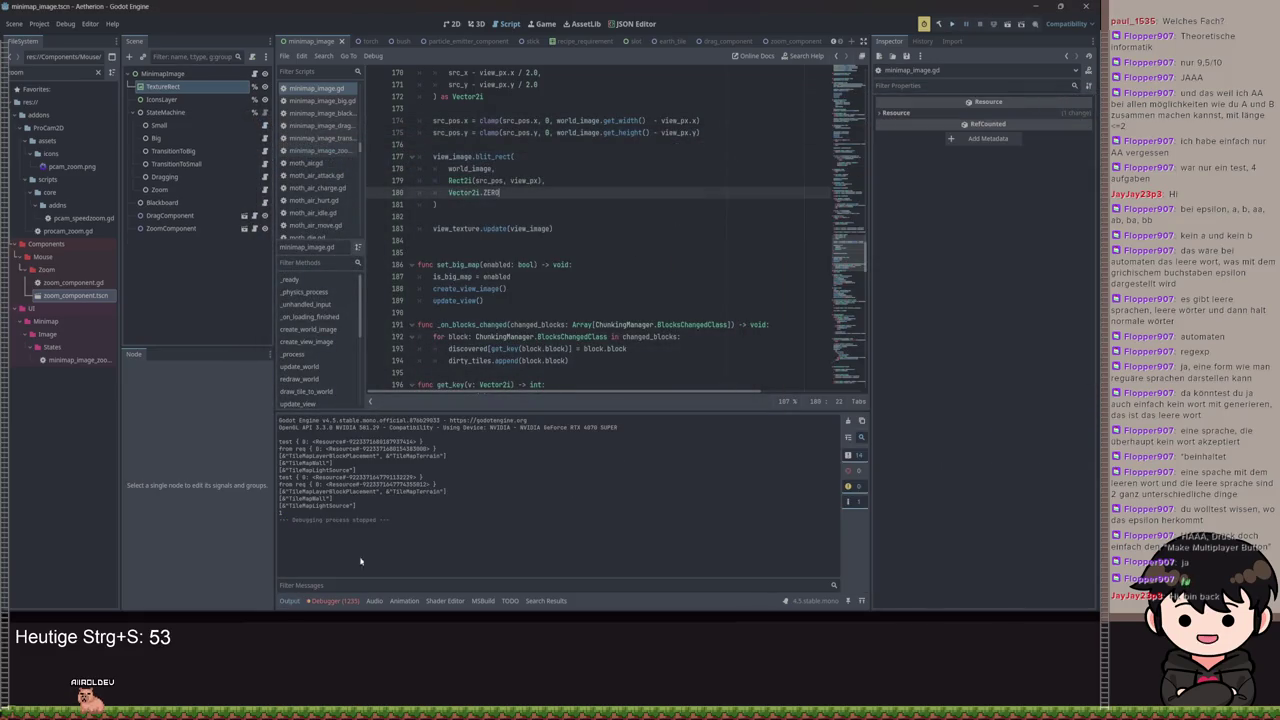
click(949, 25)
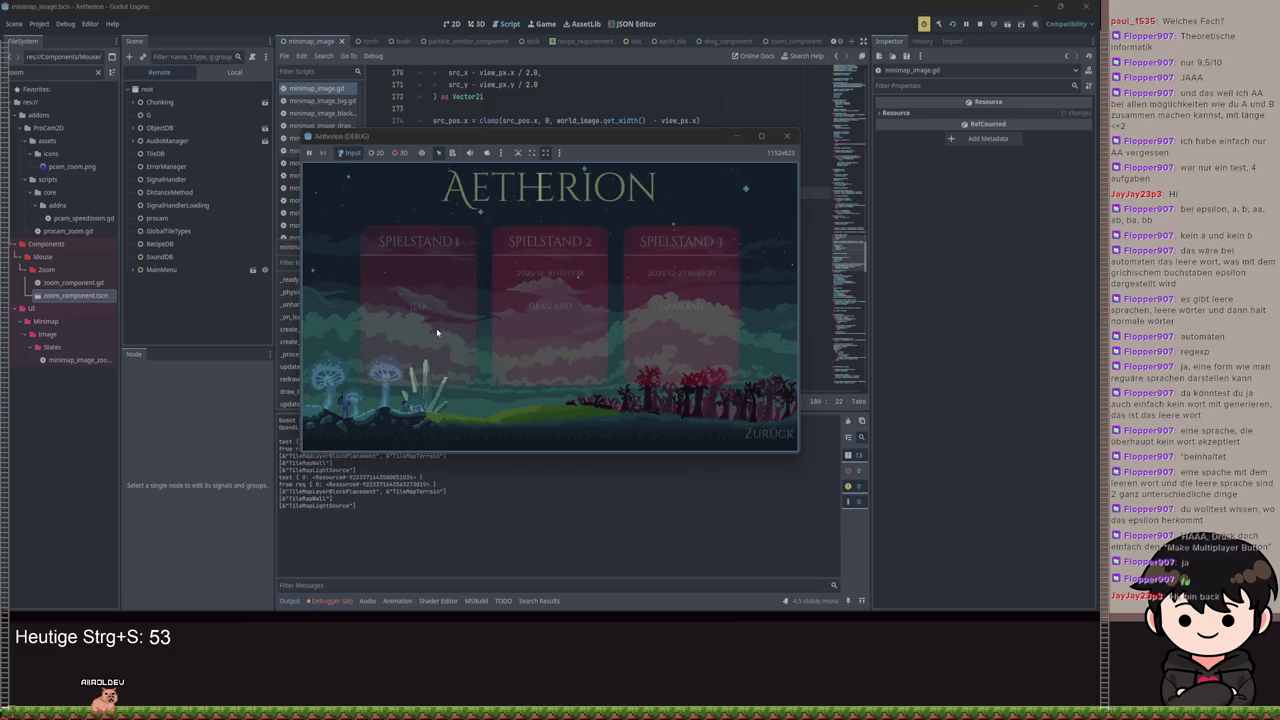
Load Spielstand 1 and open the big minimap, hitting the null 'update' error at line 183
click(437, 332)
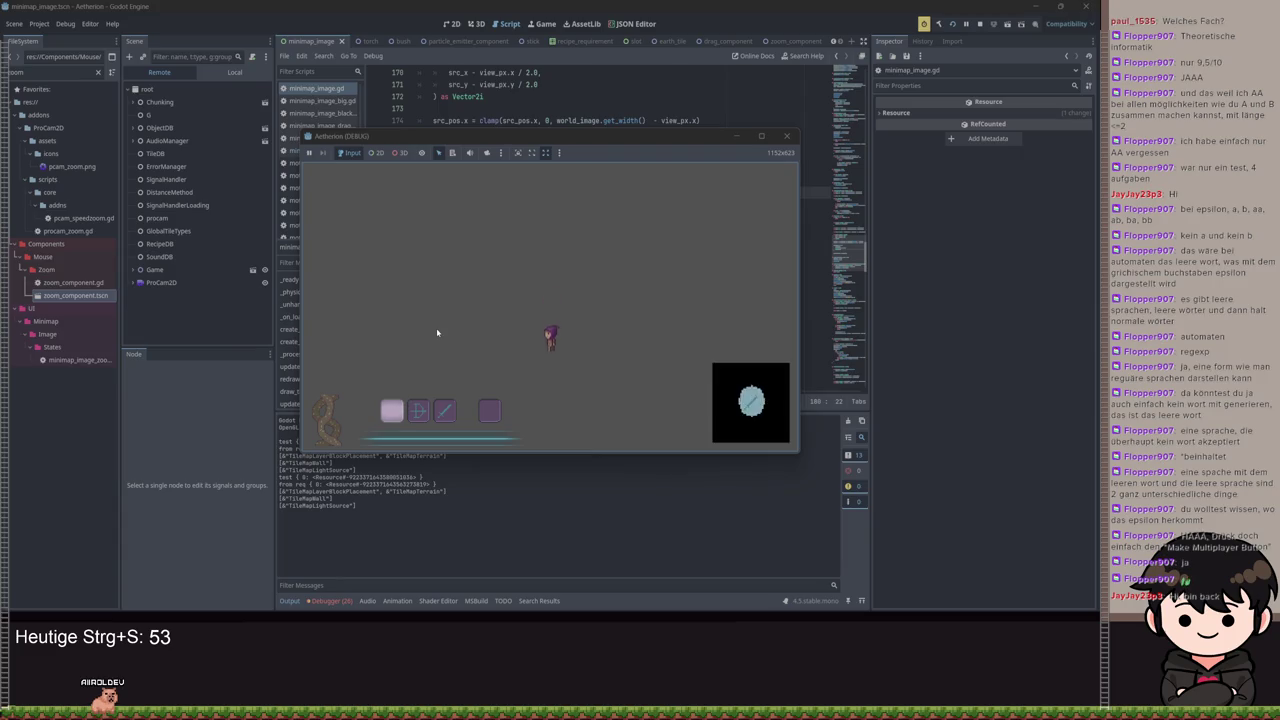
click(761, 135)
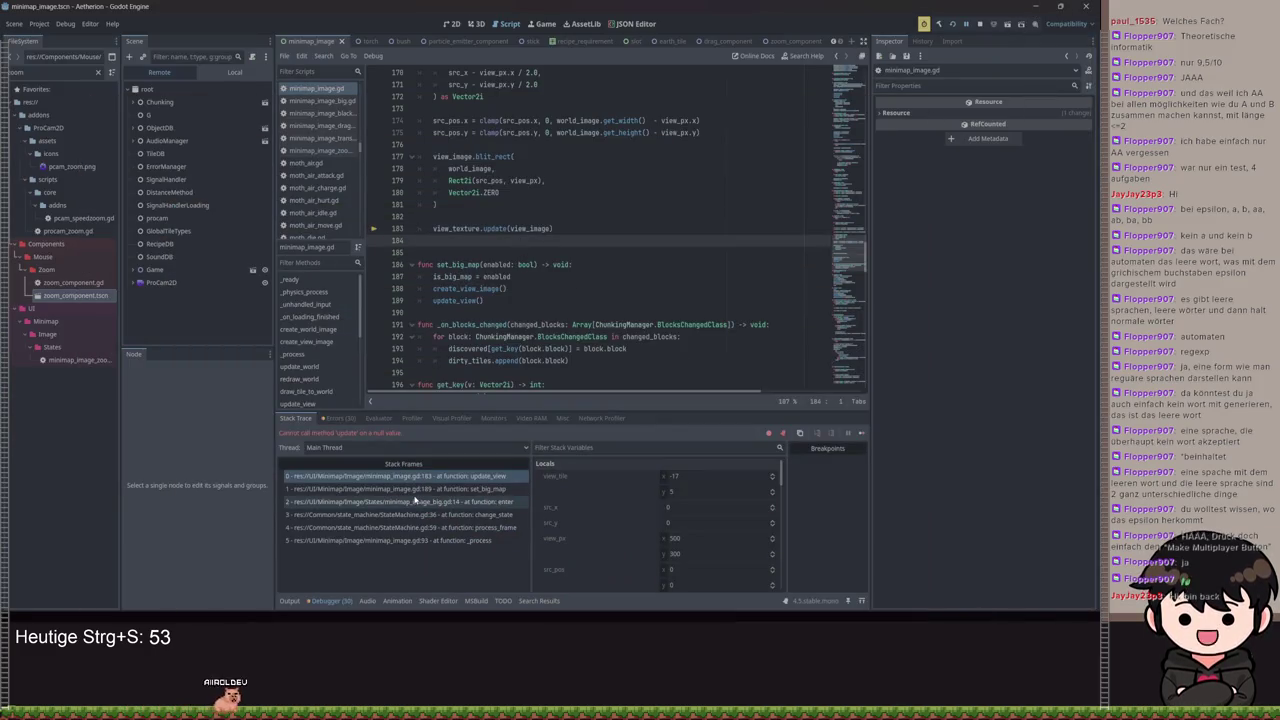
Inspect the minimap_image.gd errors at lines 82, 83 and 177 and the img_size calculation on line 80
scroll(655, 520, down, 1)
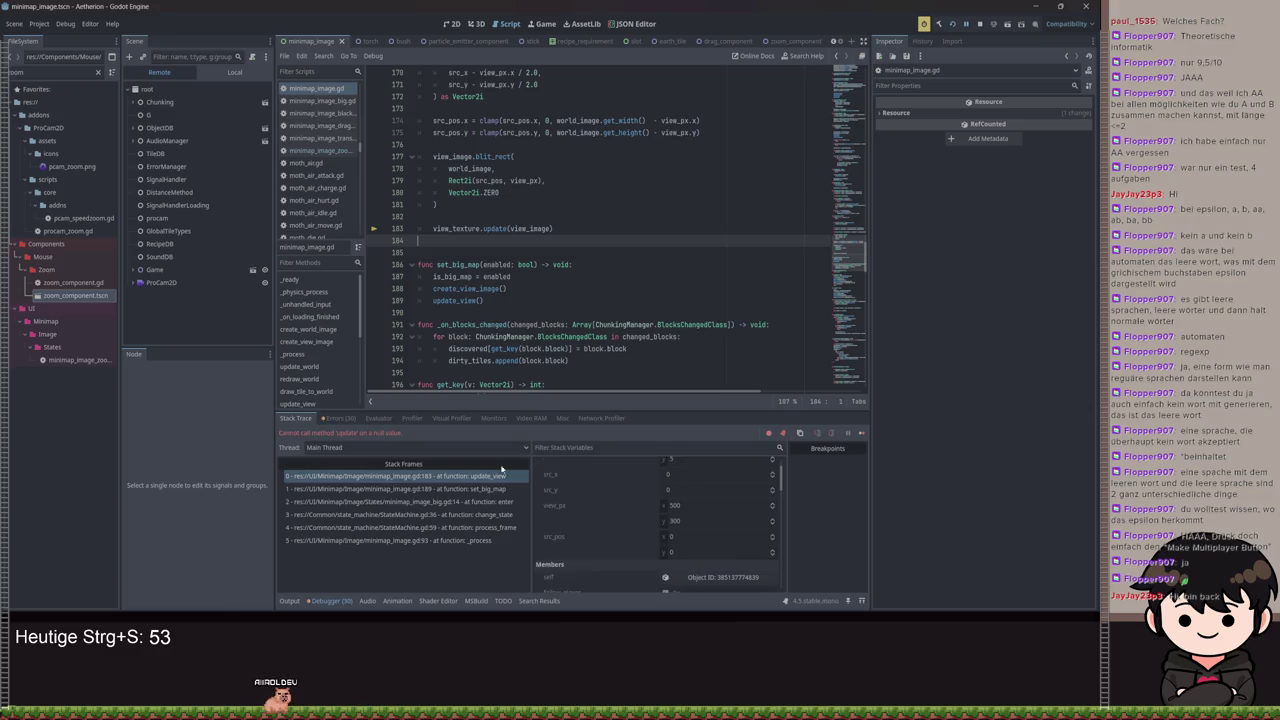
click(340, 419)
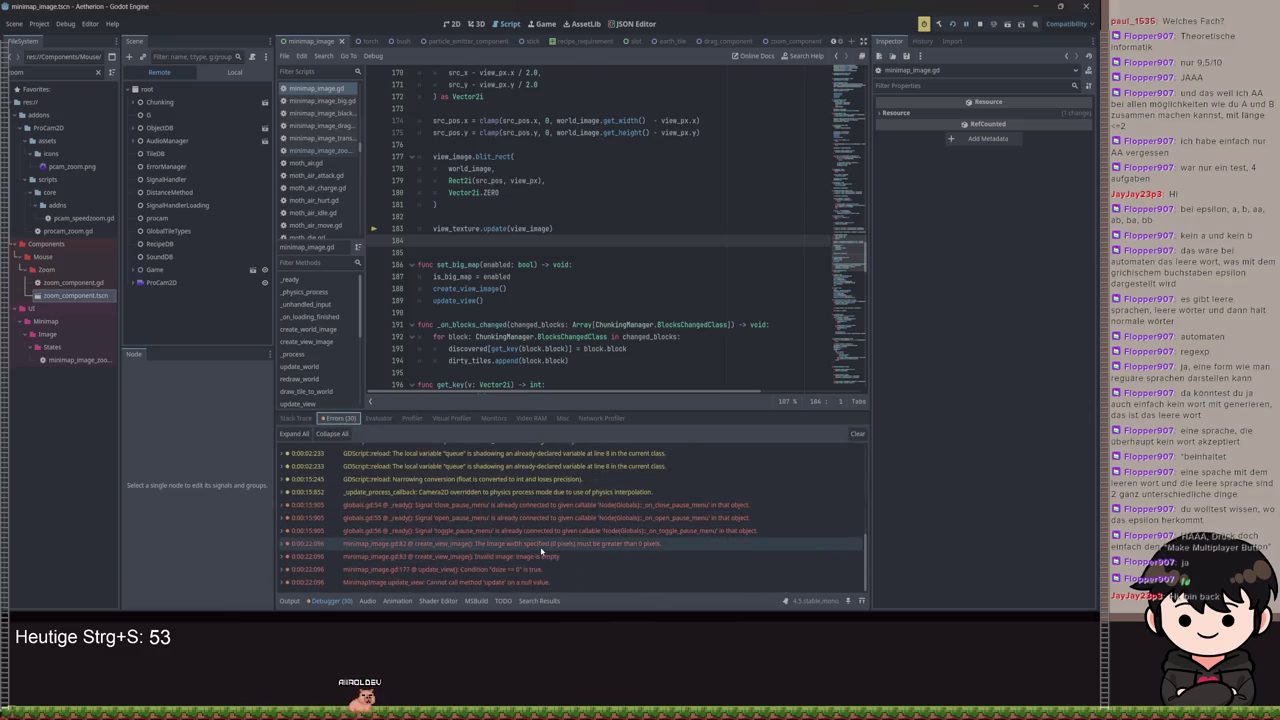
click(540, 546)
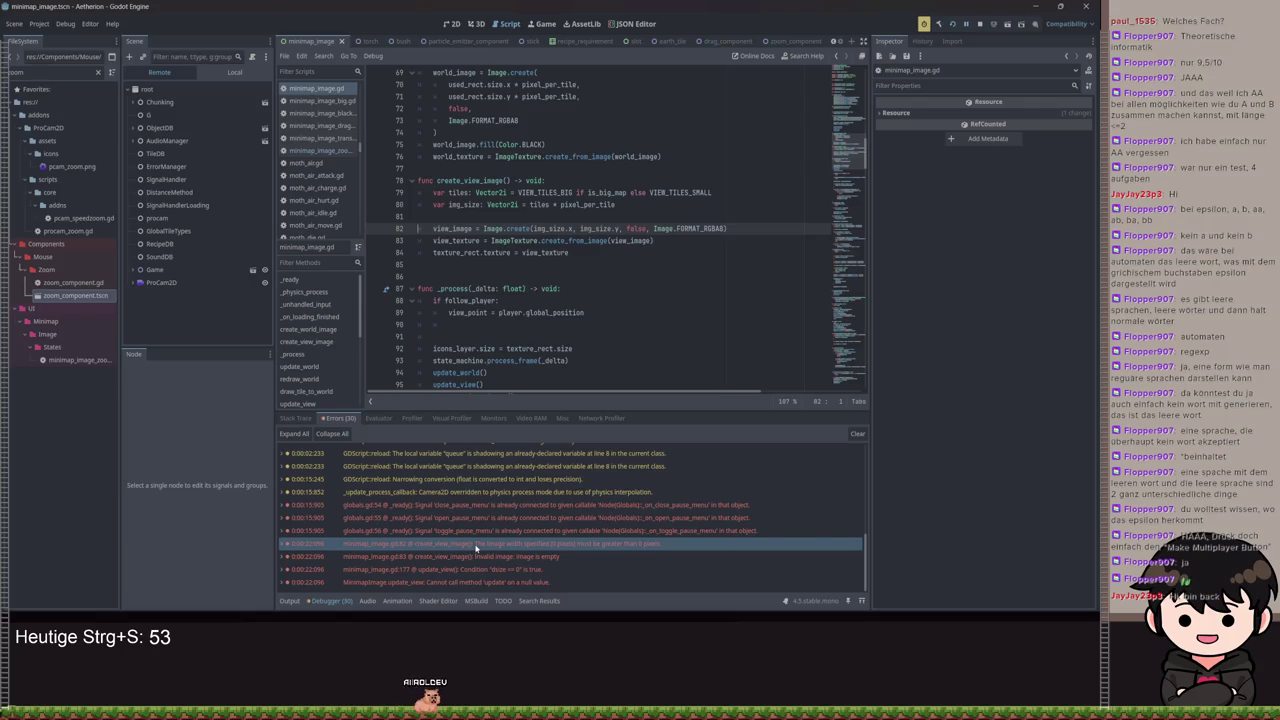
double_click(588, 204)
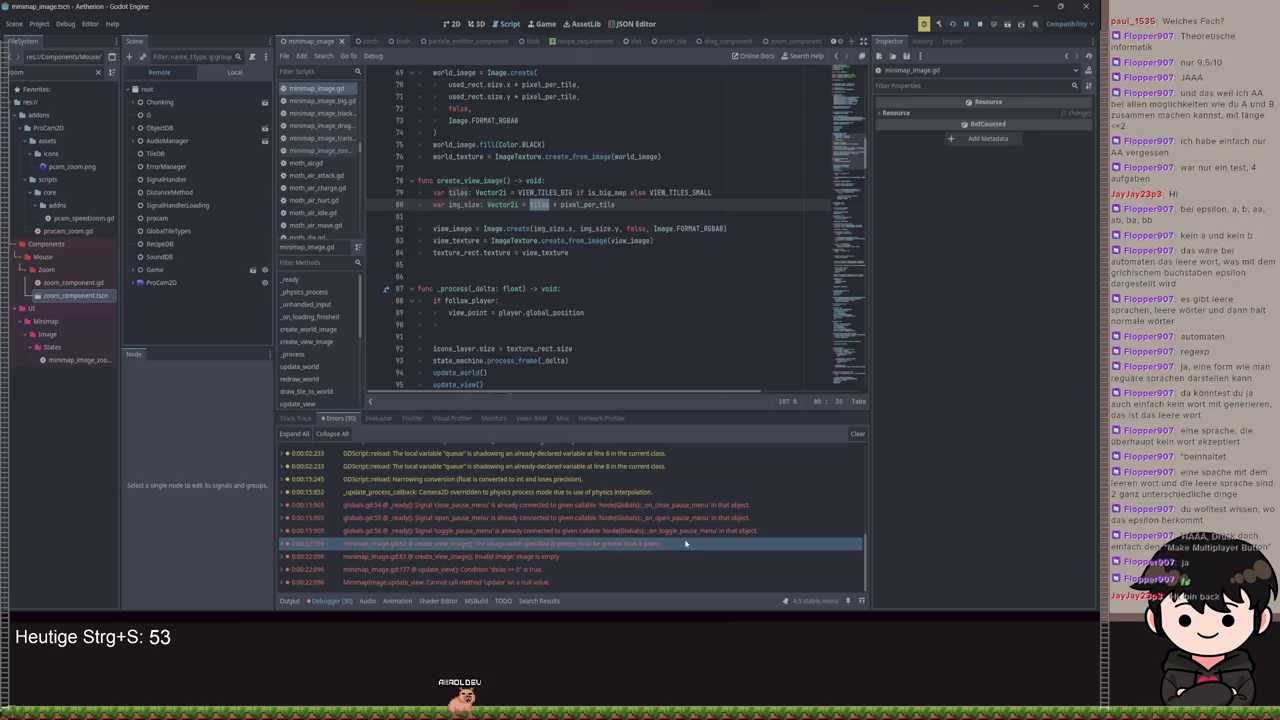
click(456, 558)
click(465, 544)
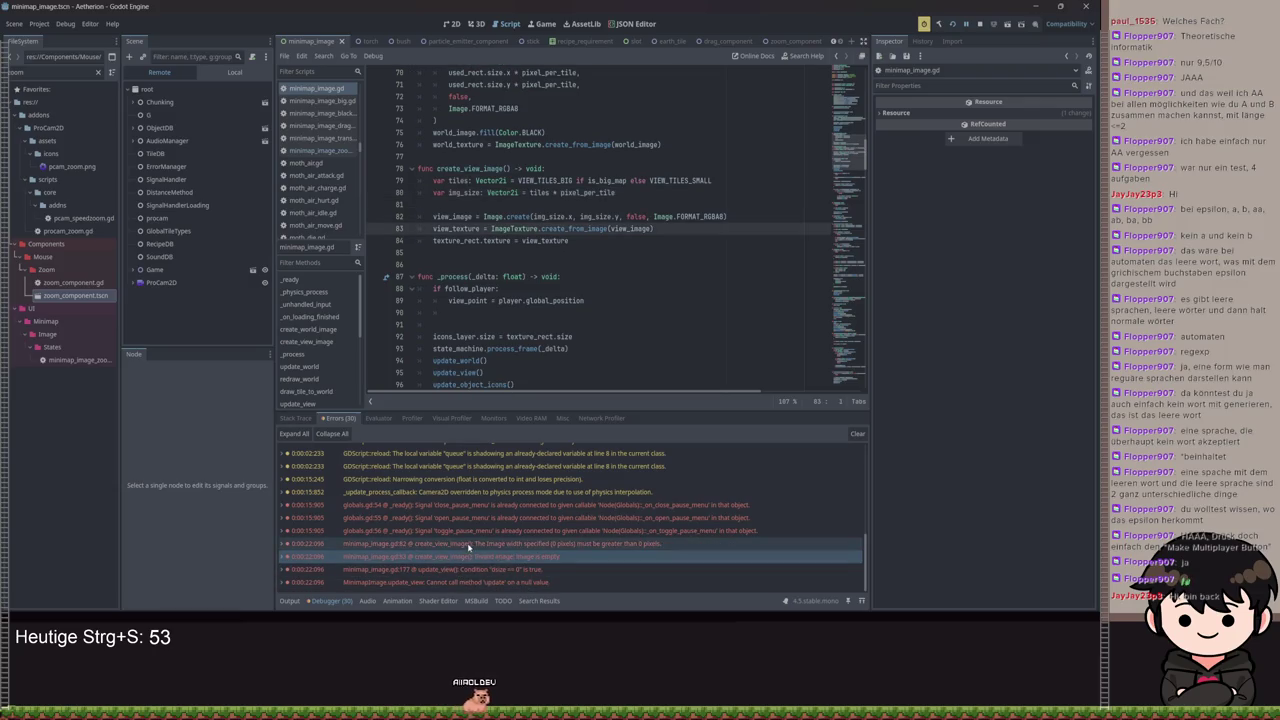
click(476, 569)
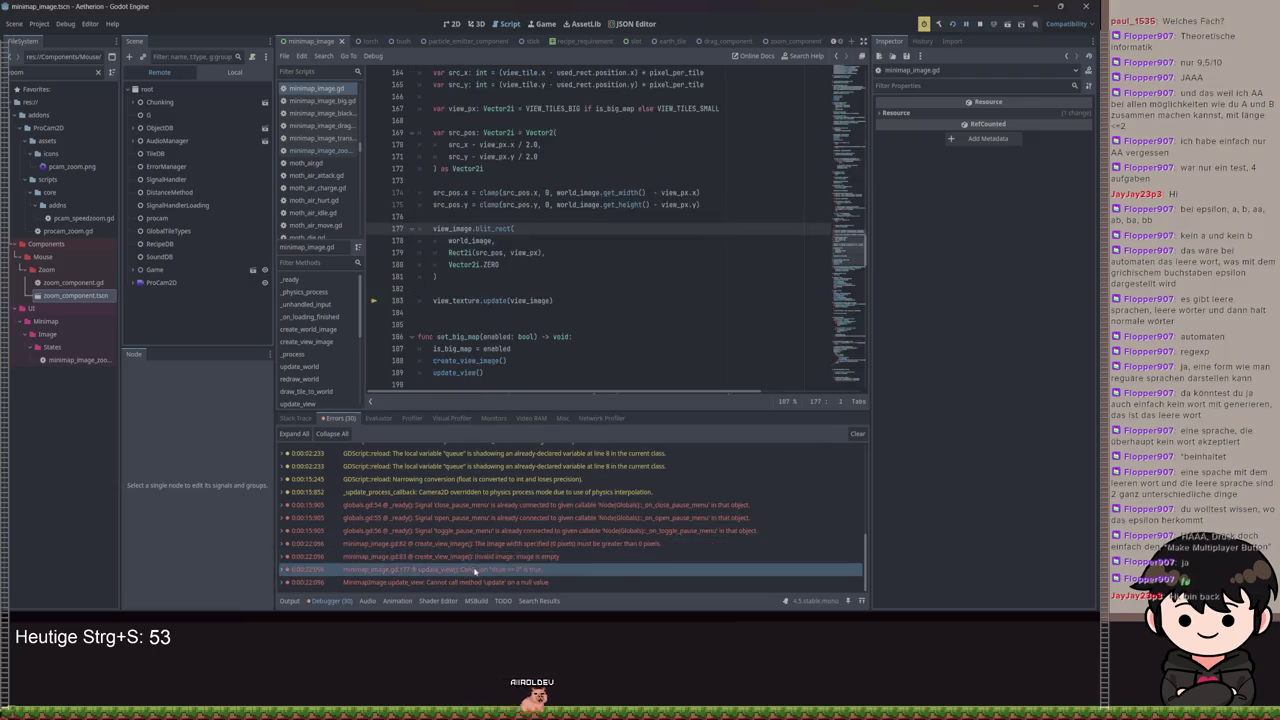
click(480, 545)
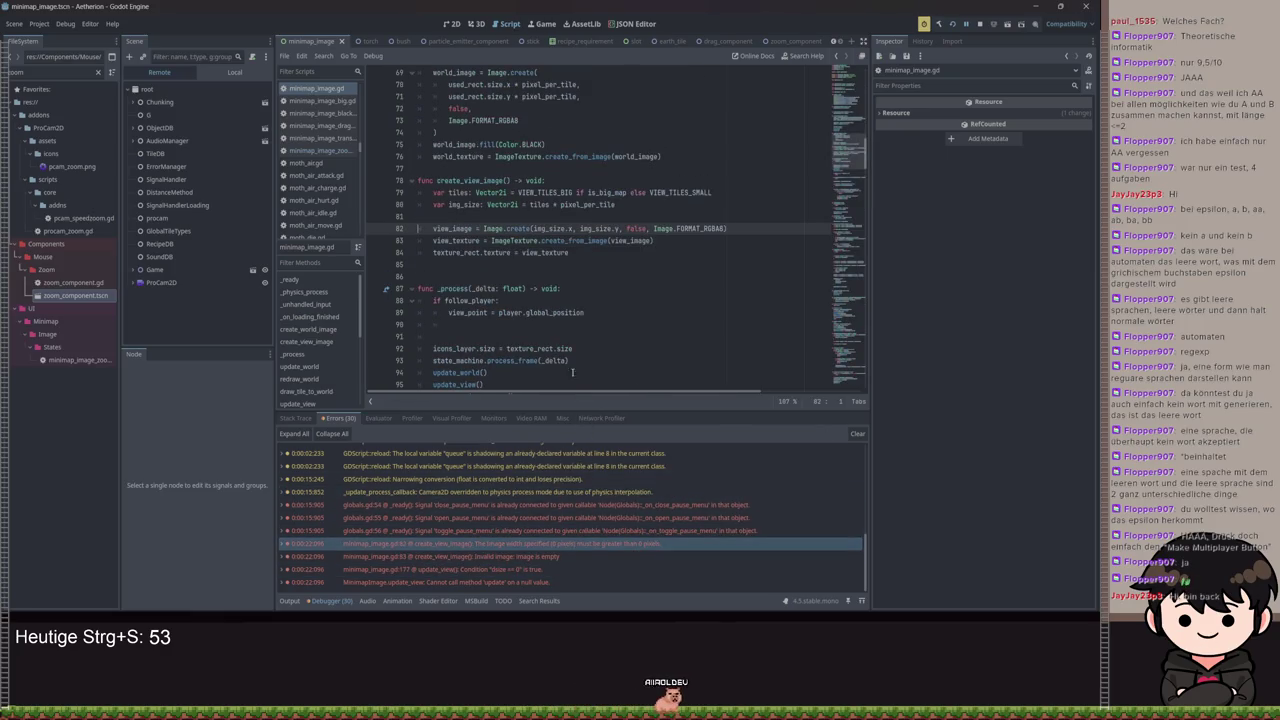
click(578, 206)
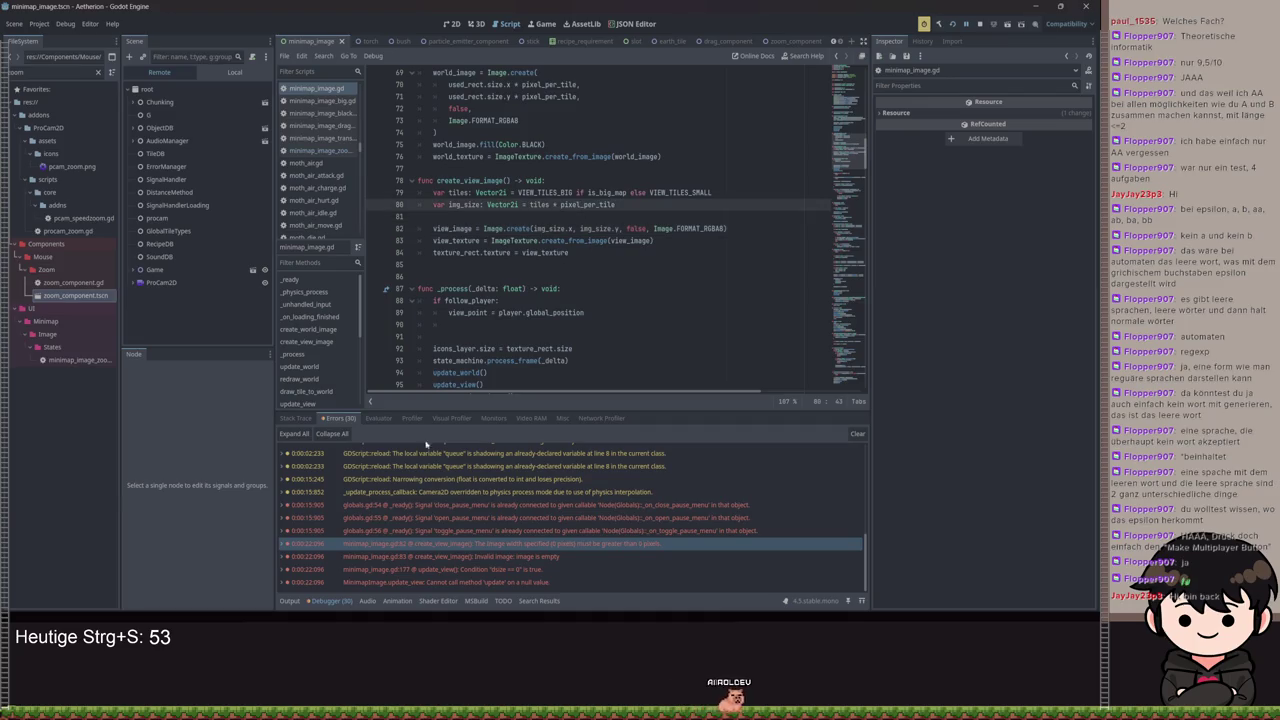
Go back to the Output log, the local MinimapImage scene tree and minimap_image_zoom.gd
click(289, 600)
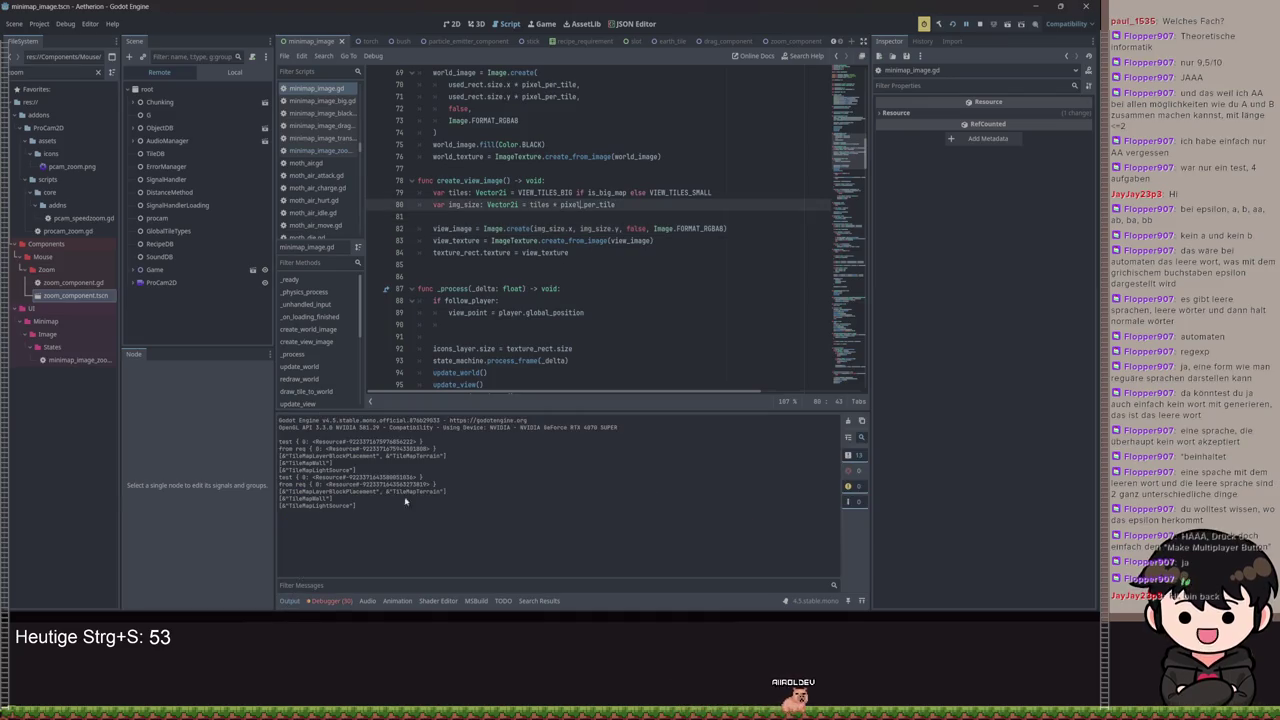
click(234, 72)
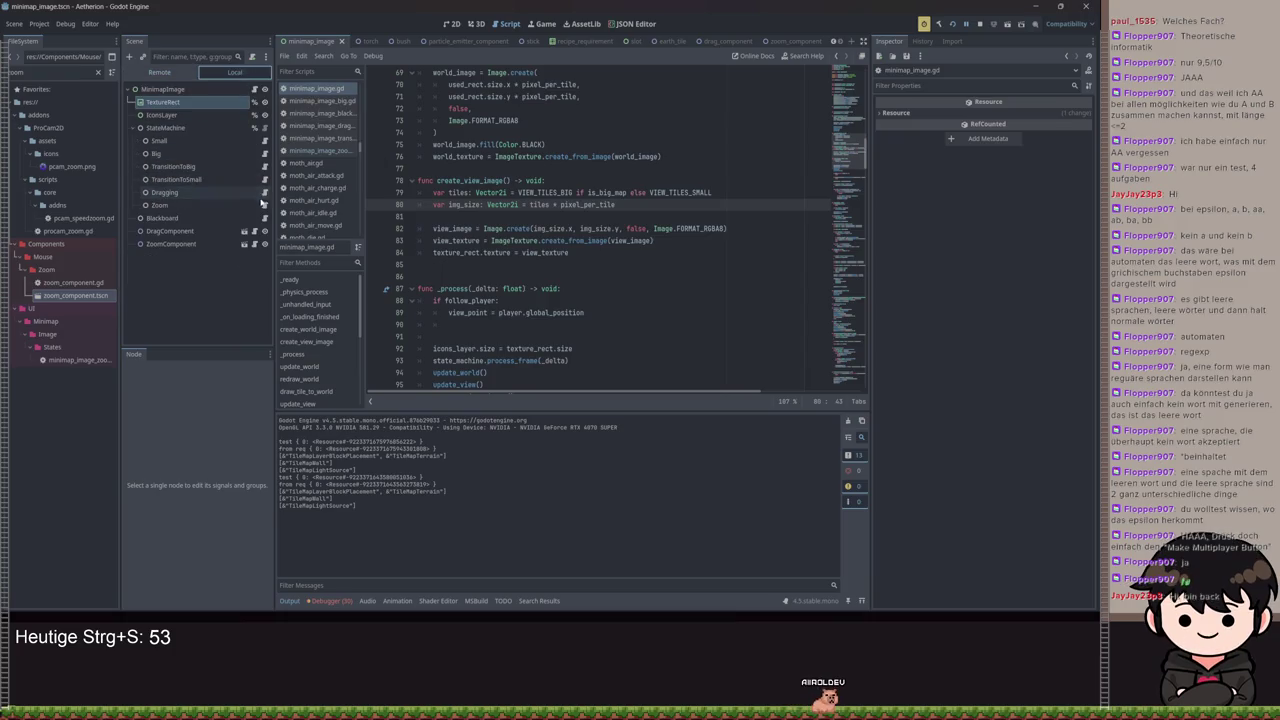
click(265, 205)
Inspect the script's warnings and go to the line 8 narrowing-conversion warning
triple_click(539, 160)
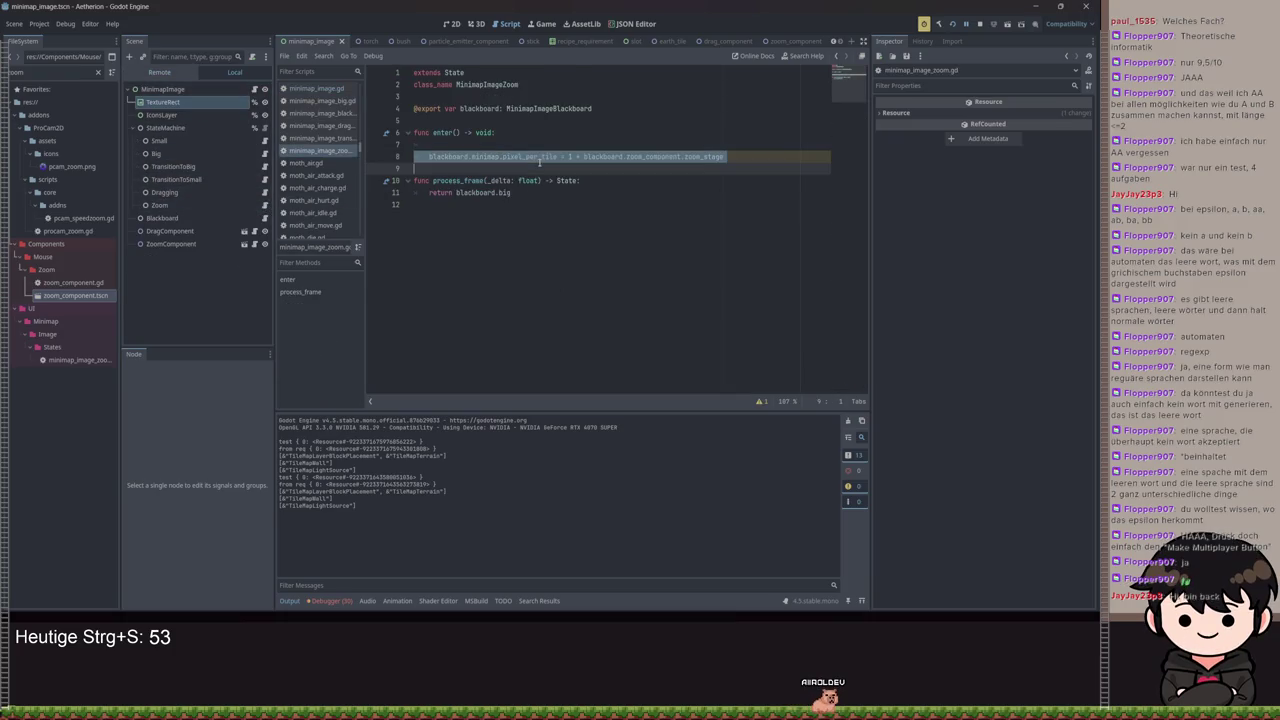
click(760, 402)
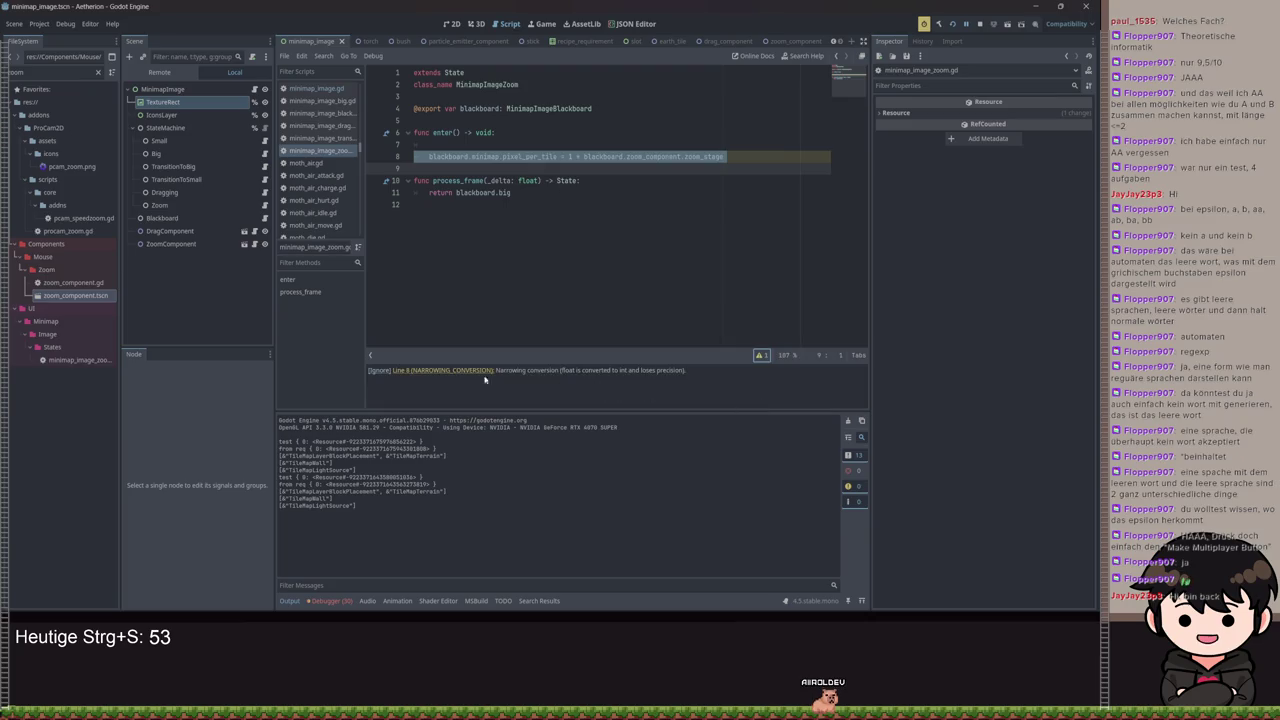
click(447, 373)
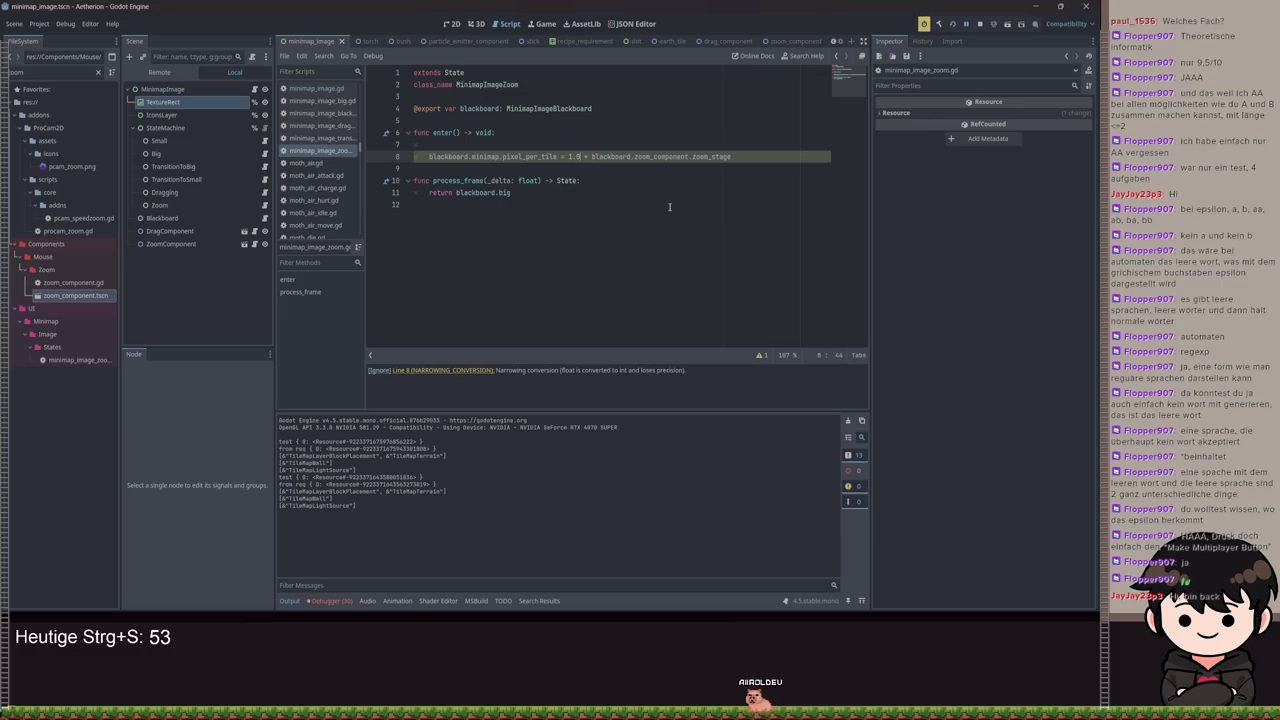
Change line 8 to pixel_per_tile = int(1 * blackboard.zoom_component.zoom_stage) and save
click(733, 157)
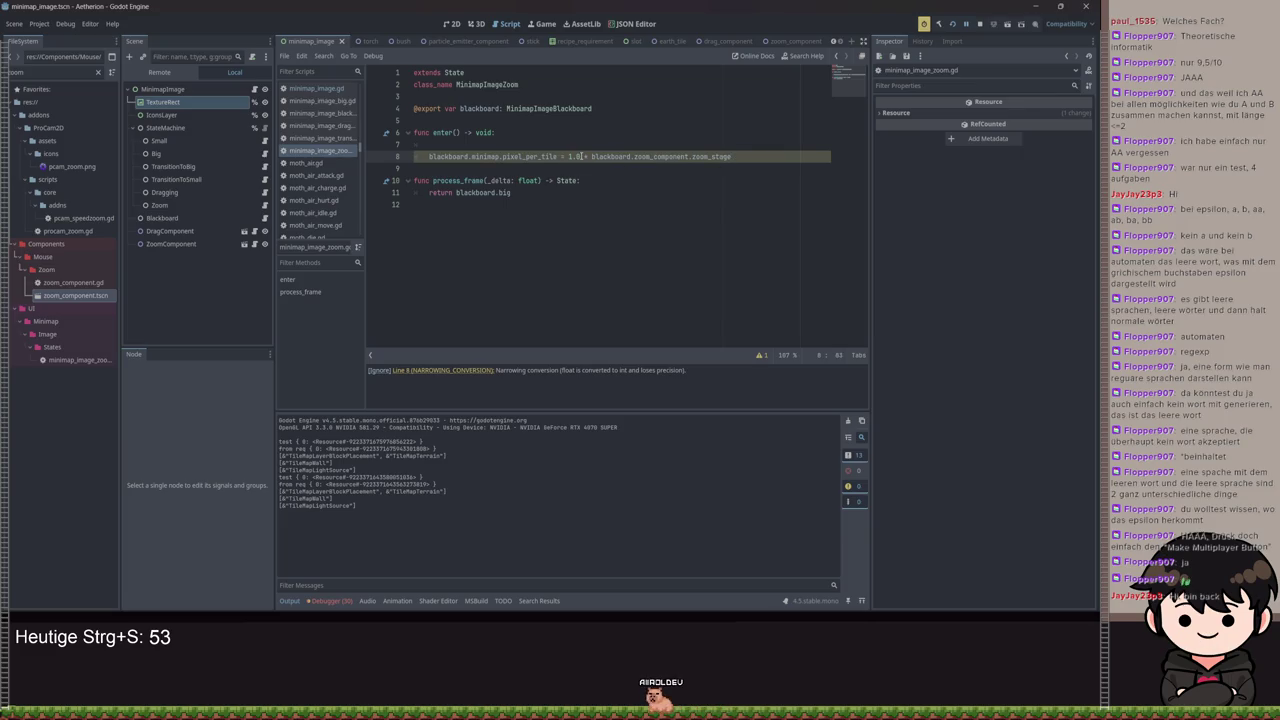
key(BackSpace)
key(BackSpace)
text(int)
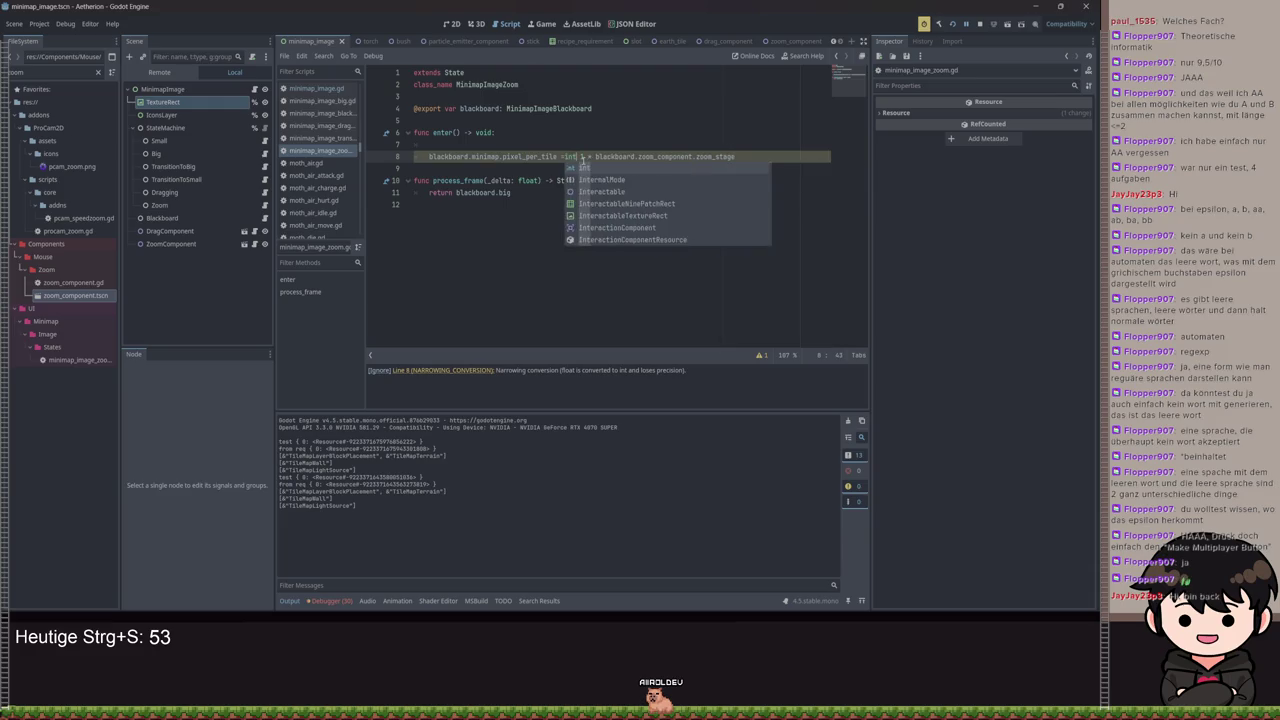
text(()
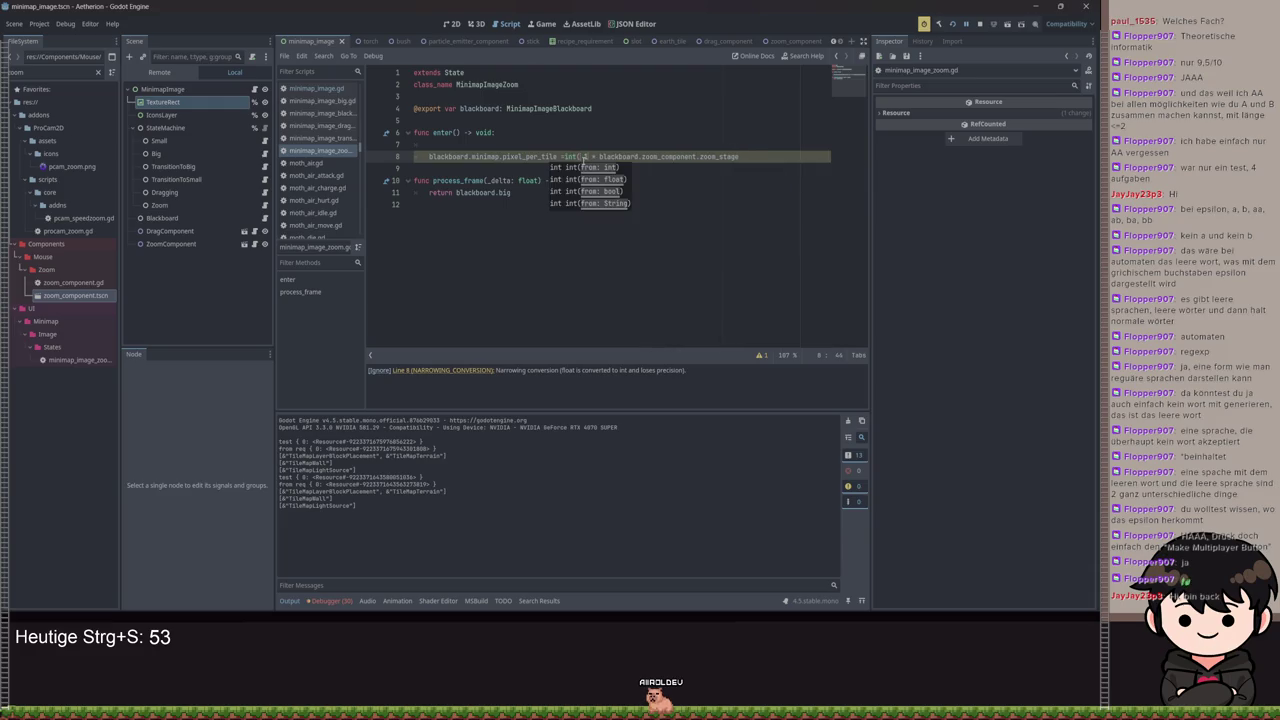
key(End)
text())
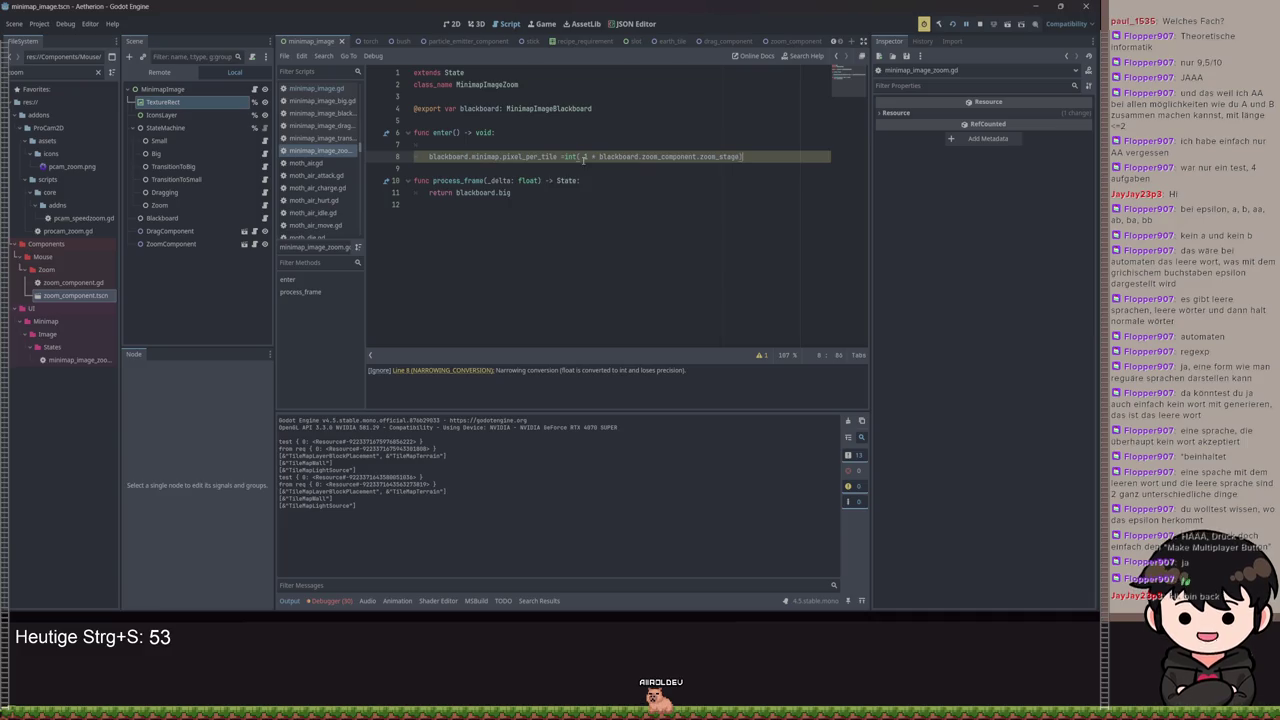
key(BackSpace)
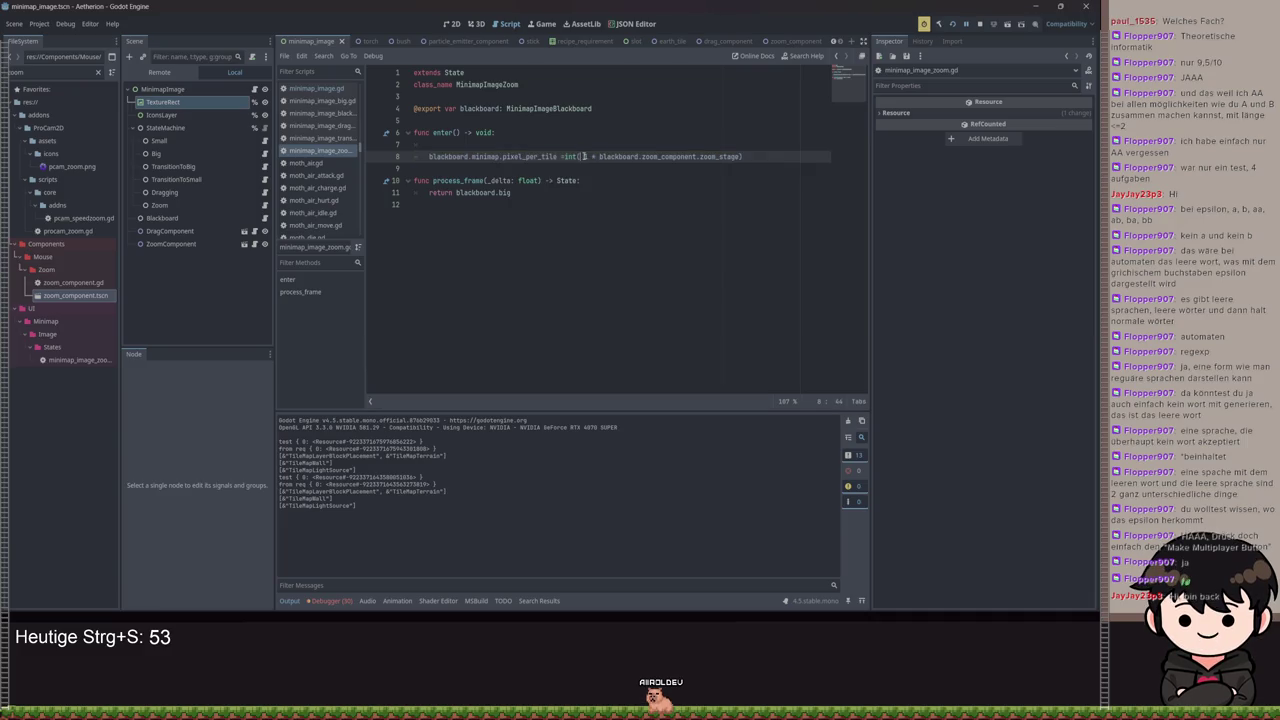
click(566, 156)
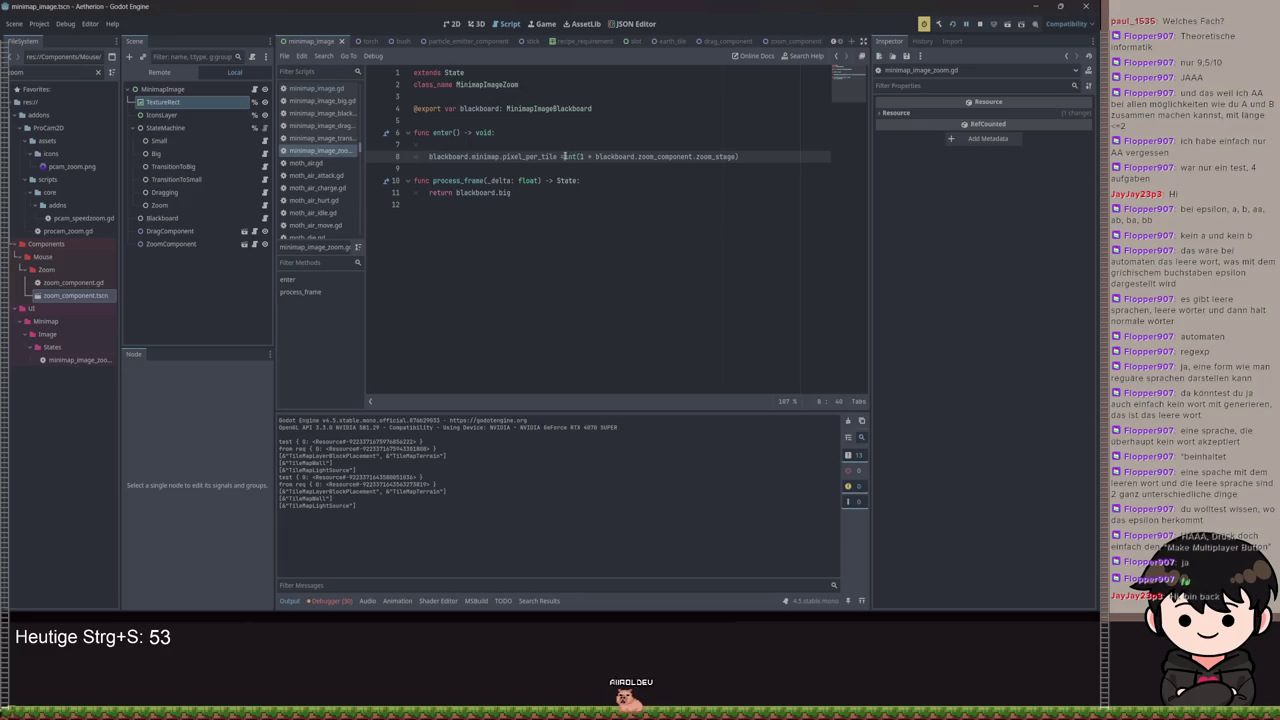
key(ctrl+s)
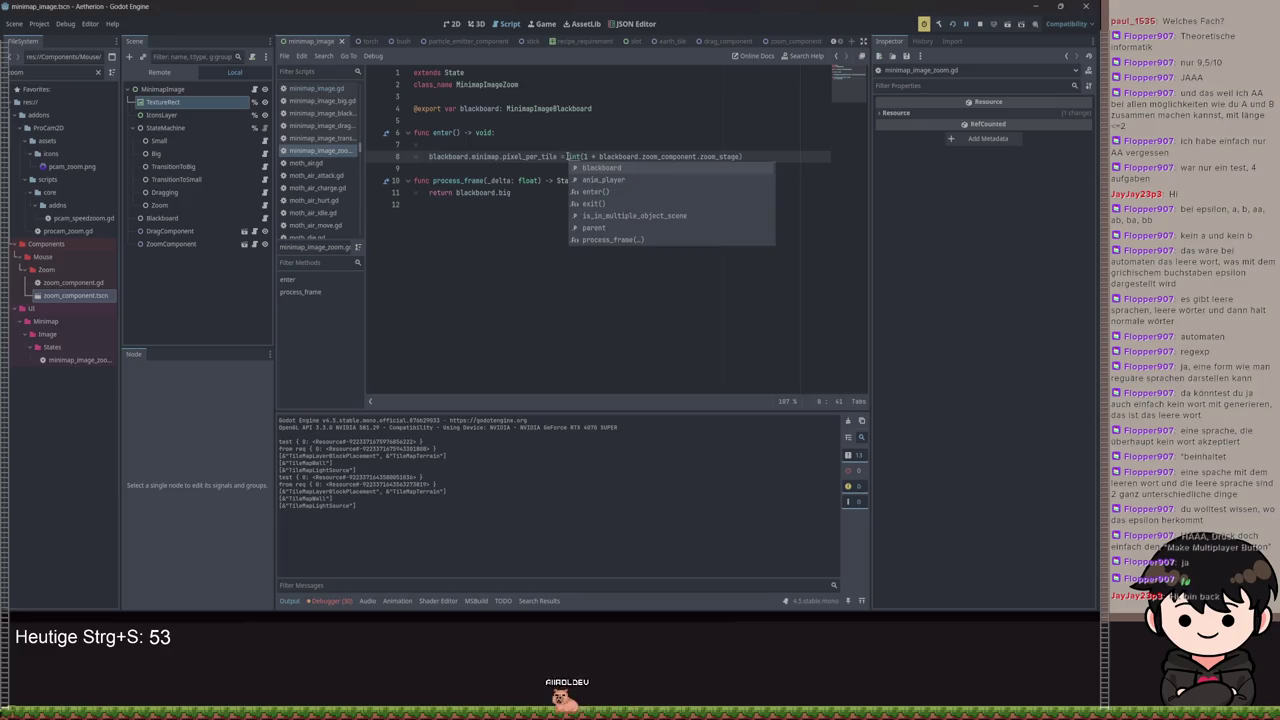
key(ctrl+s)
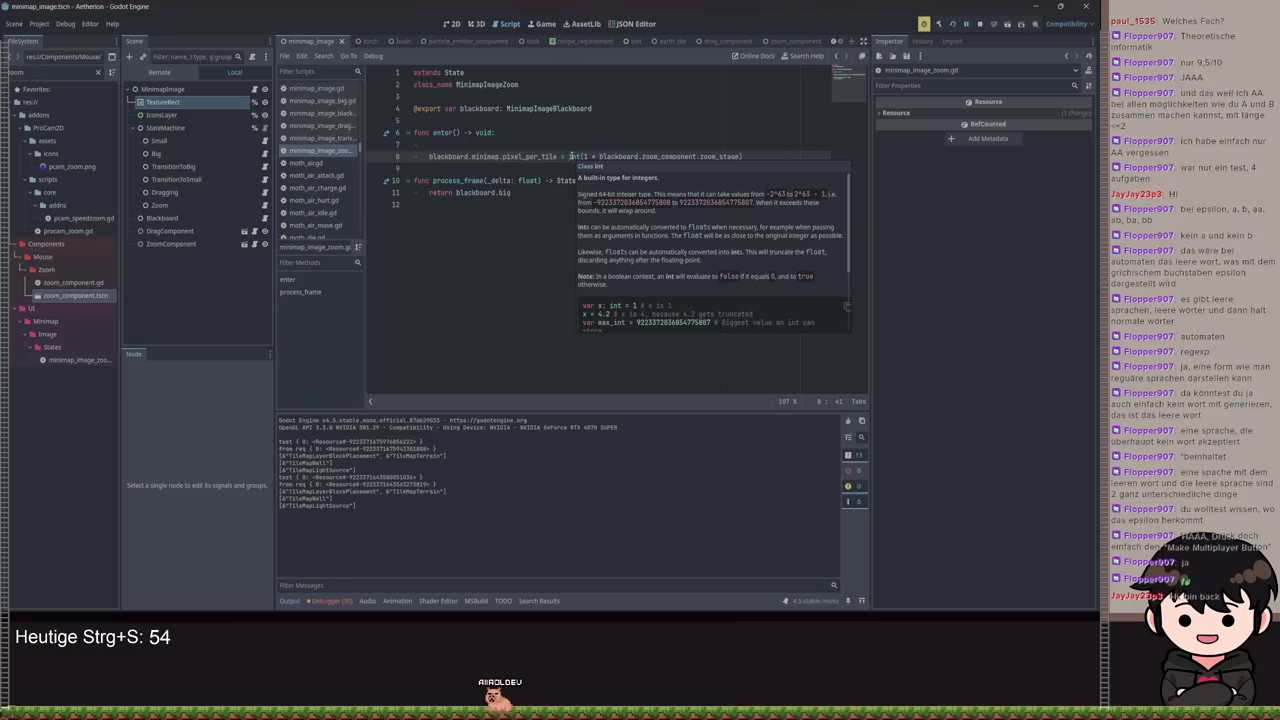
click(570, 157)
key(ctrl+s)
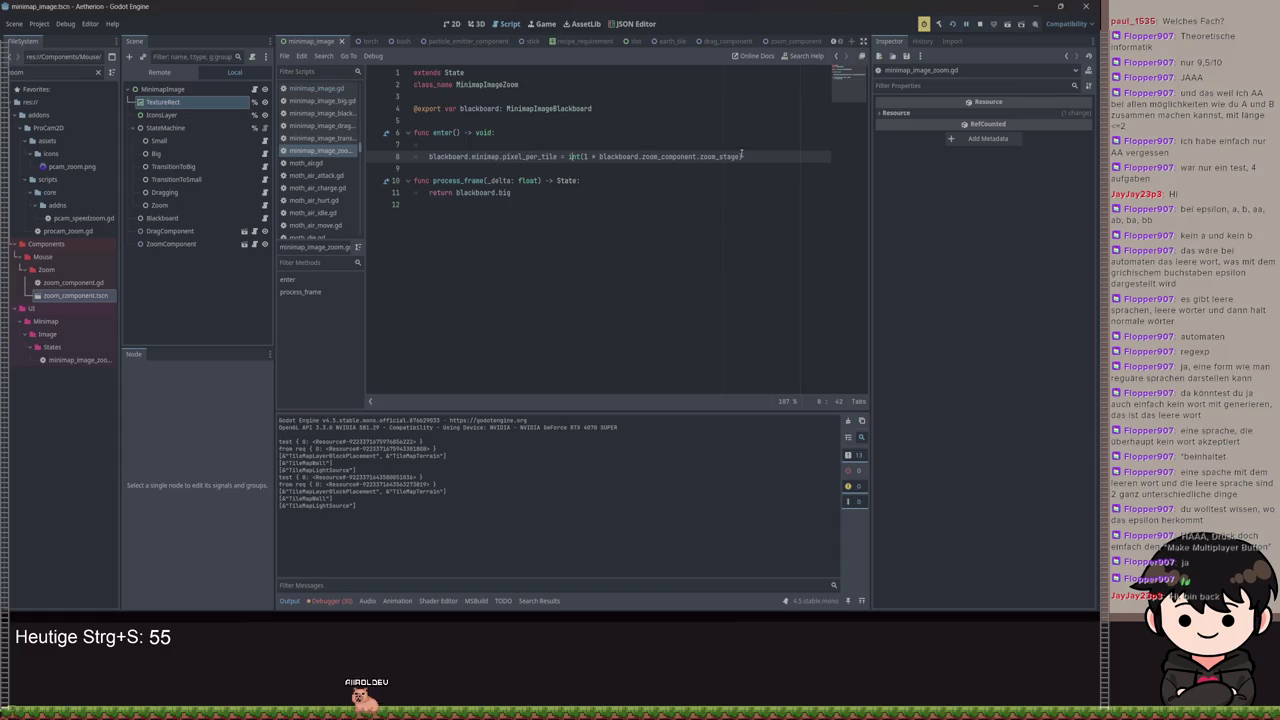
click(480, 145)
text(print())
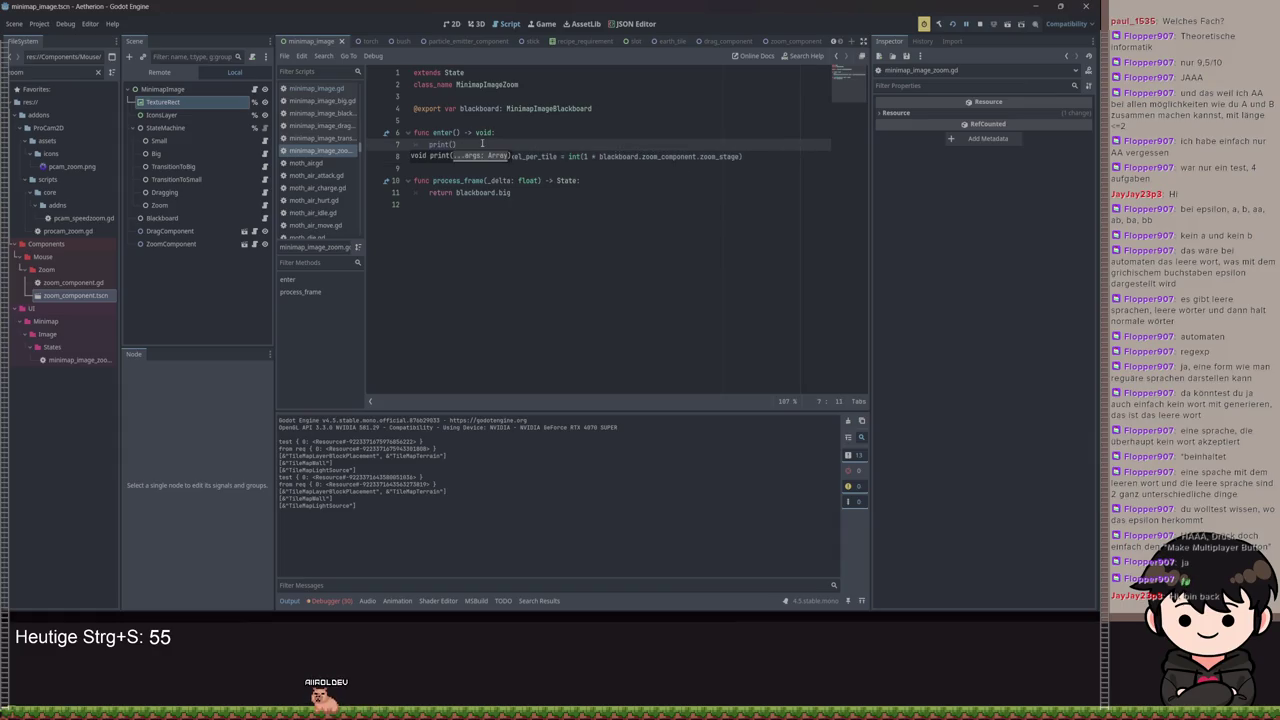
Add print(blackboard.zoom_component.zoom_stage) on line 7, copying the expression from line 8, and save
drag(584, 157, 731, 155)
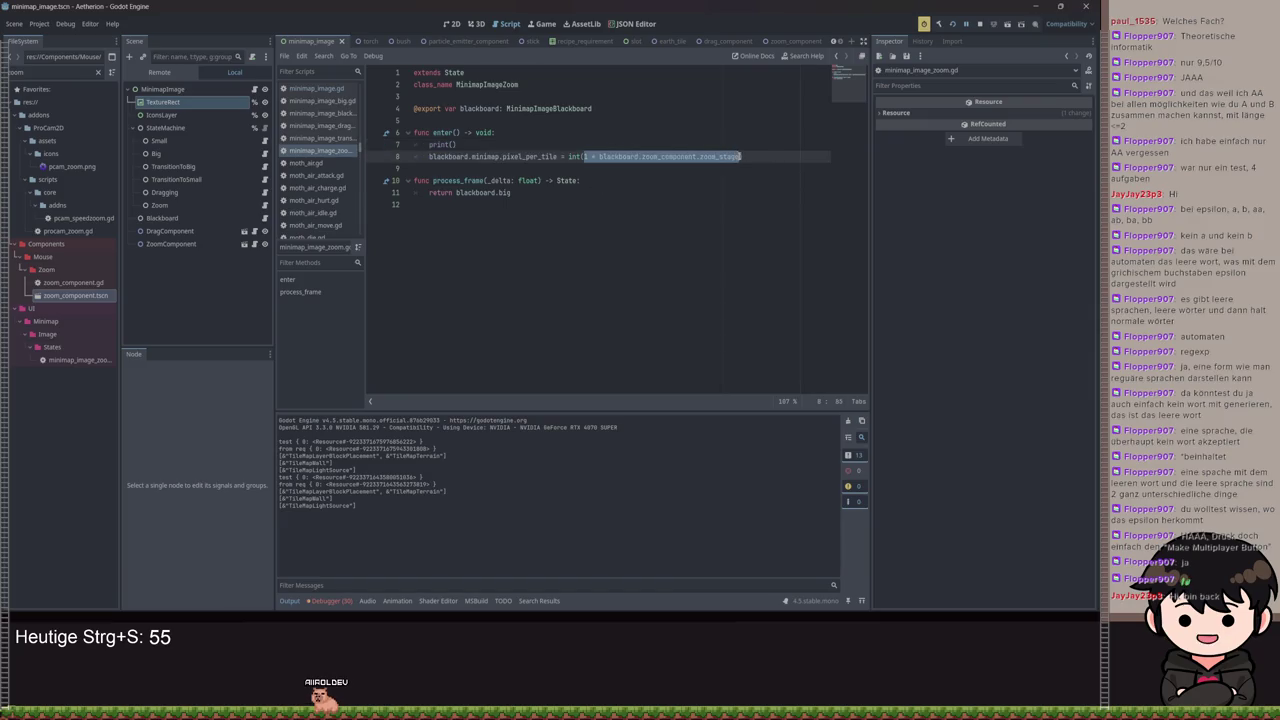
drag(599, 157, 740, 157)
key(ctrl+c)
click(457, 144)
key(ctrl+v)
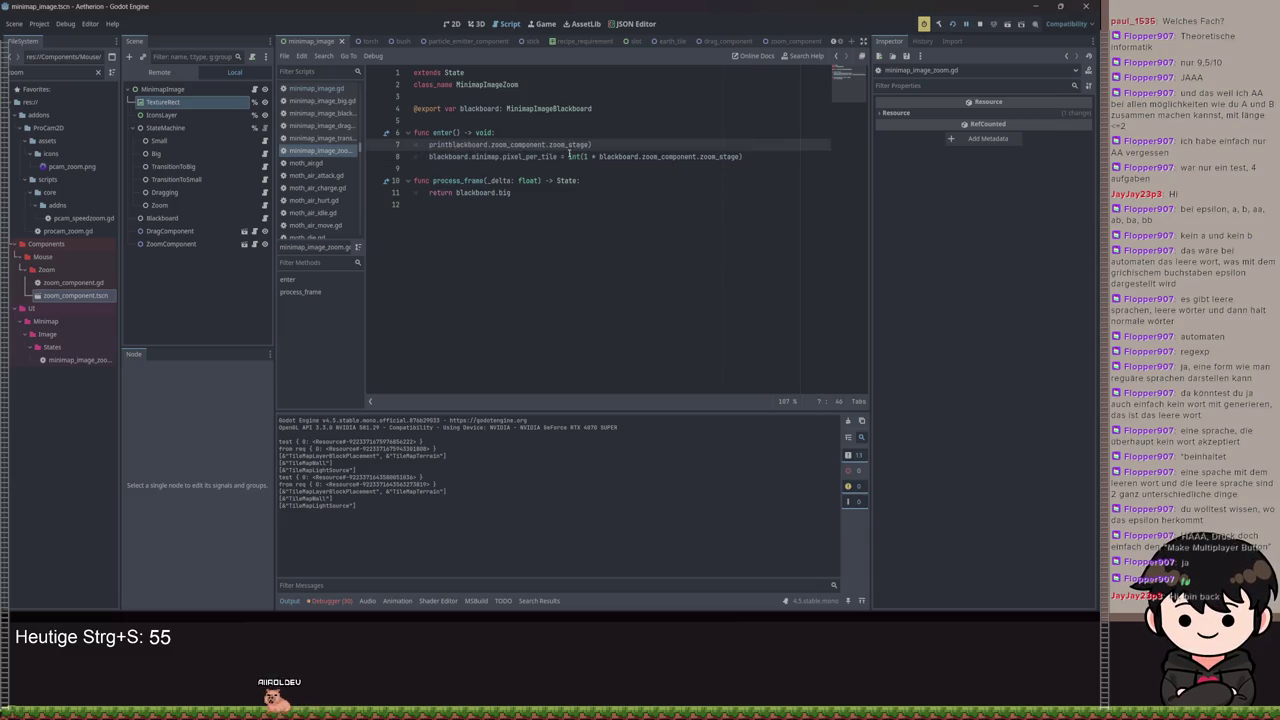
key(Home)
key(Right)
key(Right)
key(Right)
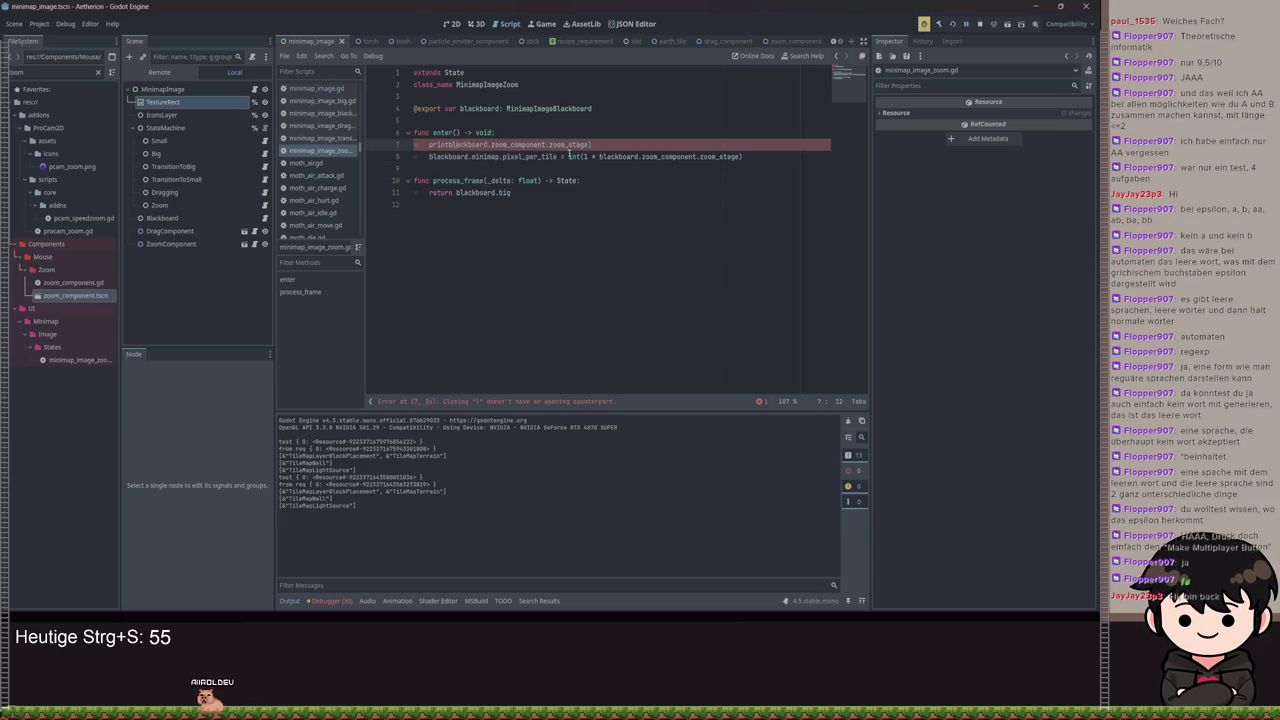
text(()
key(ctrl+s)
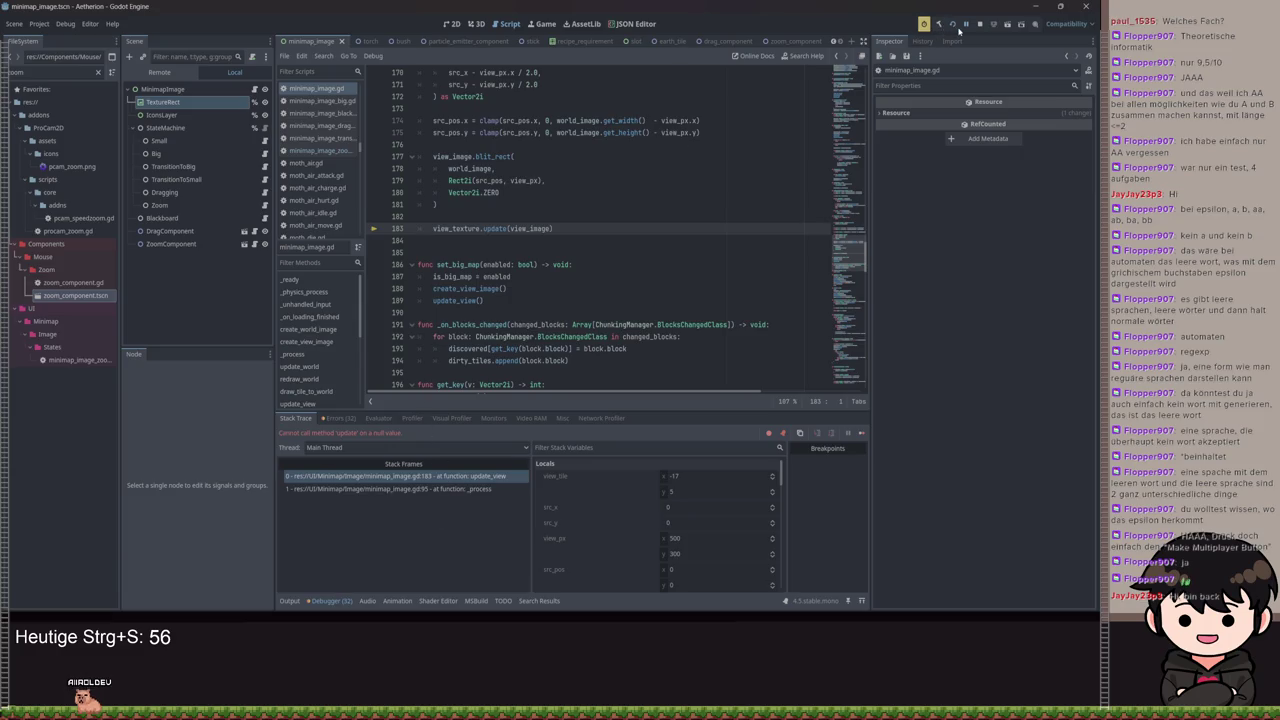
Run the game, load a save slot via the main menu, then check the editor's output log
click(958, 30)
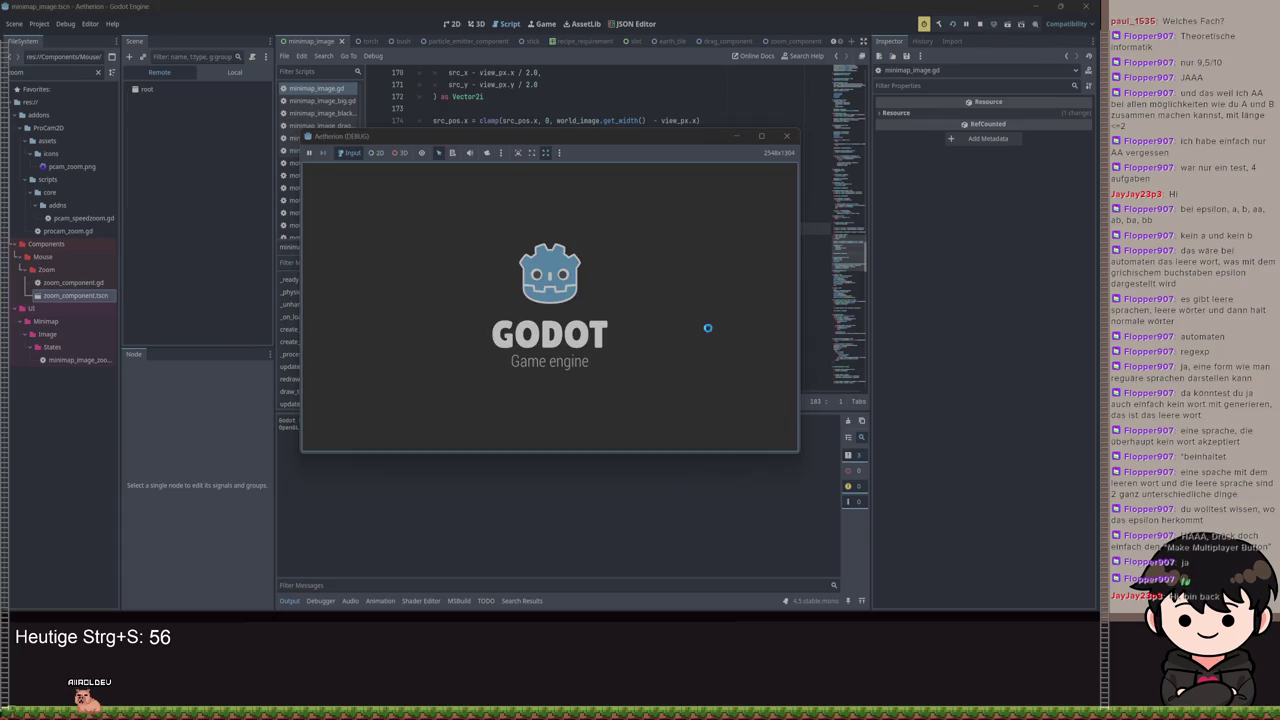
click(522, 303)
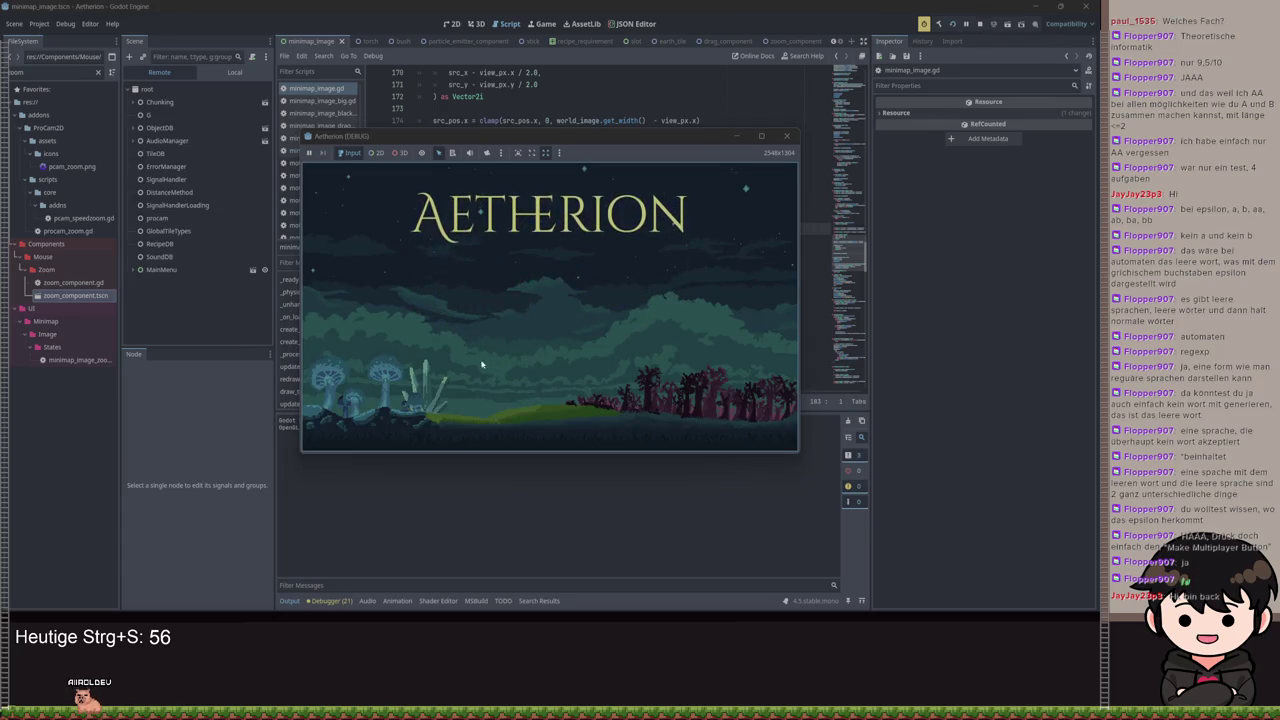
click(549, 330)
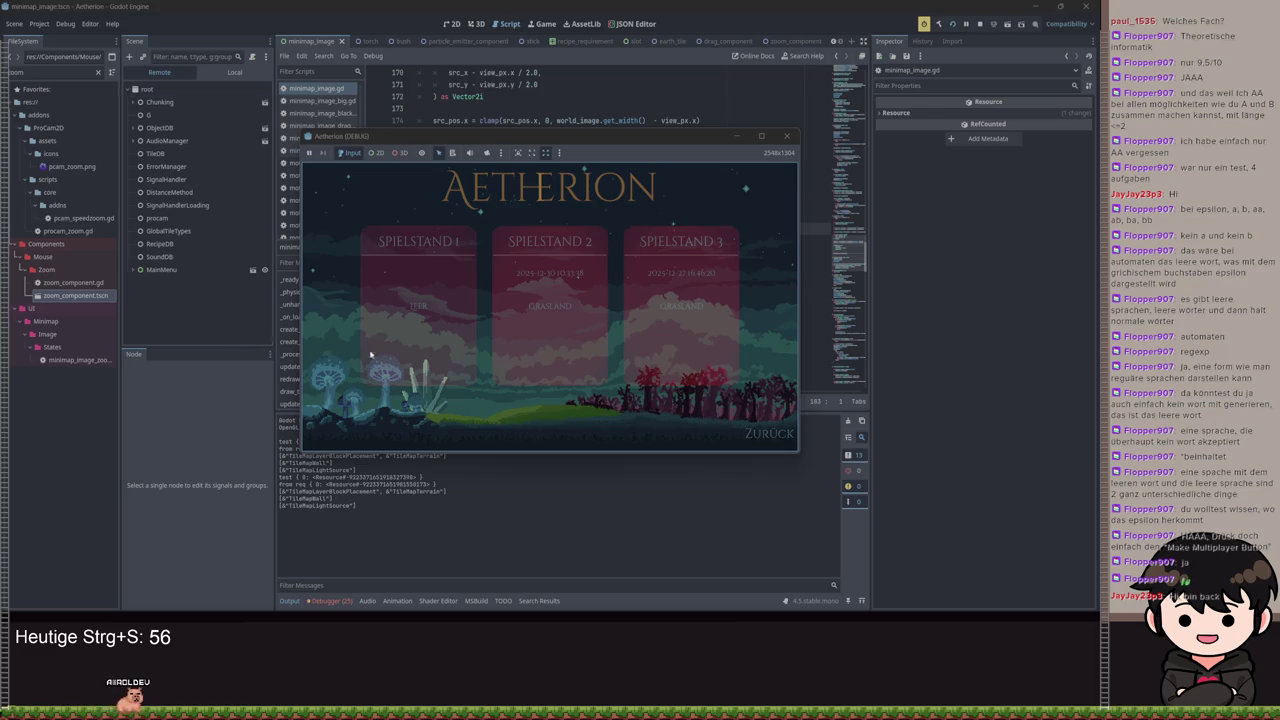
click(552, 252)
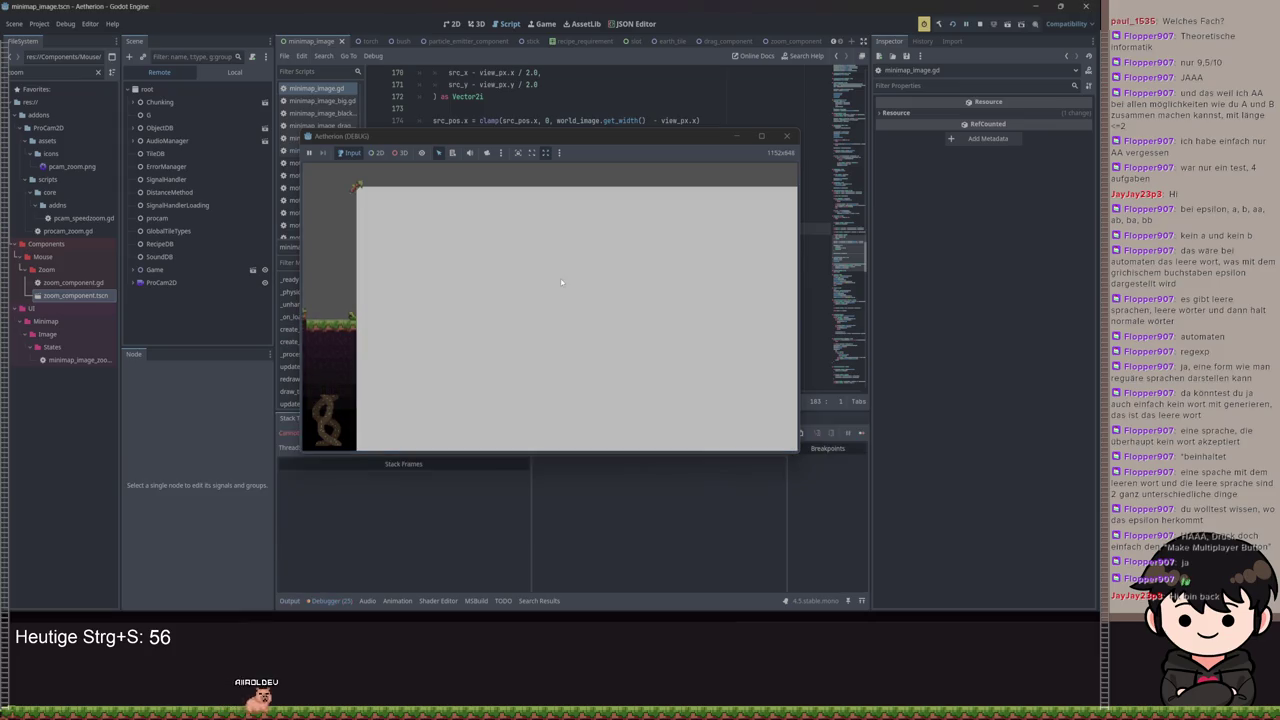
click(300, 510)
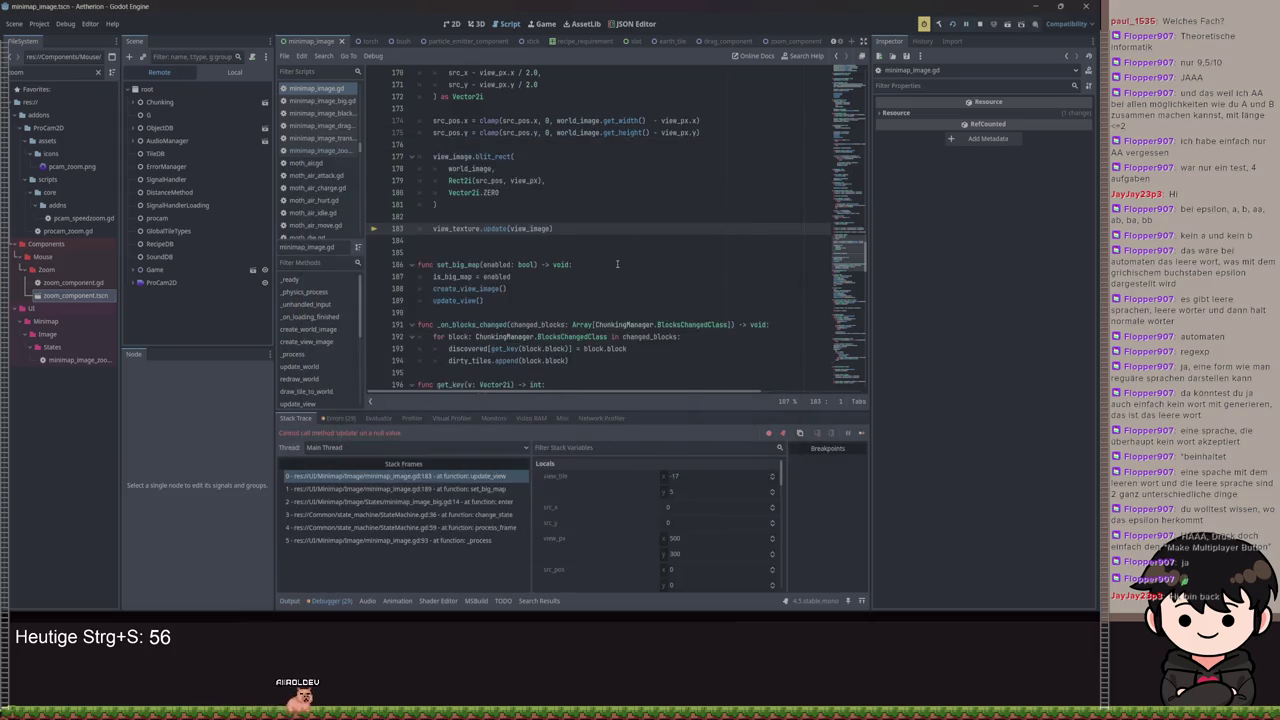
click(295, 598)
Look at line 183, then return to minimap_image_zoom.gd's int conversion on line 8
click(680, 223)
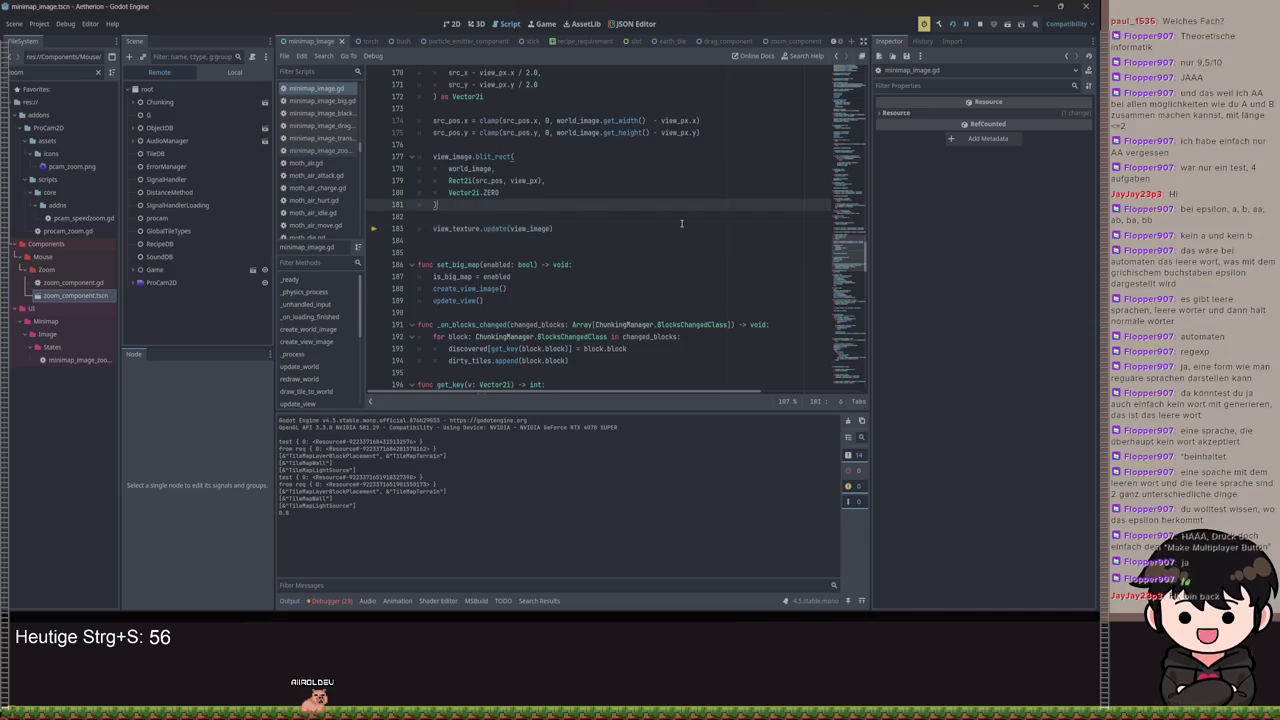
key(Home)
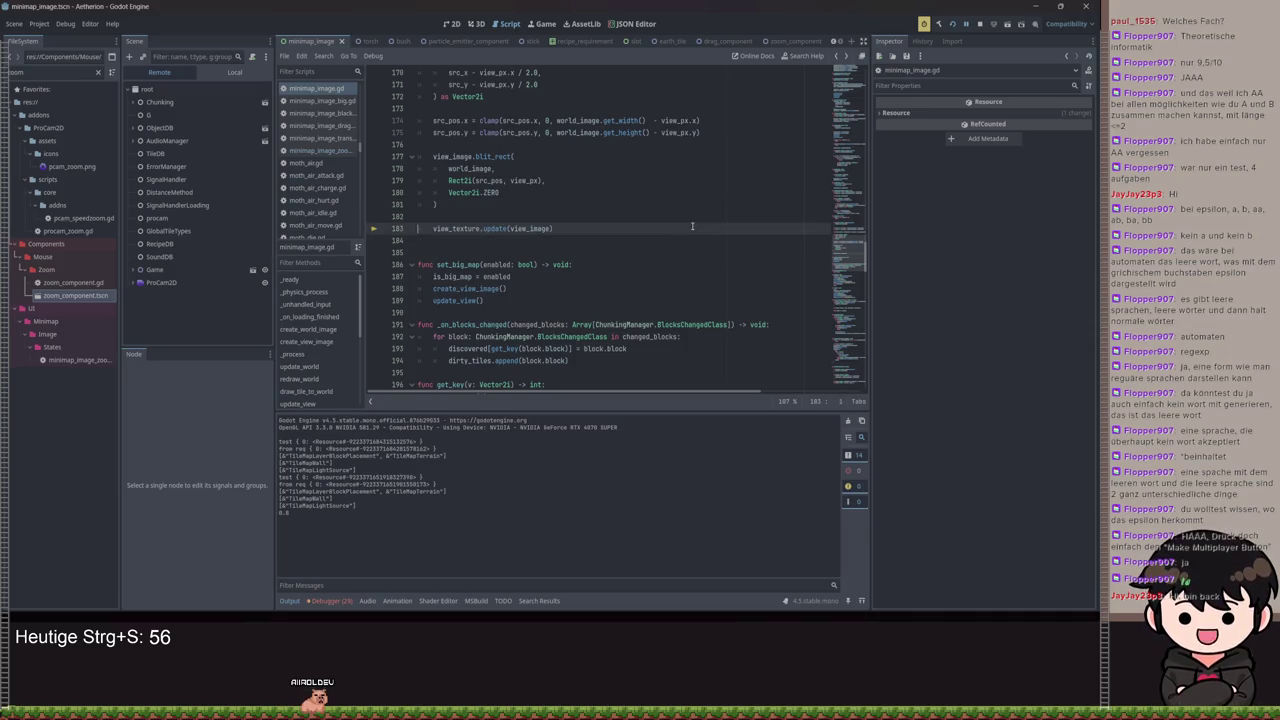
scroll(670, 240, up, 15)
click(318, 150)
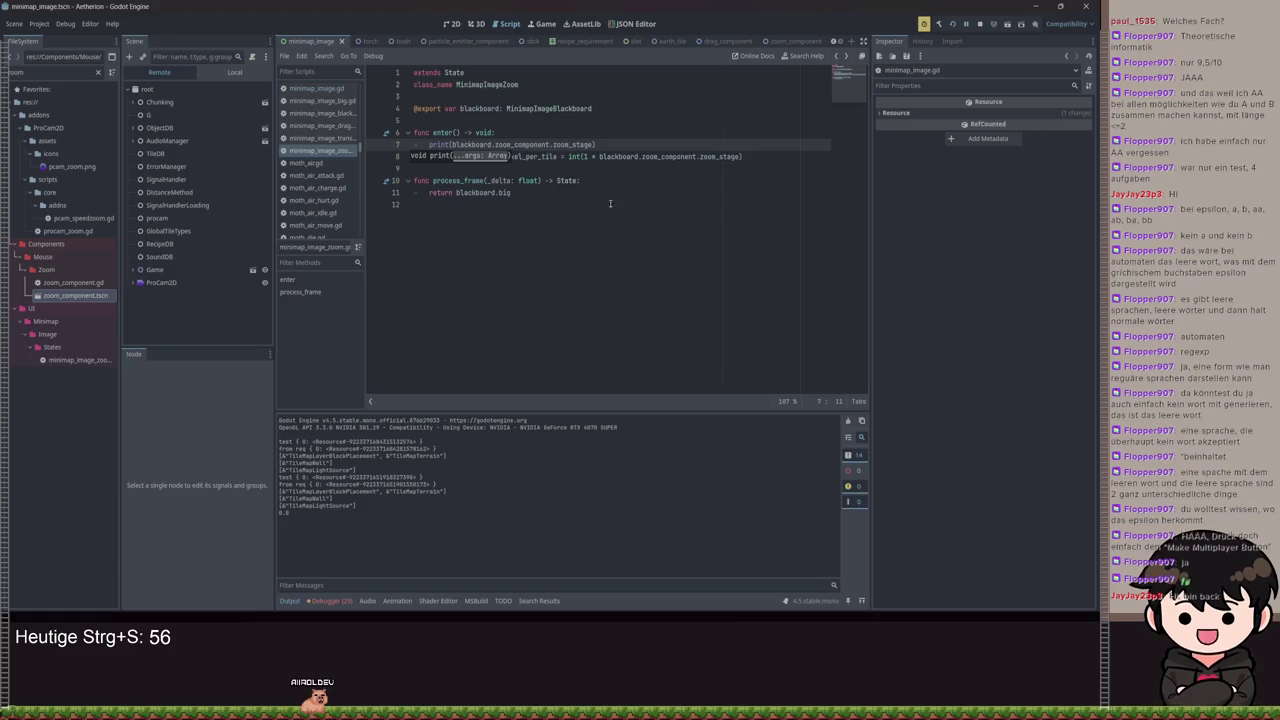
click(580, 158)
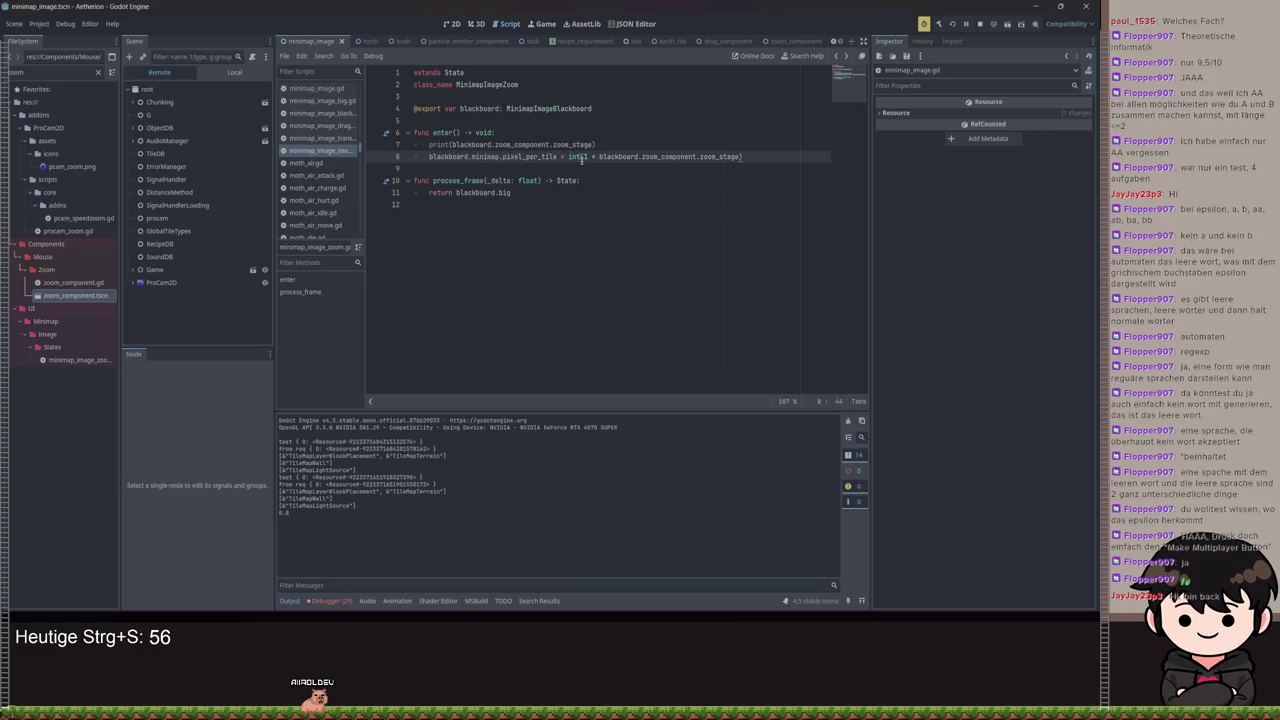
mouse_move(581, 160)
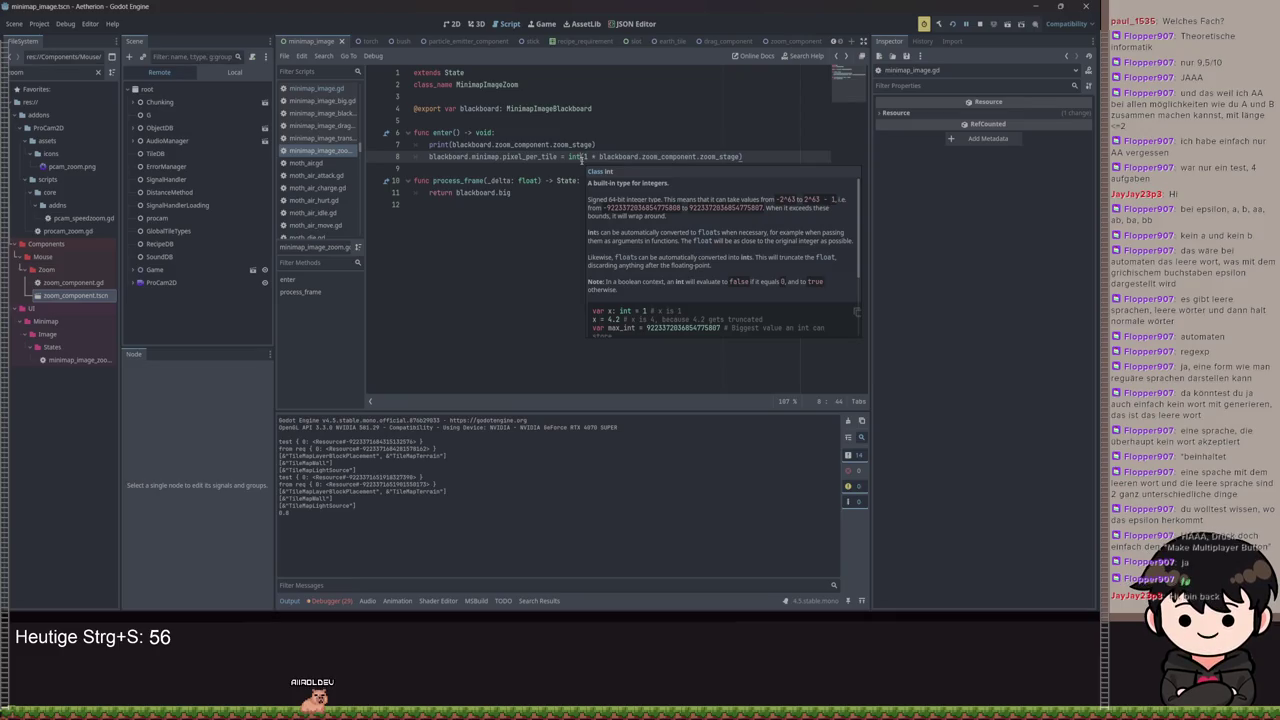
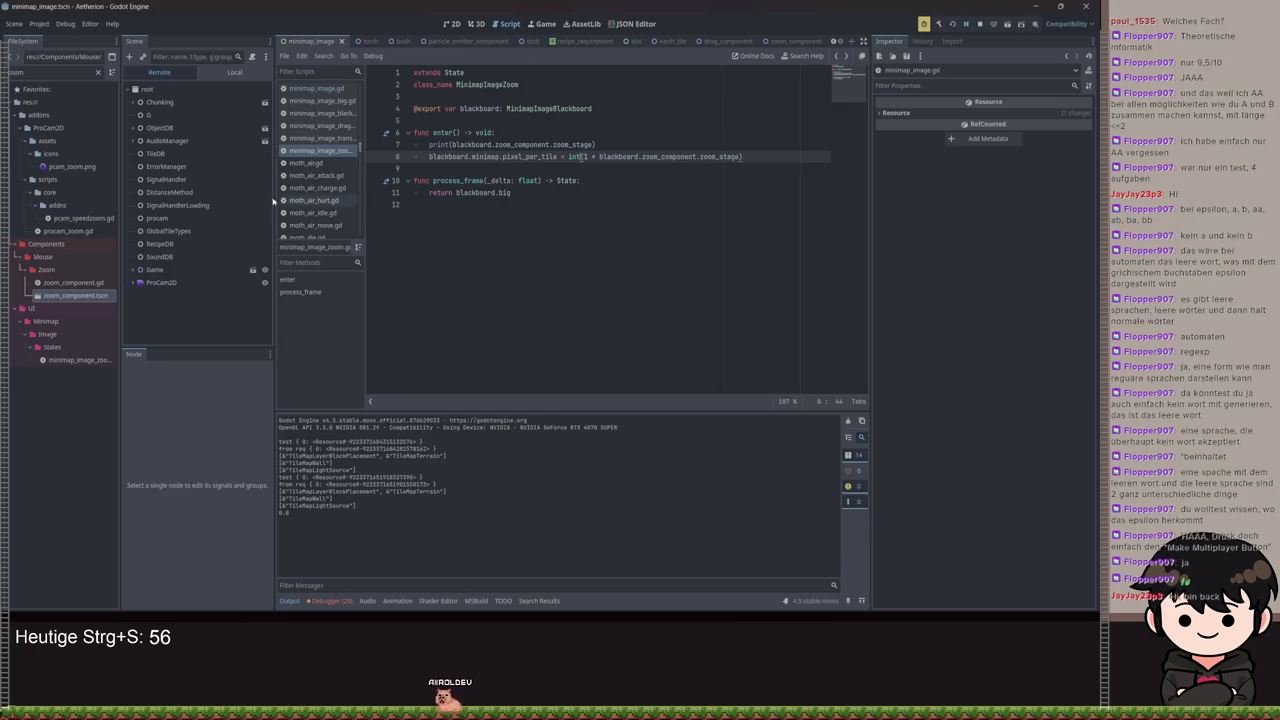
Give ZoomComponent Max Zoom Out 2.0 and Max Zoom In 1.0, save, and run the game
click(234, 72)
click(170, 244)
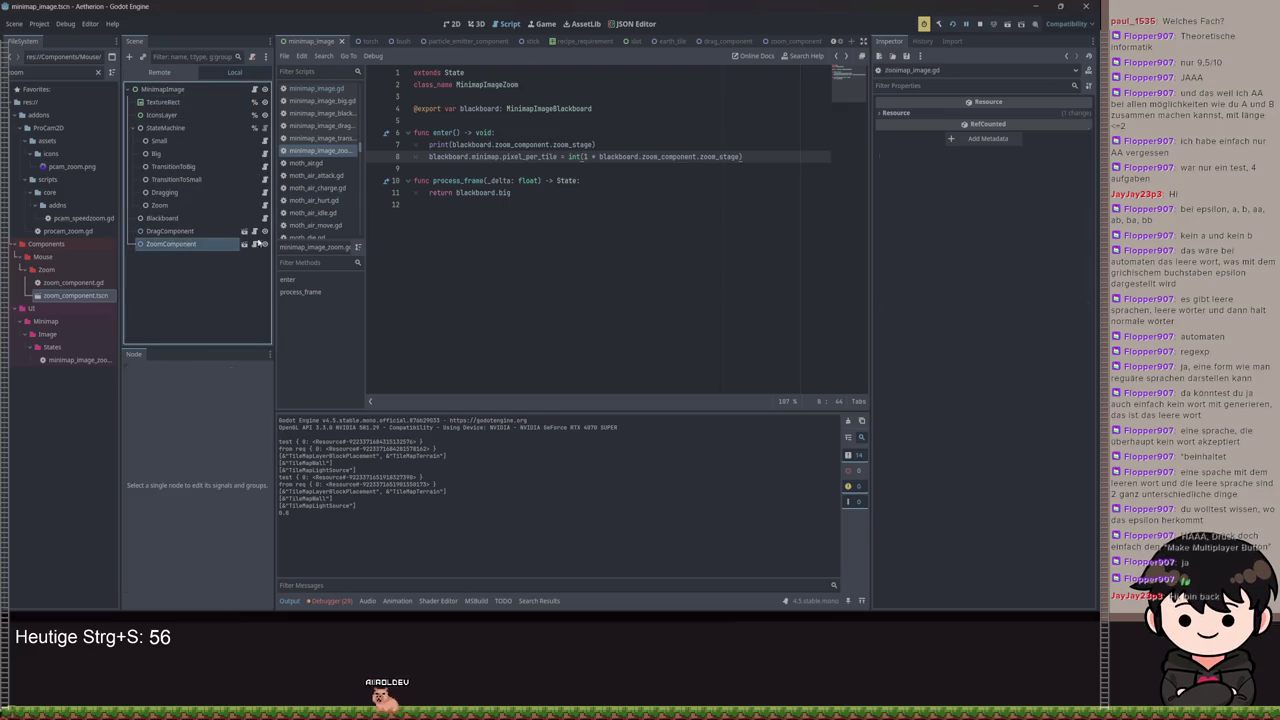
click(1009, 143)
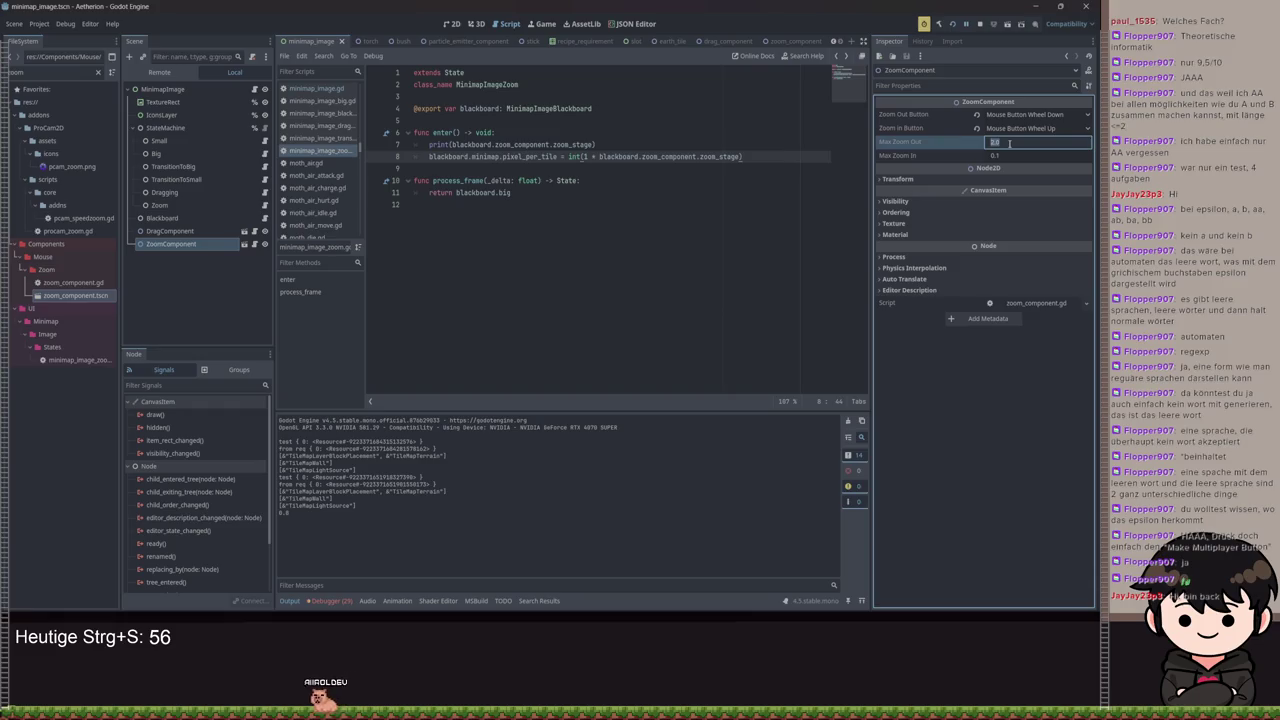
key(Tab)
text(1)
key(Return)
key(ctrl+s)
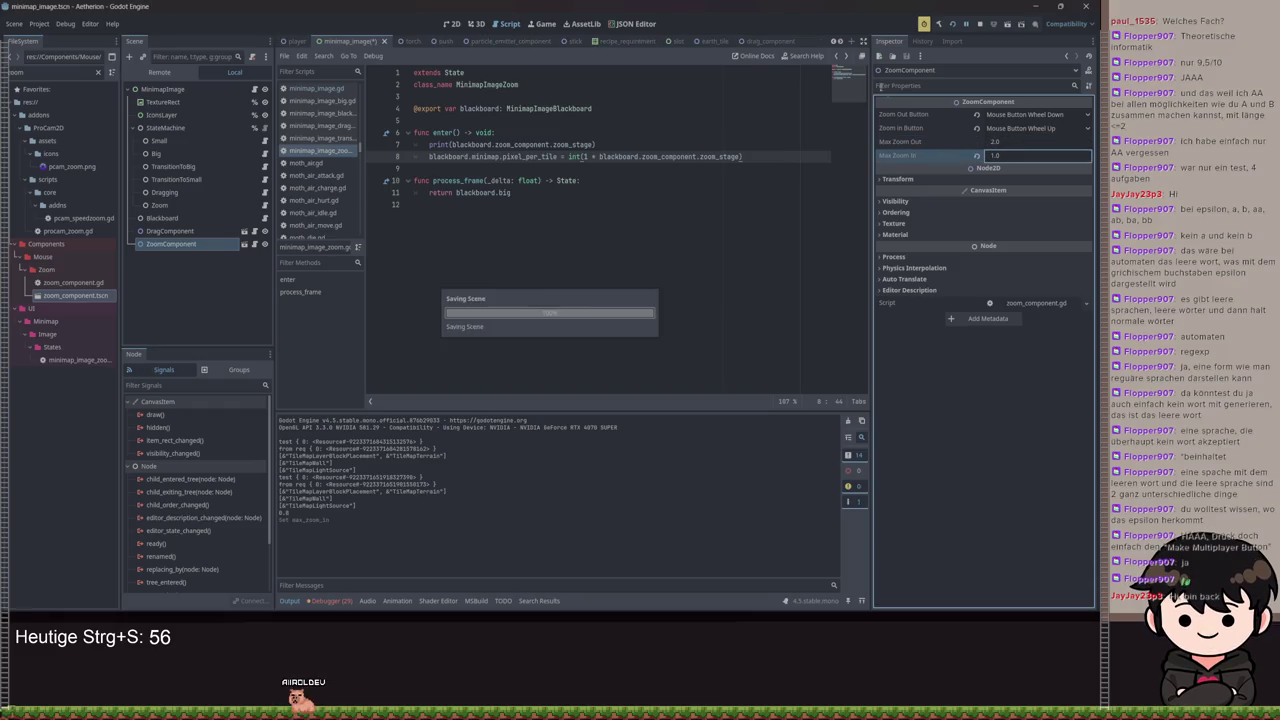
click(954, 23)
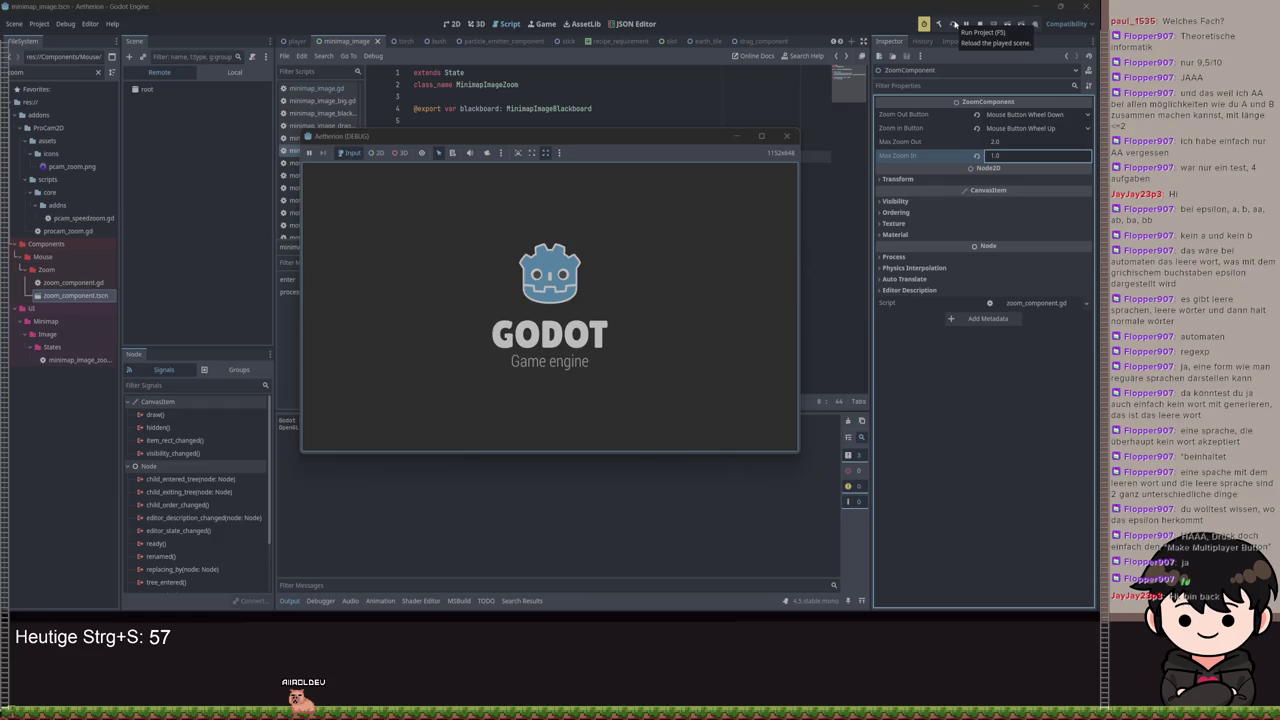
Load a saved Aetherion game, scroll over the minimap to test zoom, then minimize the game
click(549, 306)
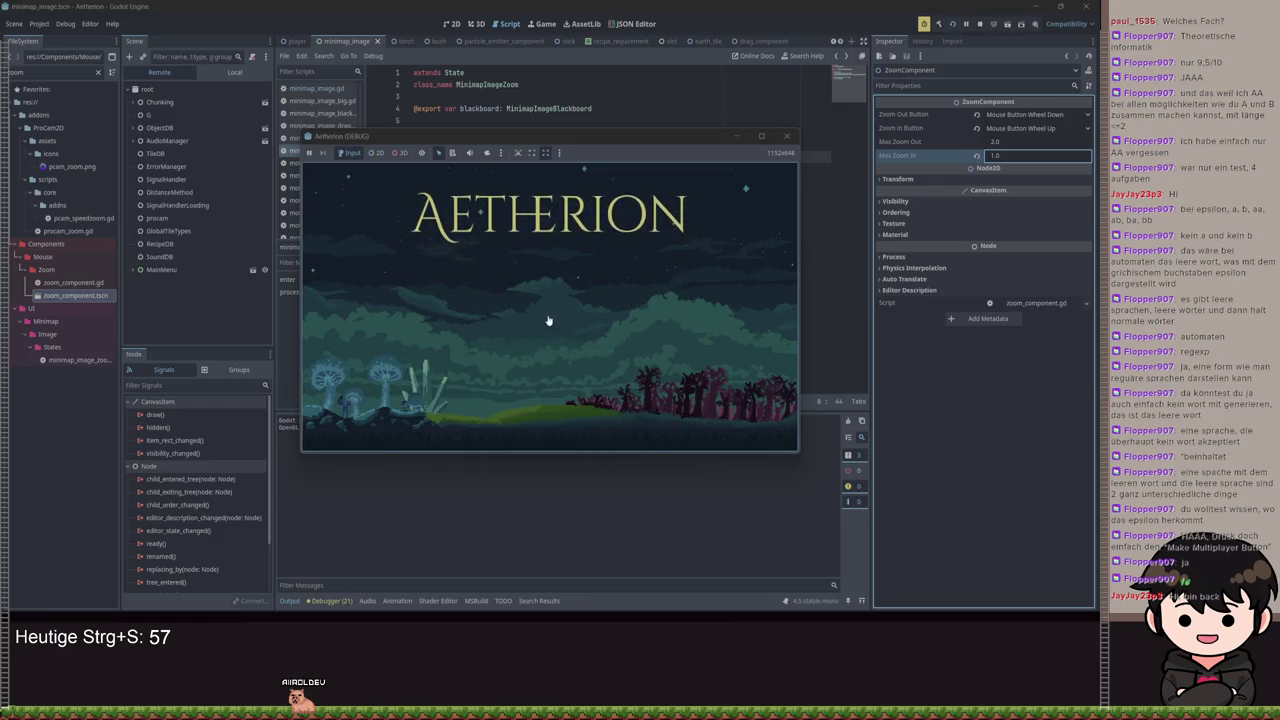
click(548, 324)
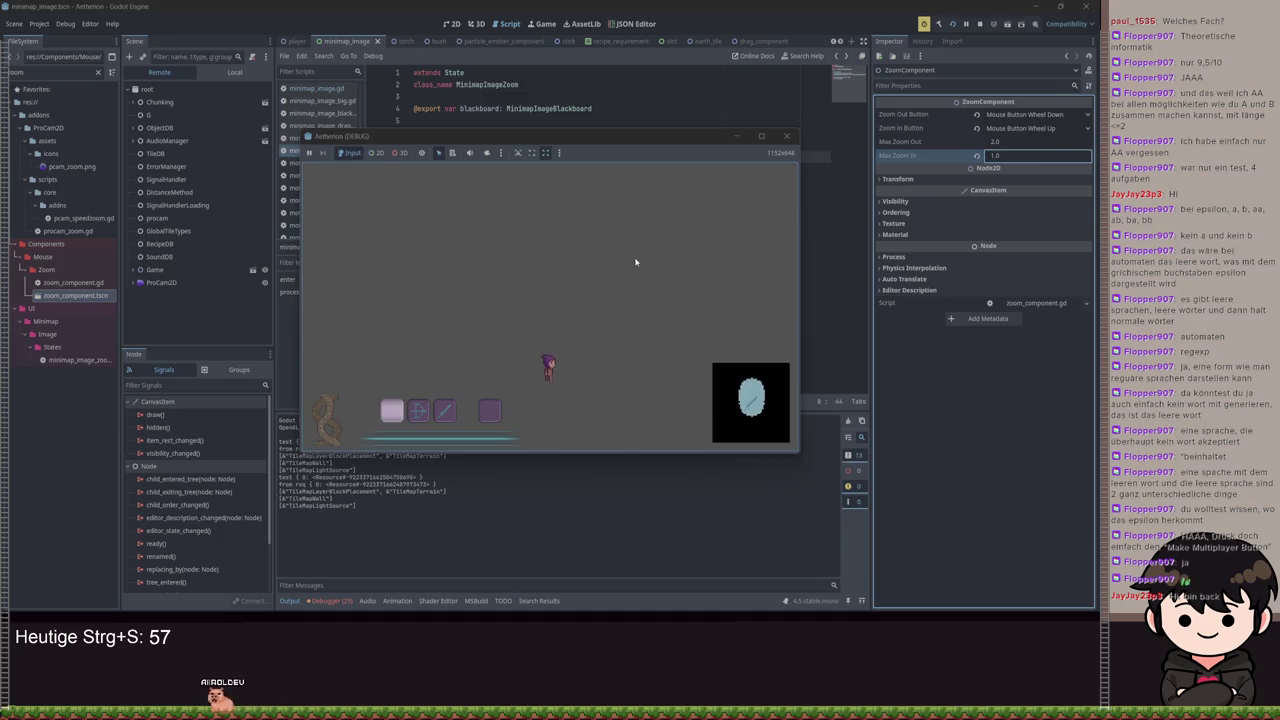
scroll(631, 264, up, 2)
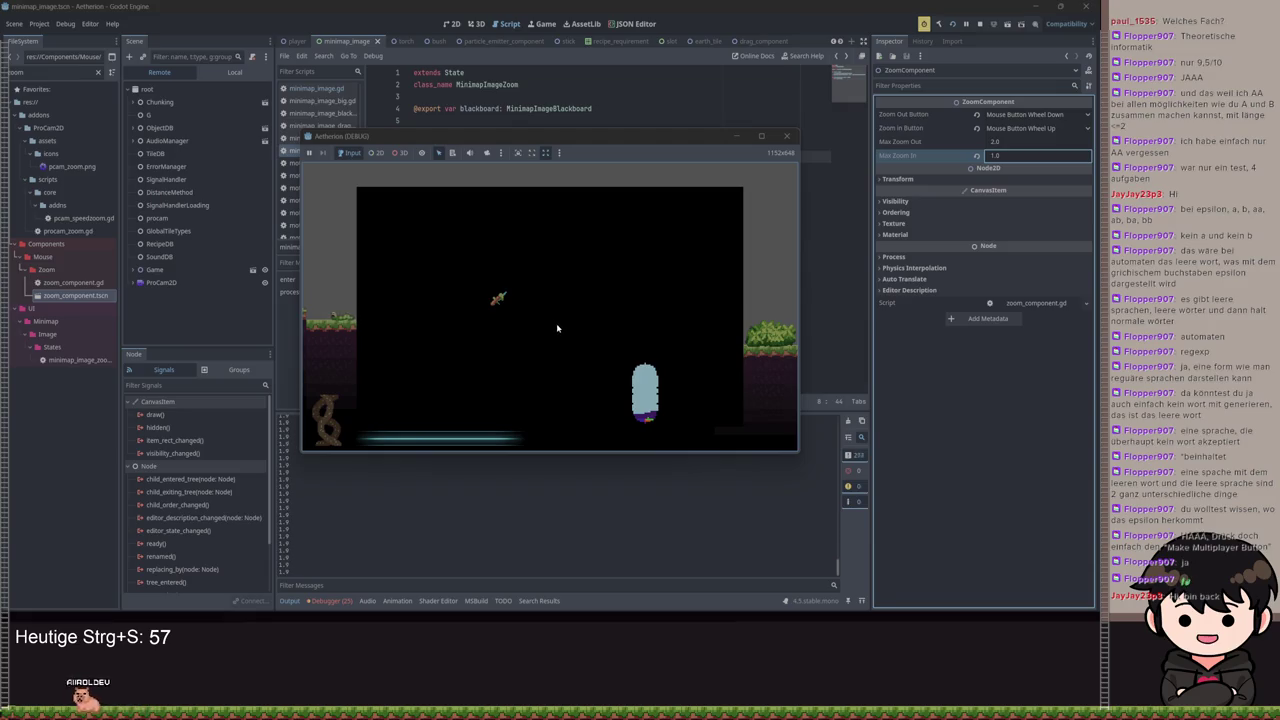
scroll(562, 322, down, 5)
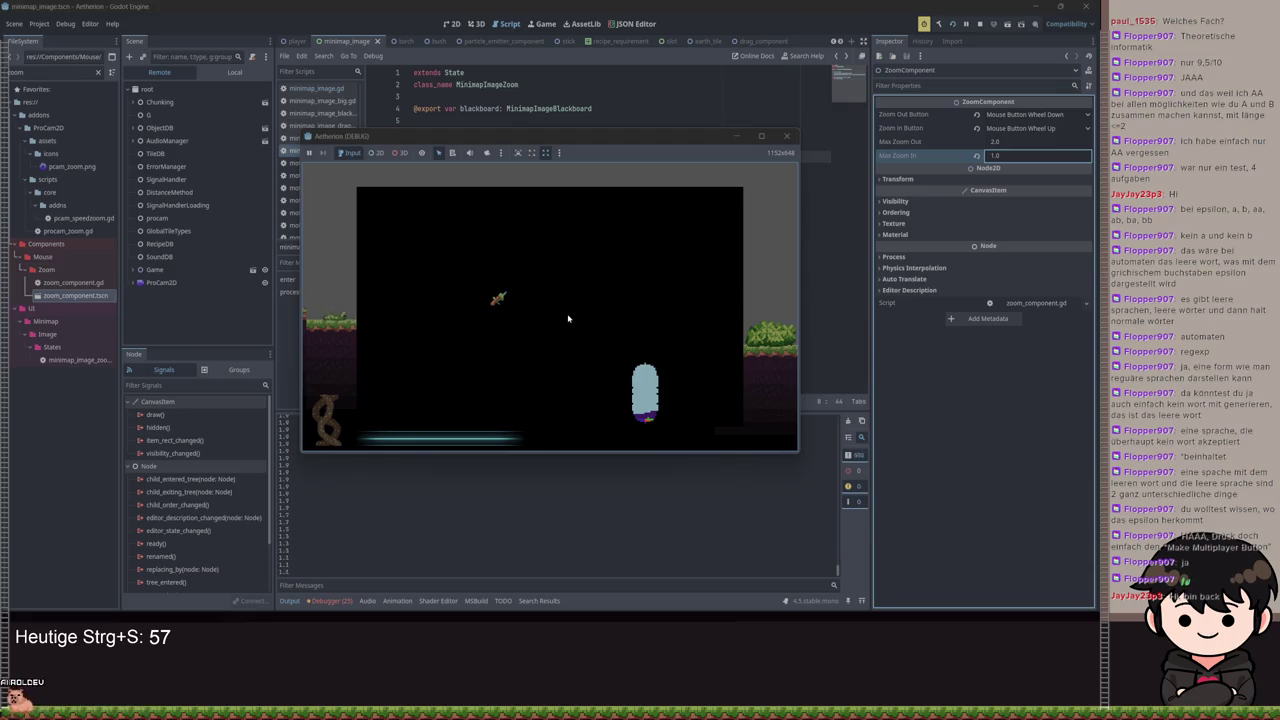
scroll(569, 321, up, 3)
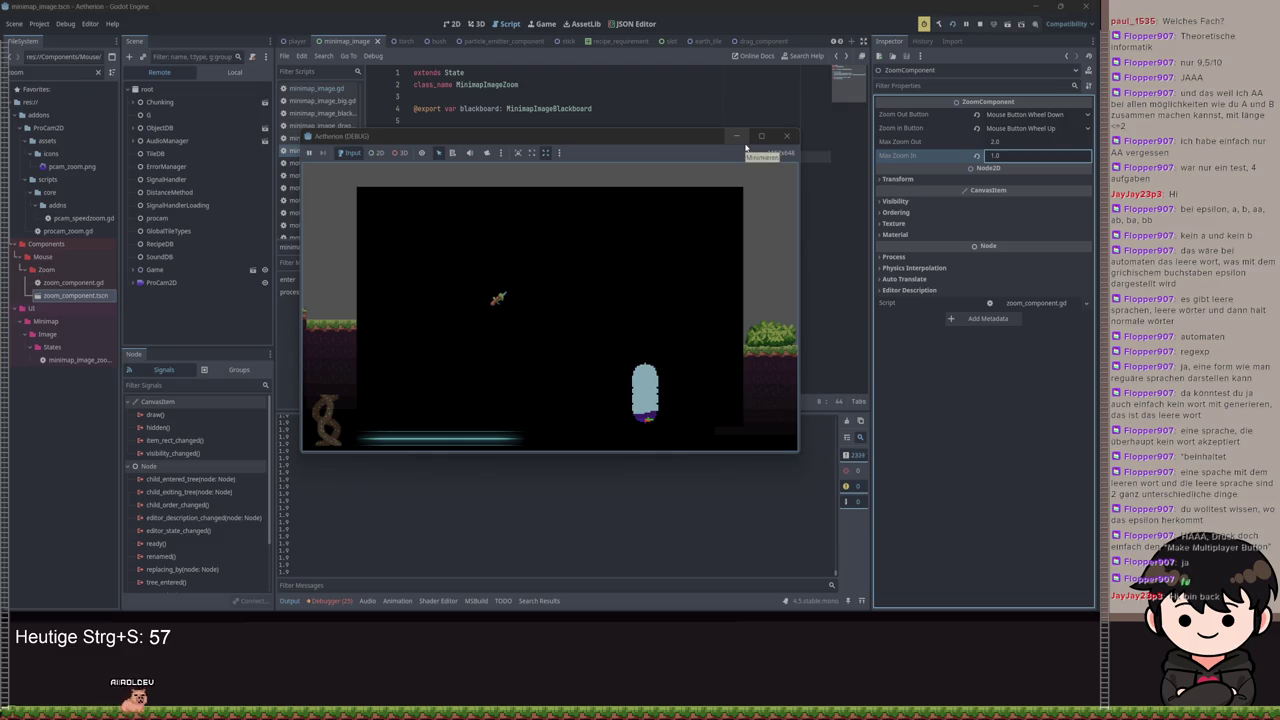
click(729, 141)
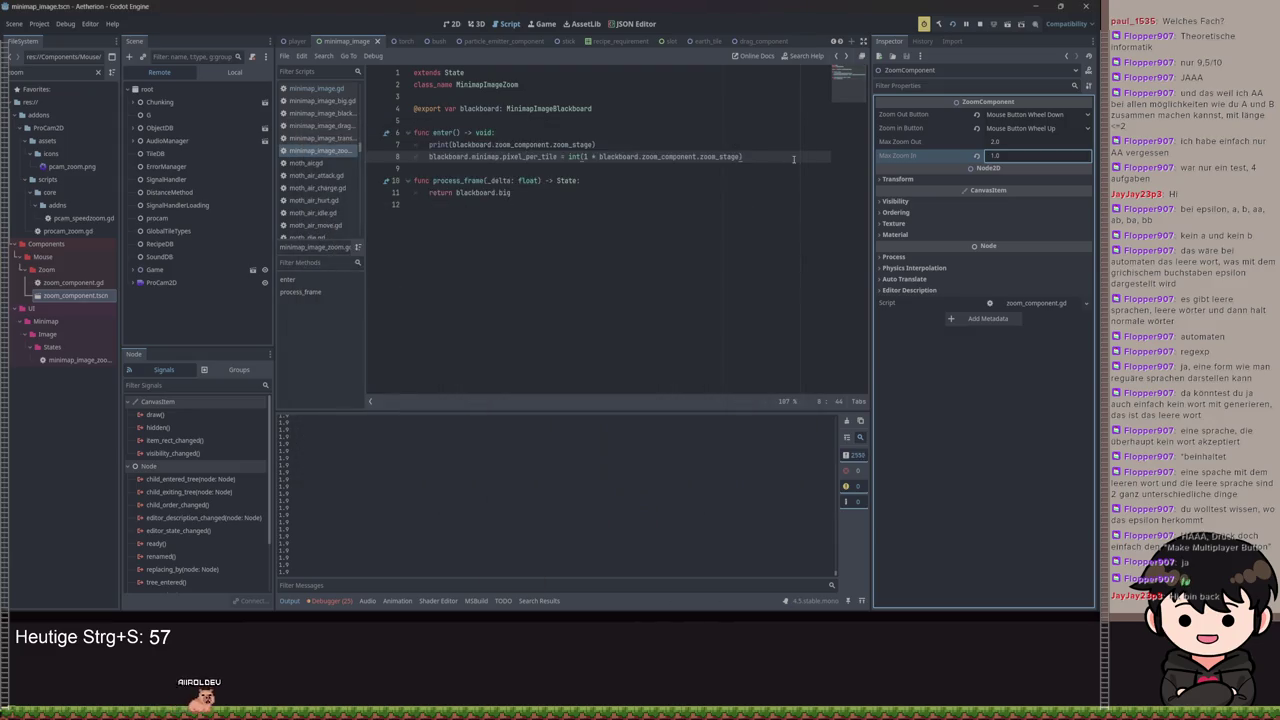
Open the ZoomComponent's zoom_component.gd and change zoom_stage's default to 1
drag(741, 157, 571, 157)
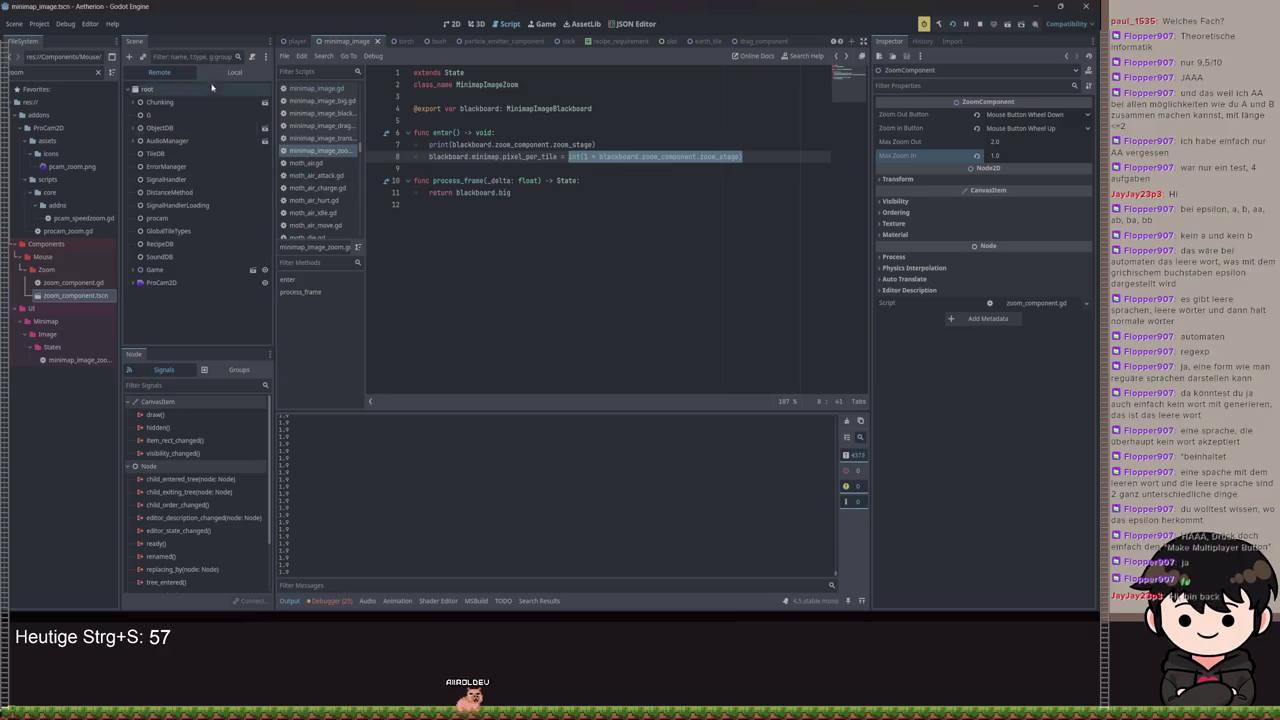
click(234, 72)
click(257, 246)
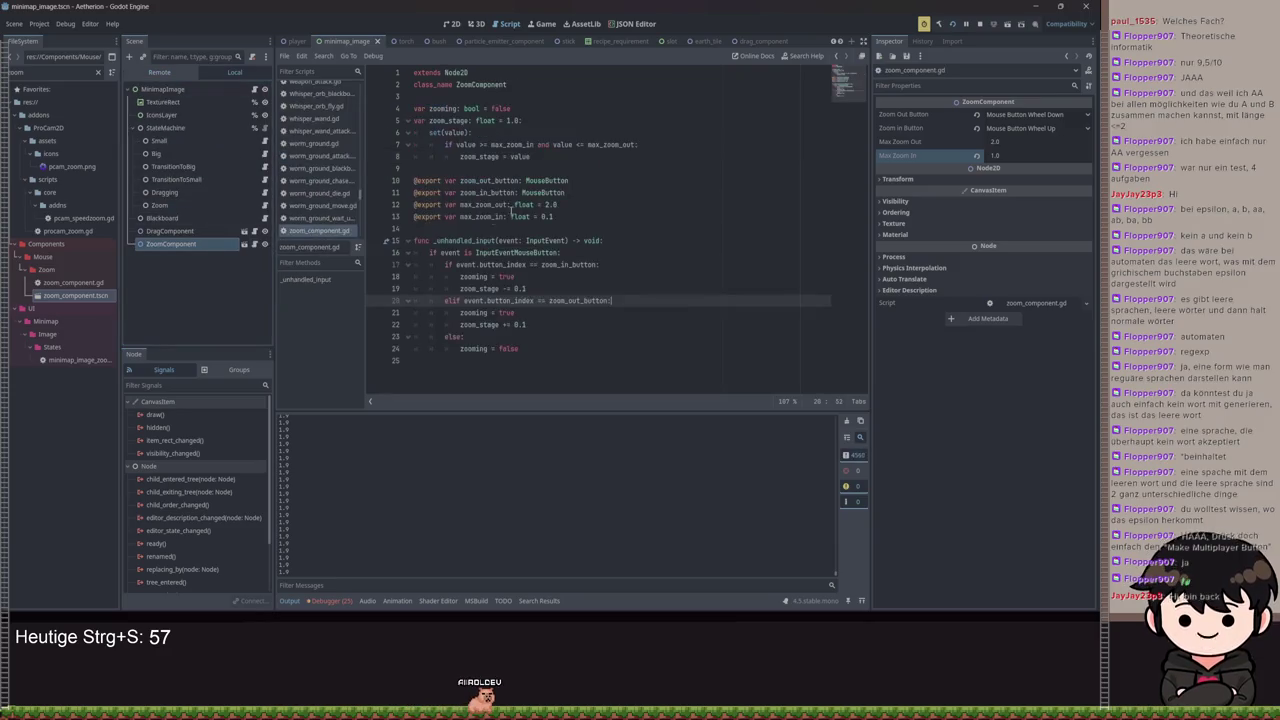
click(510, 120)
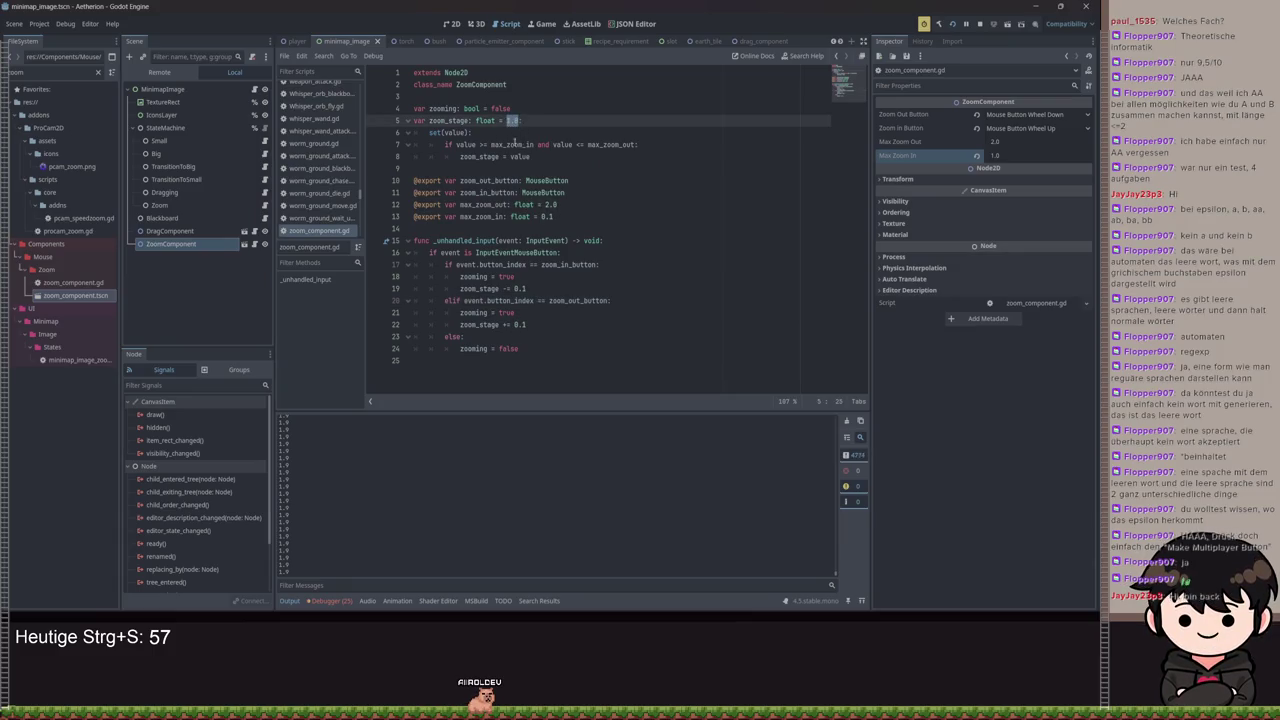
text(int)
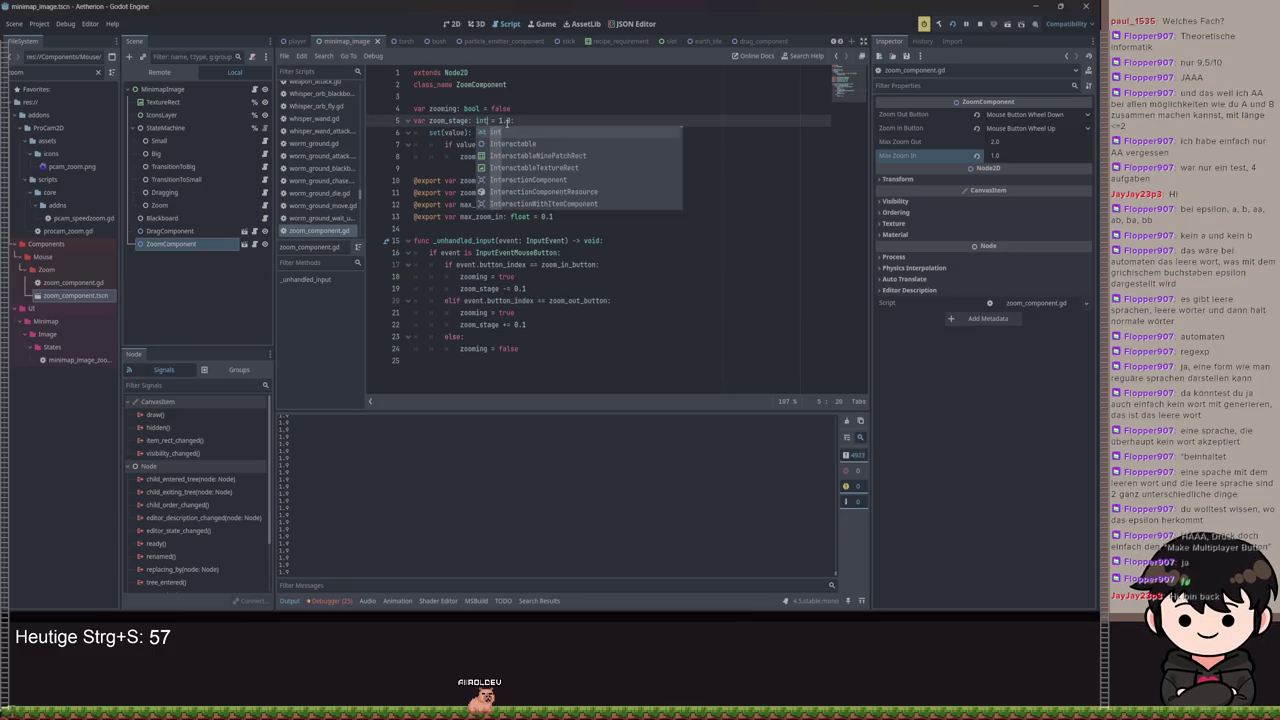
click(510, 120)
key(shift+Left)
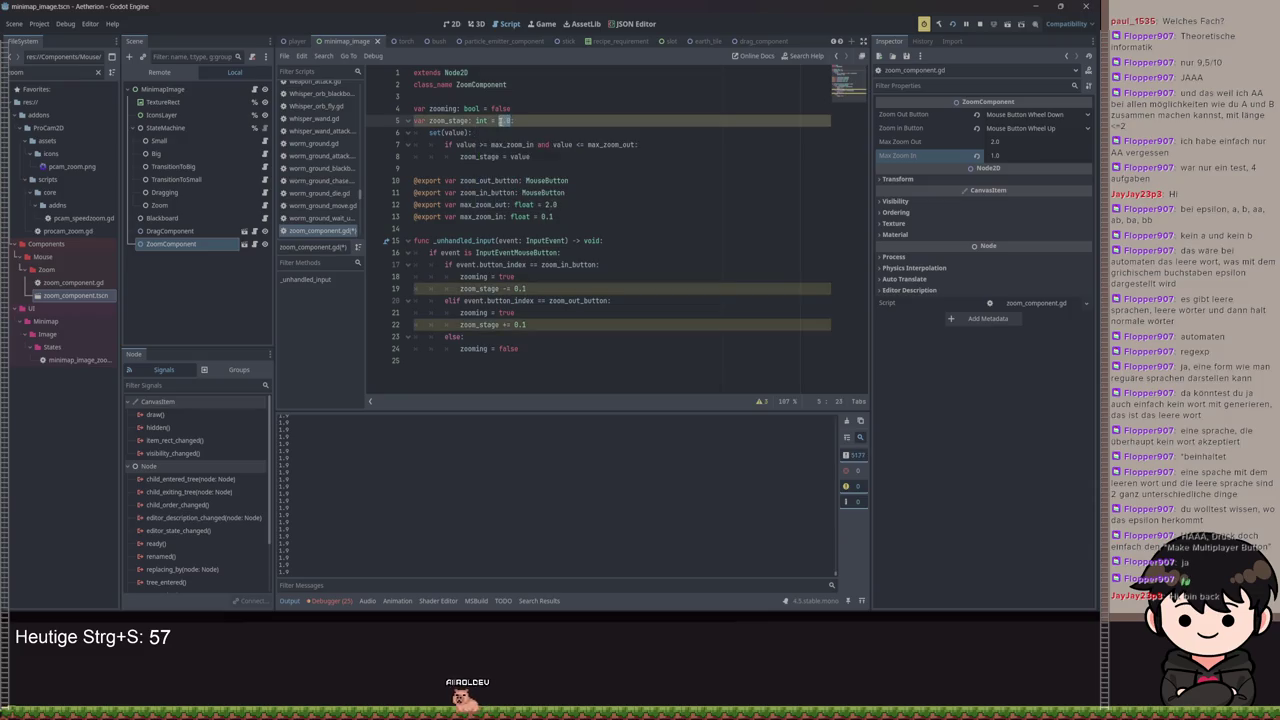
Retype max_zoom_out and max_zoom_in as int, with max_zoom_in defaulting to 1
double_click(522, 204)
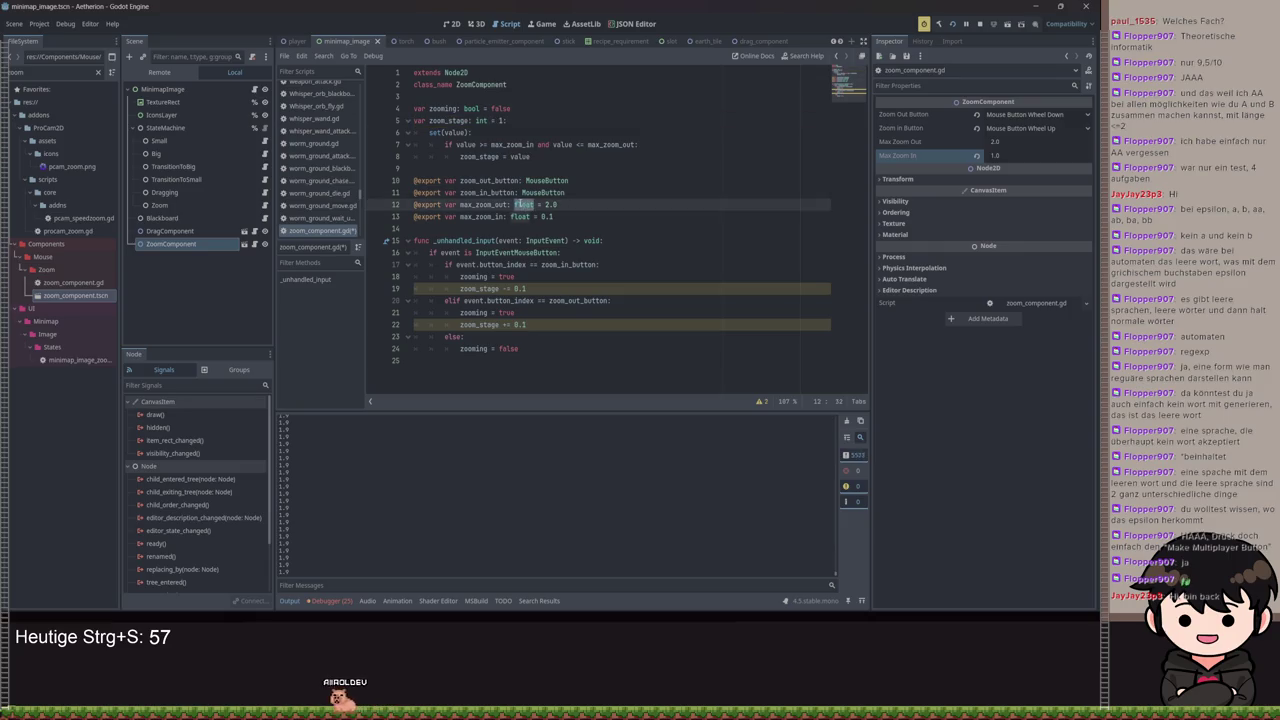
text(int)
key(Right)
key(Right)
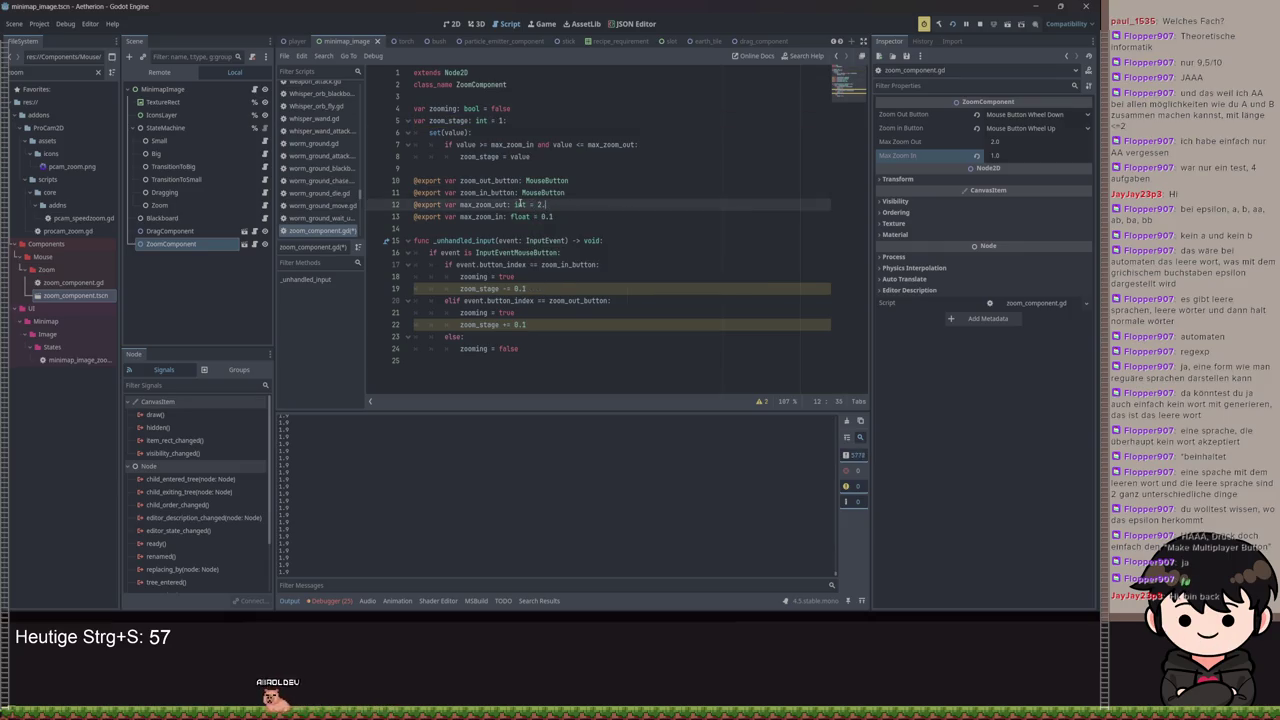
double_click(522, 216)
text(int)
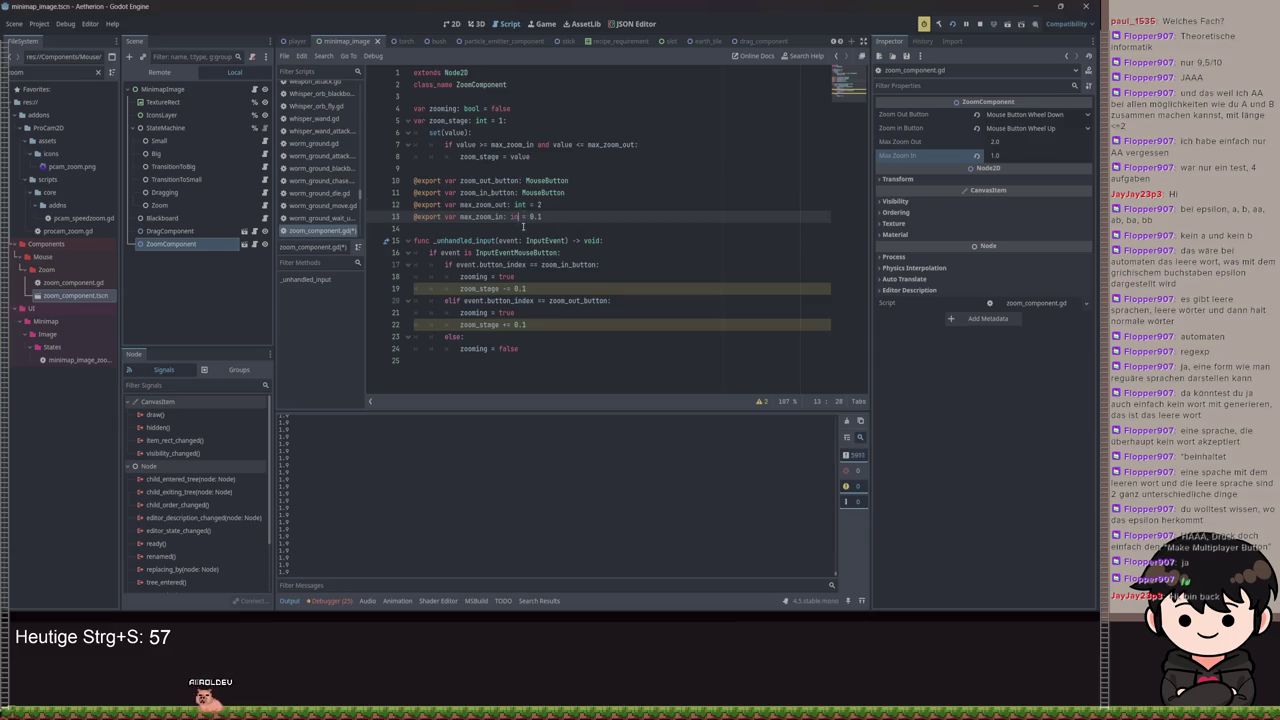
key(End)
key(BackSpace)
key(BackSpace)
key(BackSpace)
text(1)
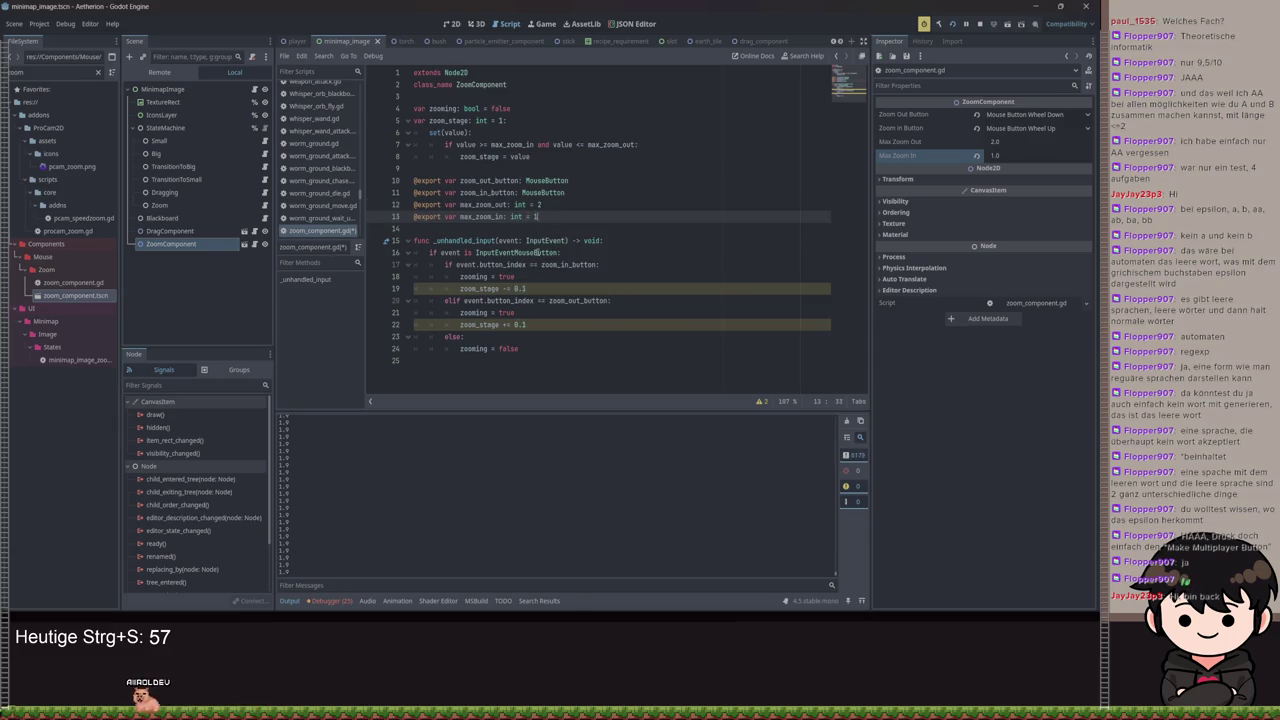
Change the zoom-in and zoom-out steps from 0.1 to 1 and save the script
drag(534, 288, 513, 288)
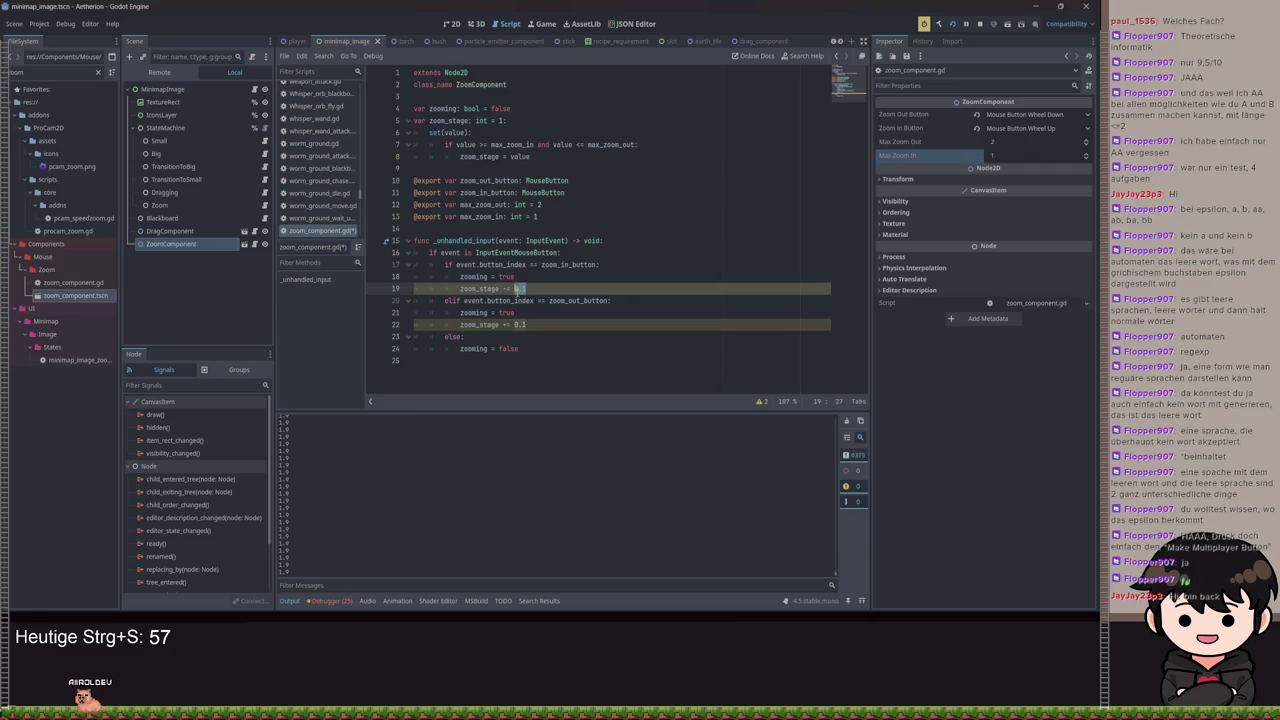
click(531, 325)
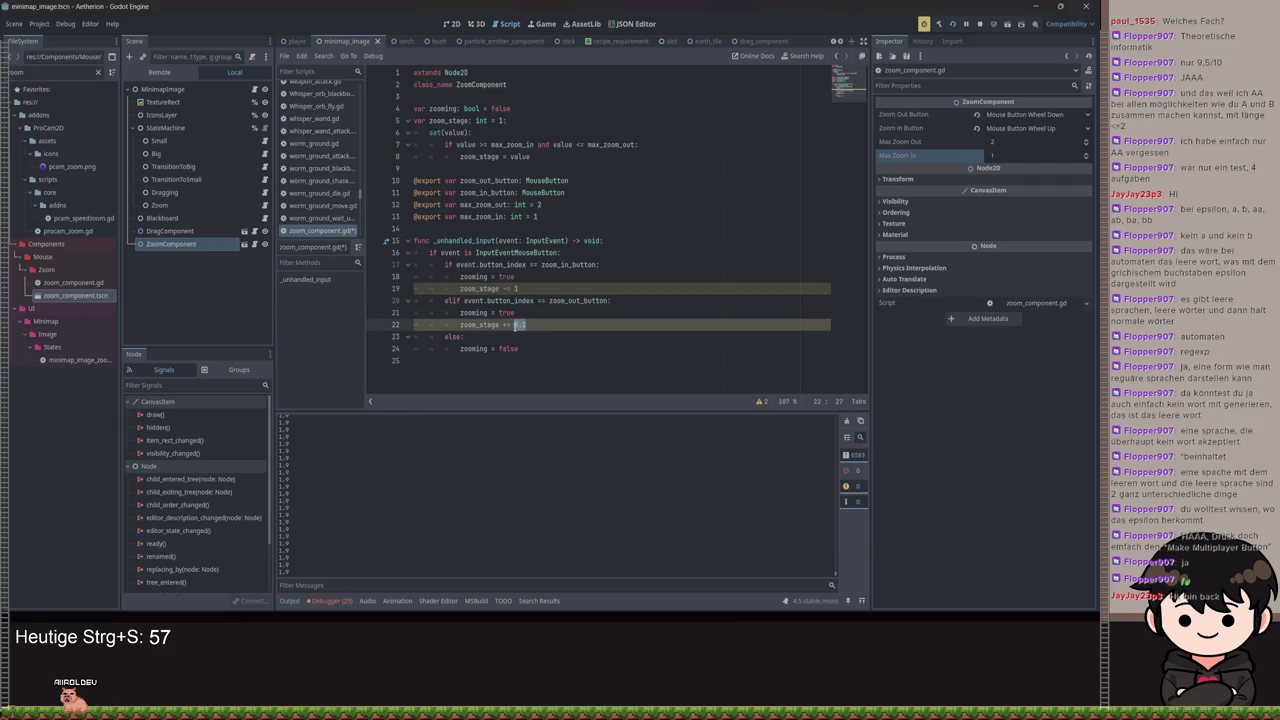
key(ctrl+s)
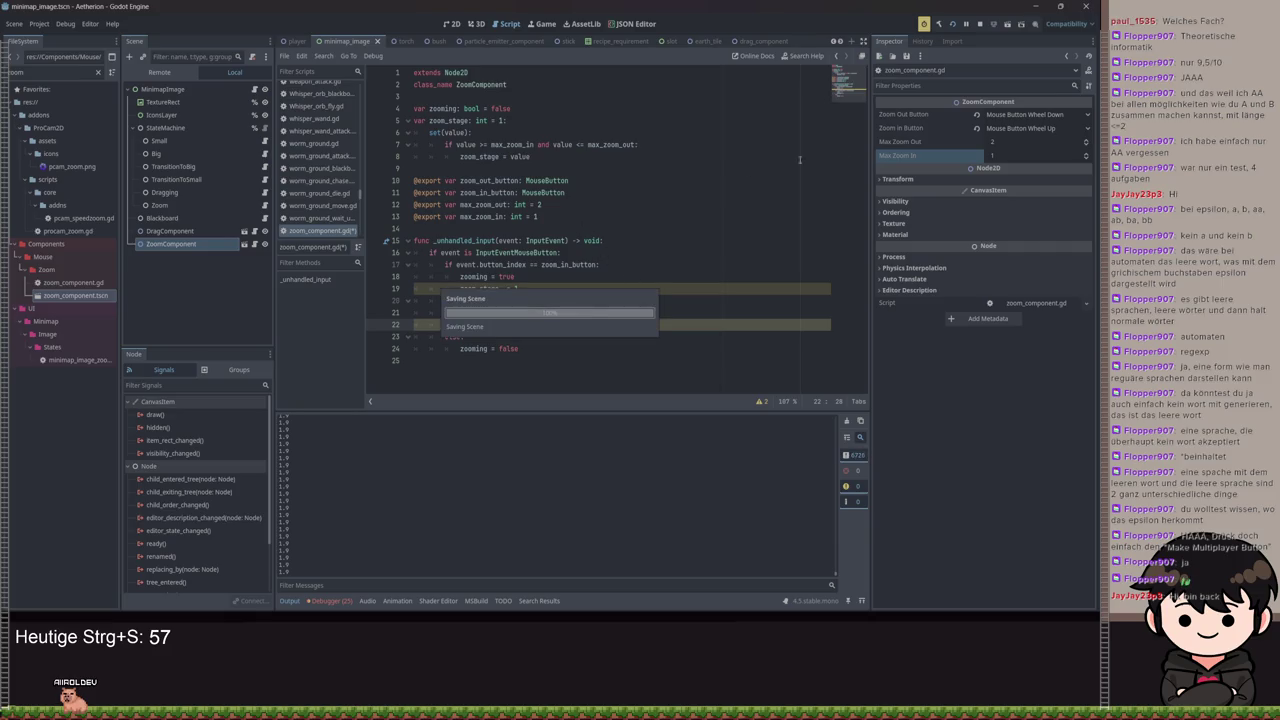
click(1005, 142)
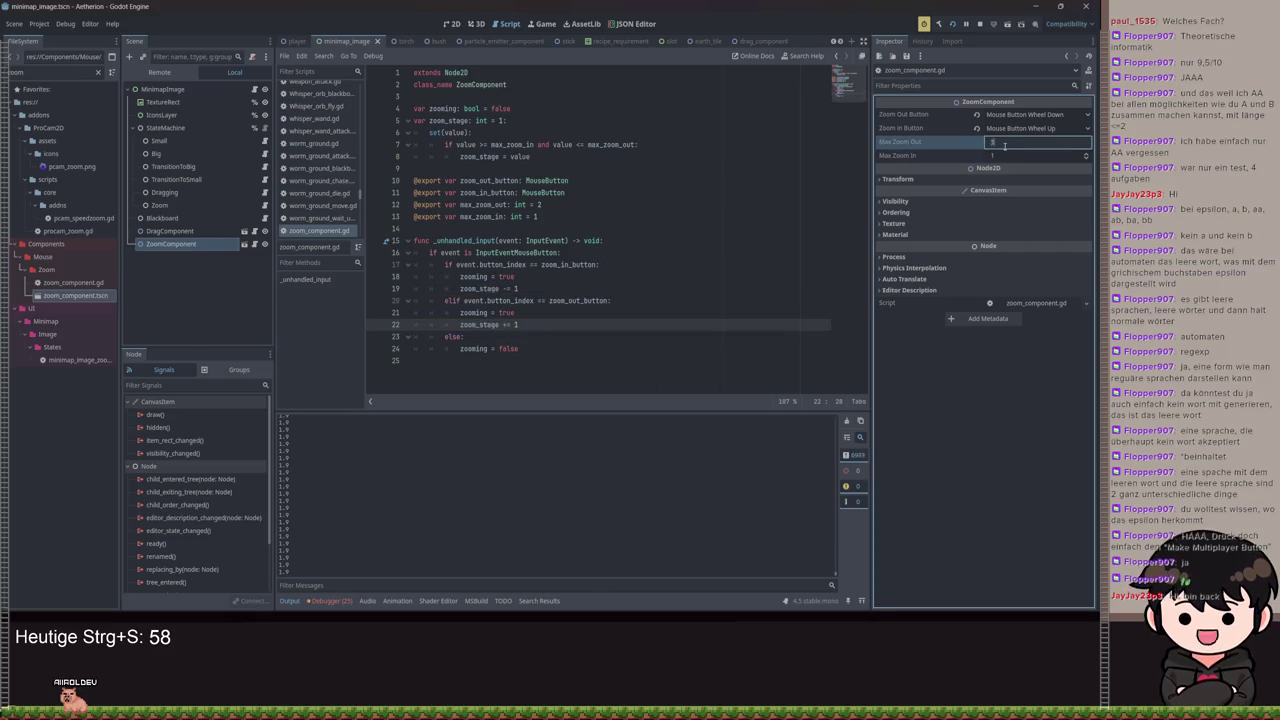
text(5)
Set Max Zoom Out to 5, save, and relaunch the game to its title screen
key(ctrl+s)
key(F5)
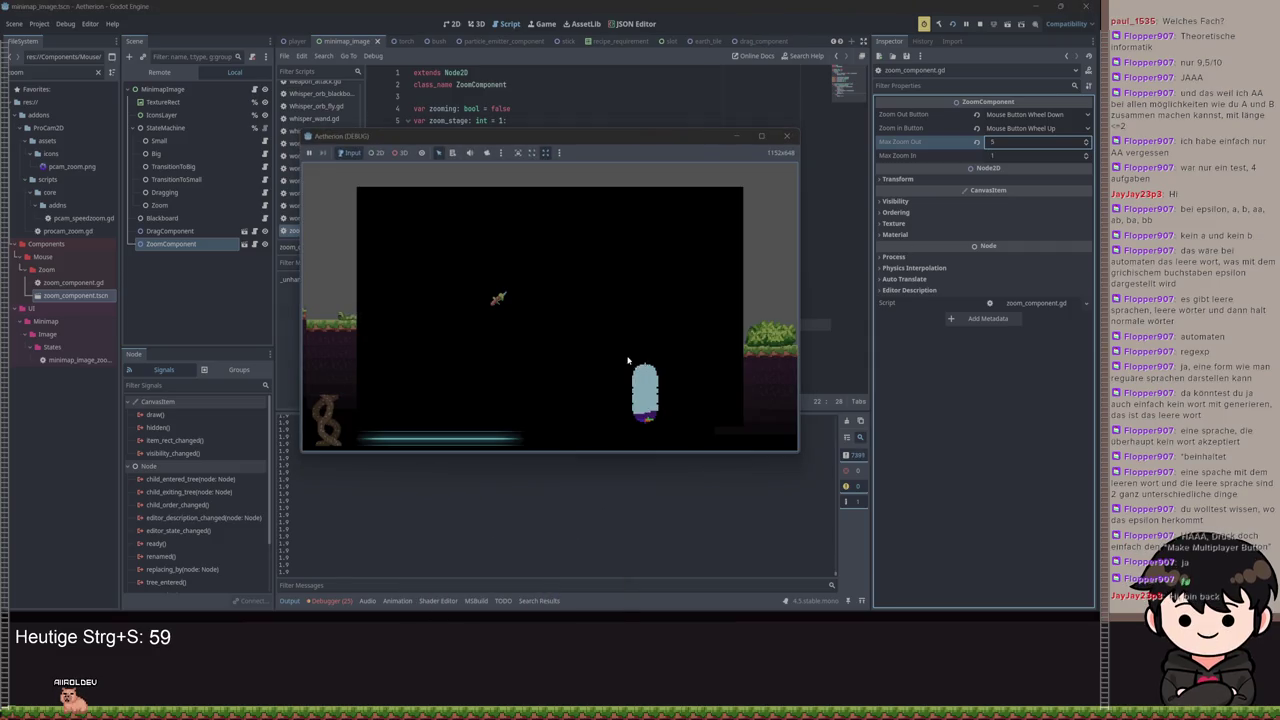
click(685, 168)
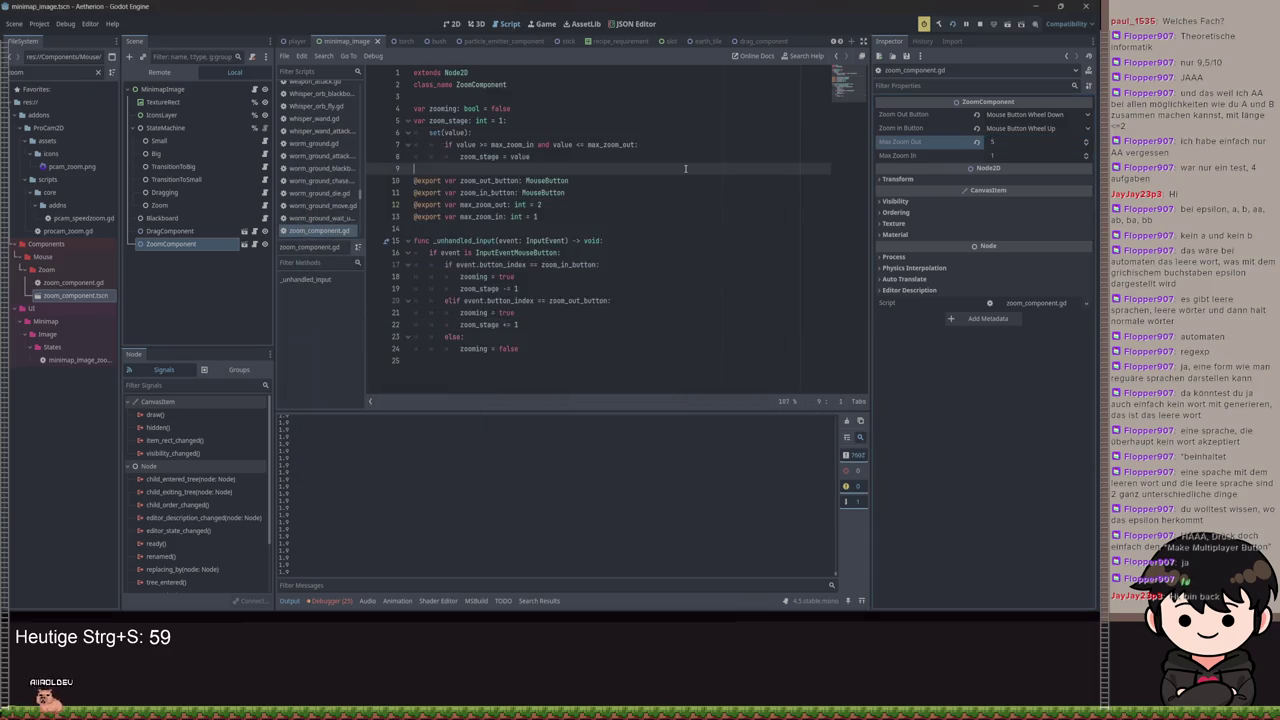
key(ctrl+s)
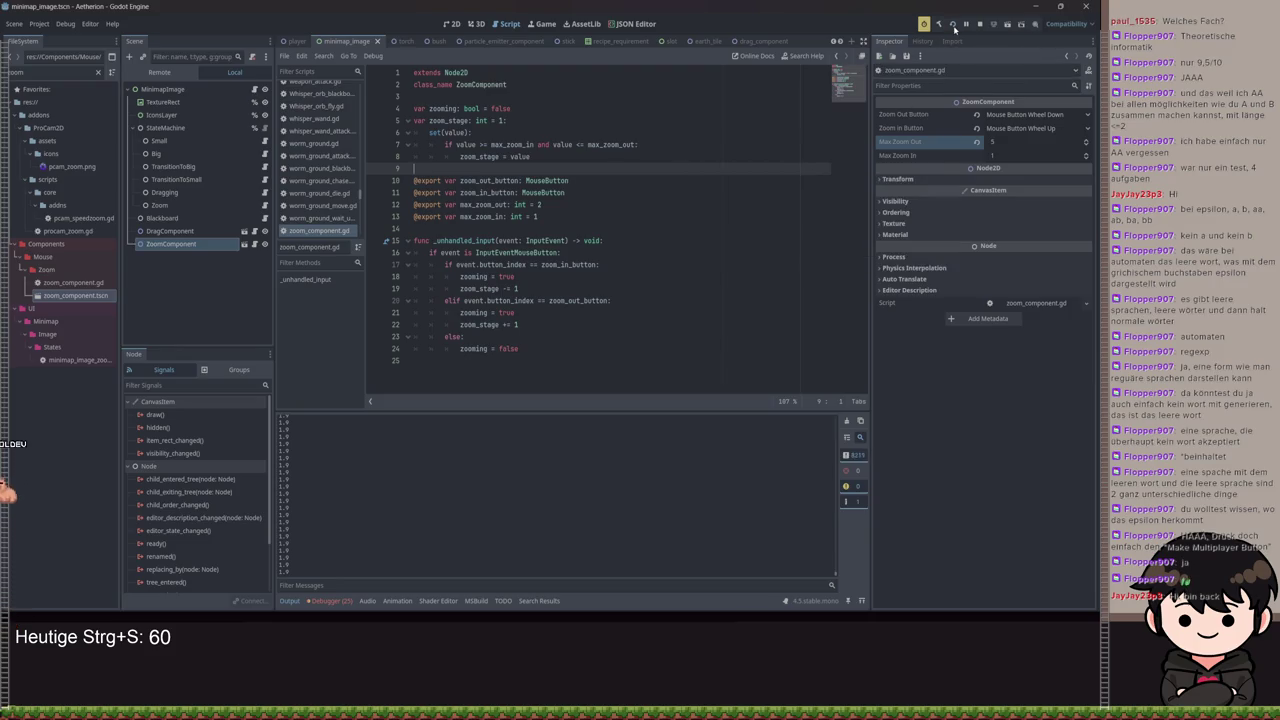
click(954, 25)
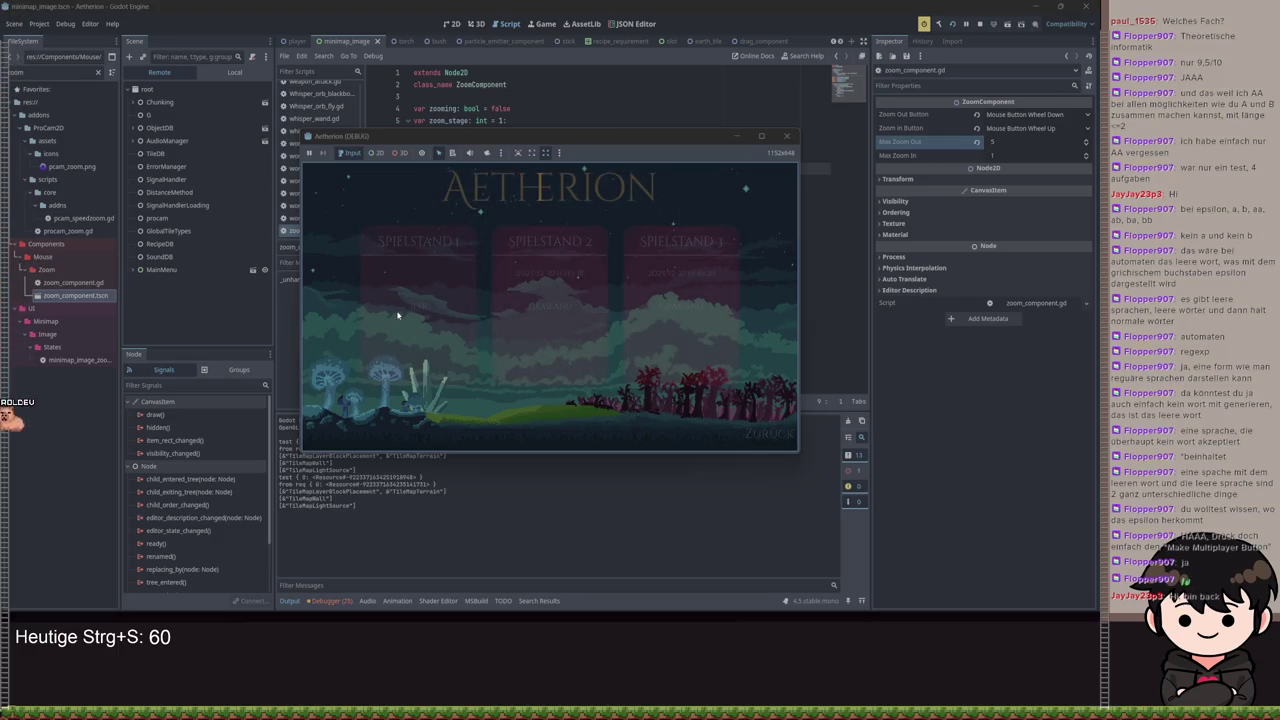
Load a saved game, zoom the minimap in and out repeatedly, then stop the debug session
click(396, 310)
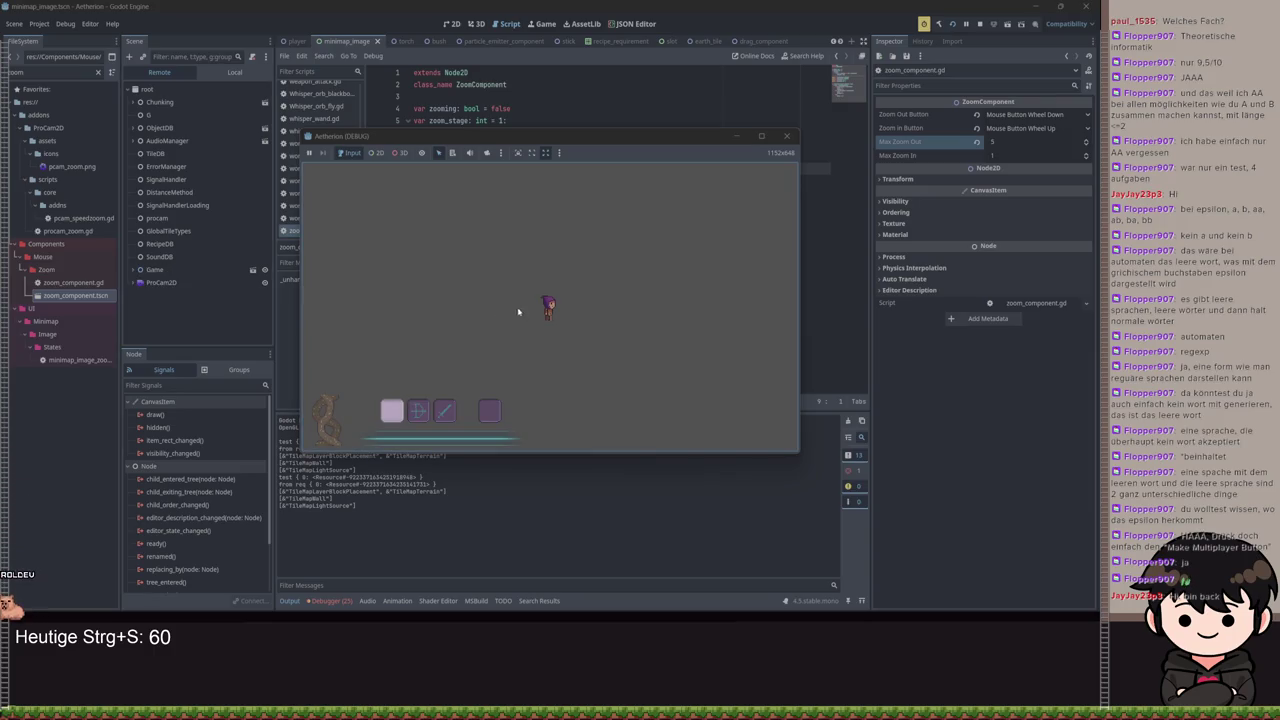
scroll(532, 298, up, 2)
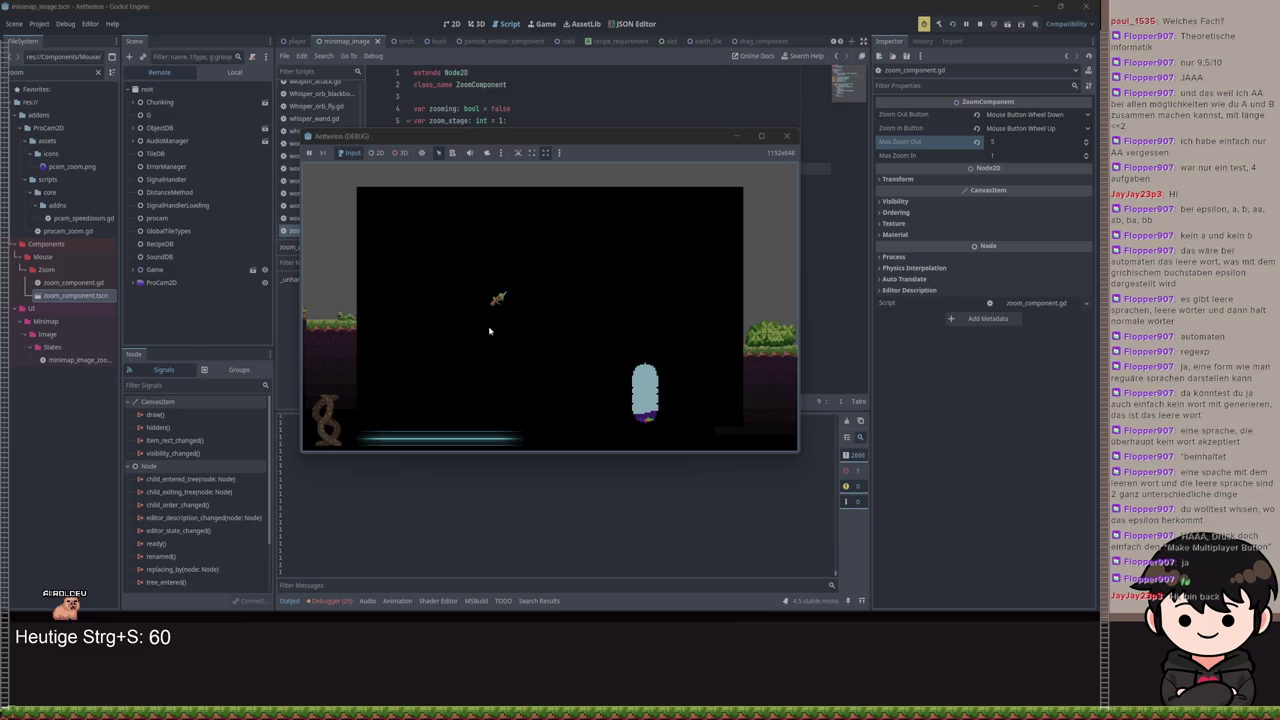
scroll(489, 330, down, 1)
scroll(525, 345, up, 1)
scroll(543, 357, down, 1)
scroll(575, 370, up, 1)
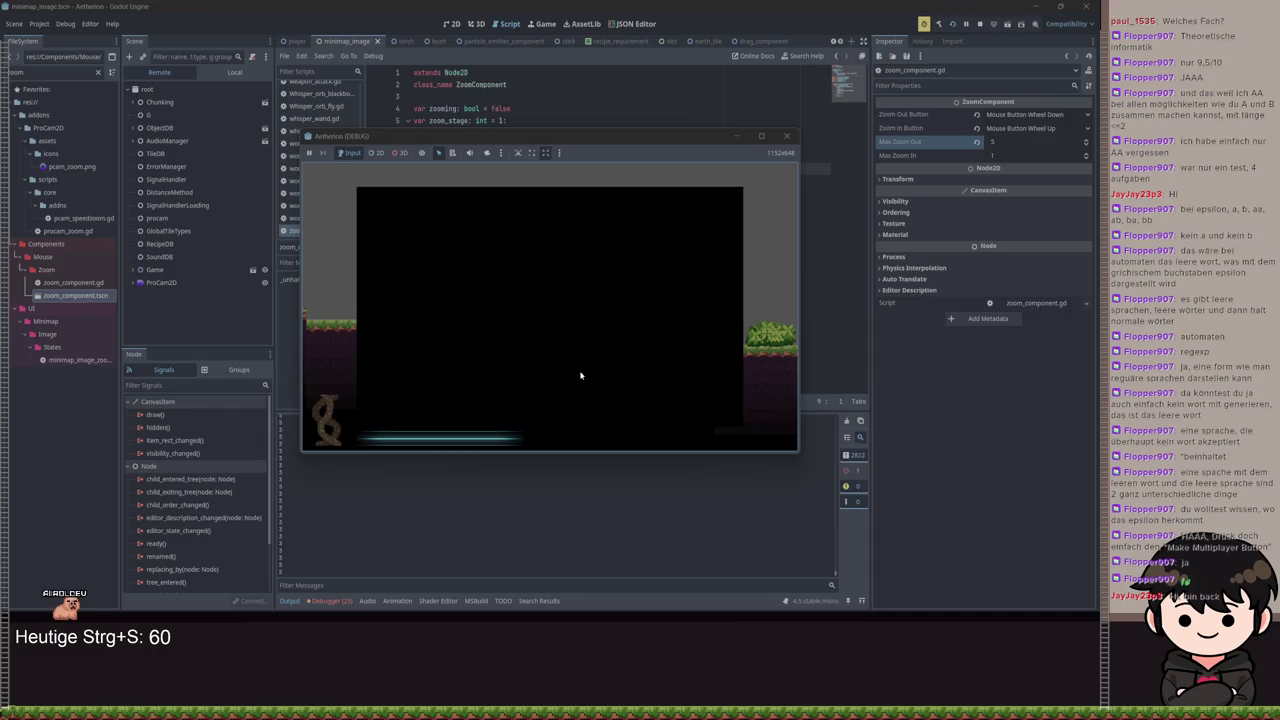
scroll(580, 375, down, 1)
scroll(580, 372, up, 1)
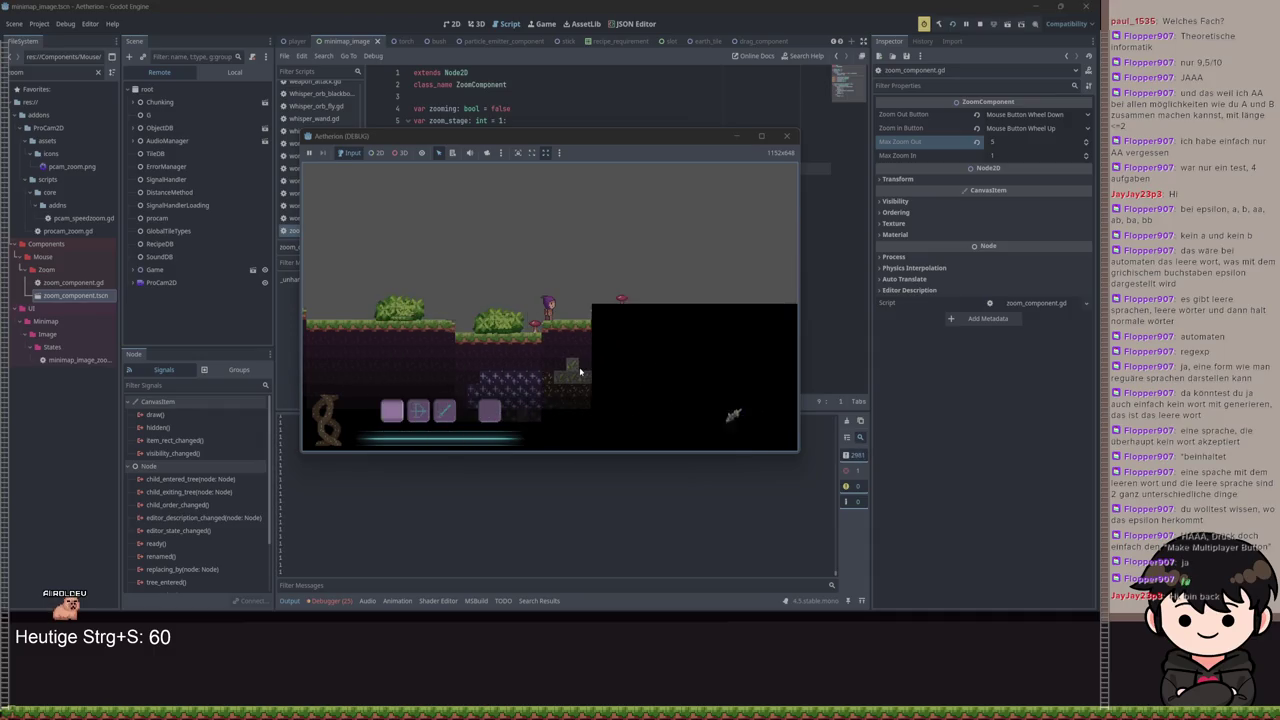
scroll(580, 372, down, 1)
scroll(580, 372, up, 2)
scroll(580, 372, down, 1)
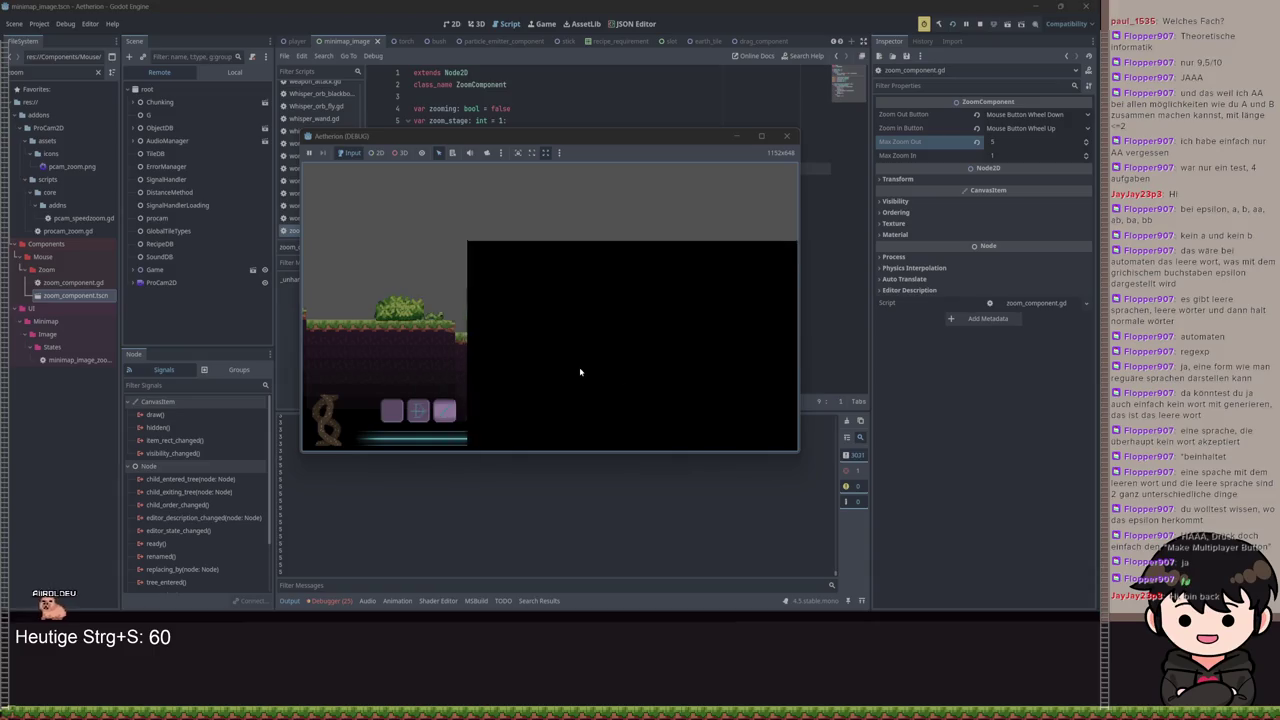
scroll(580, 372, up, 1)
scroll(577, 373, down, 1)
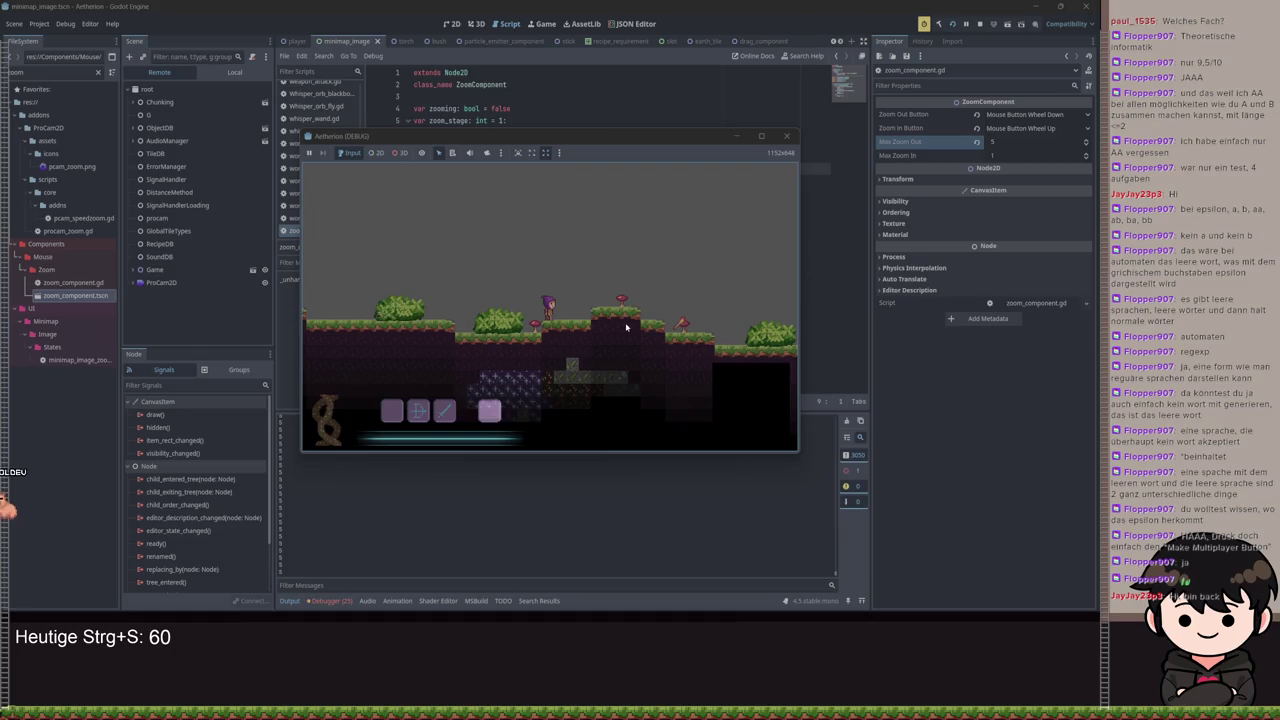
scroll(624, 322, up, 1)
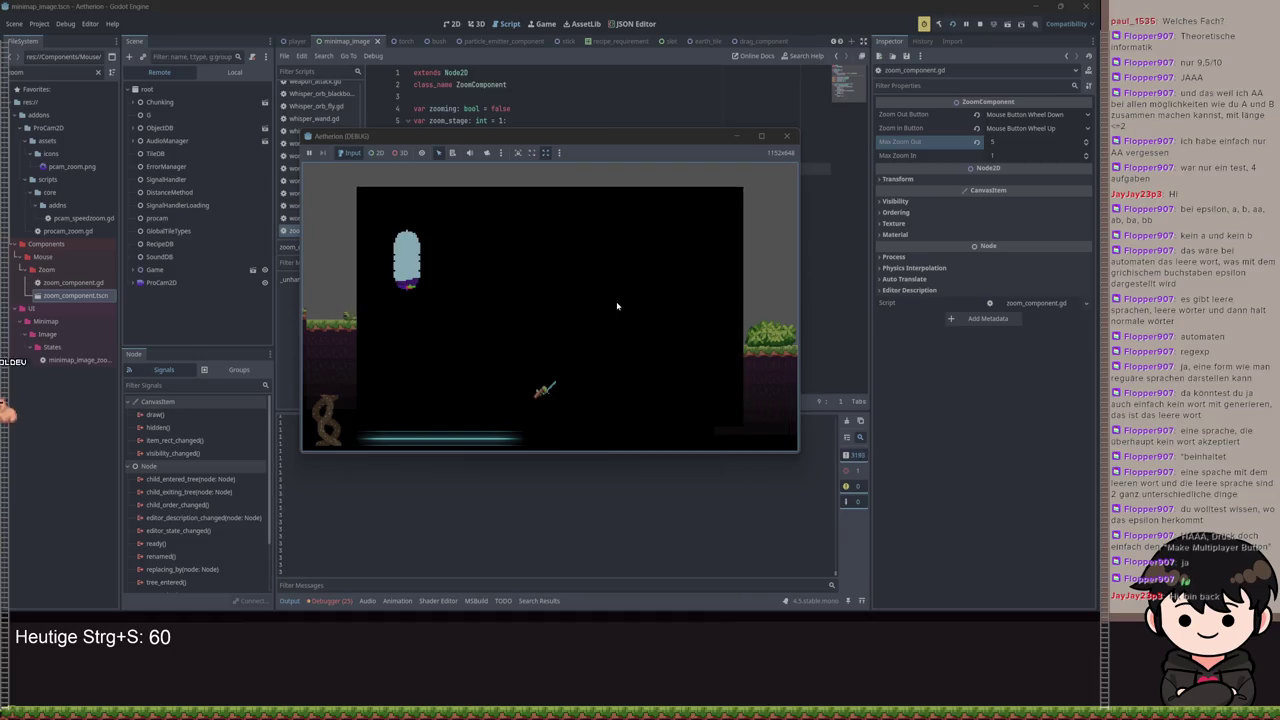
scroll(617, 306, down, 1)
click(979, 23)
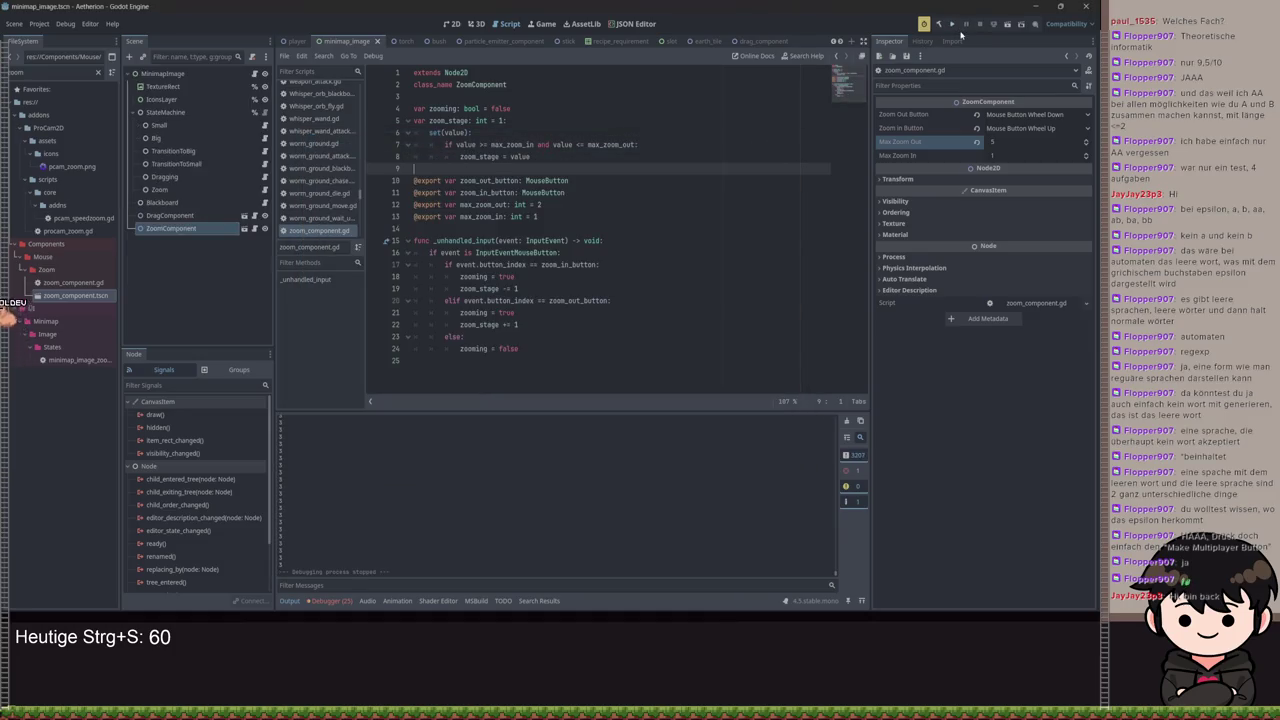
Relaunch and close the game, review the max_zoom_out lines, and show the Local scene tree
click(956, 29)
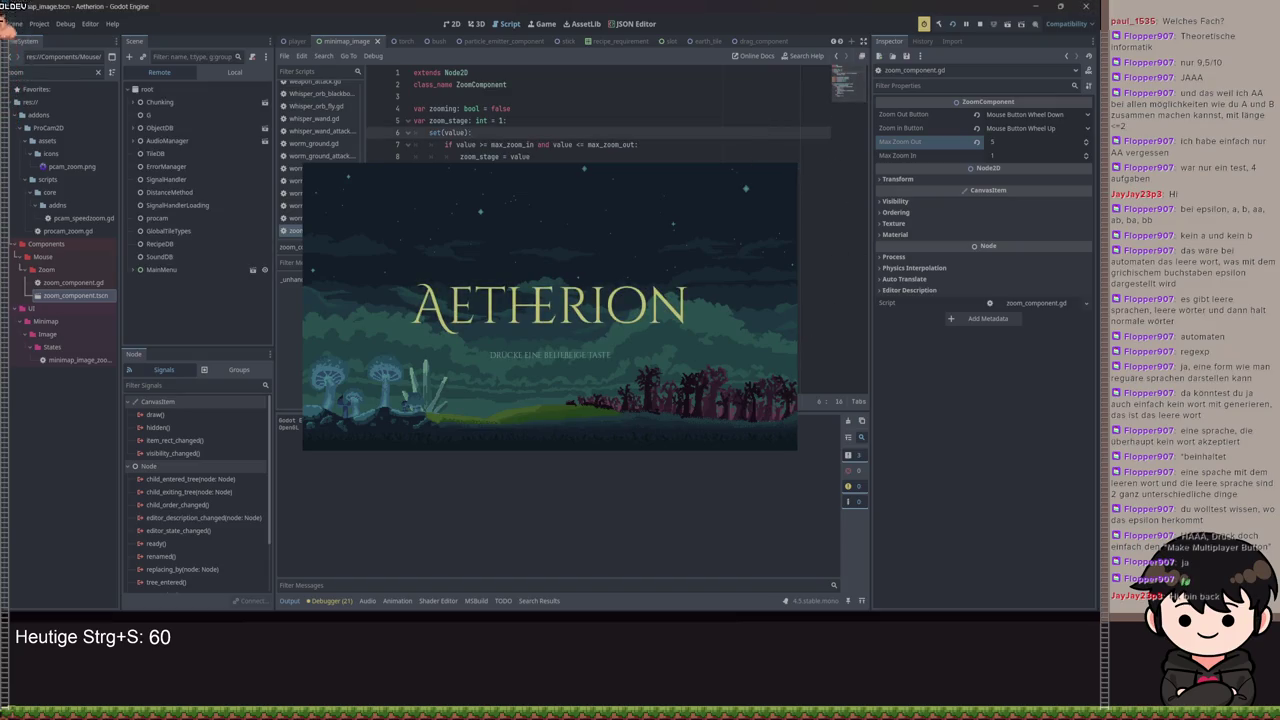
key(F8)
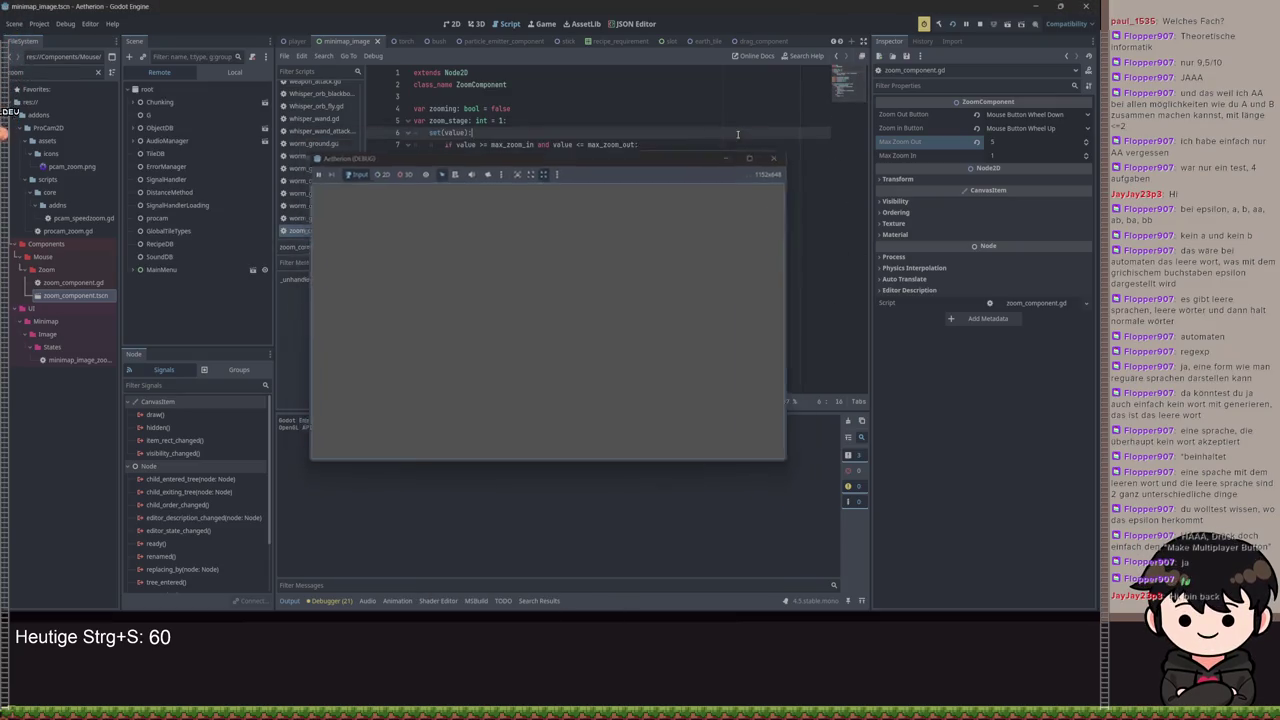
click(548, 204)
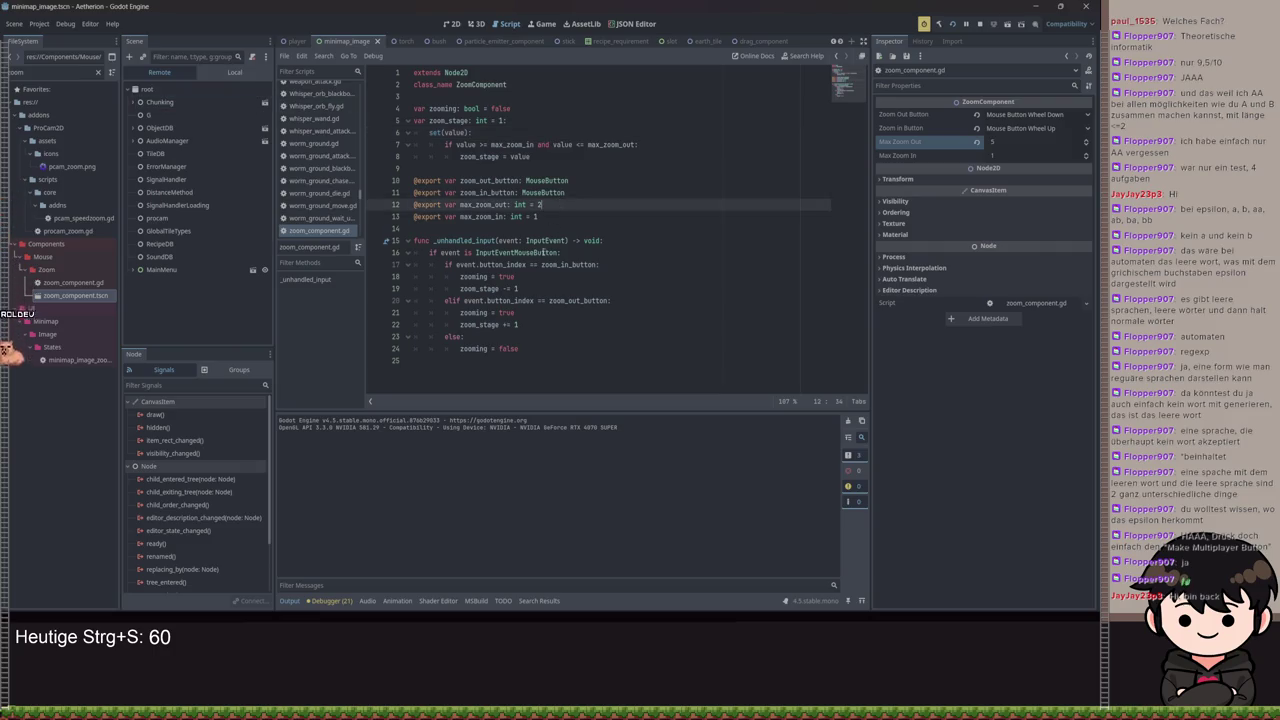
click(533, 300)
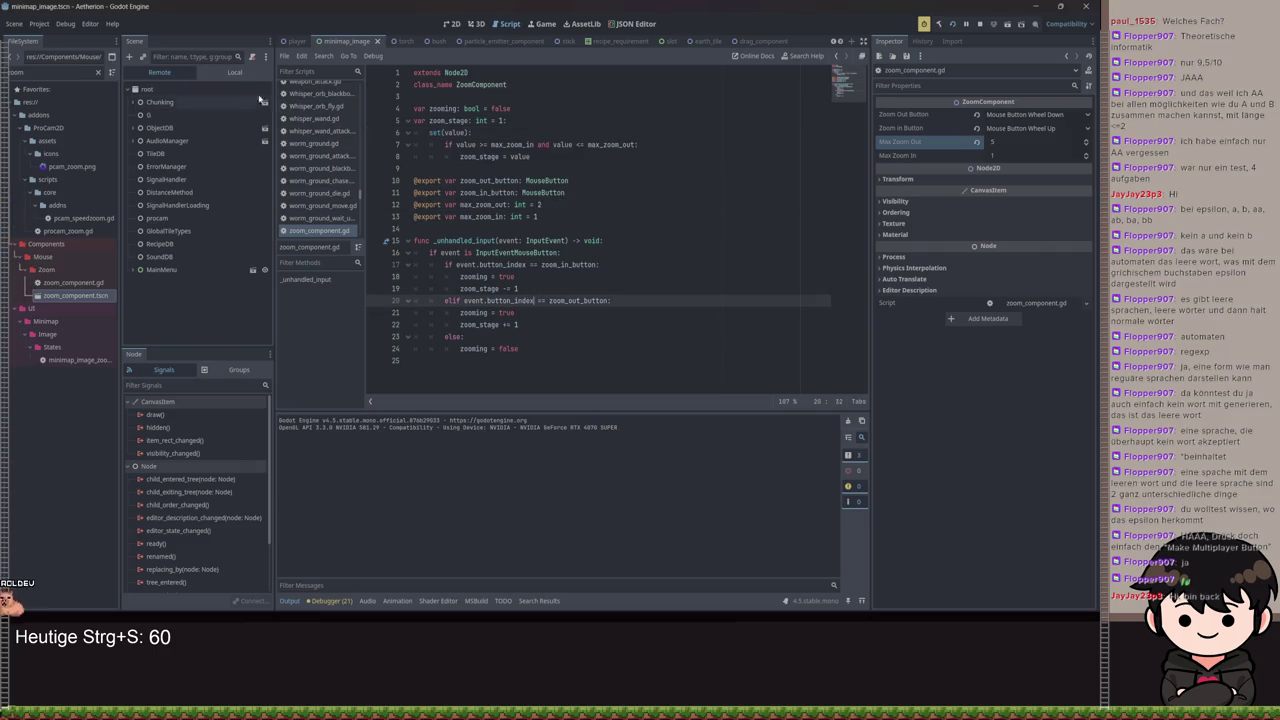
click(234, 72)
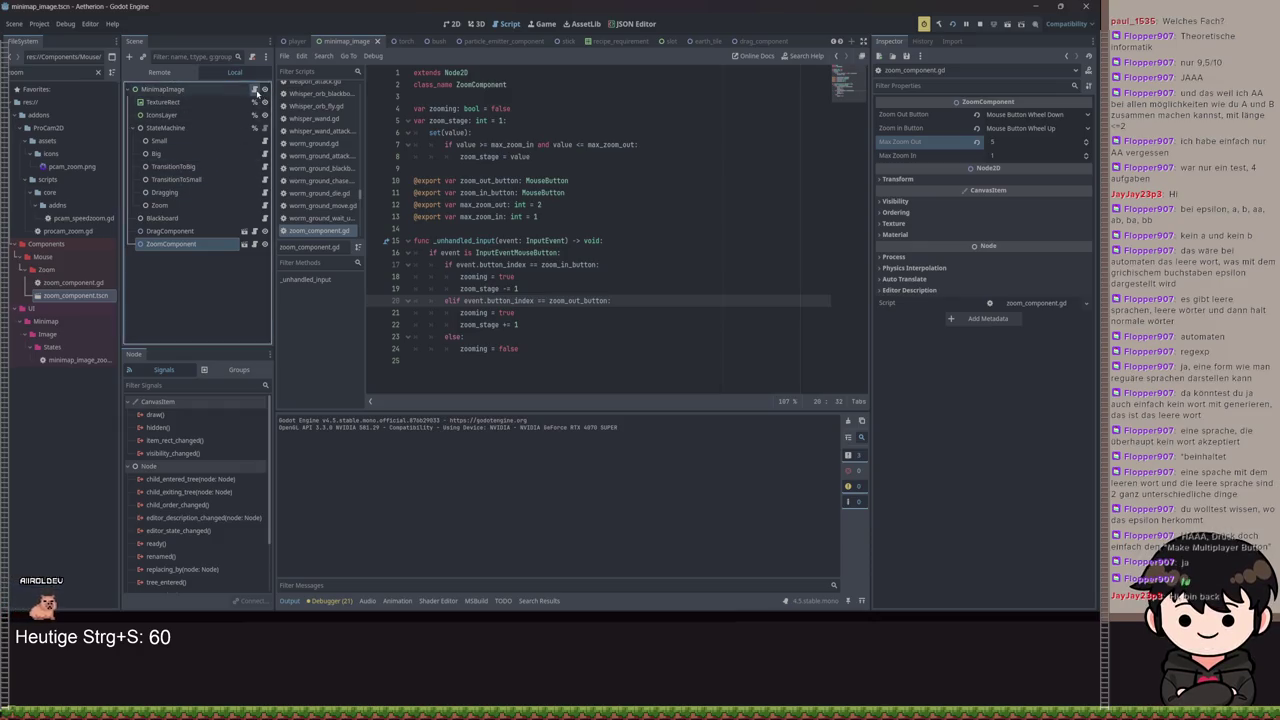
Open TextureRect's minimap_image.gd and change line 20 to 'var pixel_per_tile: int = 1'
click(254, 101)
scroll(604, 230, up, 10)
scroll(604, 230, down, 7)
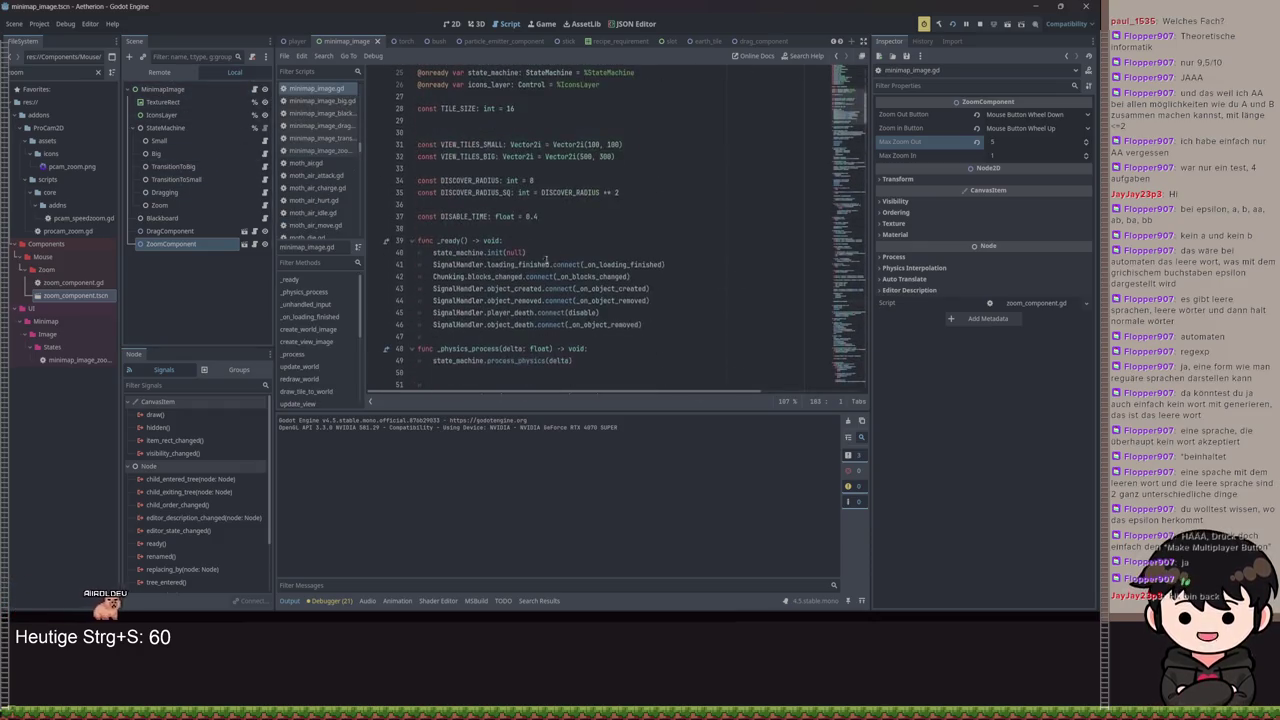
scroll(539, 127, up, 3)
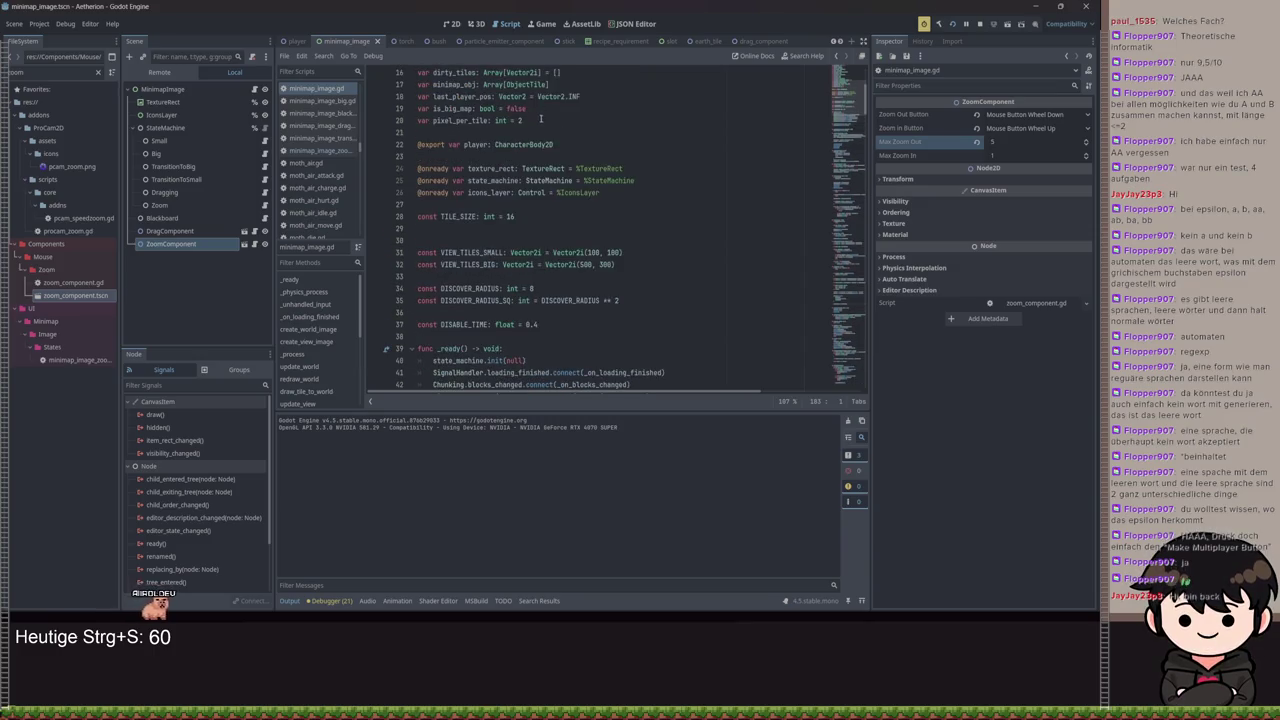
click(580, 120)
scroll(627, 152, up, 3)
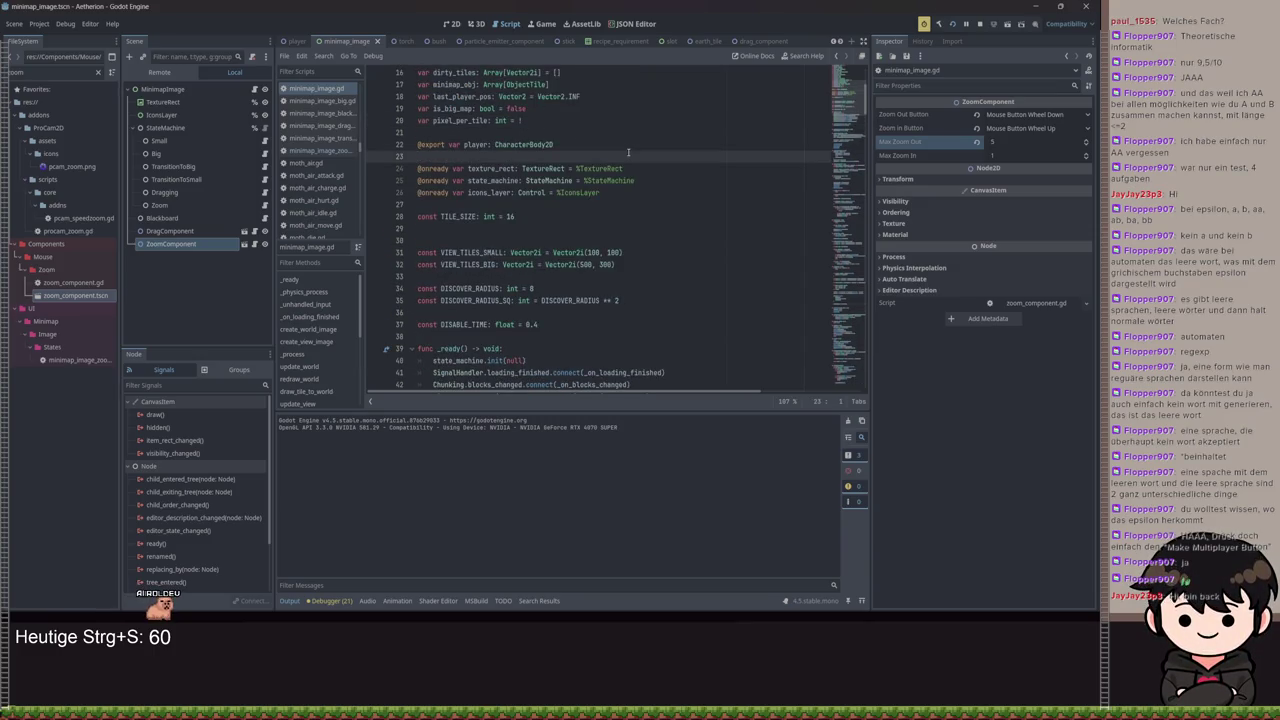
key(Up)
key(Up)
key(Up)
key(End)
key(BackSpace)
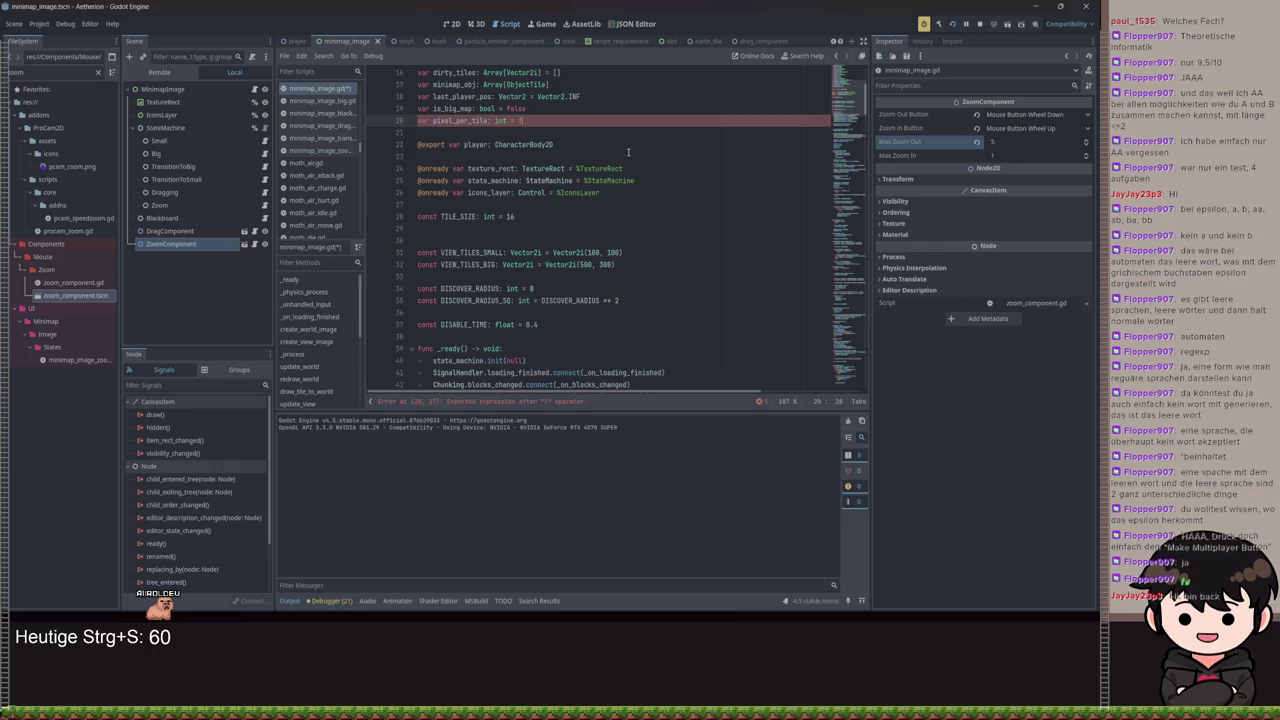
text(1)
key(Return)
key(ctrl+s)
key(BackSpace)
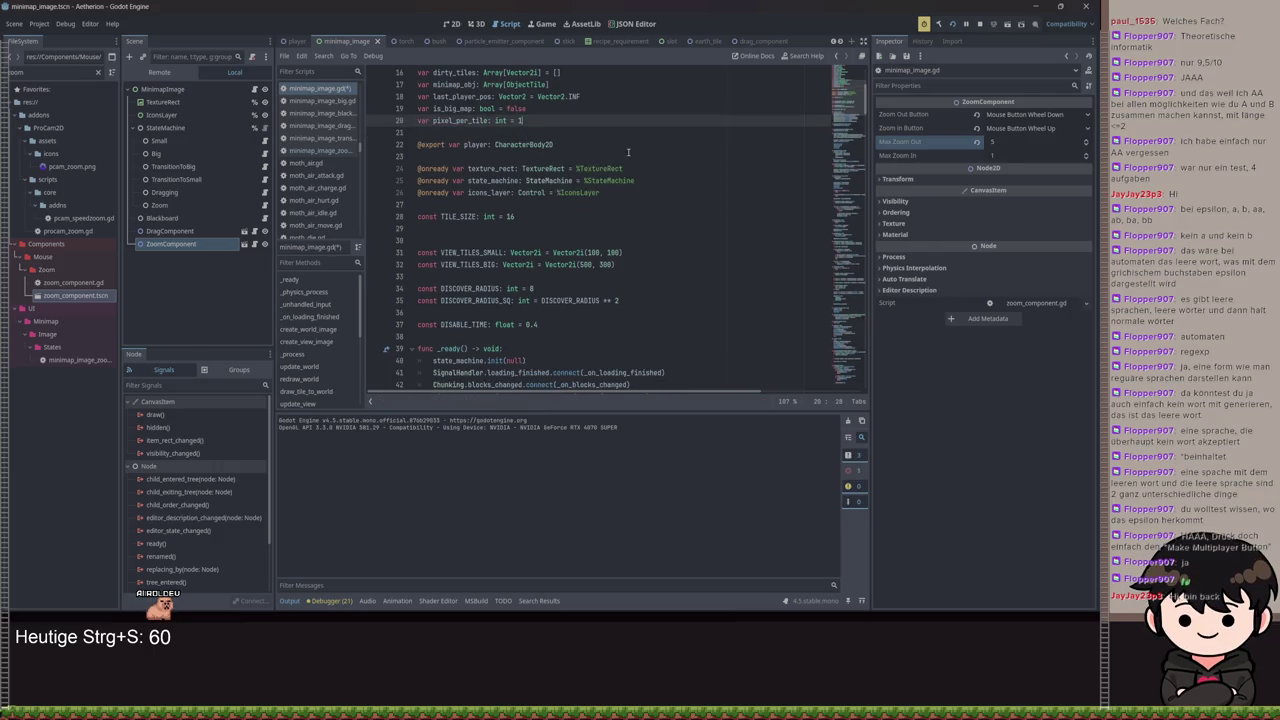
Save, run the game into a loaded save, open the big map with M, then minimize it
key(ctrl+s)
click(572, 580)
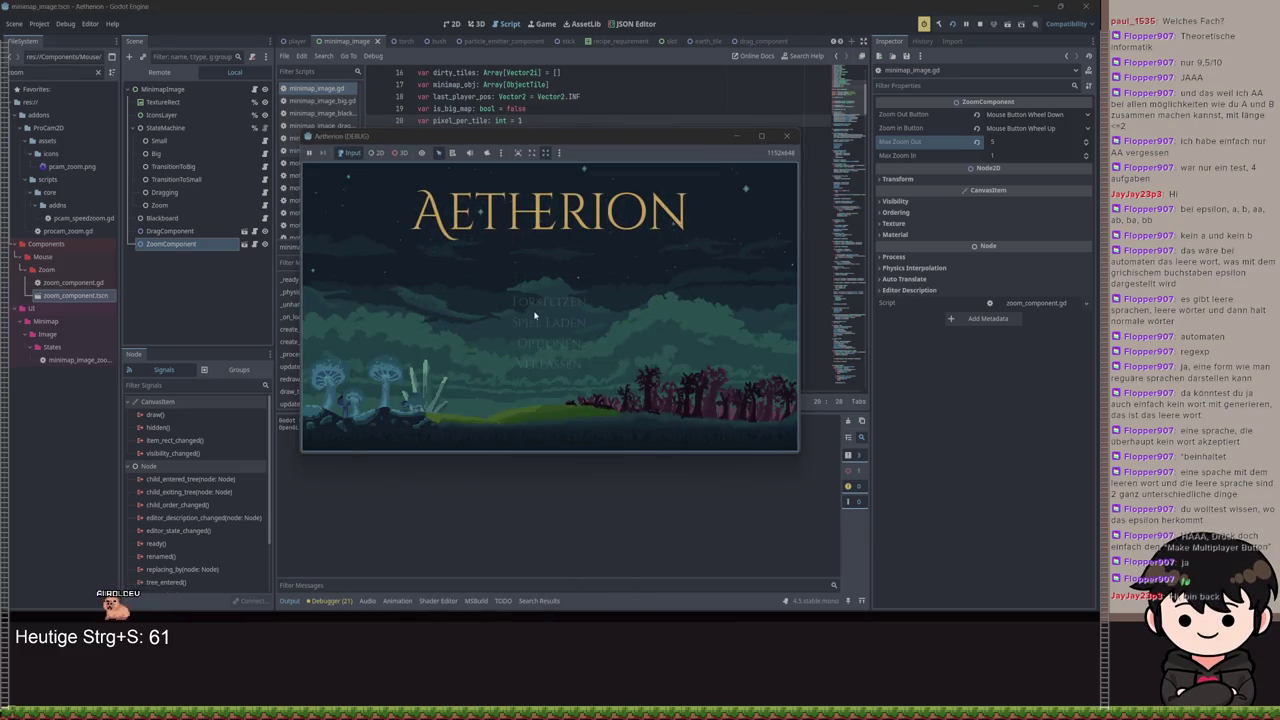
click(527, 322)
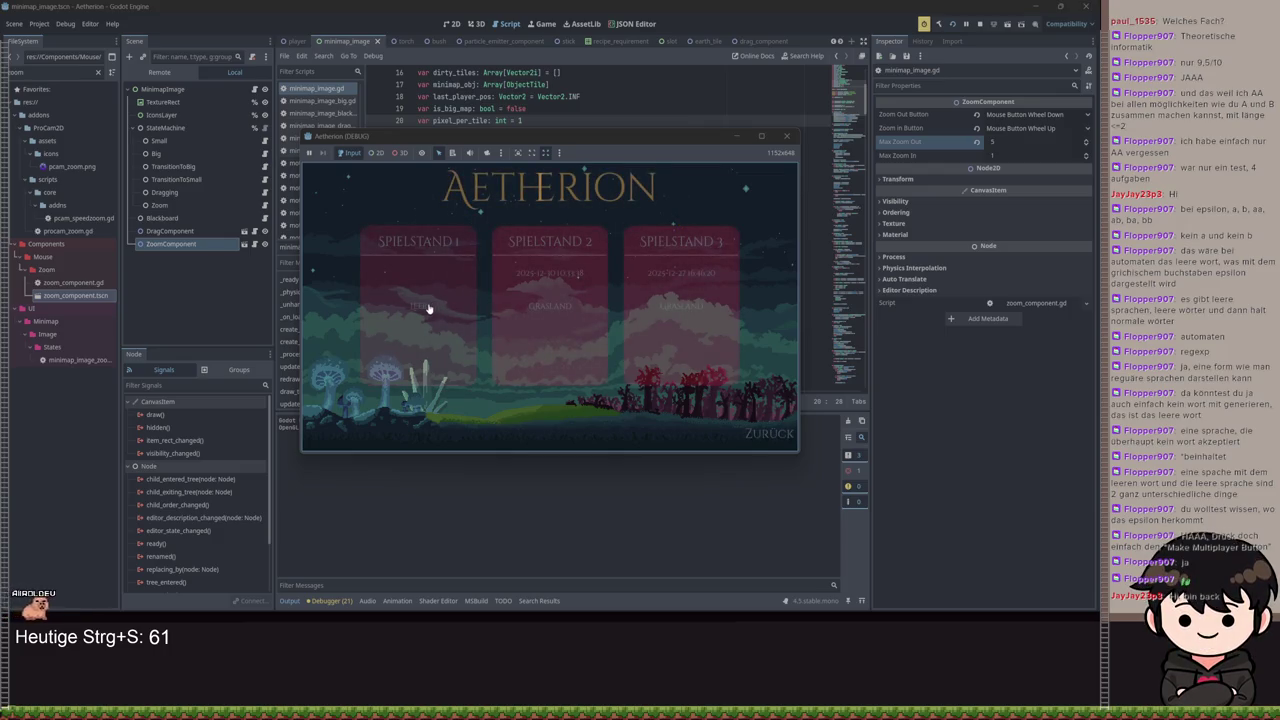
click(484, 345)
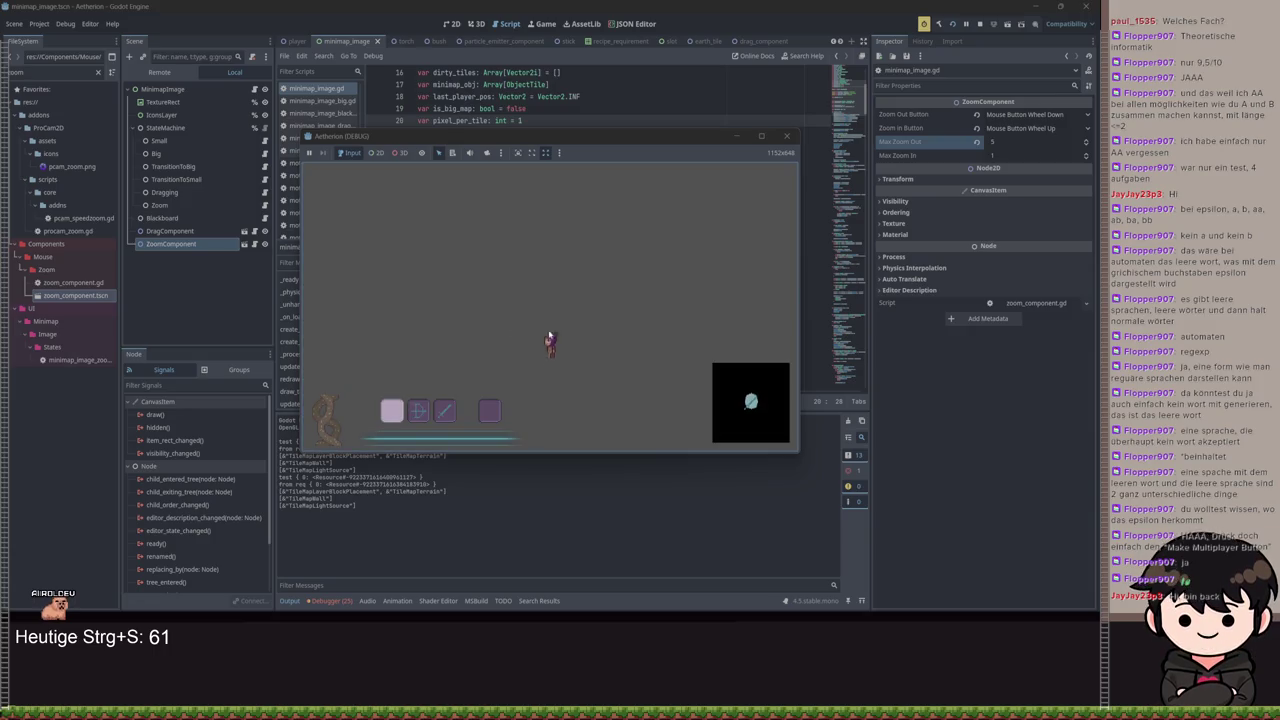
key(m)
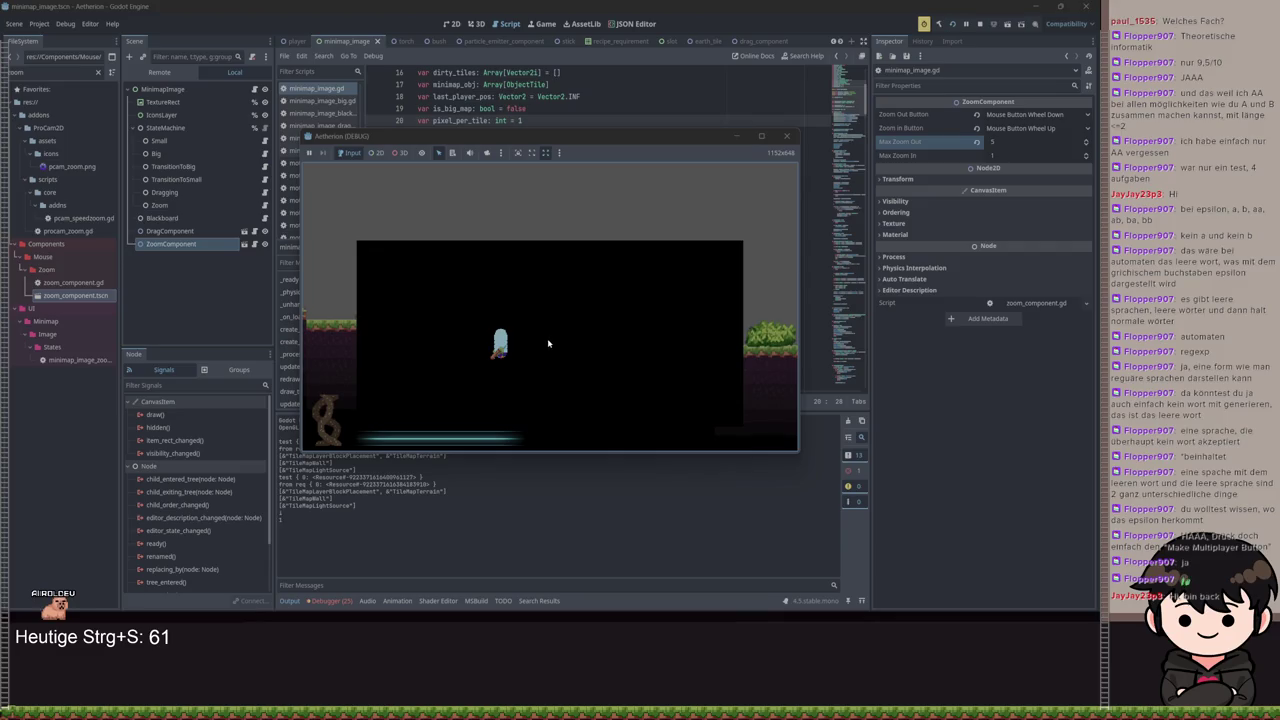
key(a)
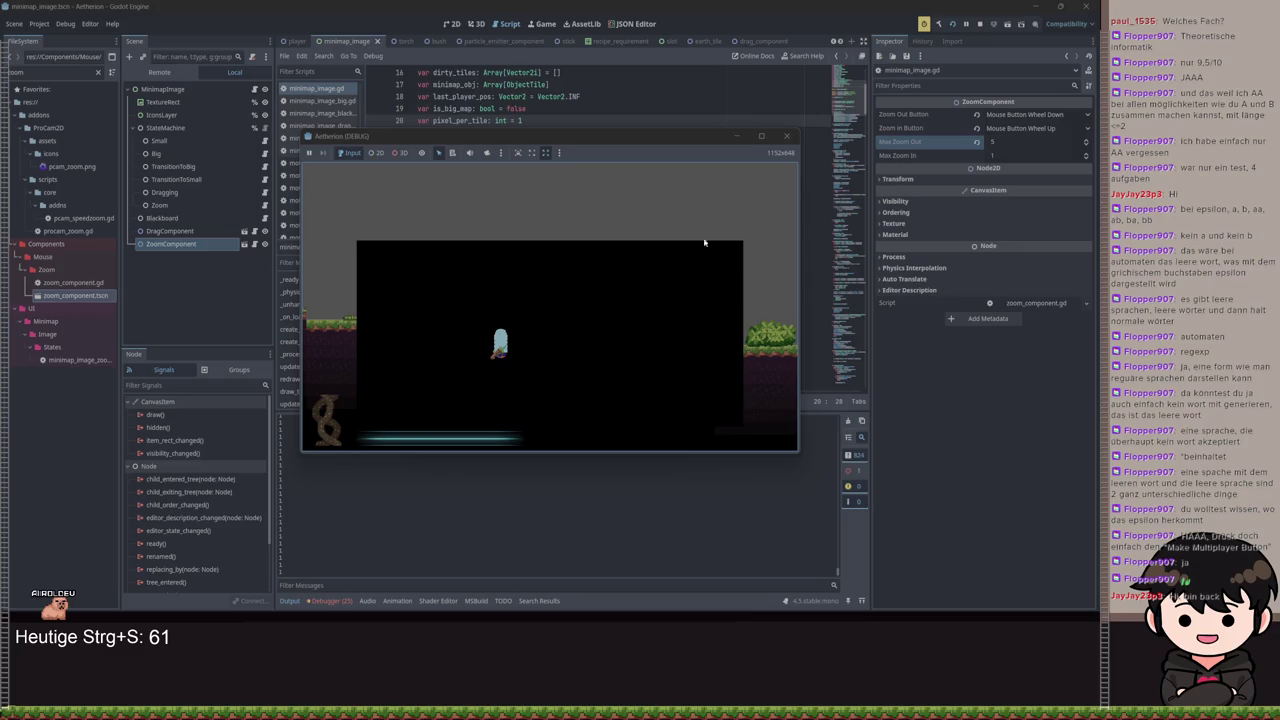
click(741, 138)
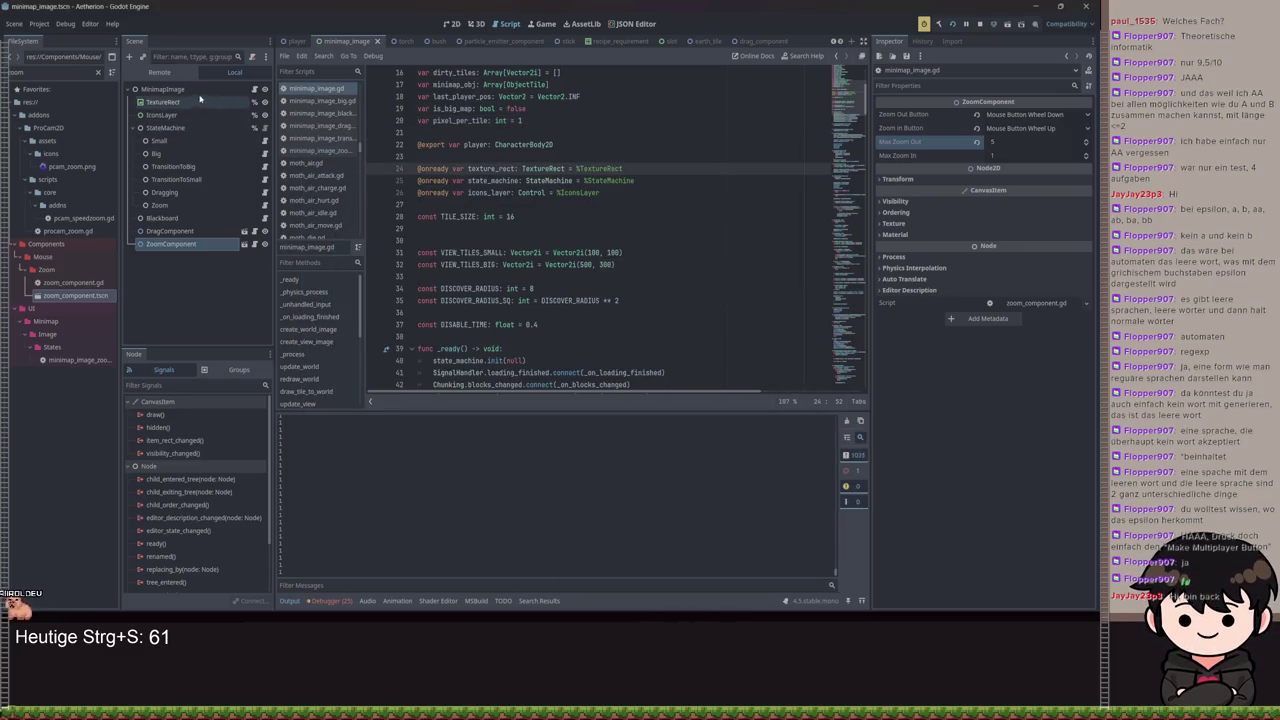
In the Zoom state's script, drop the int(1 + prefix from the pixel_per_tile expression and save
click(159, 72)
click(234, 72)
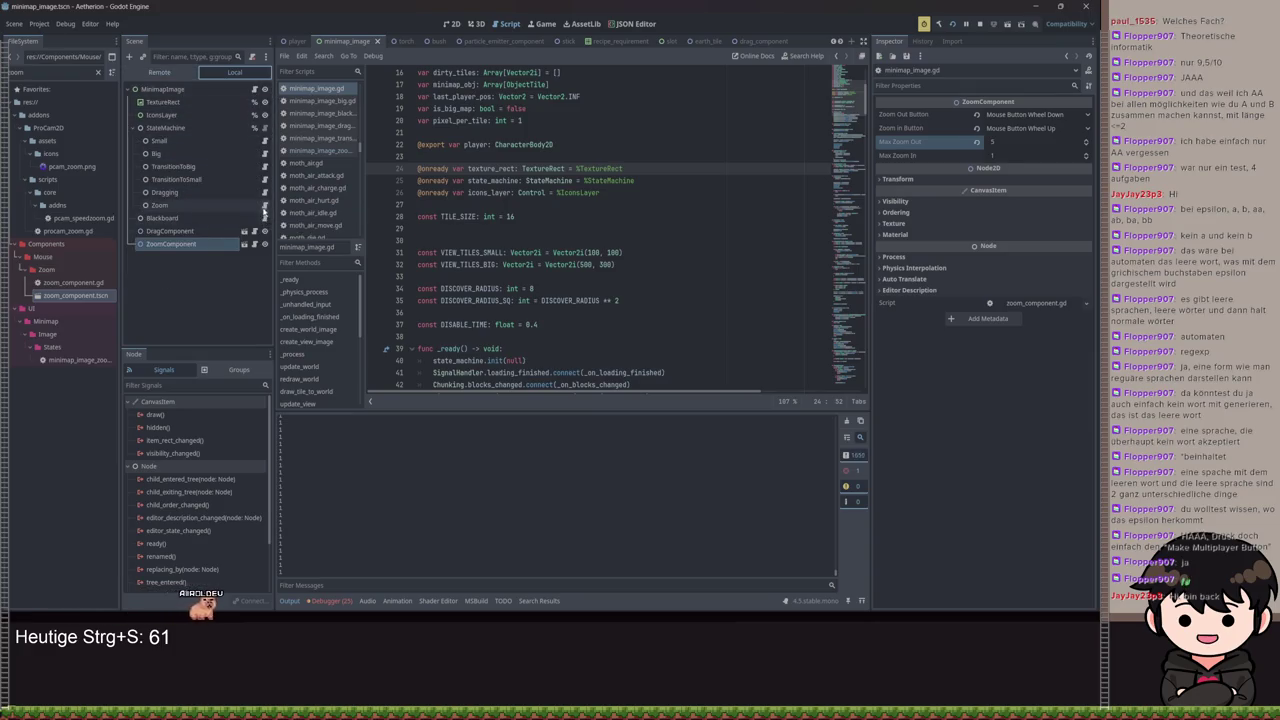
click(264, 204)
click(588, 157)
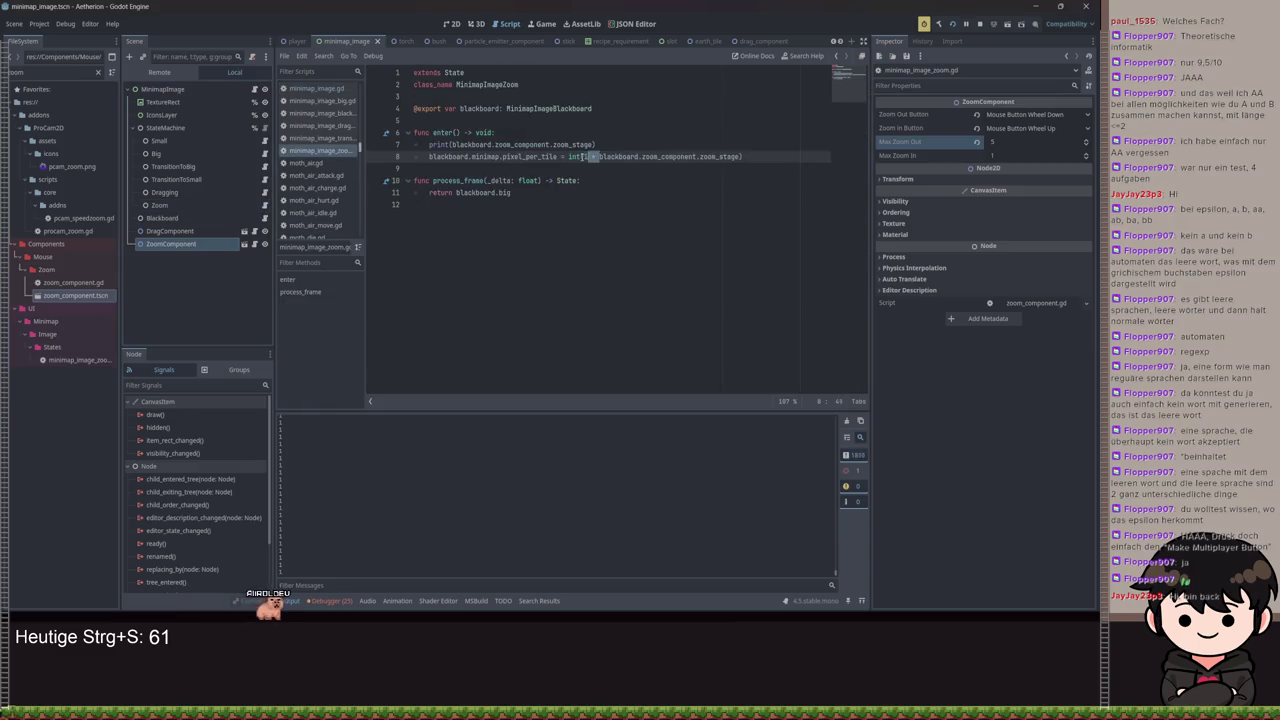
key(BackSpace)
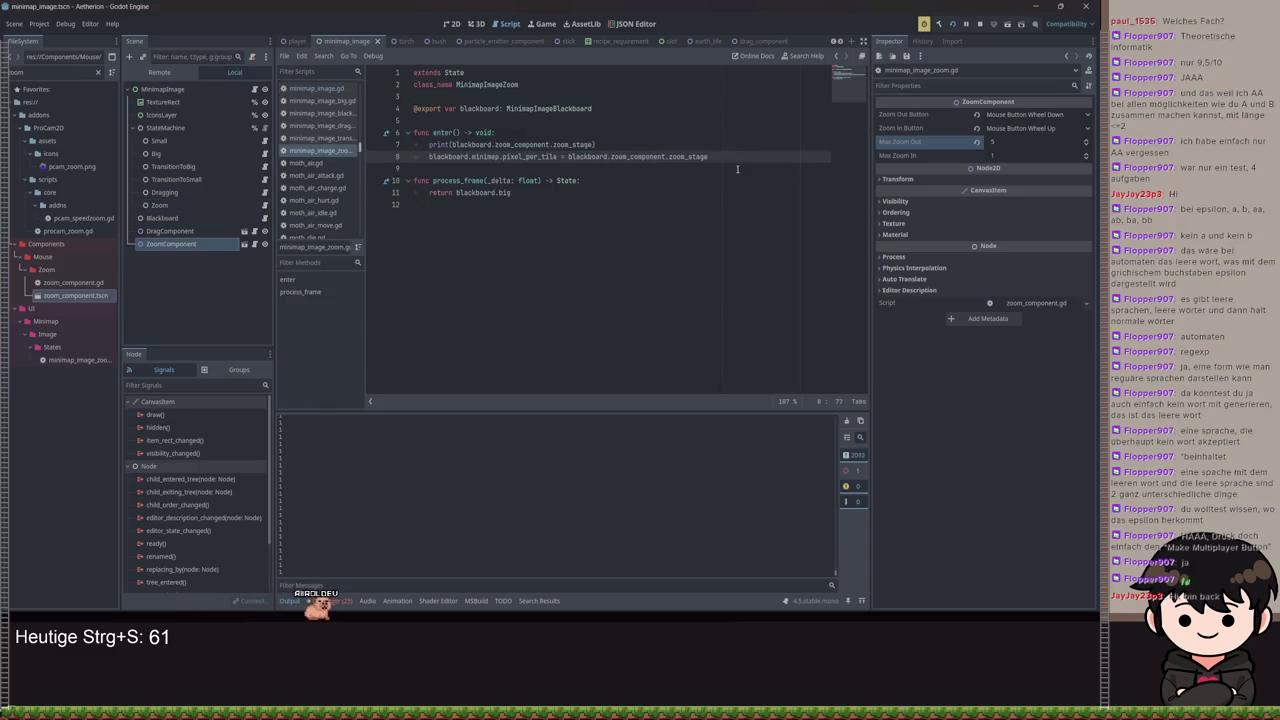
key(ctrl+s)
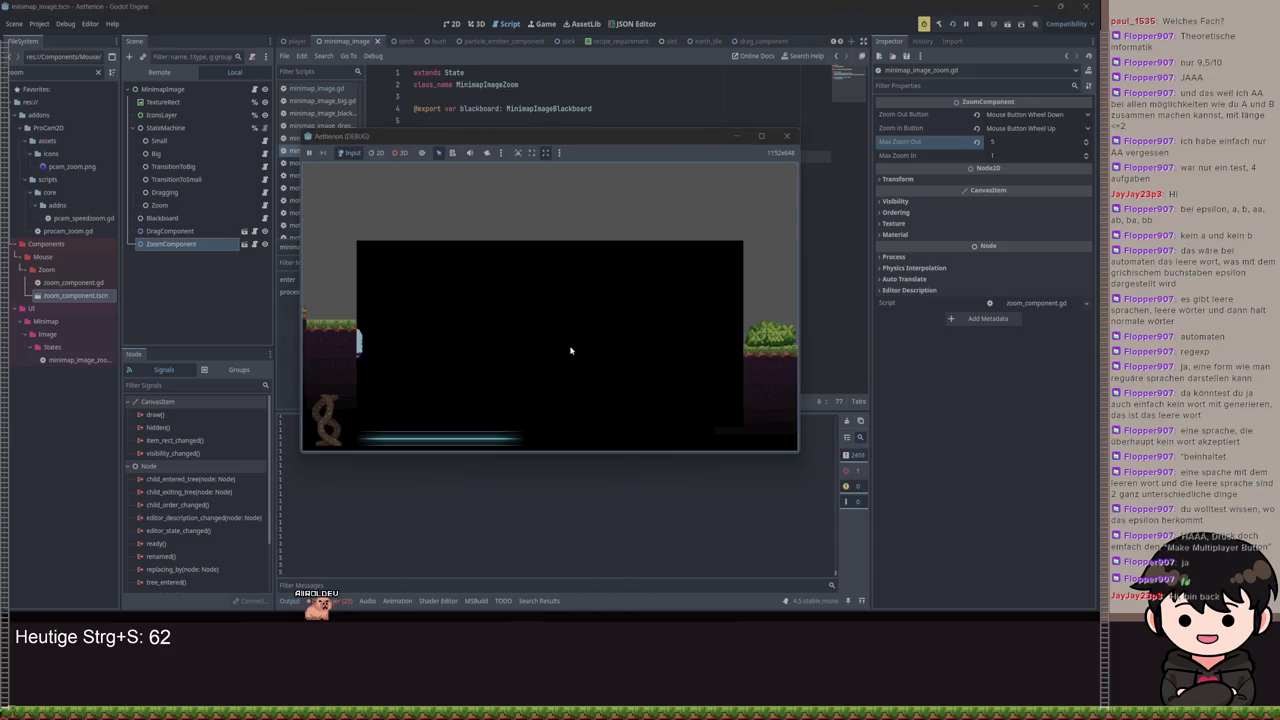
Select blackboard.minimap.pixel_per_tile, add a new line after line 8, and save
click(739, 137)
double_click(527, 157)
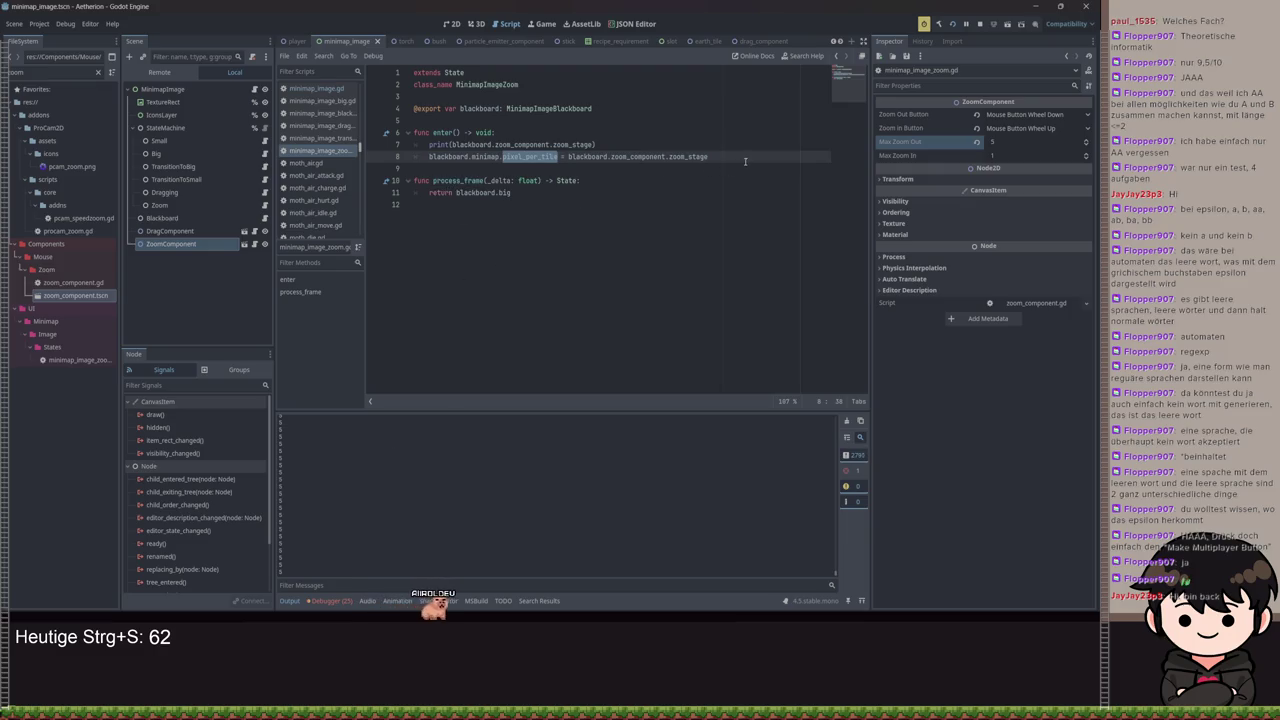
click(562, 157)
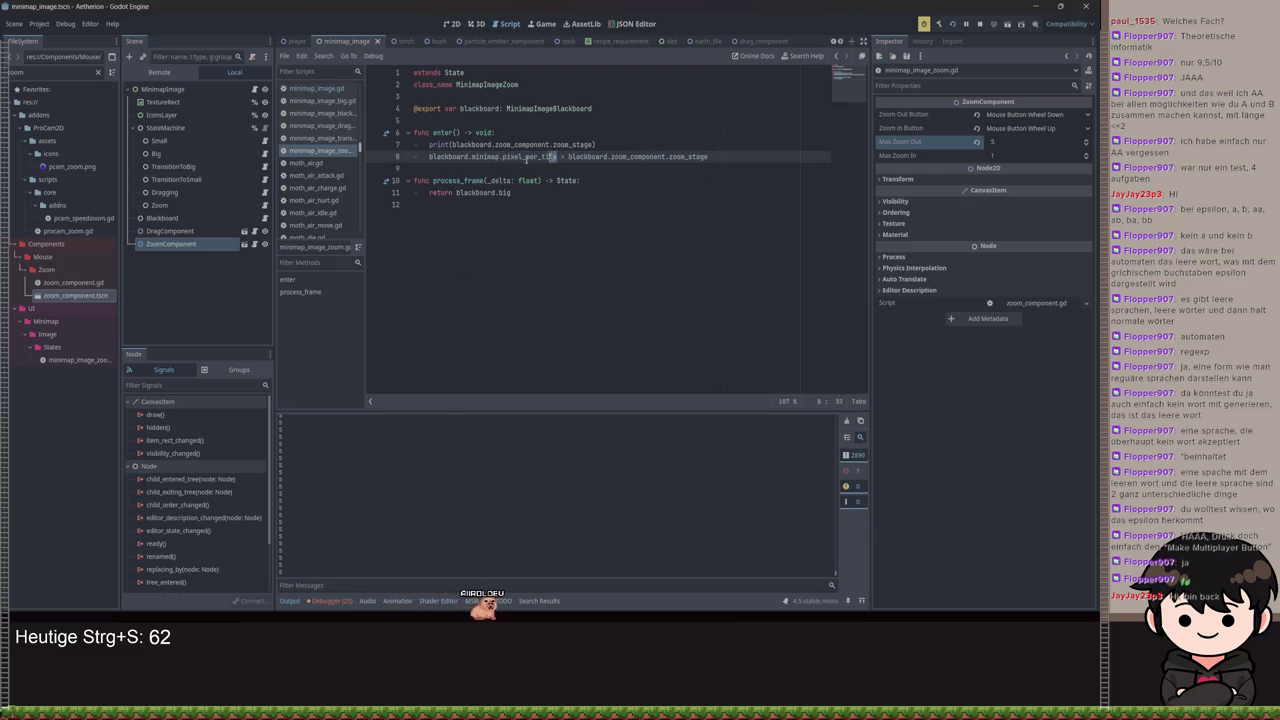
drag(527, 157, 425, 156)
click(727, 152)
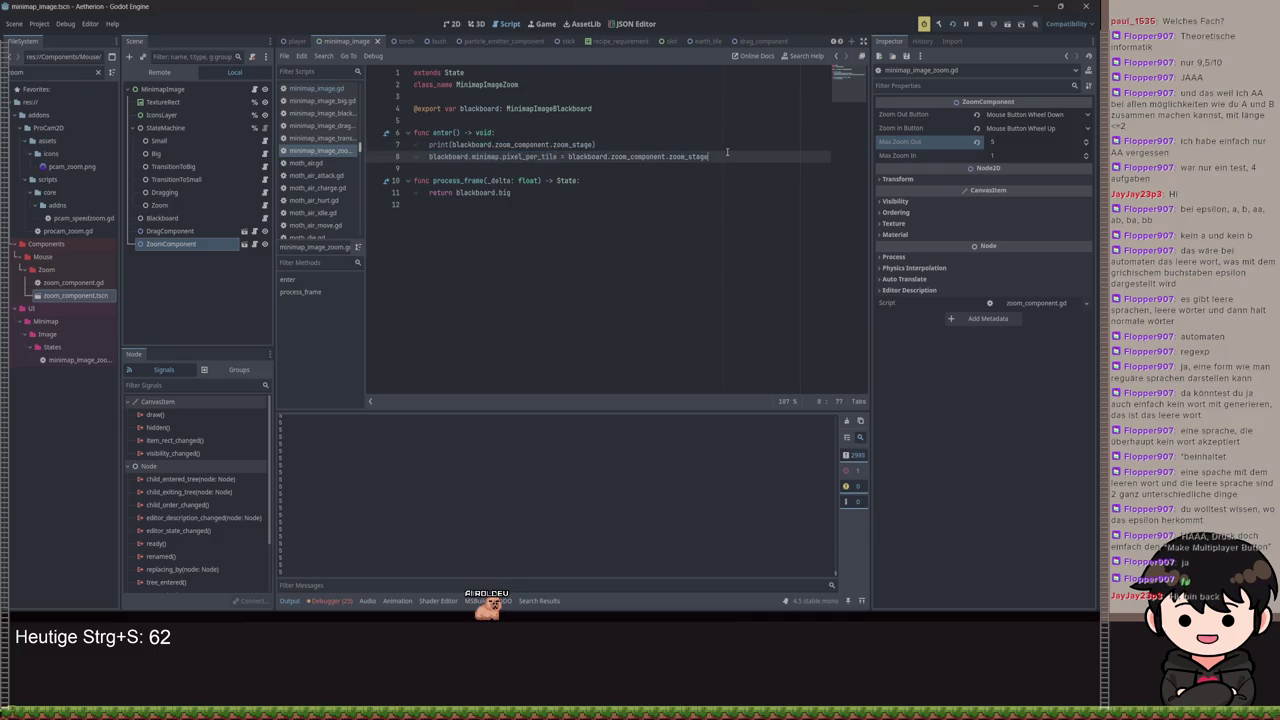
key(Return)
key(ctrl+s)
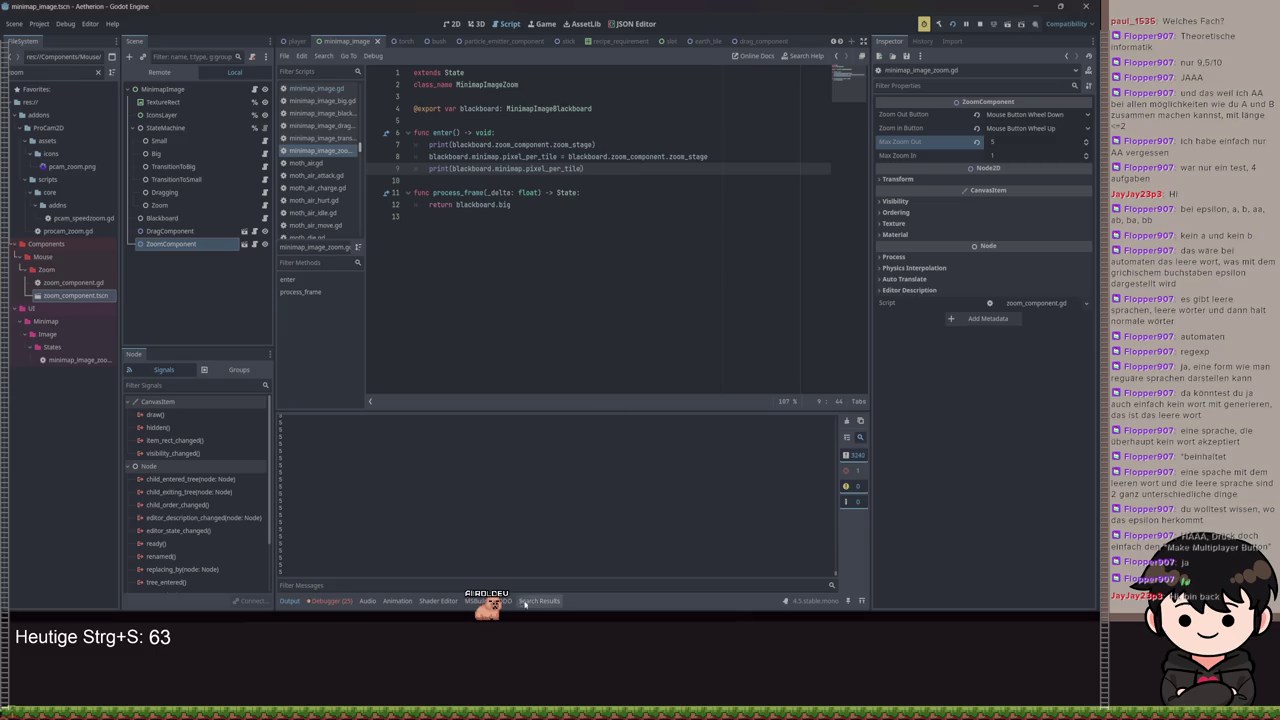
Check the running game, then append 'fgff' to the print statement and save
mouse_move(524, 603)
click(560, 565)
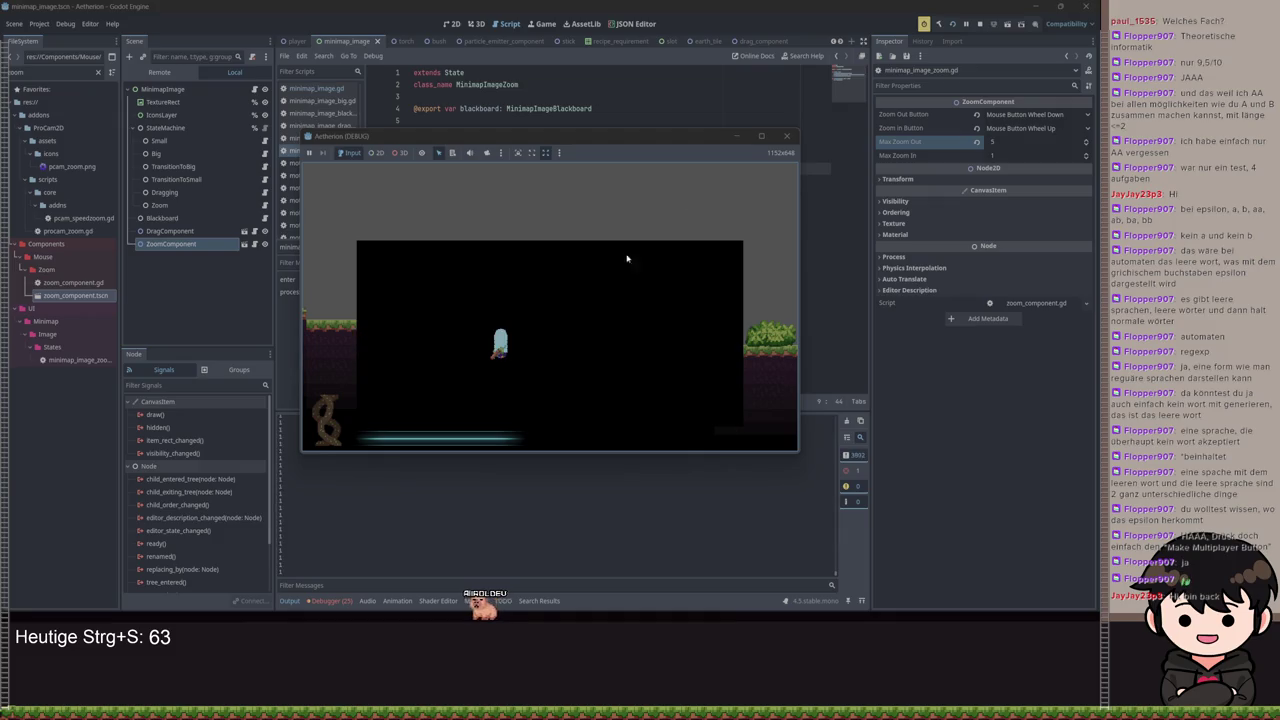
click(737, 137)
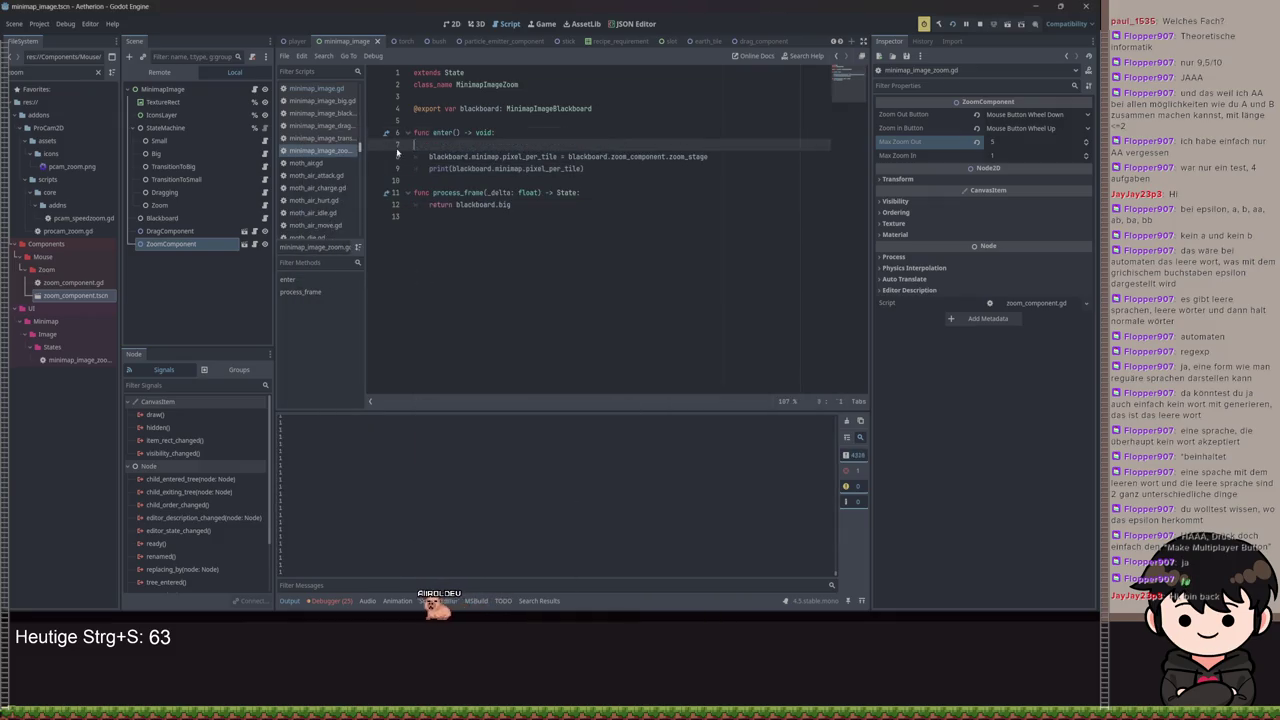
click(595, 157)
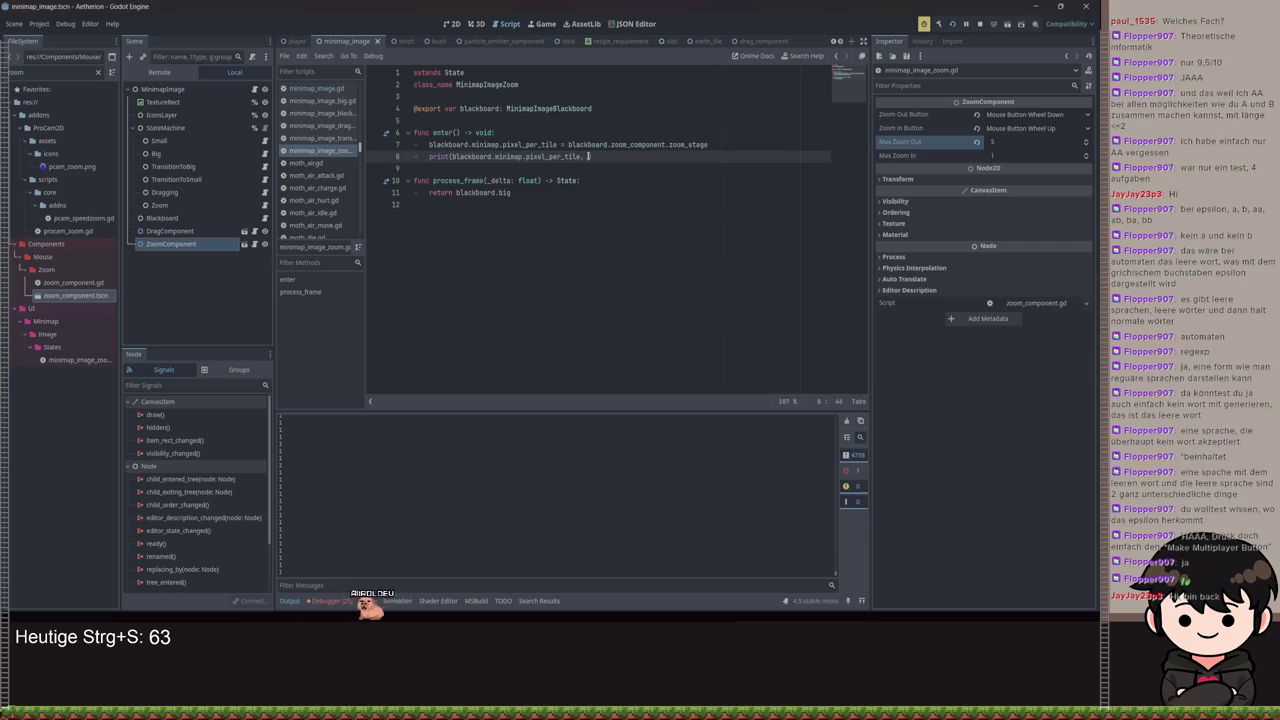
text(fgff")
key(ctrl+s)
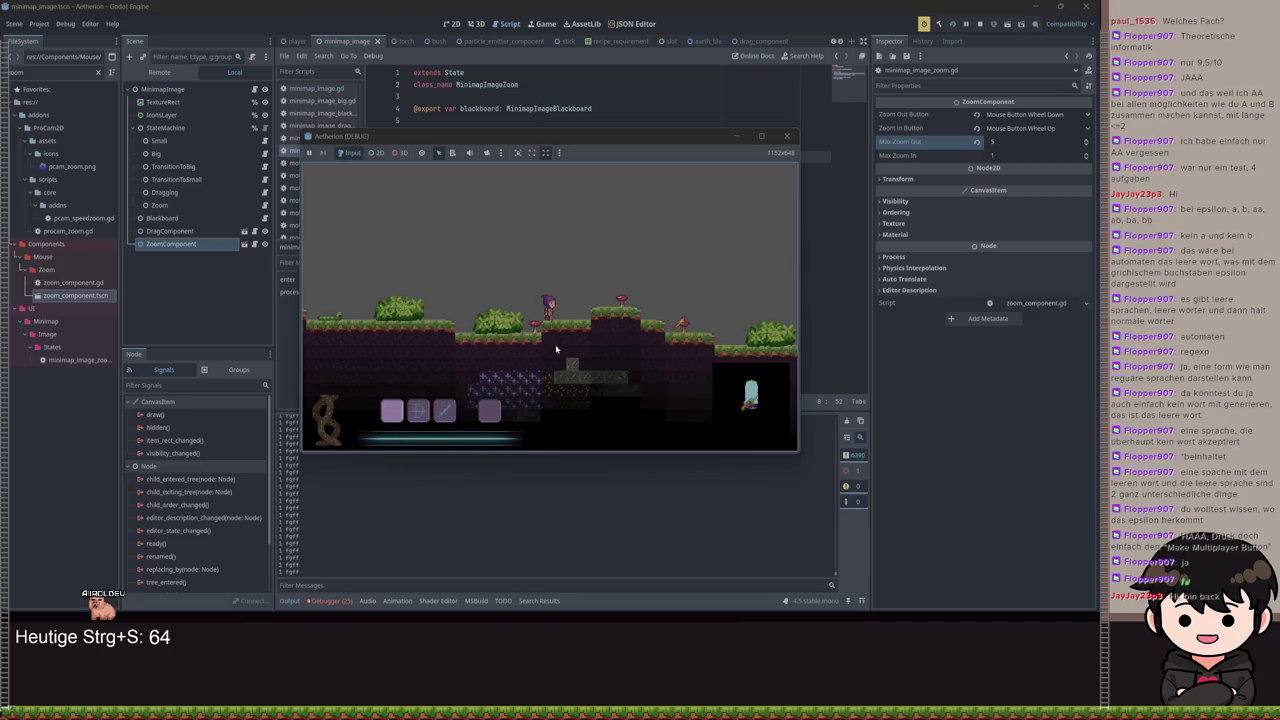
Zoom the minimap in and out in the game while the log shows '1 fgff', then stop with F8
scroll(556, 348, up, 1)
scroll(556, 350, down, 1)
scroll(556, 350, up, 1)
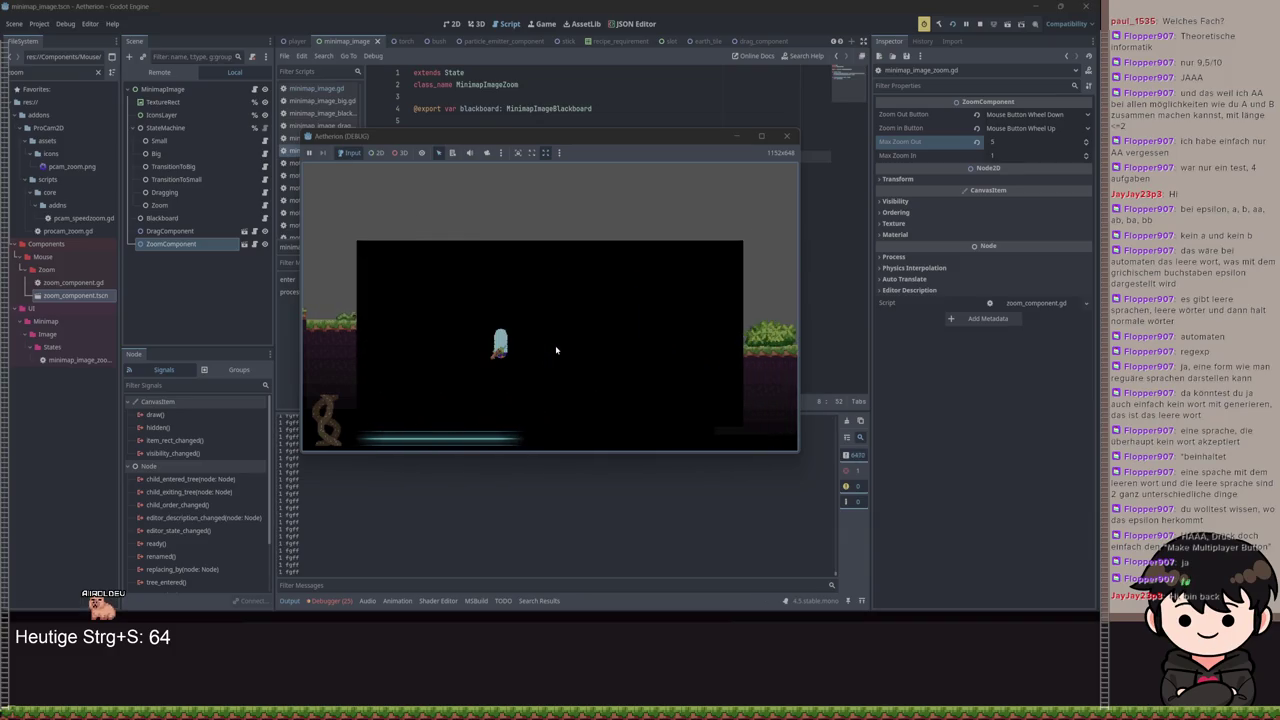
scroll(556, 350, down, 1)
scroll(556, 350, up, 1)
scroll(556, 350, down, 1)
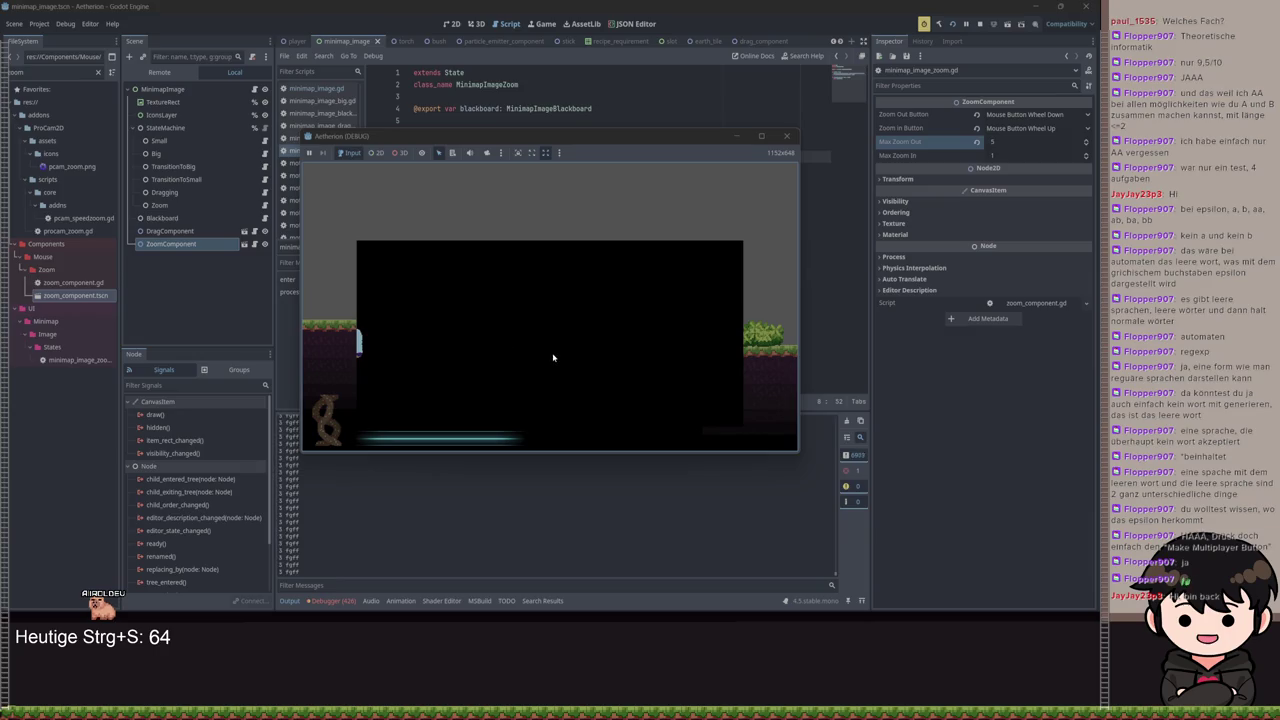
key(F8)
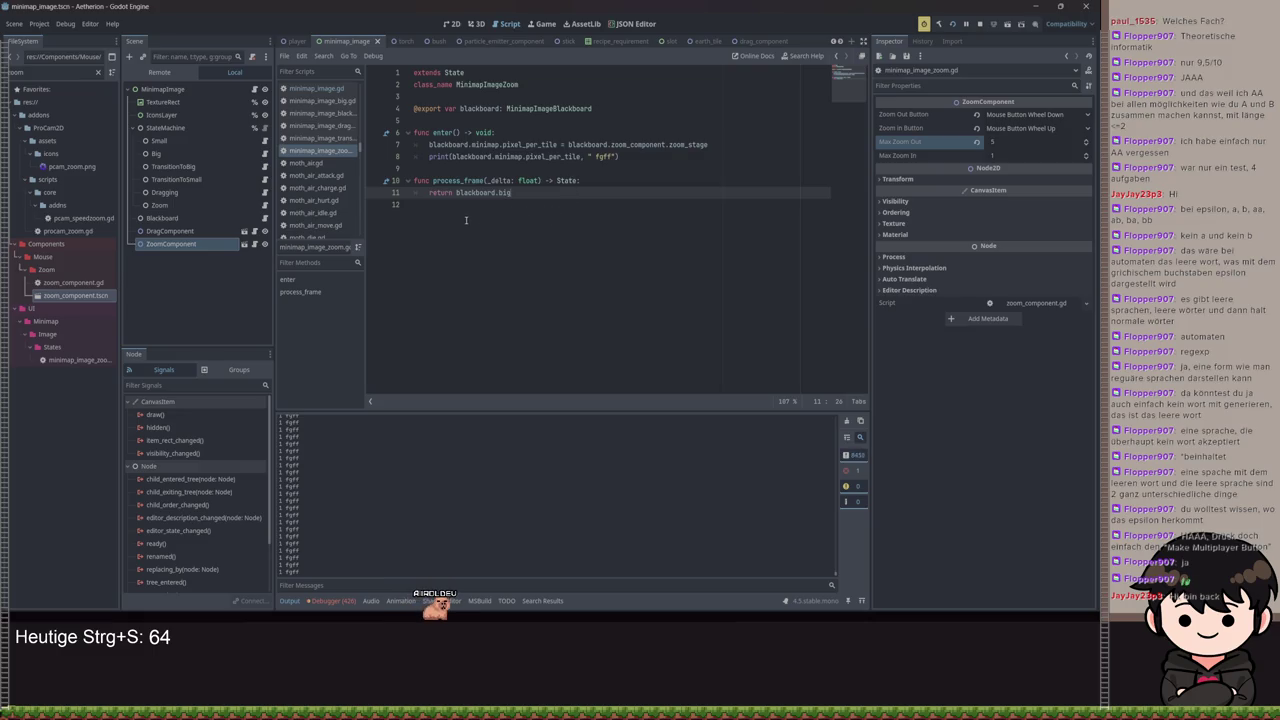
Open minimap_image.gd and scroll through its code
click(255, 89)
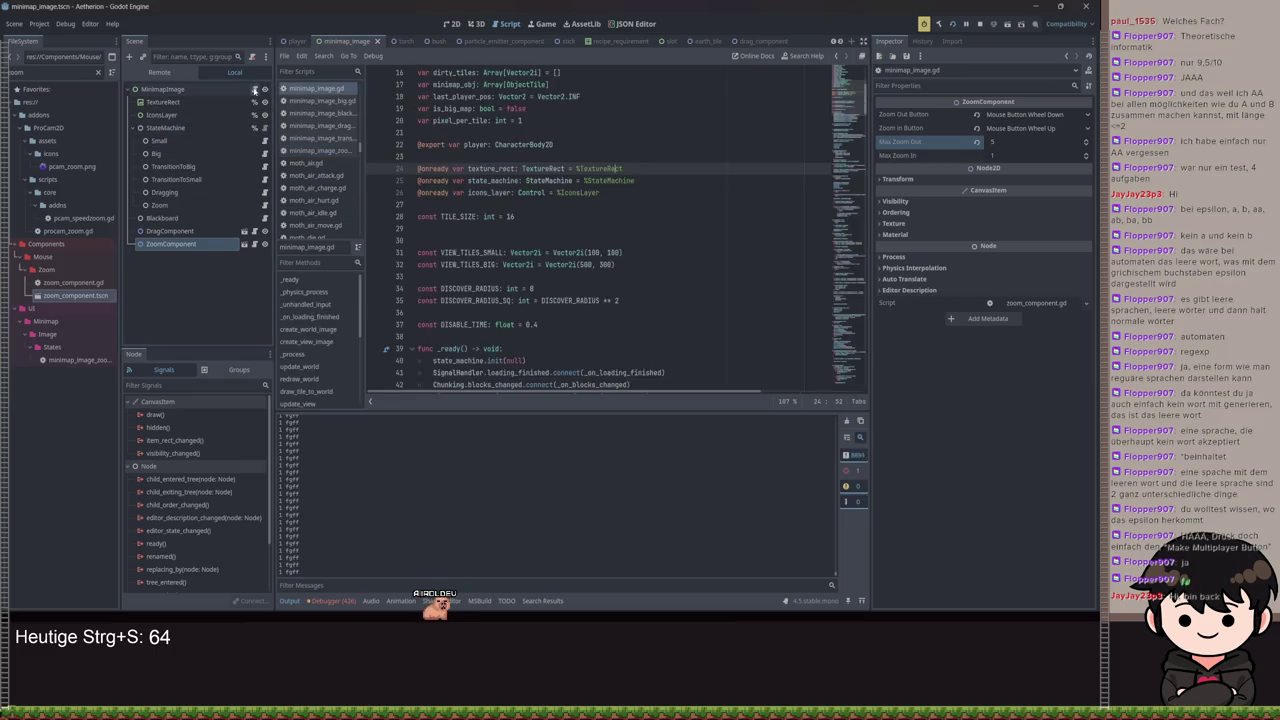
scroll(581, 231, down, 10)
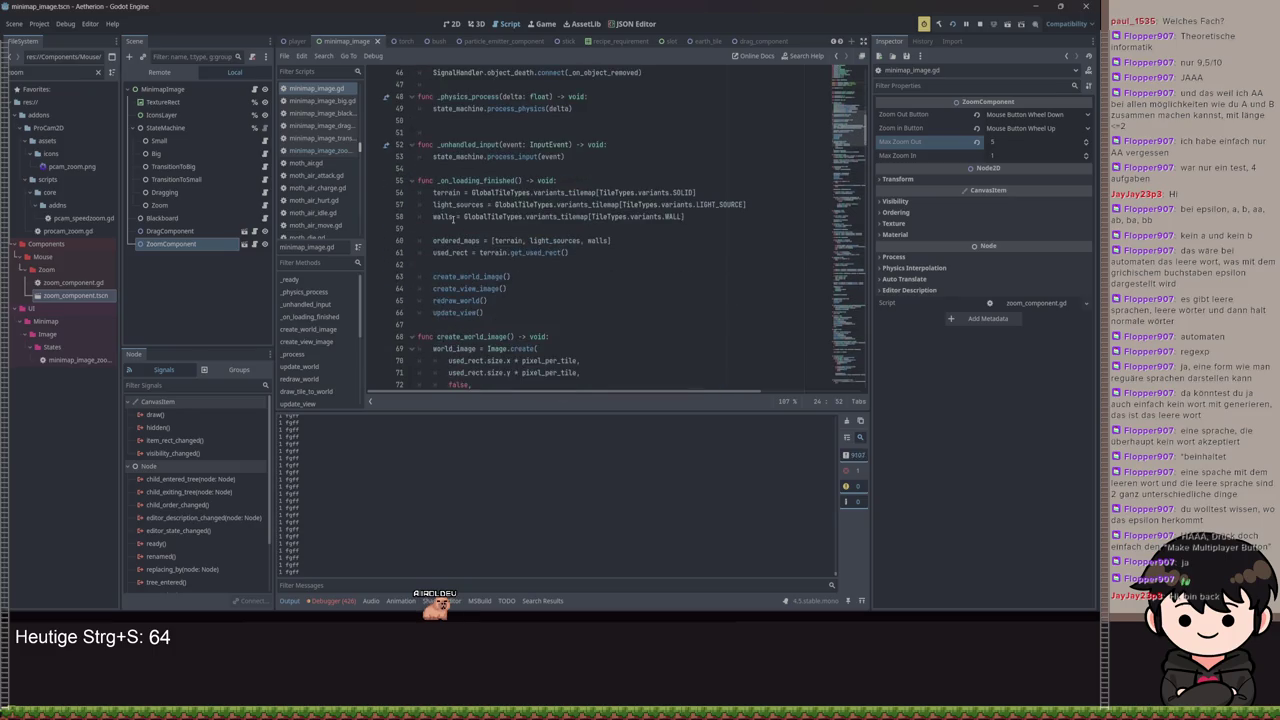
scroll(430, 296, down, 15)
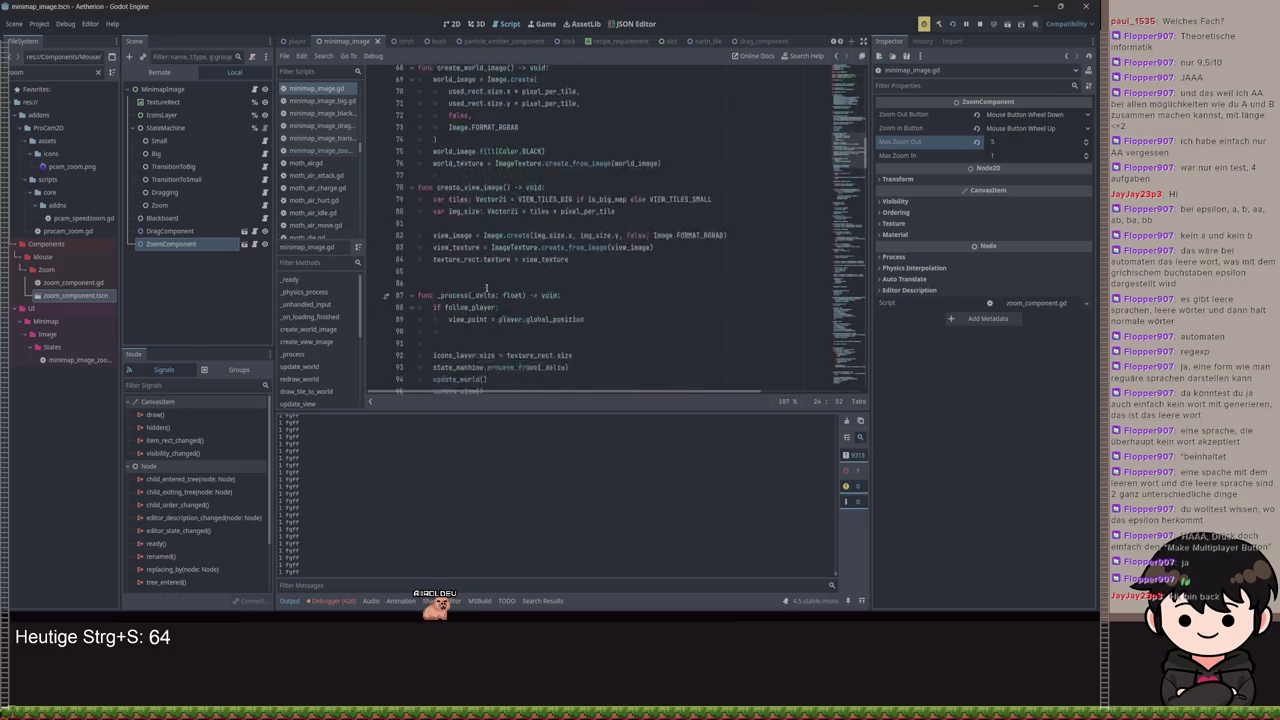
scroll(449, 288, up, 3)
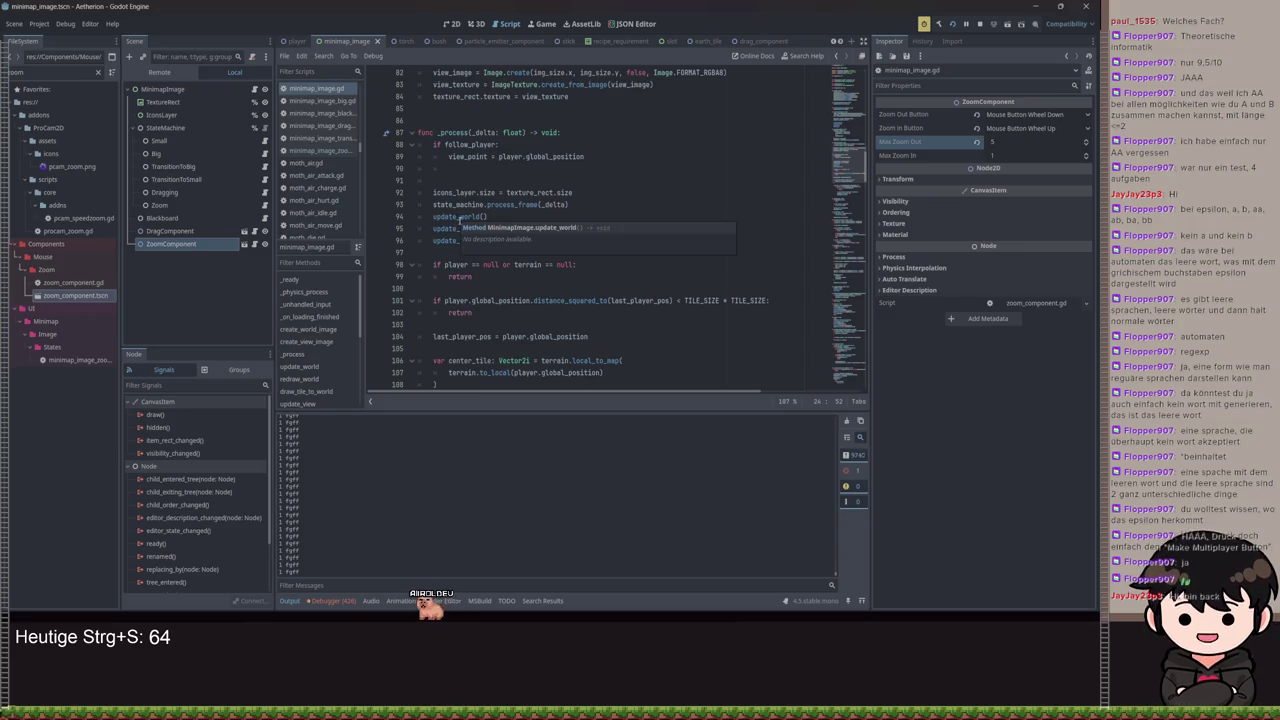
Jump from the _process call to update_world and inspect its dirty-tile drawing loop
click(452, 216)
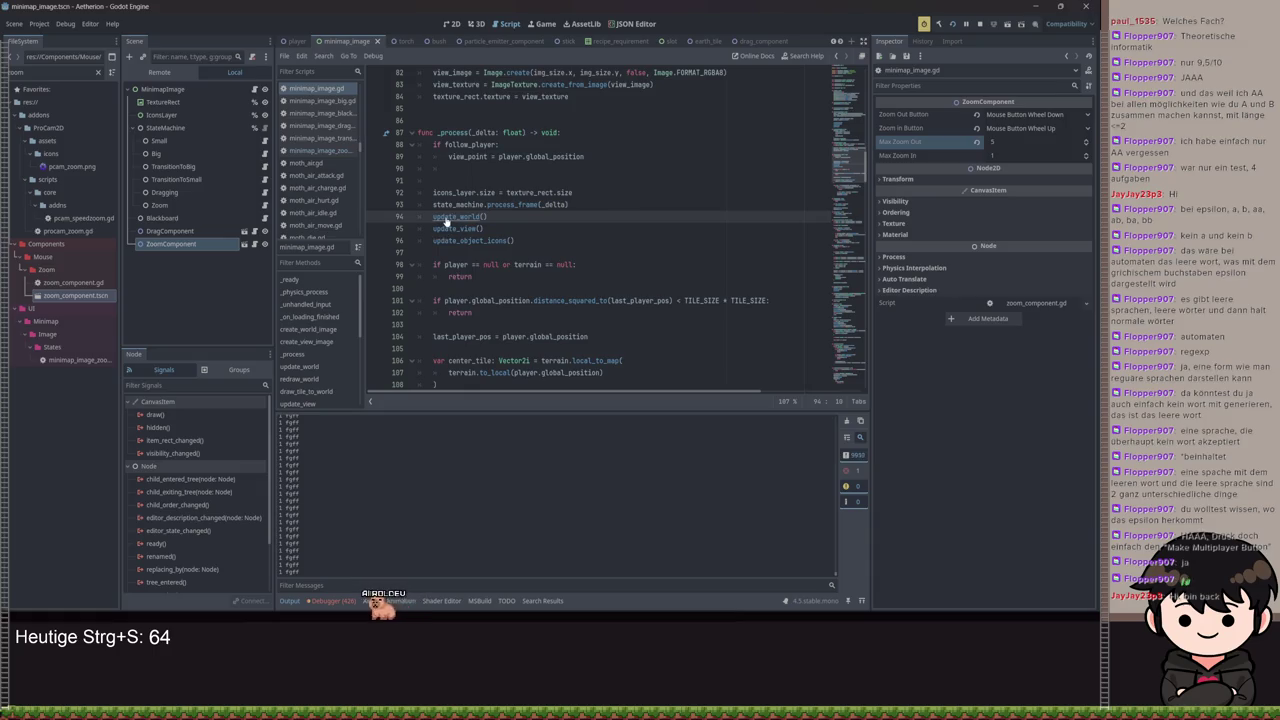
ctrl+click(447, 219)
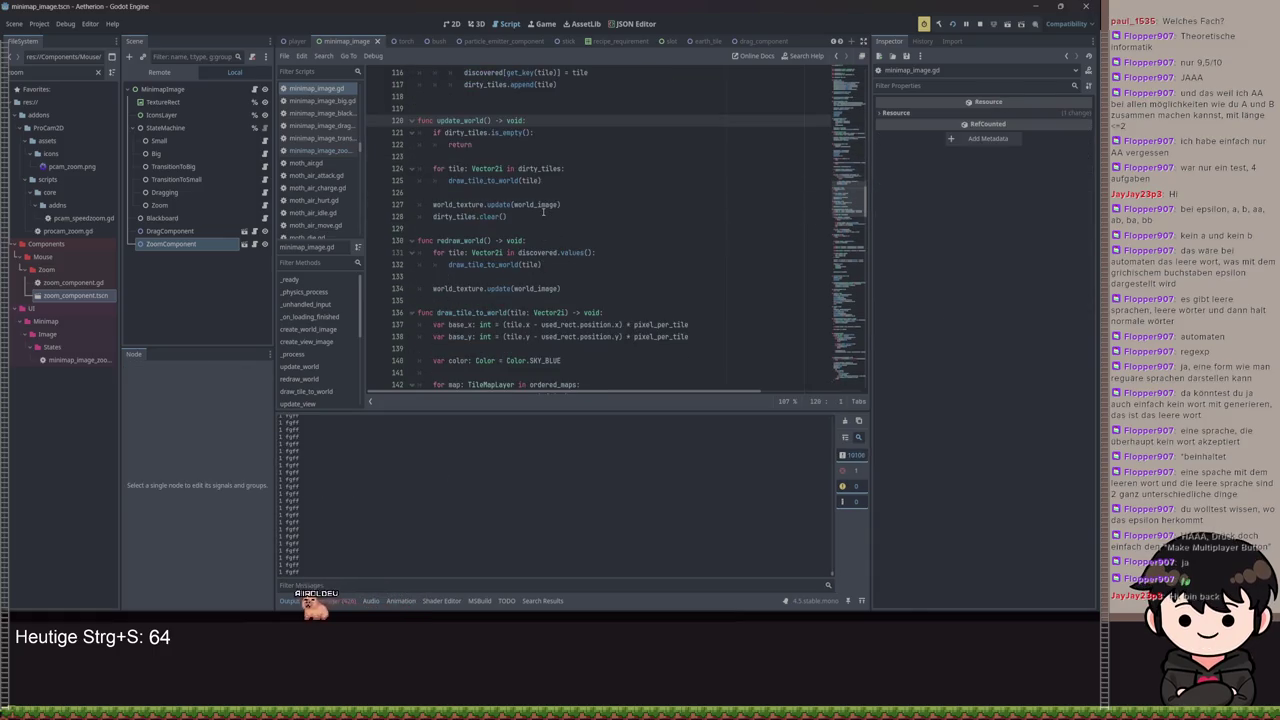
triple_click(543, 210)
click(547, 208)
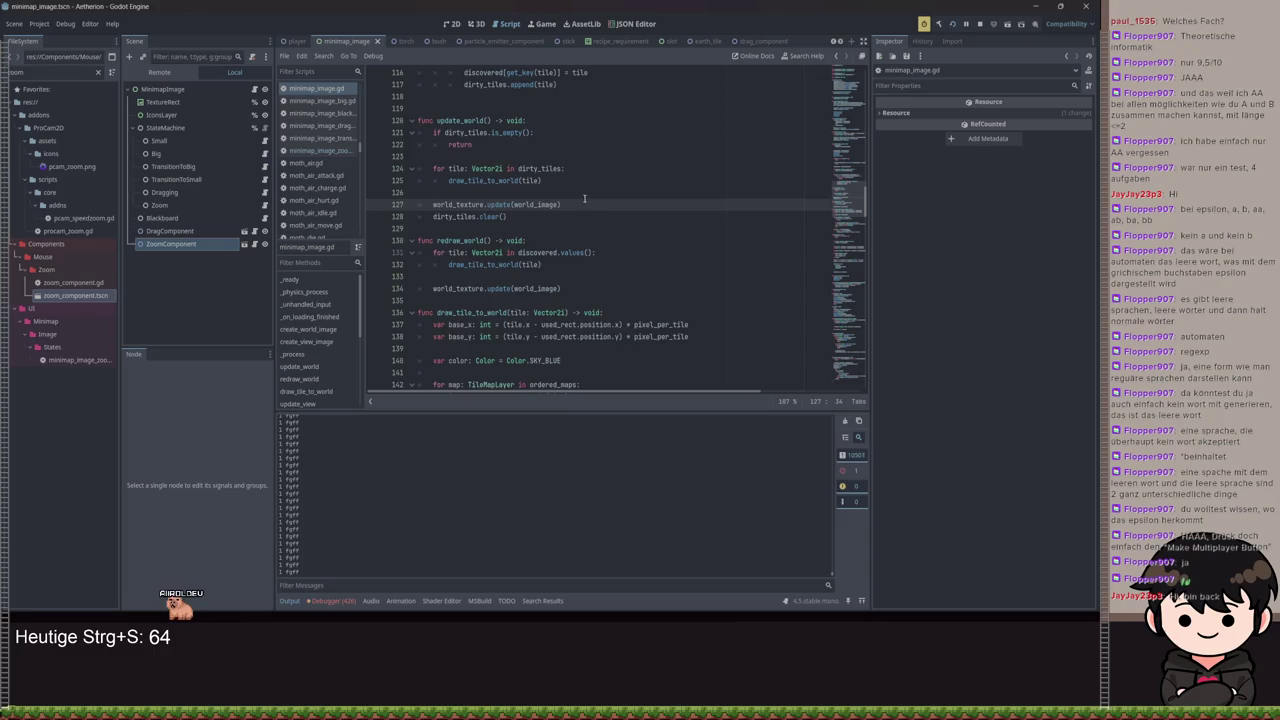
mouse_move(569, 181)
mouse_down()
mouse_move(447, 168)
mouse_move(490, 168)
mouse_up()
click(560, 172)
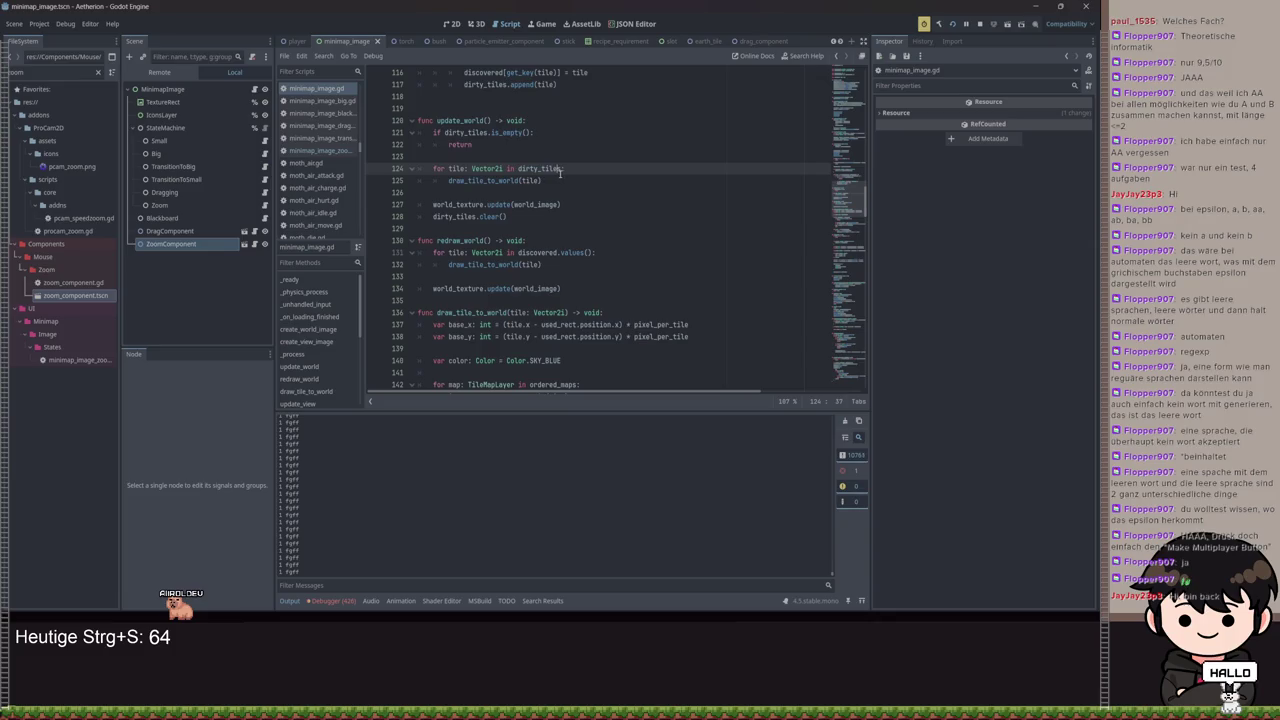
Trace update_view's pixel_per_tile source offsets and view_tile calculation, then rerun the game
key(alt+Left)
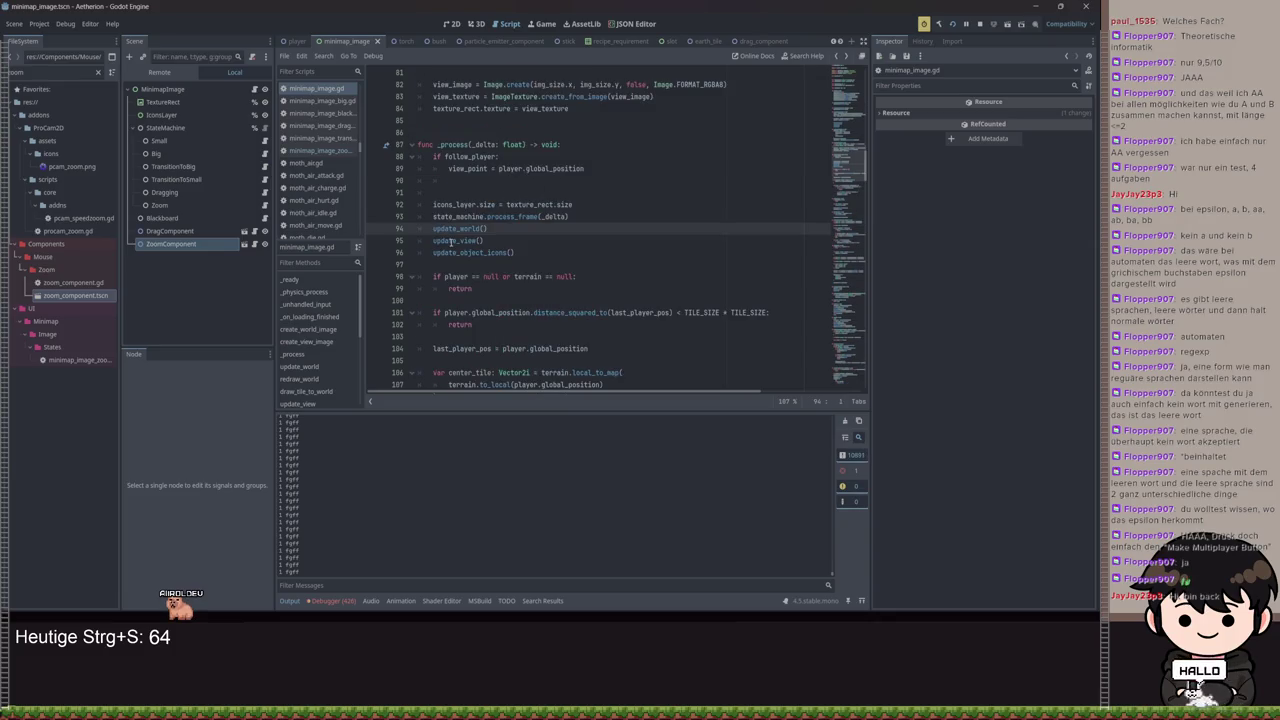
ctrl+click(452, 241)
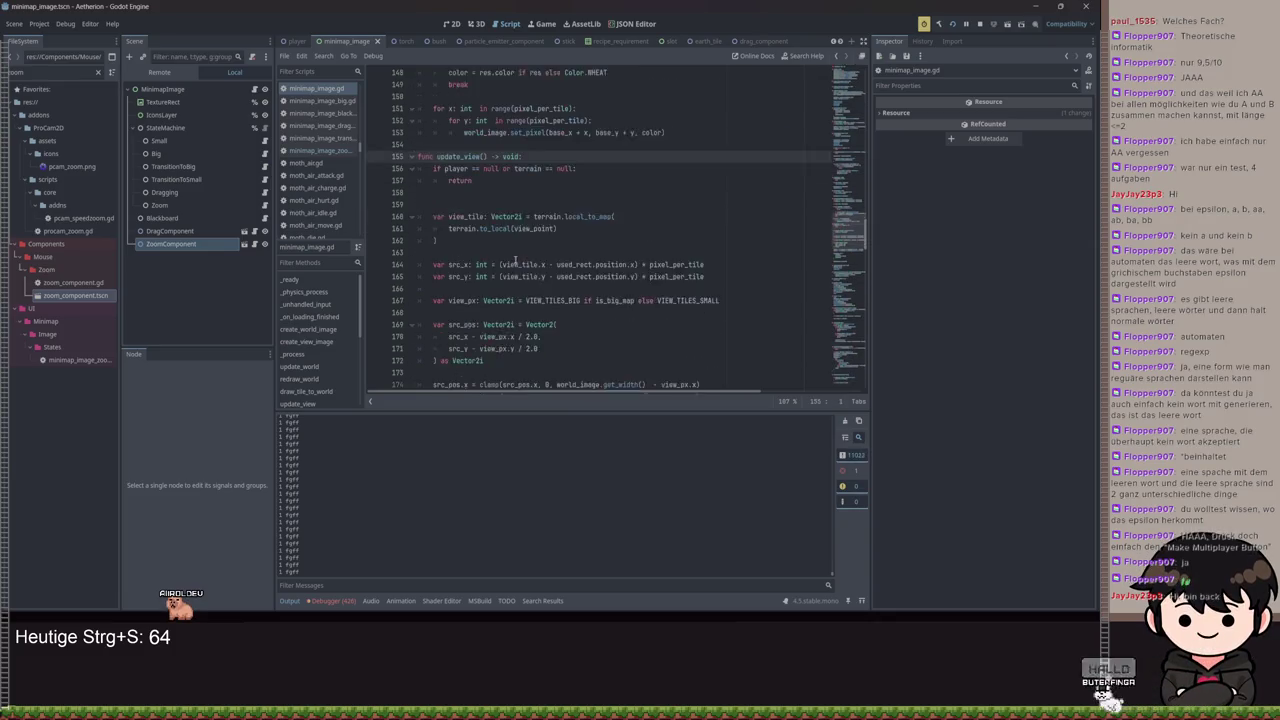
scroll(515, 262, down, 1)
drag(704, 228, 632, 229)
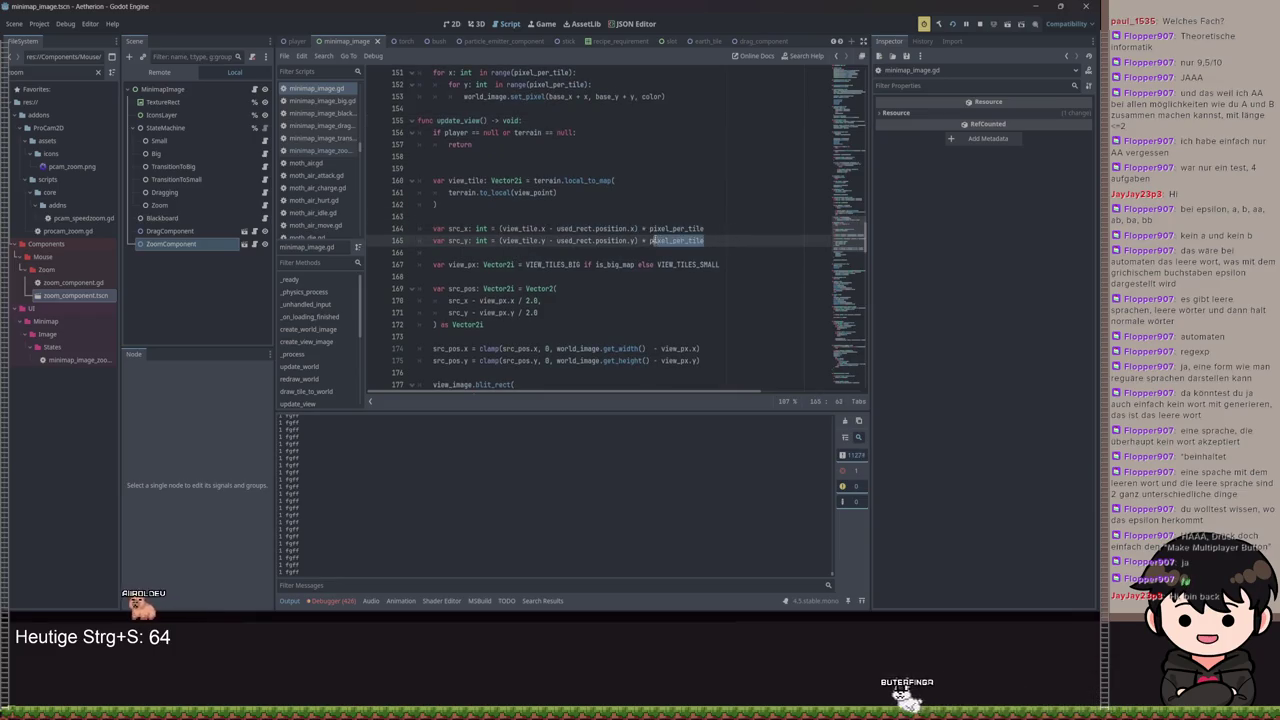
click(685, 229)
key(shift+Down)
key(Down)
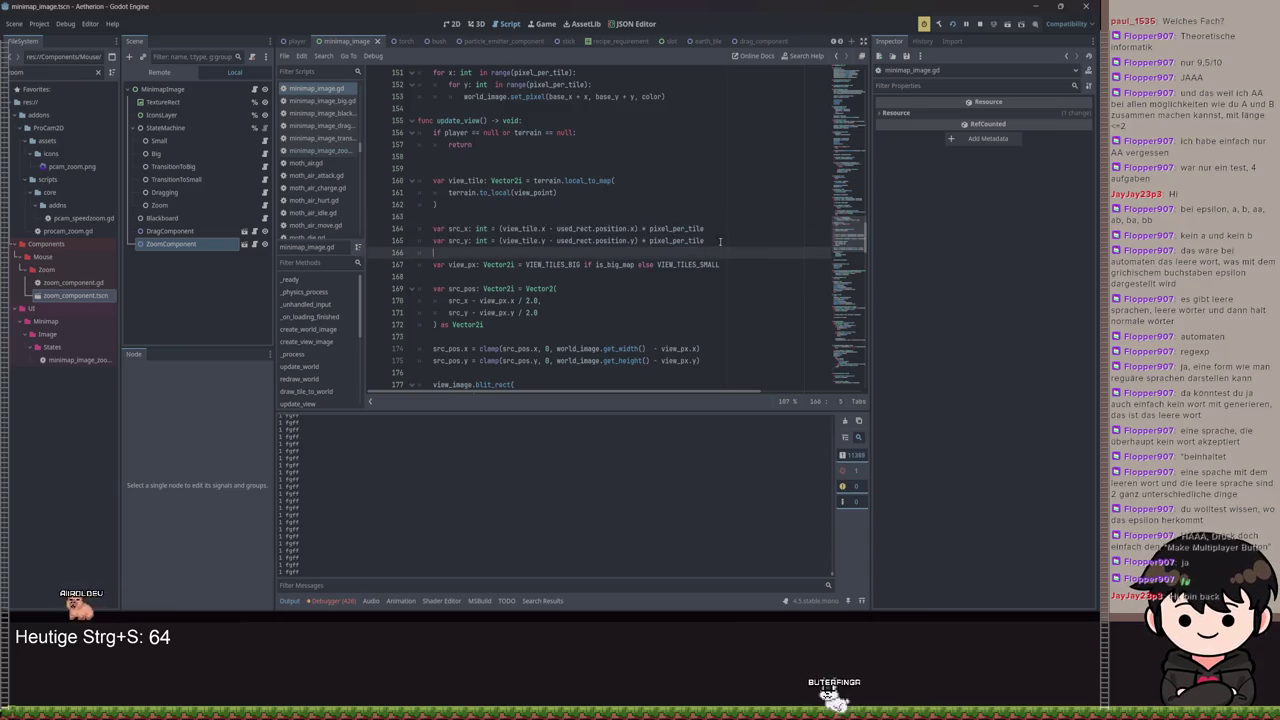
double_click(510, 241)
double_click(490, 193)
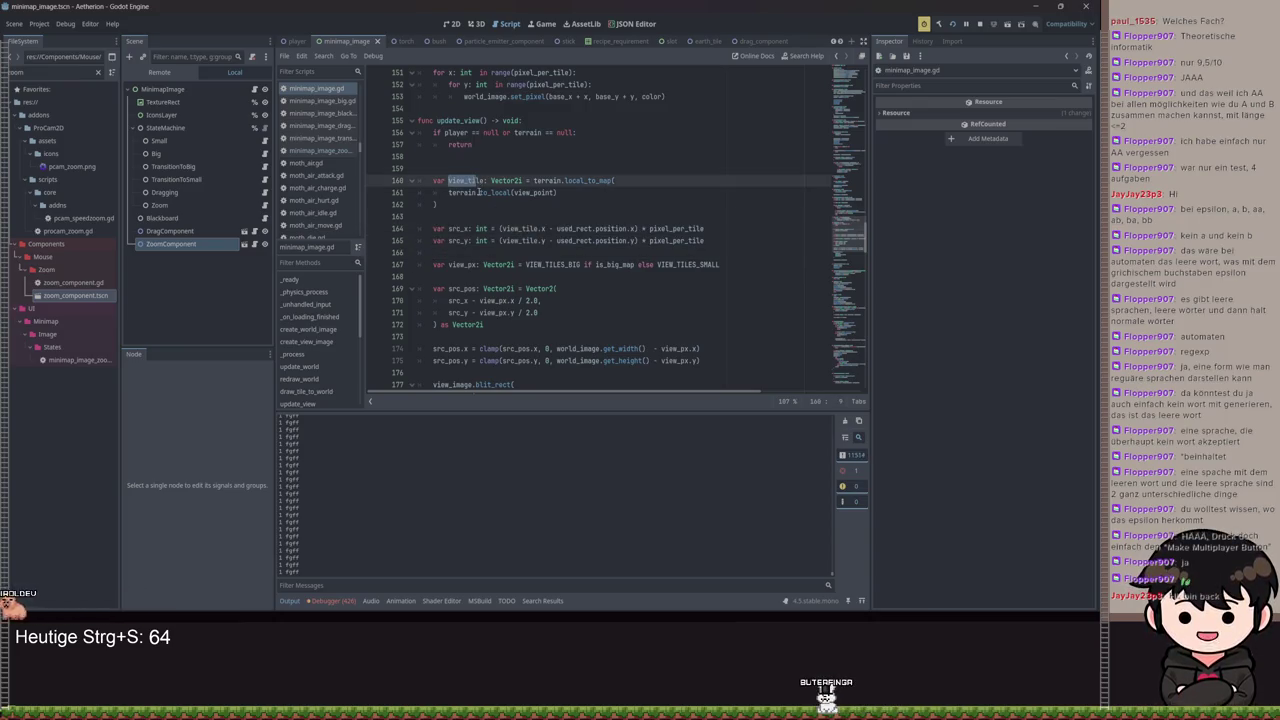
key(F5)
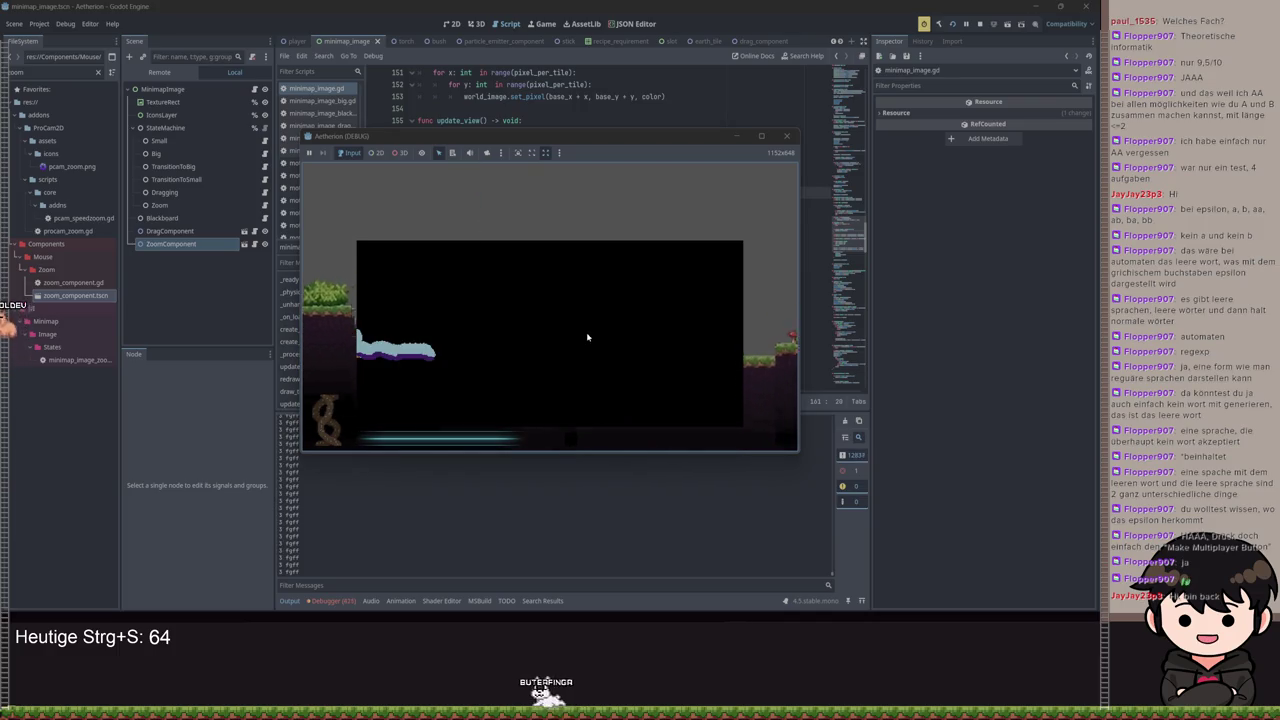
Pause the game, set its window aside, and list the Debugger's draw_tile_to_world errors
key(Escape)
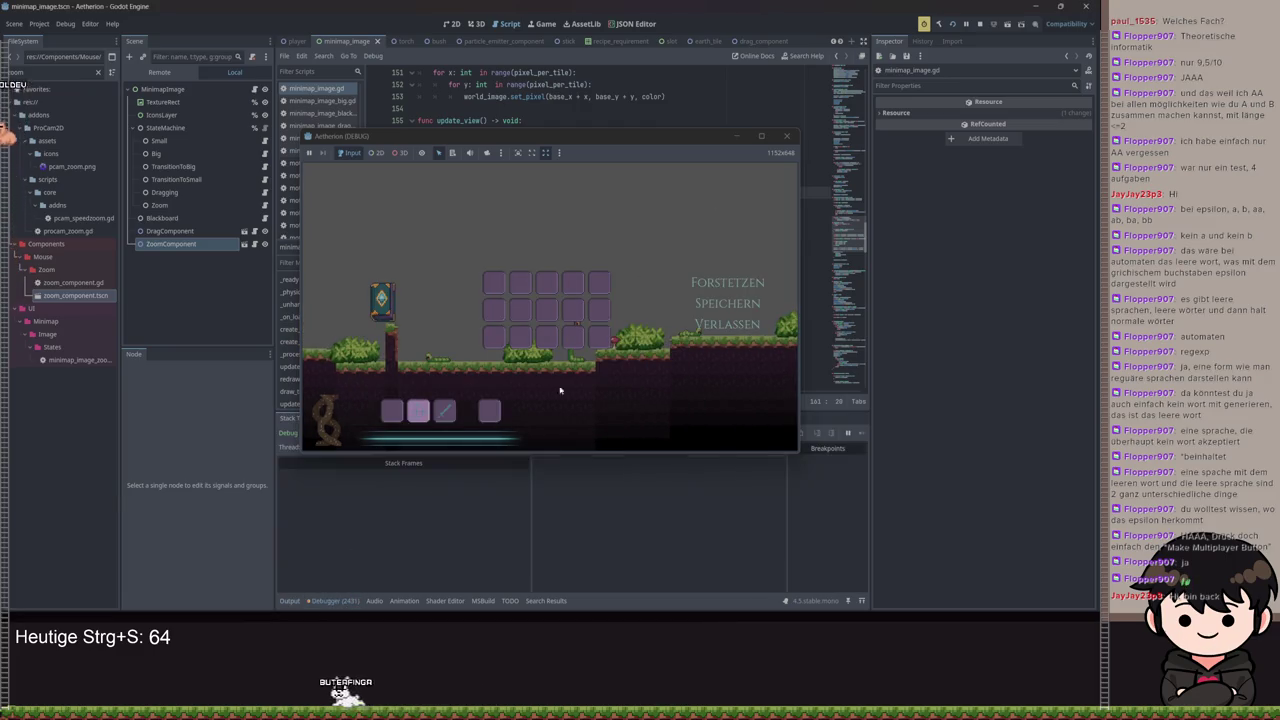
click(740, 135)
click(341, 418)
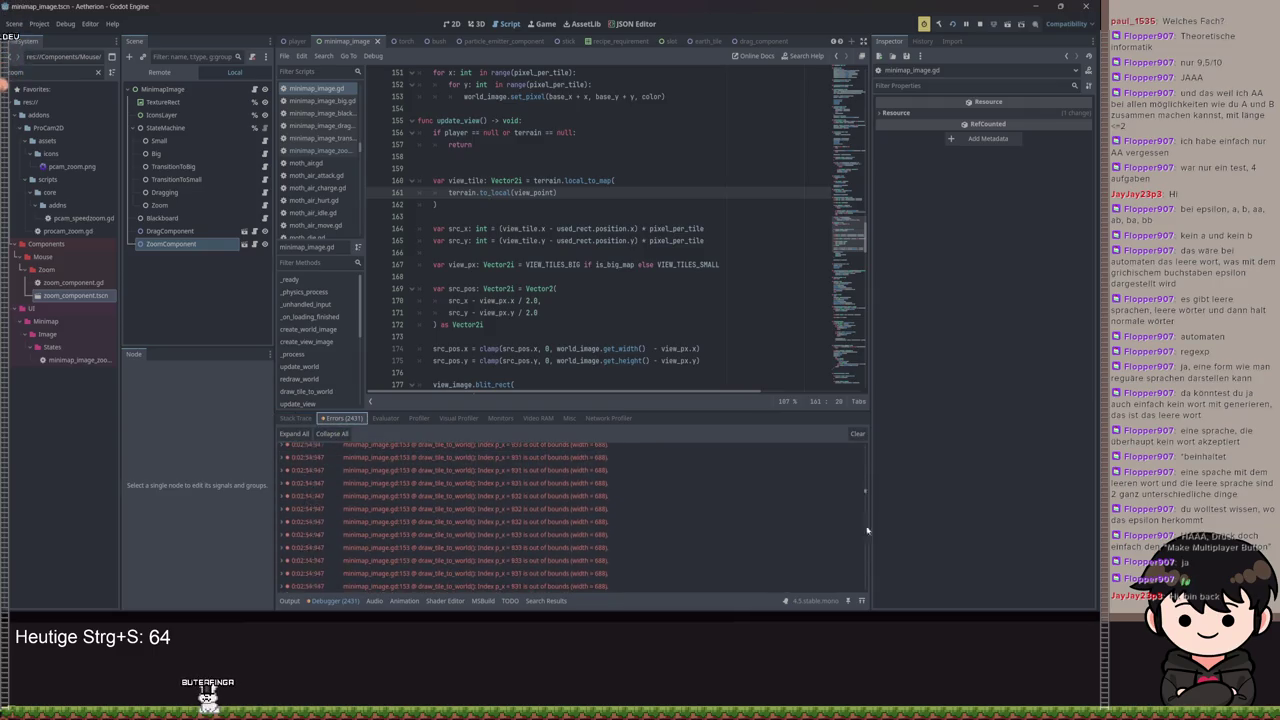
click(580, 543)
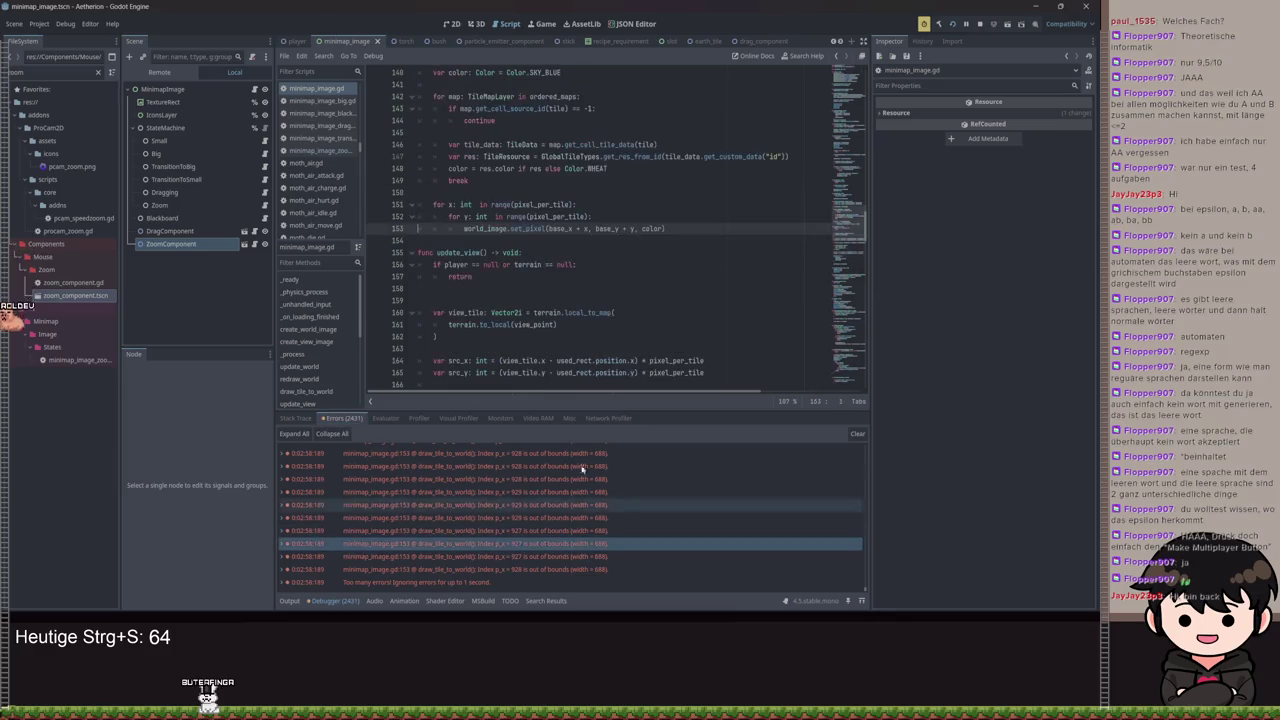
scroll(665, 264, up, 1)
click(665, 264)
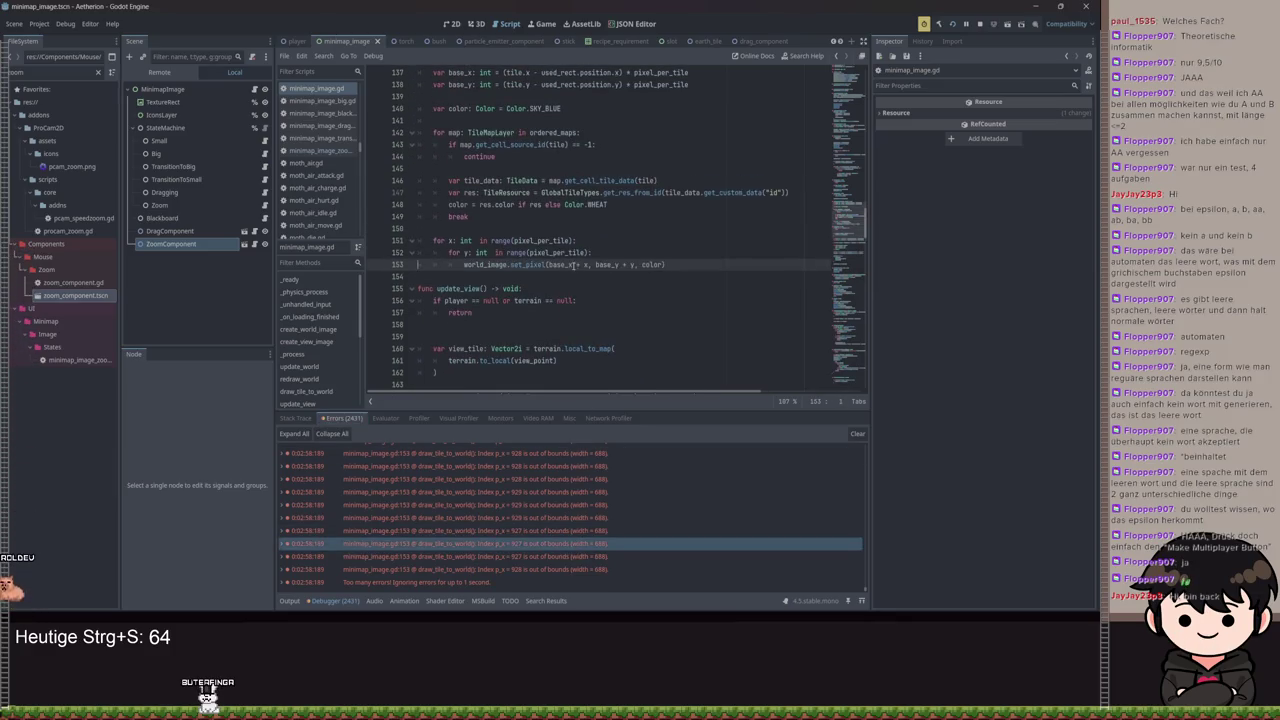
scroll(575, 266, up, 2)
double_click(533, 313)
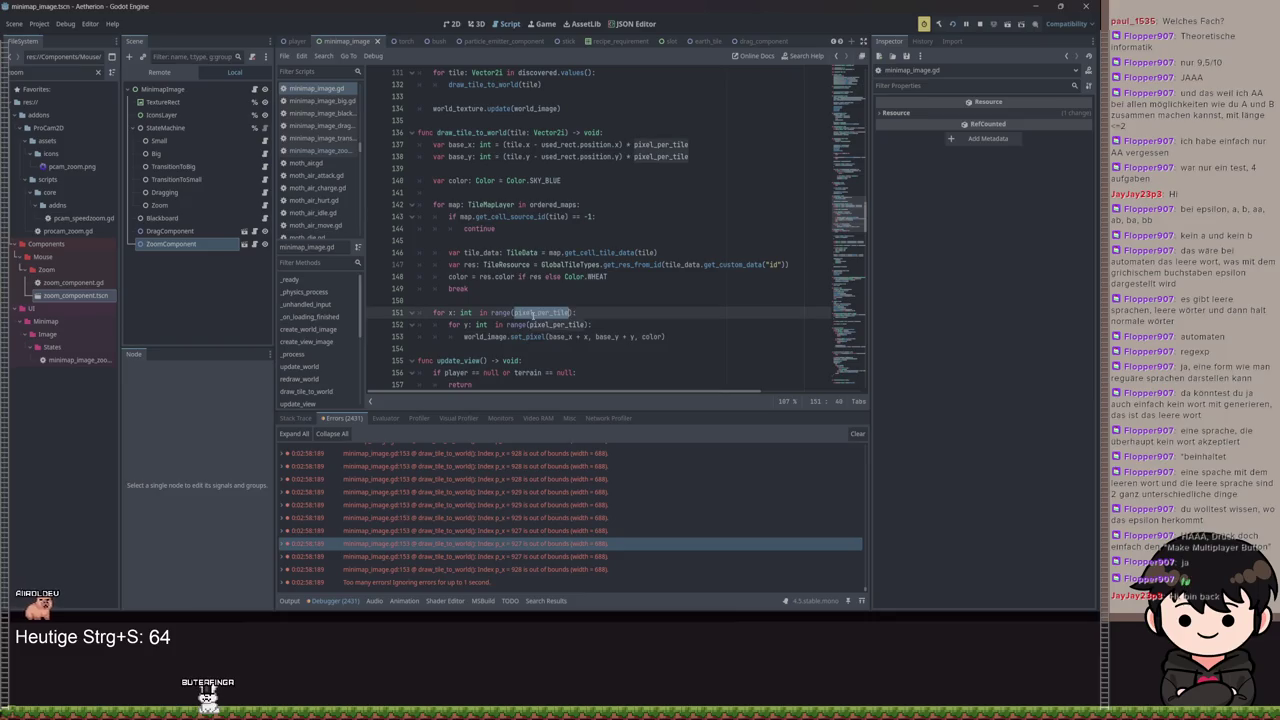
double_click(560, 337)
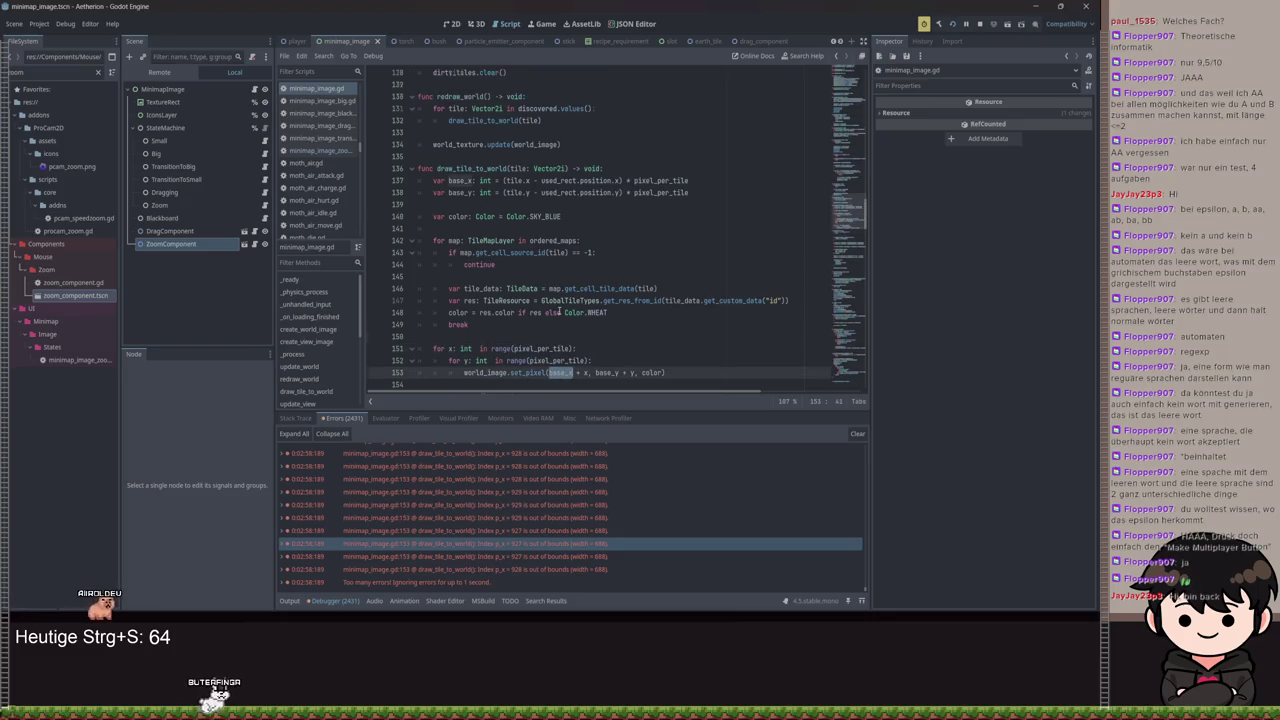
scroll(556, 312, up, 5)
scroll(560, 298, up, 10)
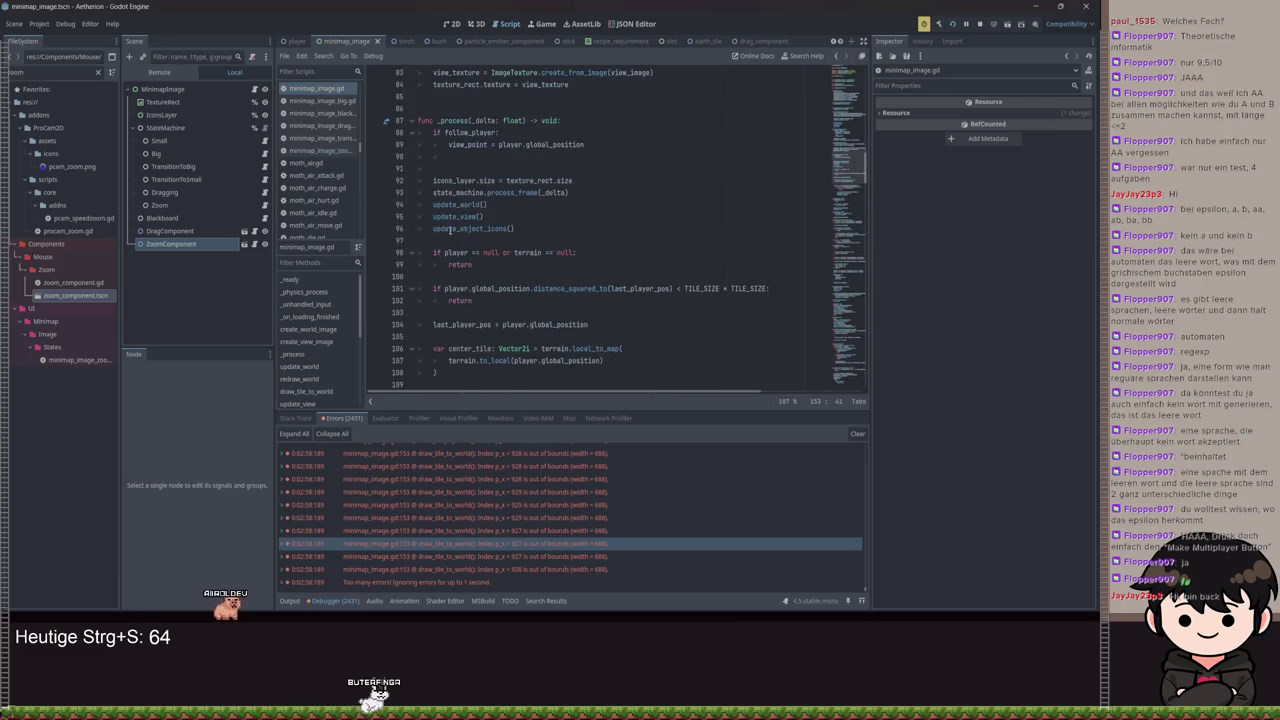
click(448, 216)
scroll(472, 222, up, 6)
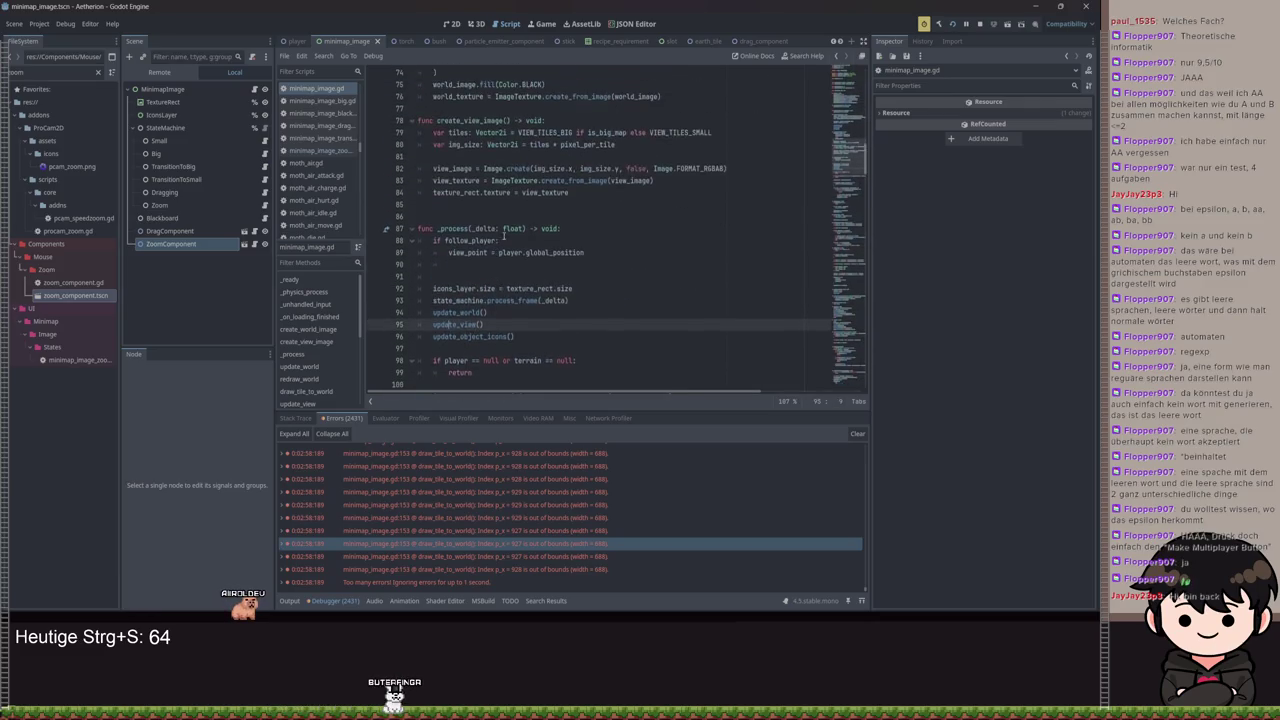
scroll(622, 316, up, 6)
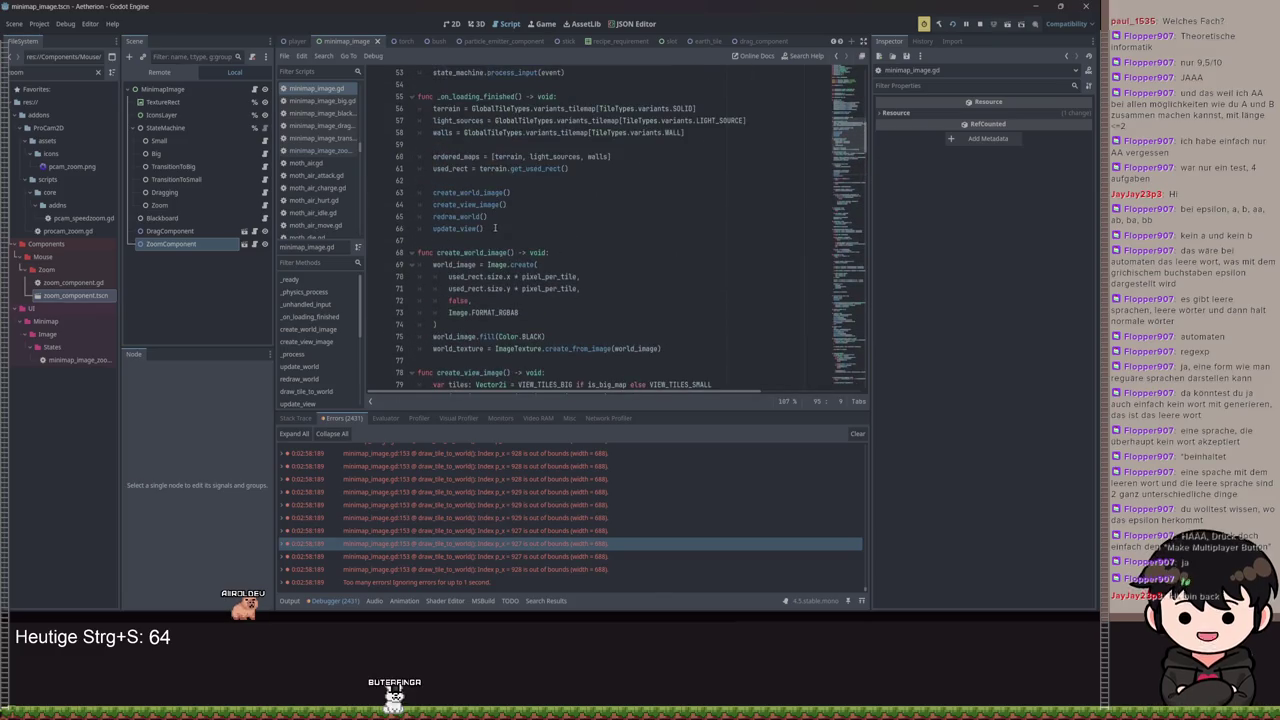
scroll(512, 219, up, 5)
scroll(520, 250, down, 5)
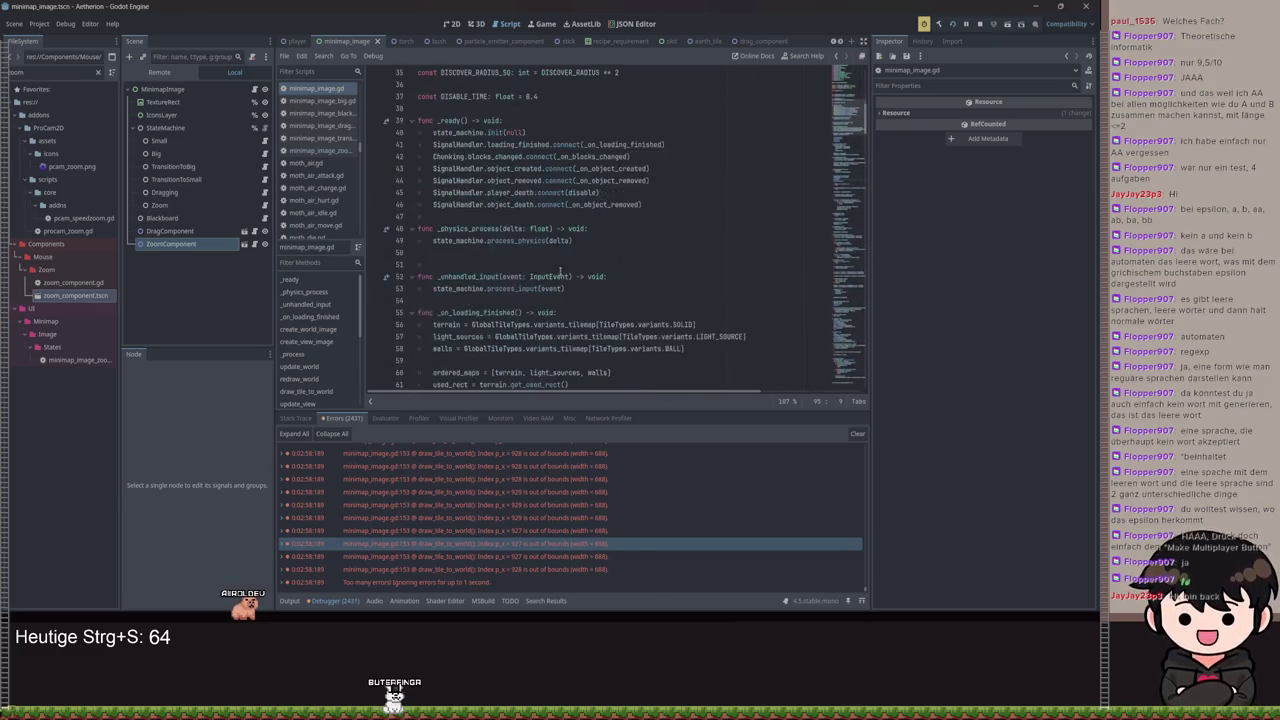
click(529, 276)
drag(529, 276, 422, 261)
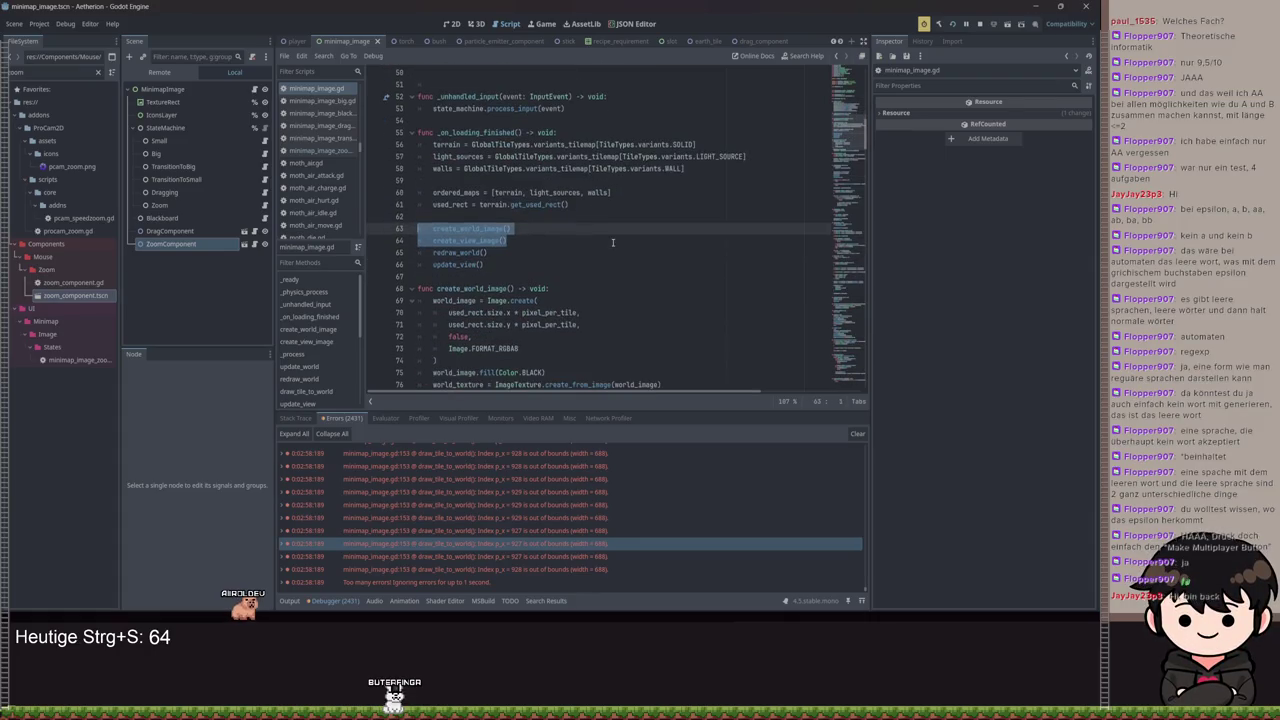
scroll(612, 240, down, 3)
scroll(612, 248, down, 4)
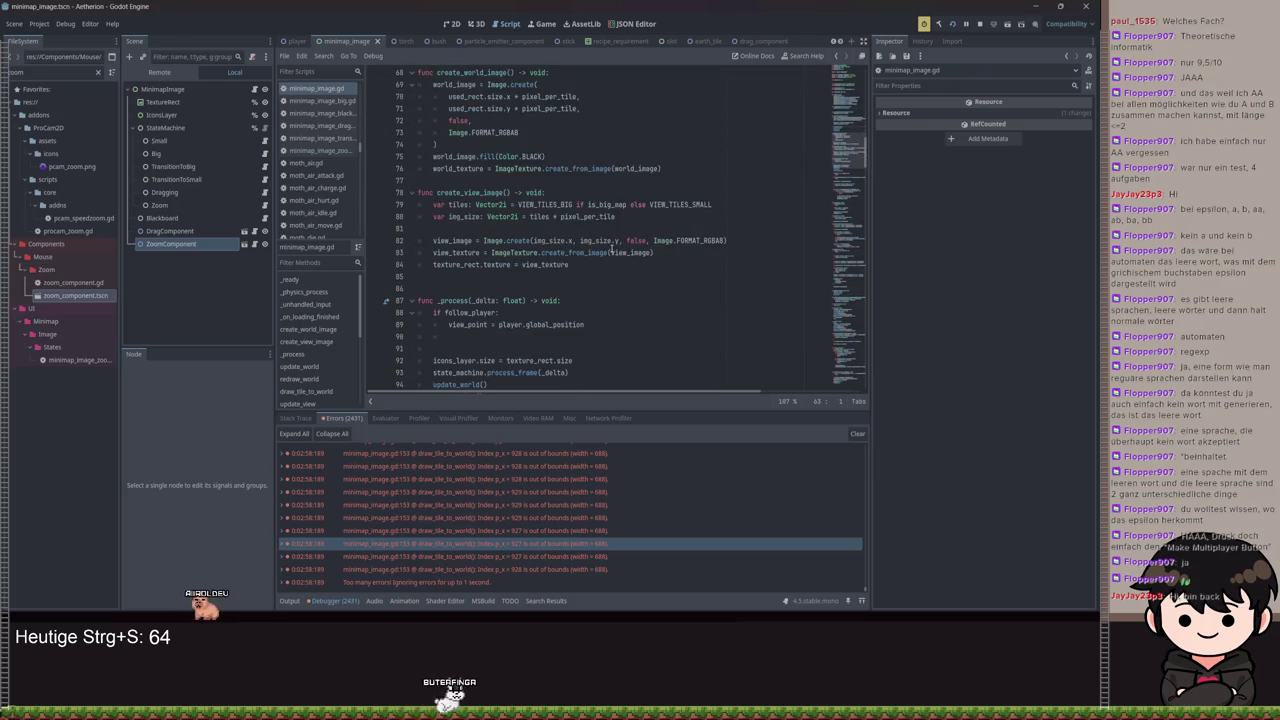
scroll(612, 248, up, 15)
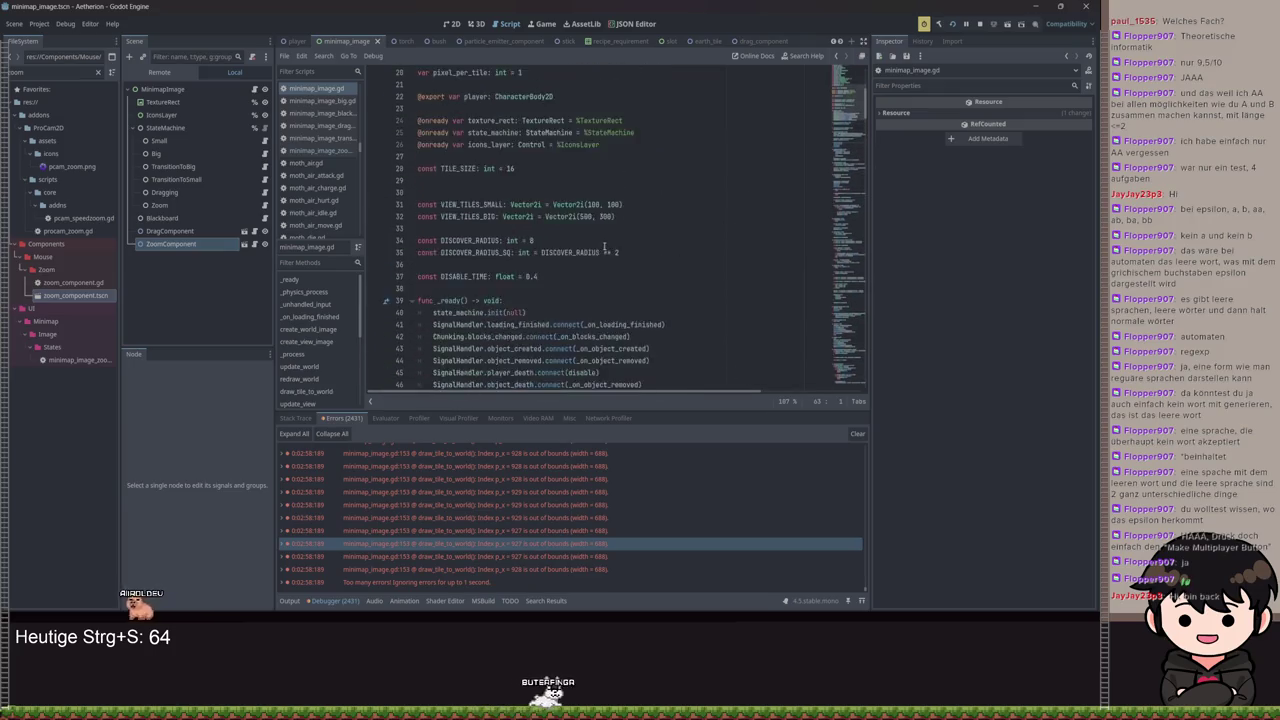
scroll(604, 246, down, 3)
scroll(603, 243, up, 5)
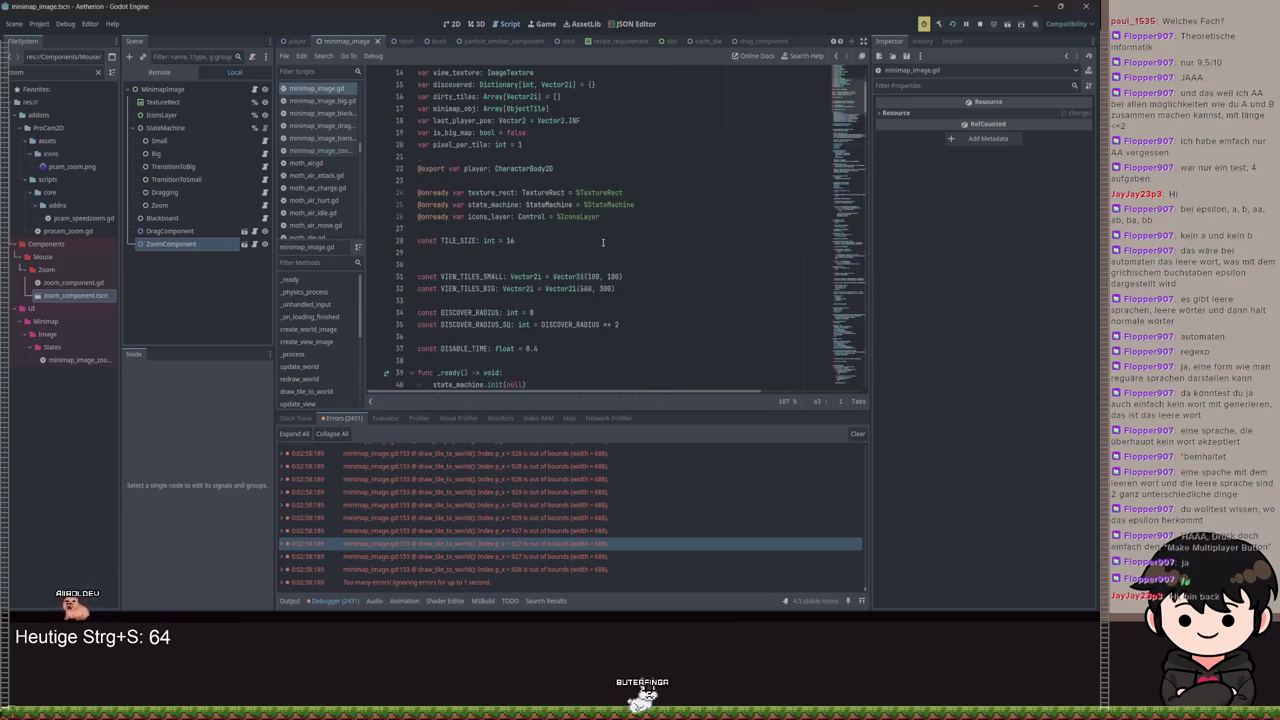
Add a set(value) block under pixel_per_tile calling create_world_image() and create_view_image()
click(536, 142)
text(:)
key(Return)
text(set(value)
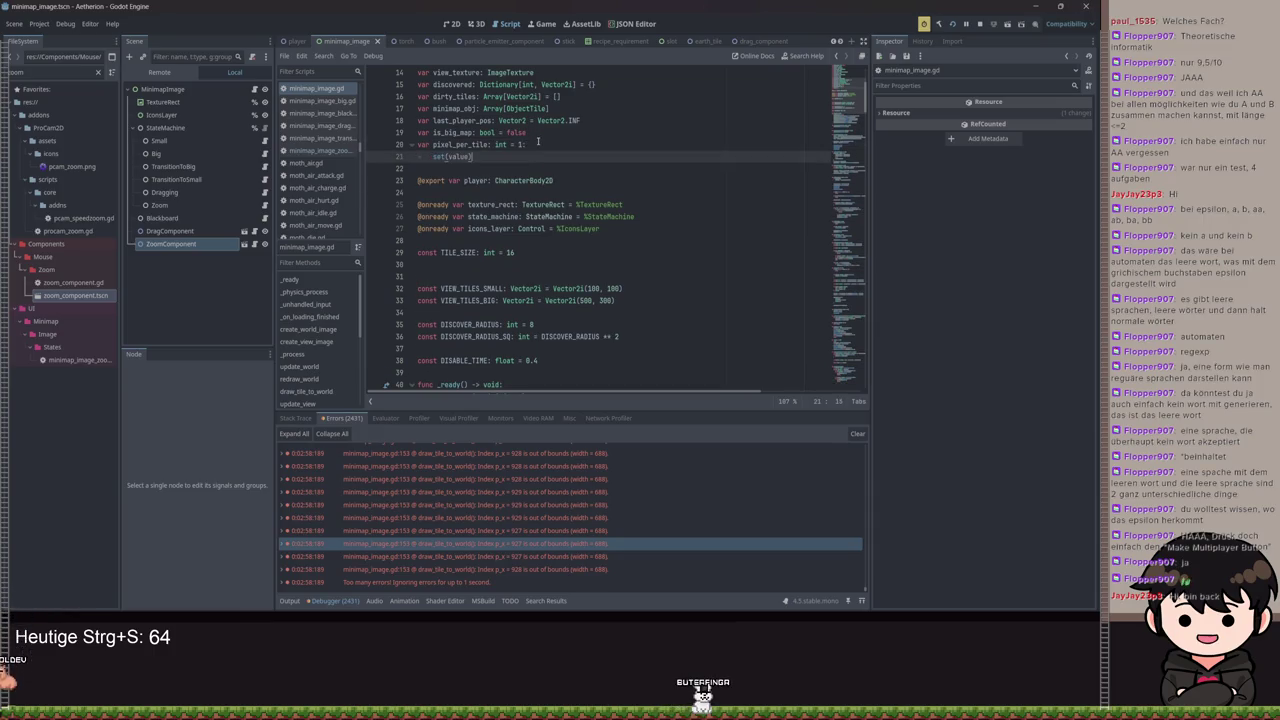
text(:)
key(Return)
text(create_world_image())
key(Return)
key(BackSpace)
text(create_view_image())
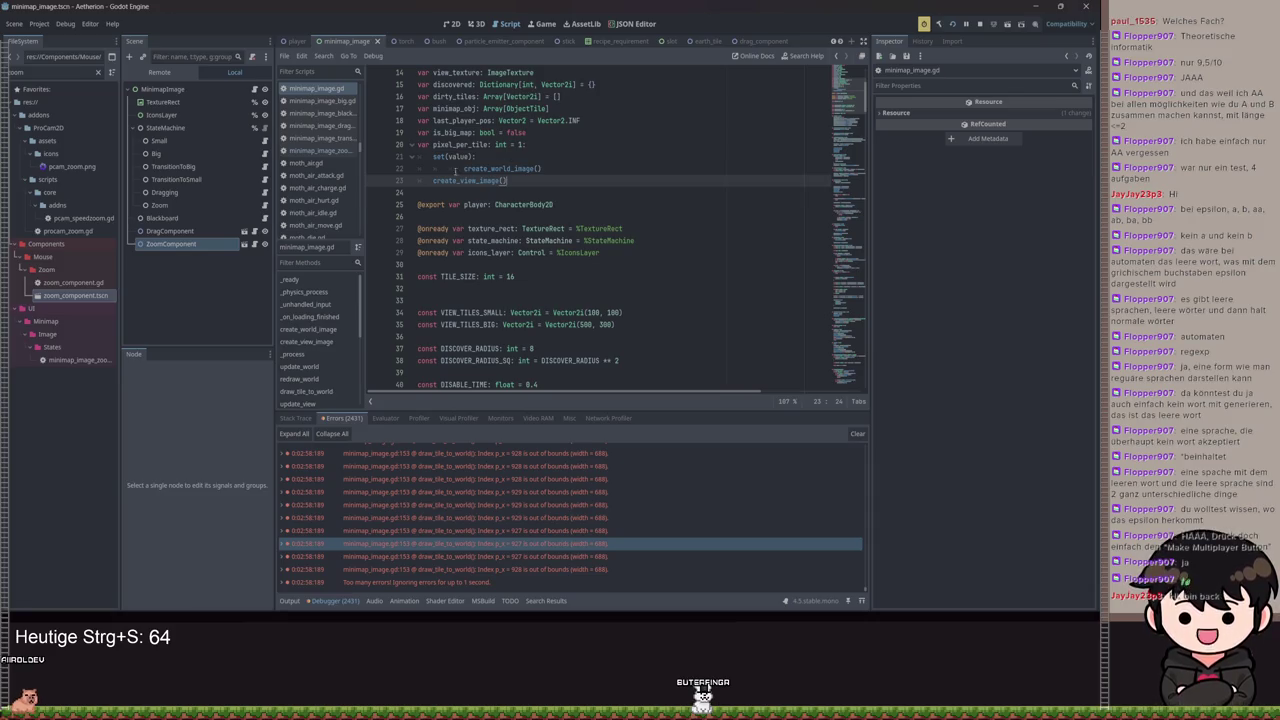
click(431, 180)
key(Up)
key(BackSpace)
Make the setter assign pixel_per_tile = value, then save the script and run the game
click(502, 157)
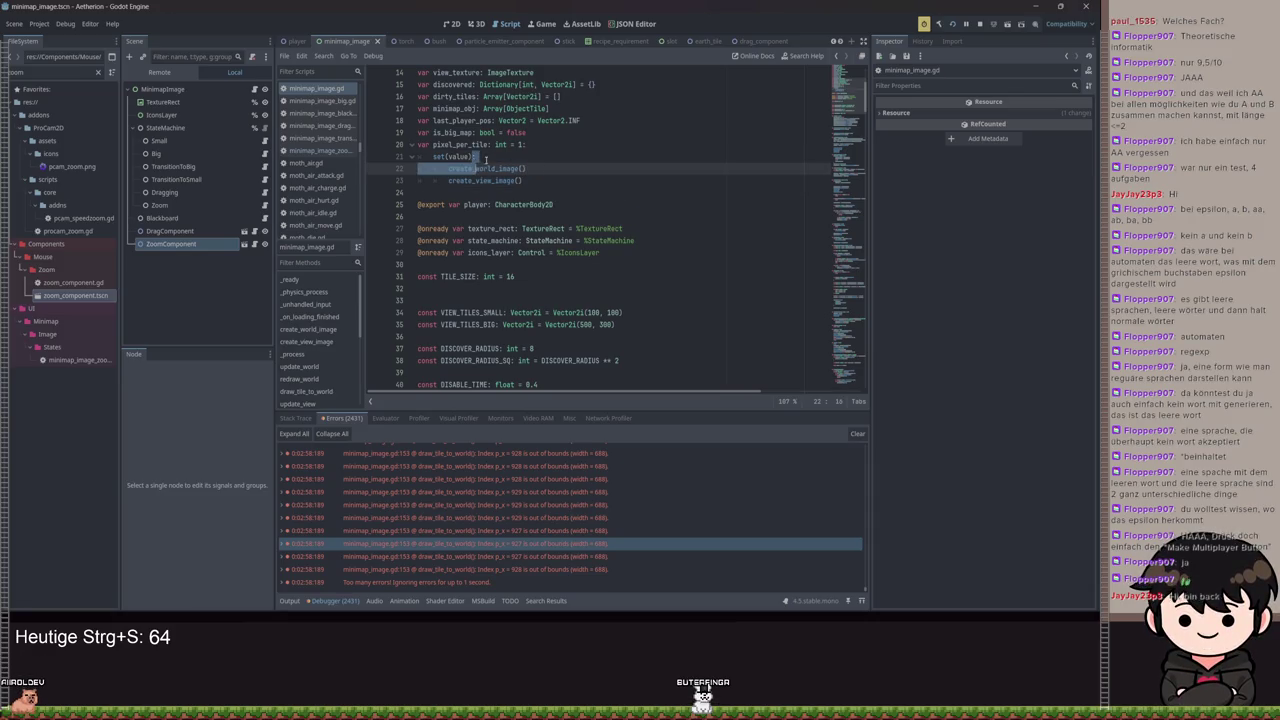
key(Return)
text(pi)
key(Return)
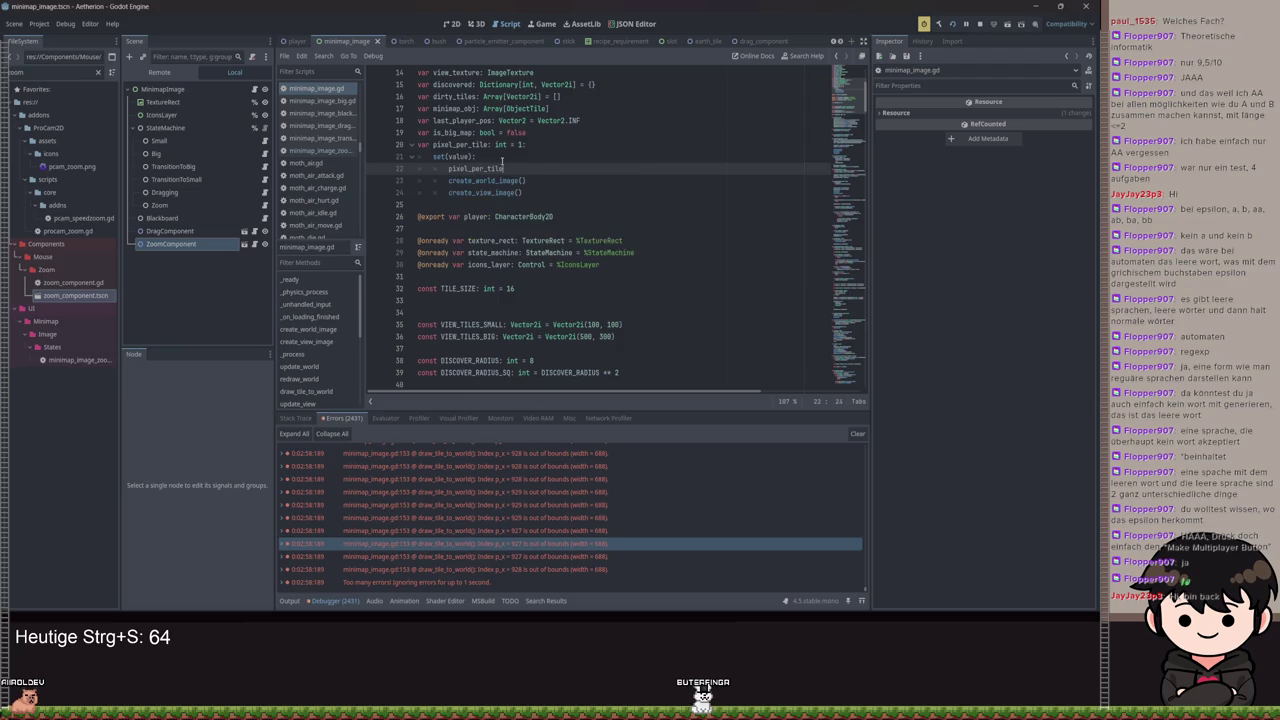
text(value)
key(ctrl+s)
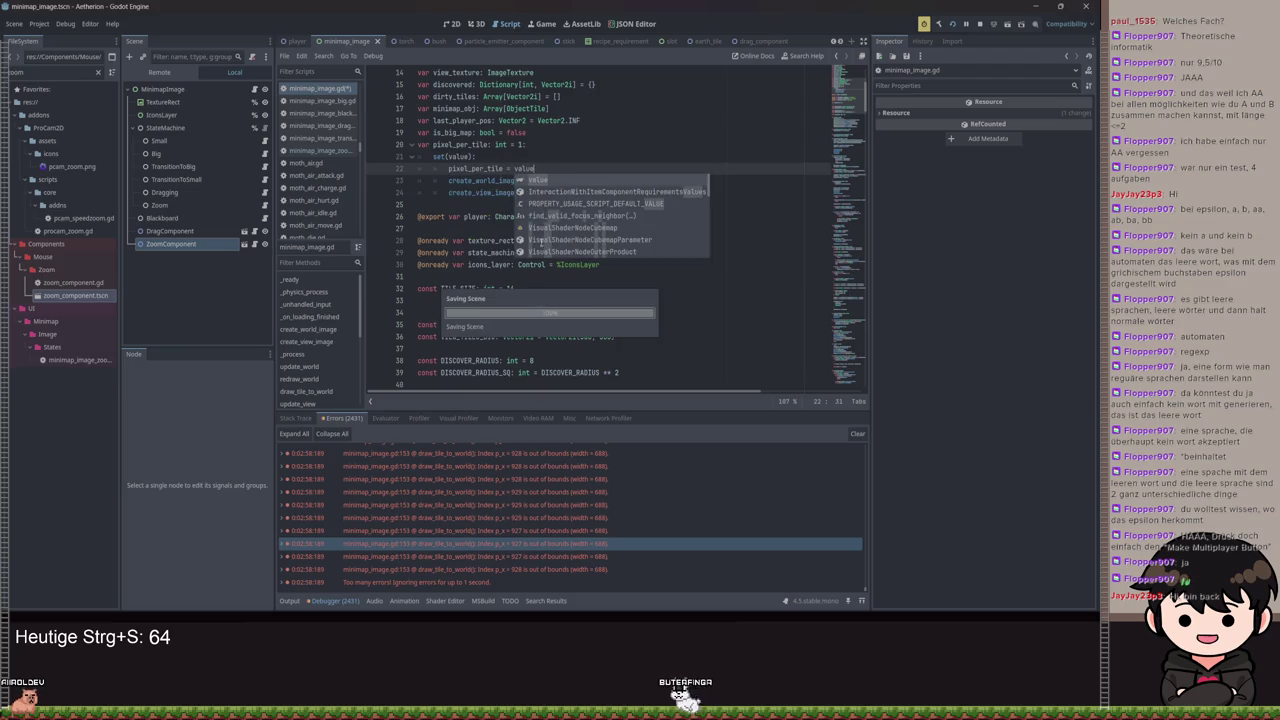
key(F5)
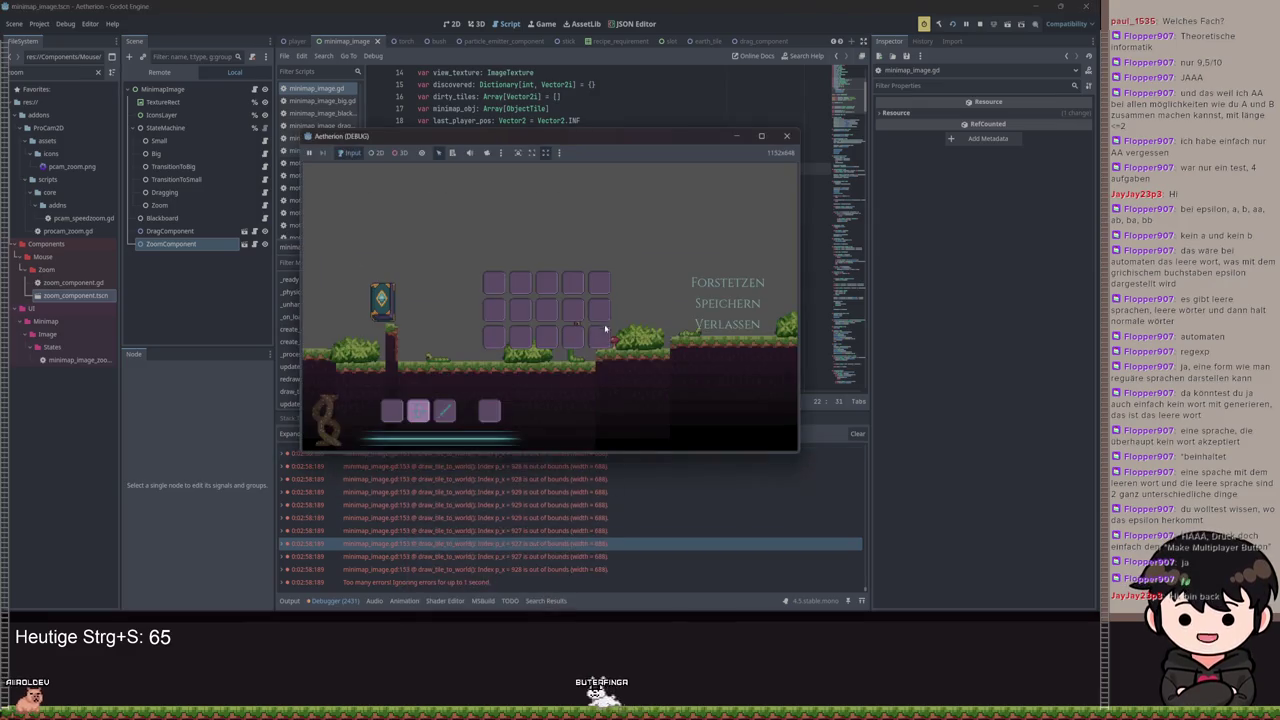
Close the pause menu, open the large map with M, then close the game window
click(709, 290)
key(m)
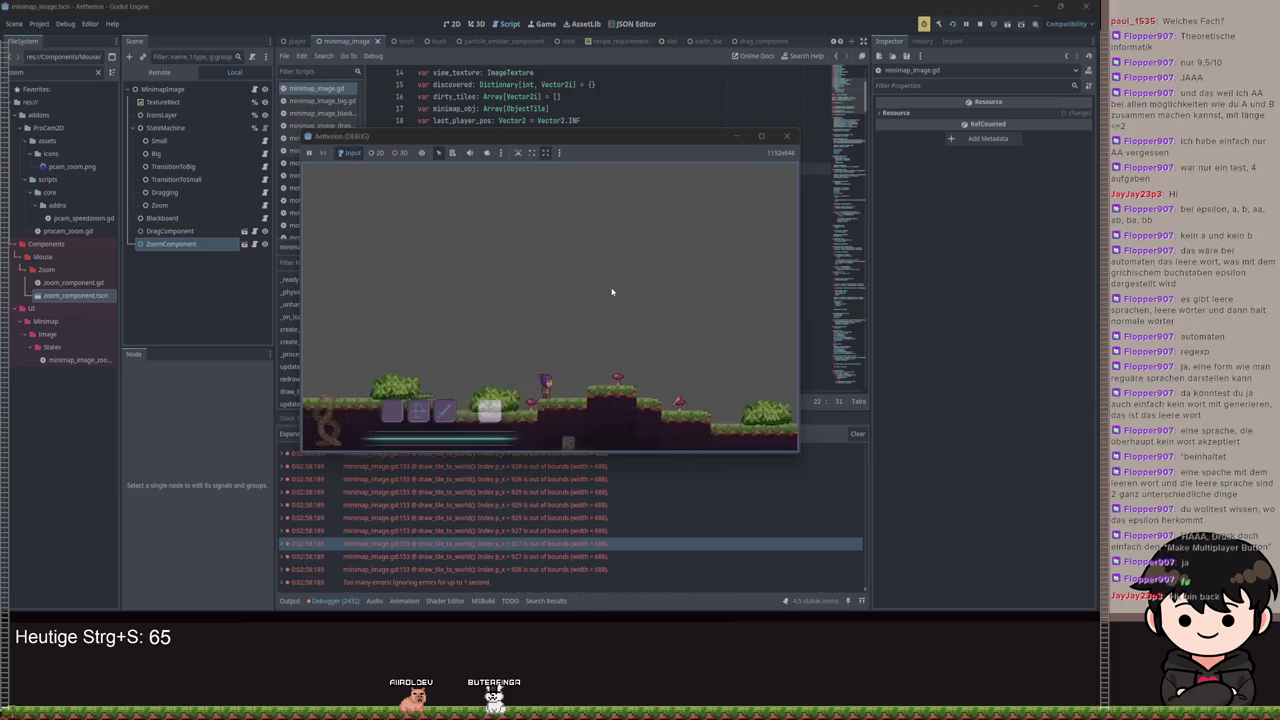
click(786, 135)
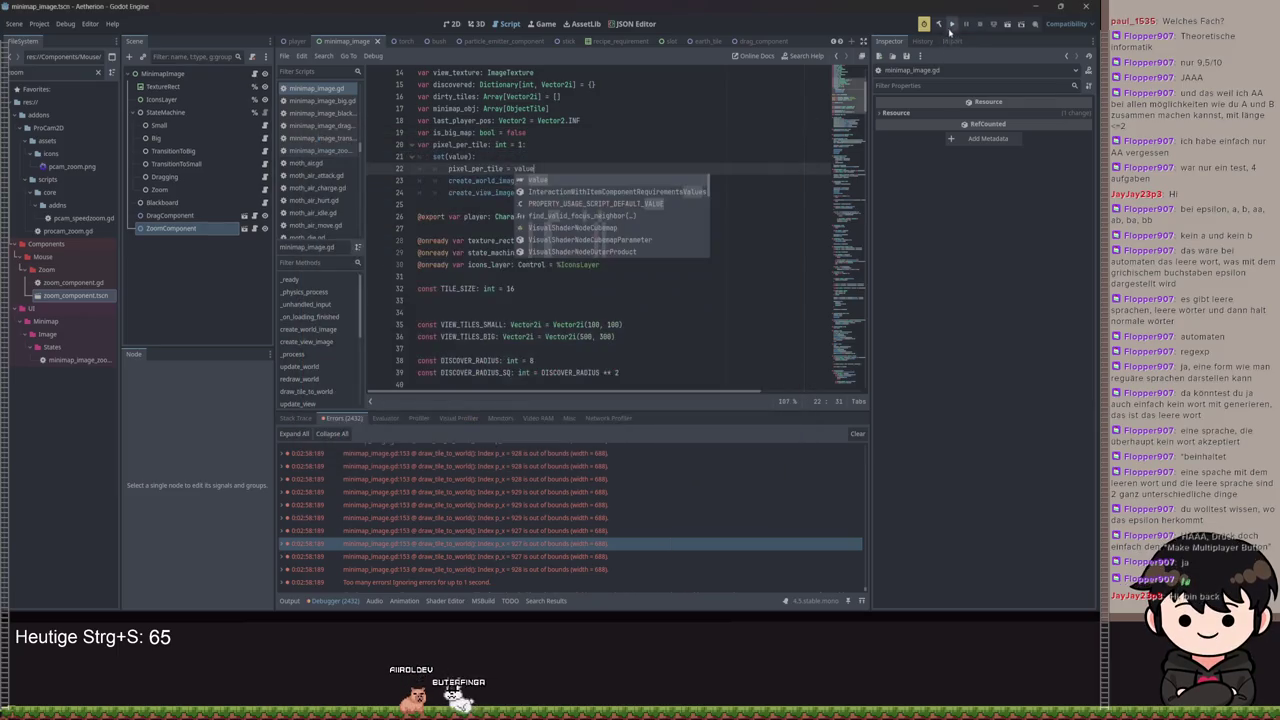
Review minimap_image_zoom.gd, the output log, and the pixel_per_tile and redraw_world code
drag(535, 168, 497, 168)
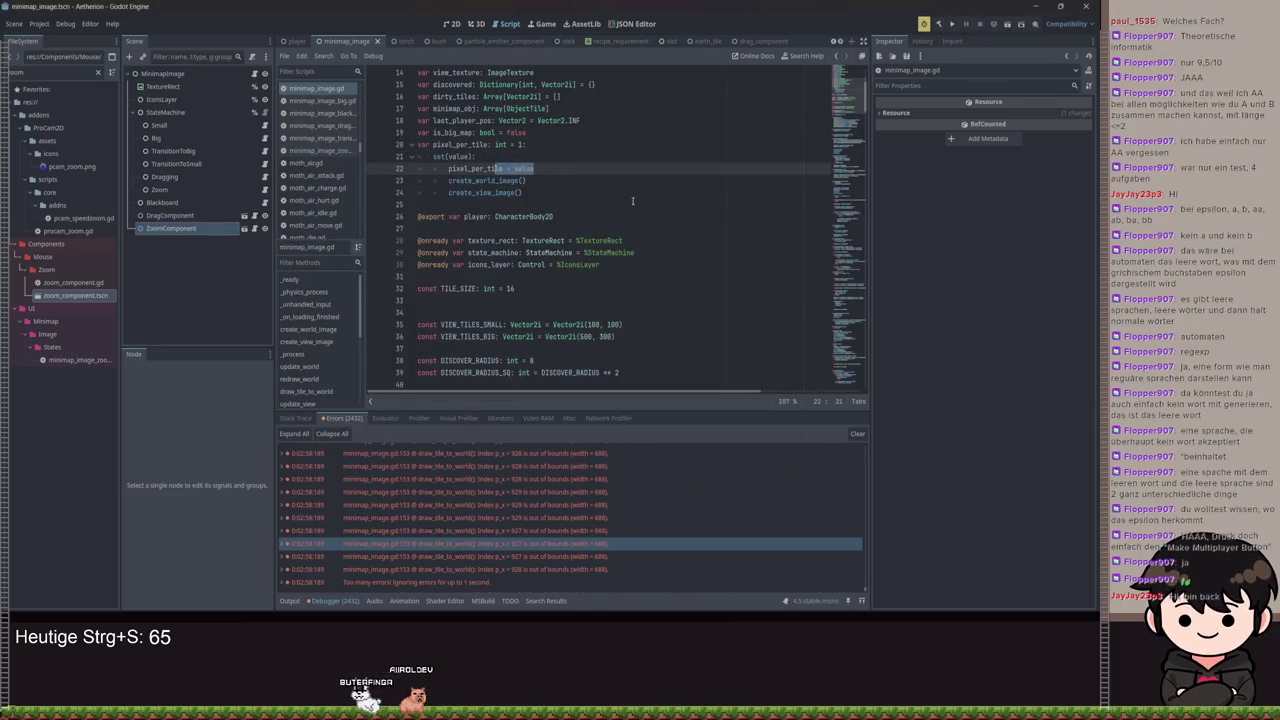
click(318, 150)
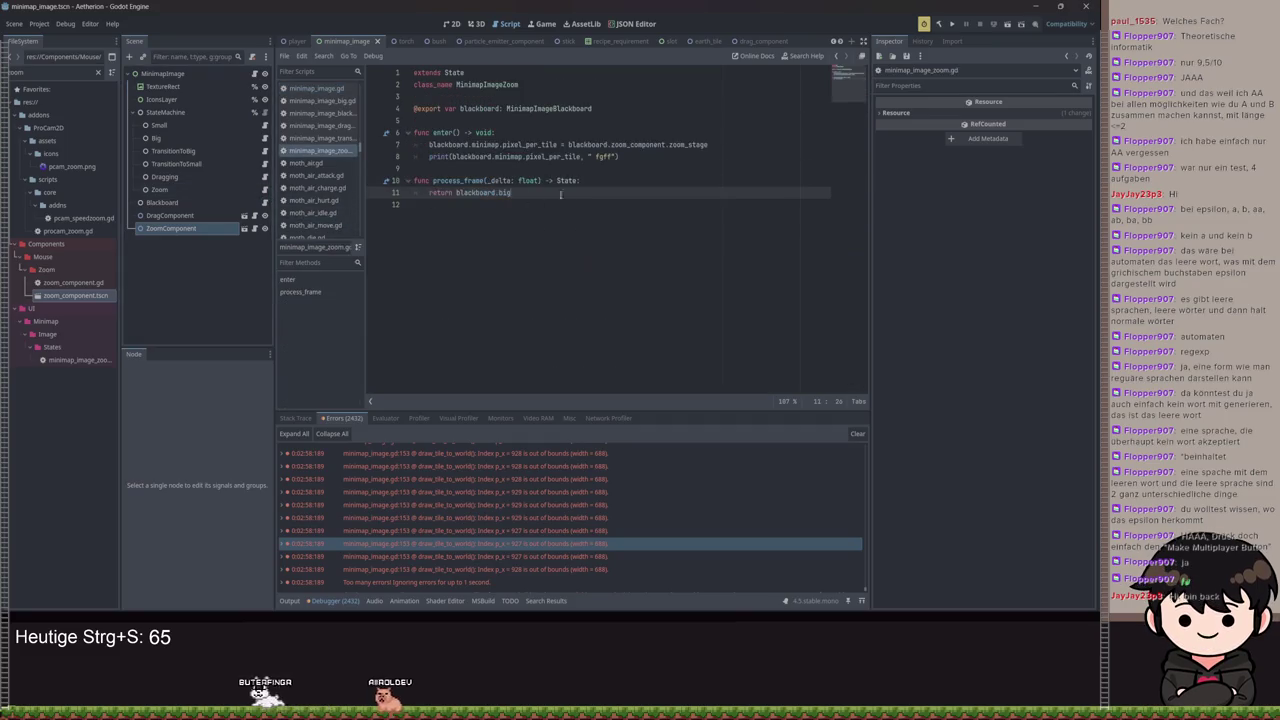
click(652, 156)
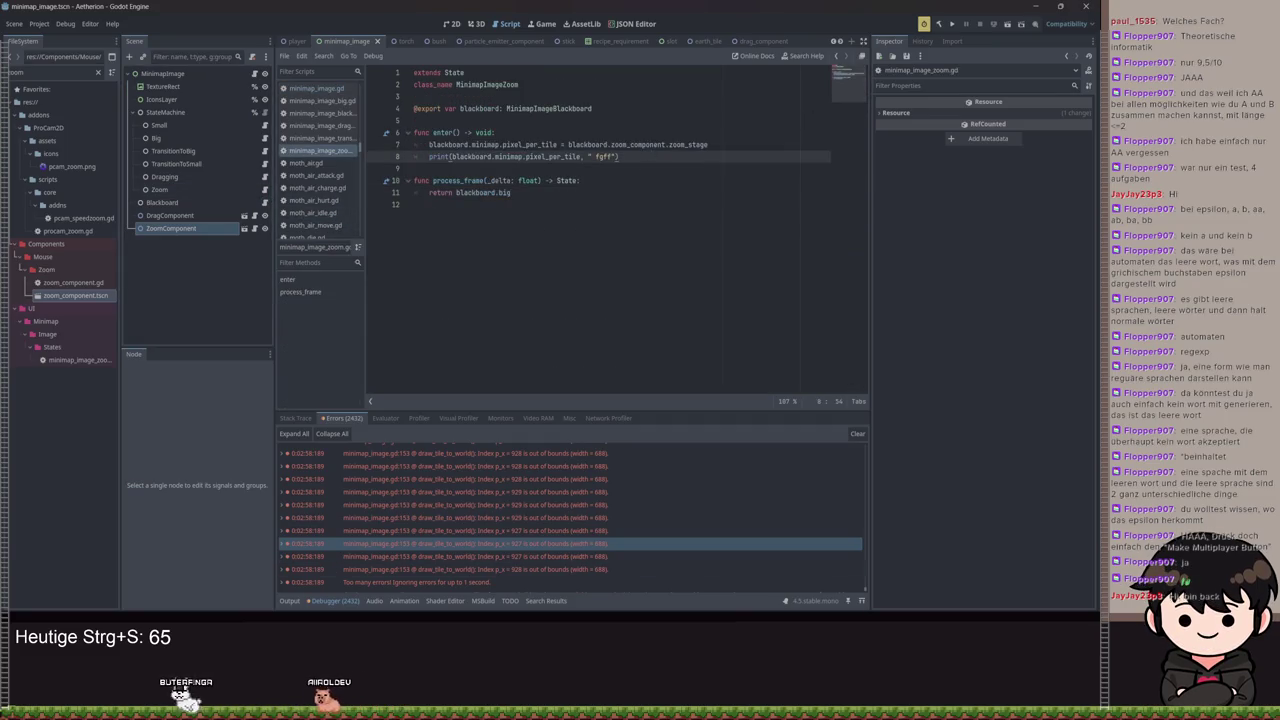
click(287, 601)
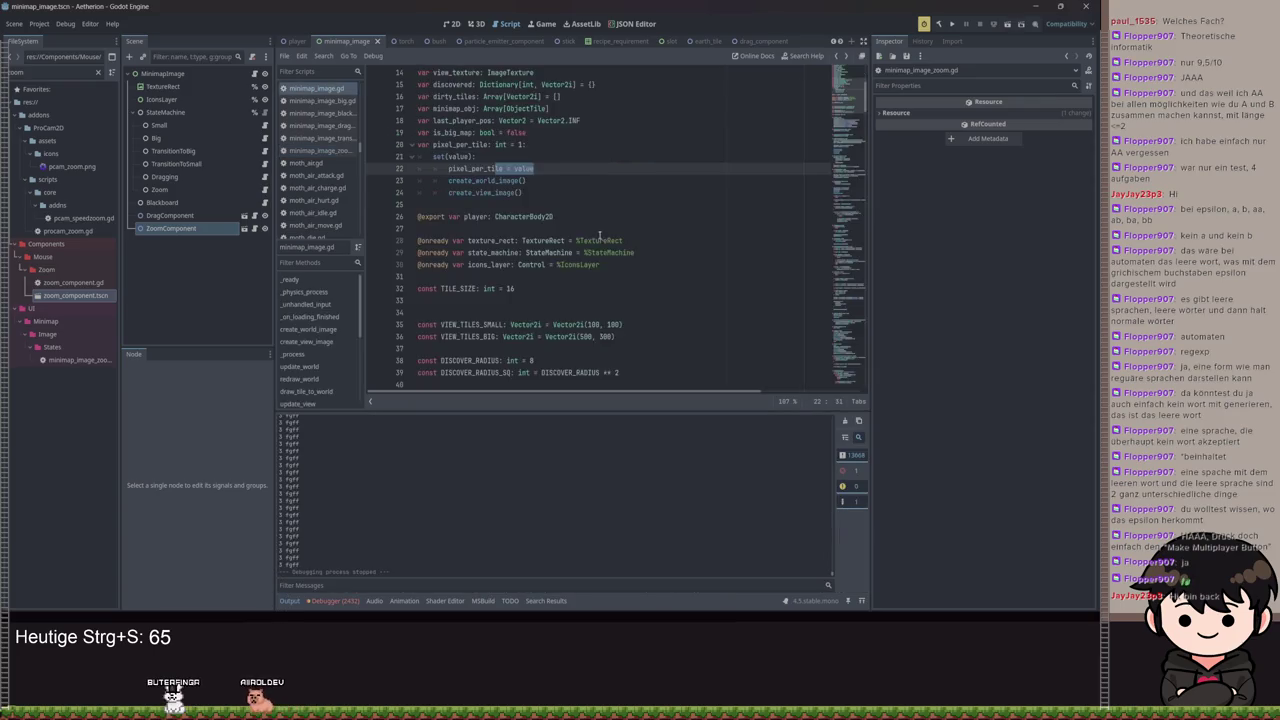
ctrl+click(545, 144)
scroll(560, 180, down, 2)
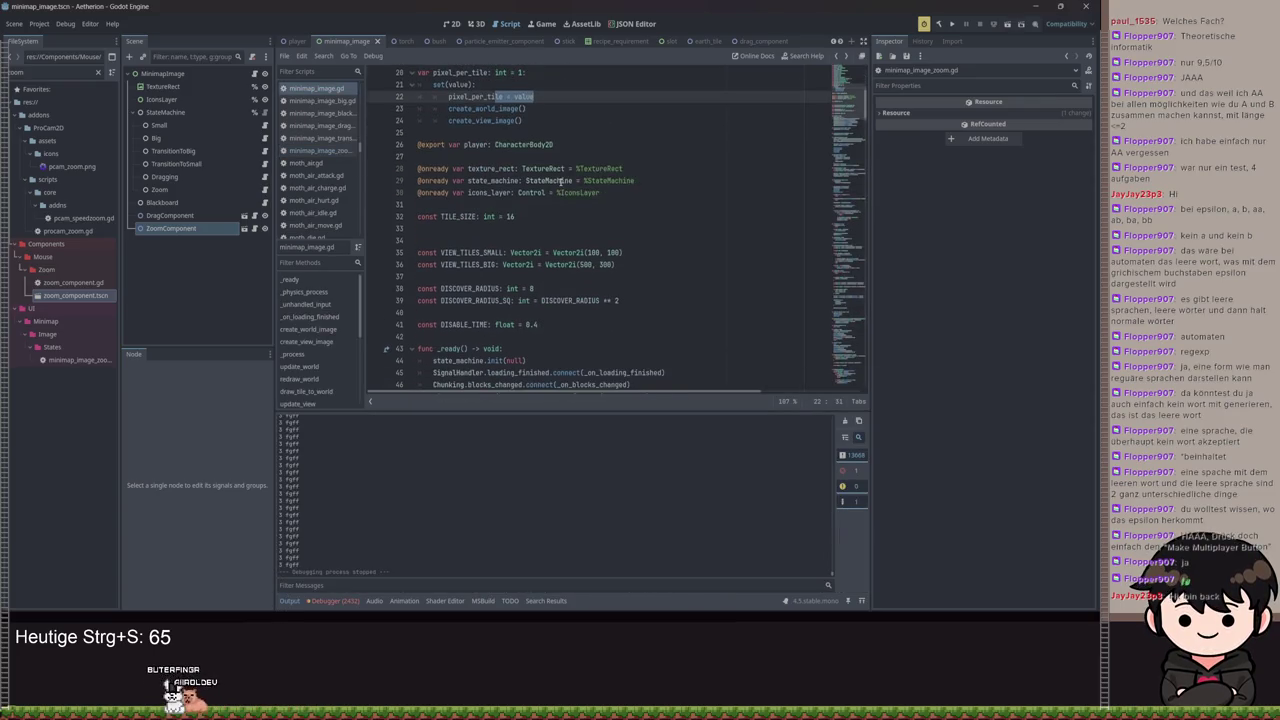
scroll(560, 180, down, 14)
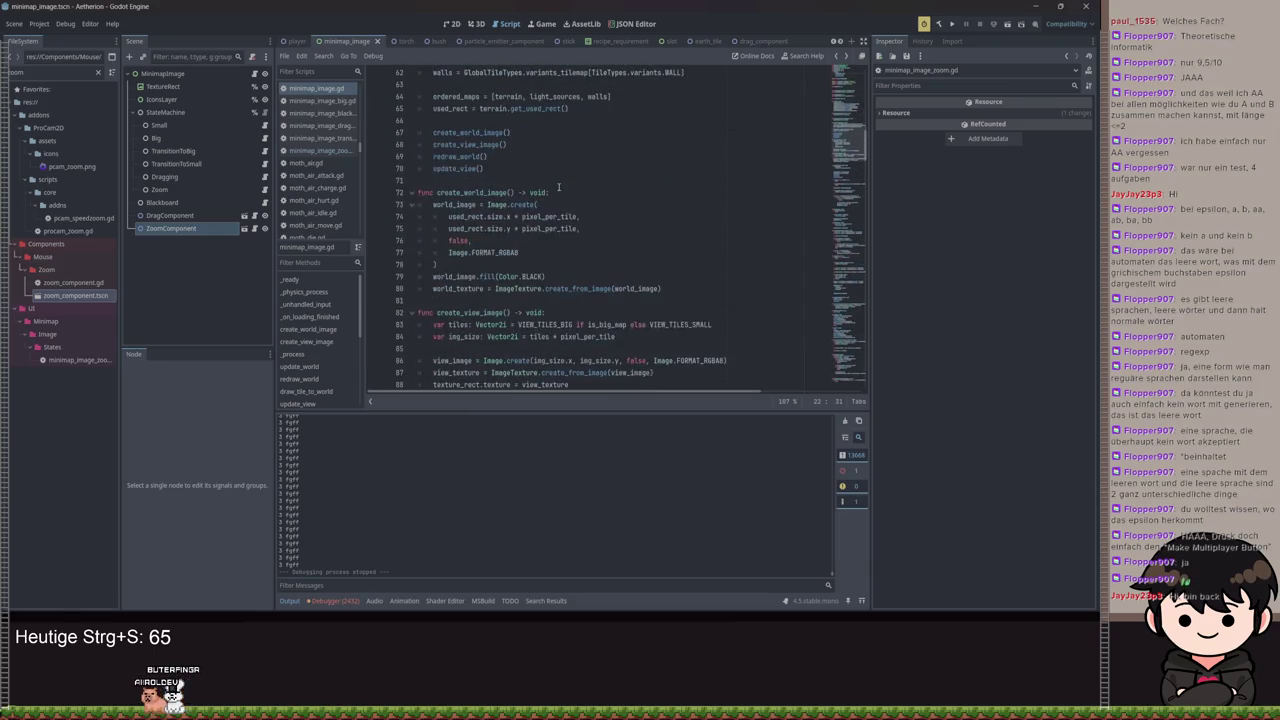
scroll(579, 201, down, 19)
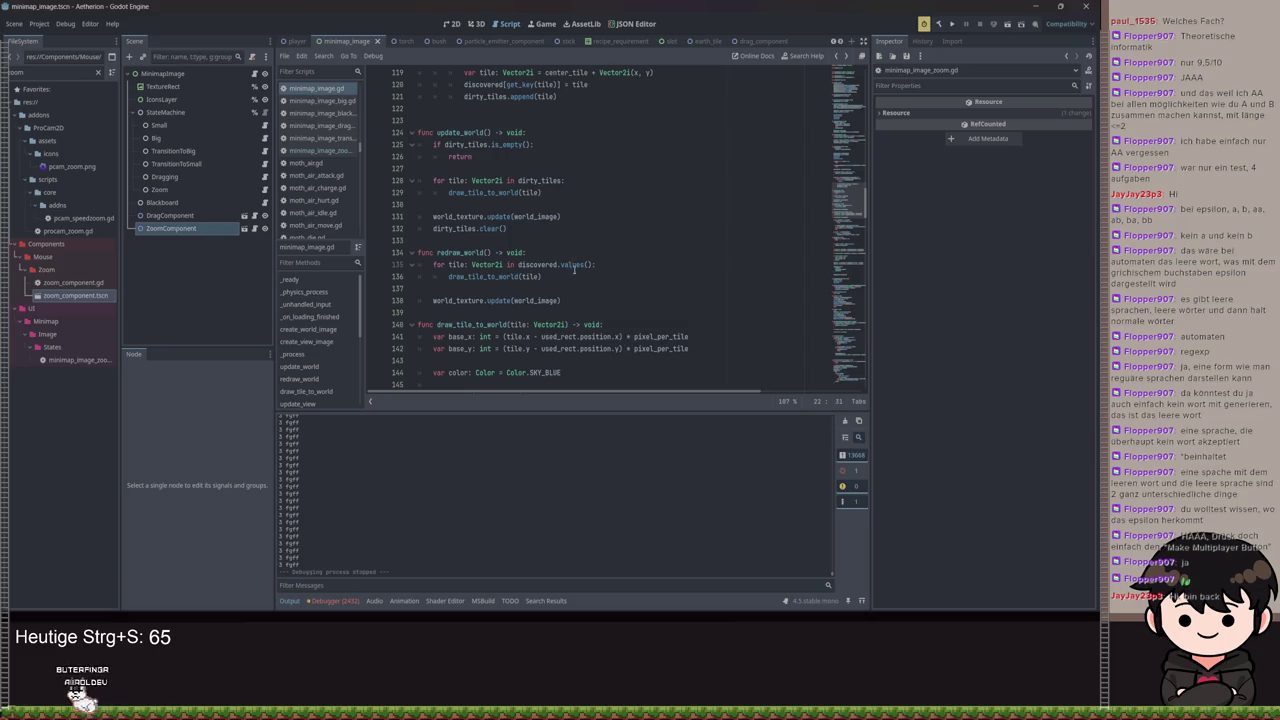
scroll(575, 270, down, 1)
click(464, 216)
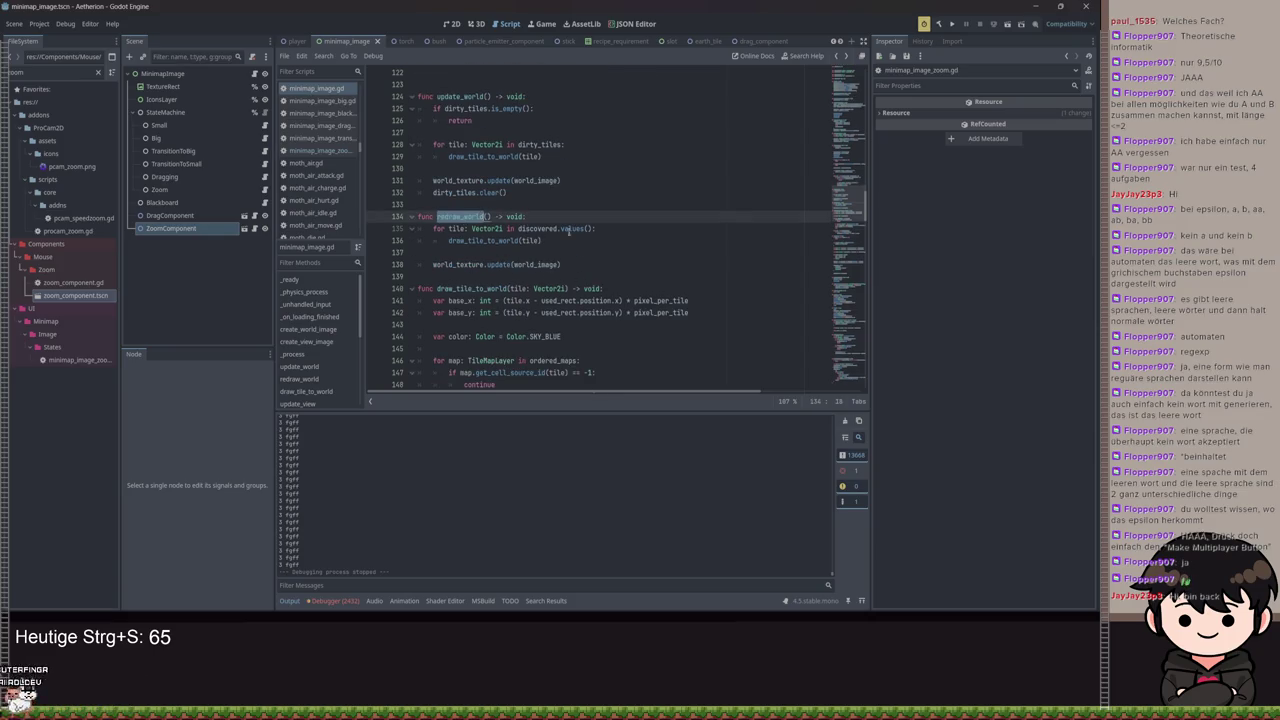
Paste the four refresh calls from _on_loading_finished into the setter, indent them, and rerun
scroll(662, 250, up, 20)
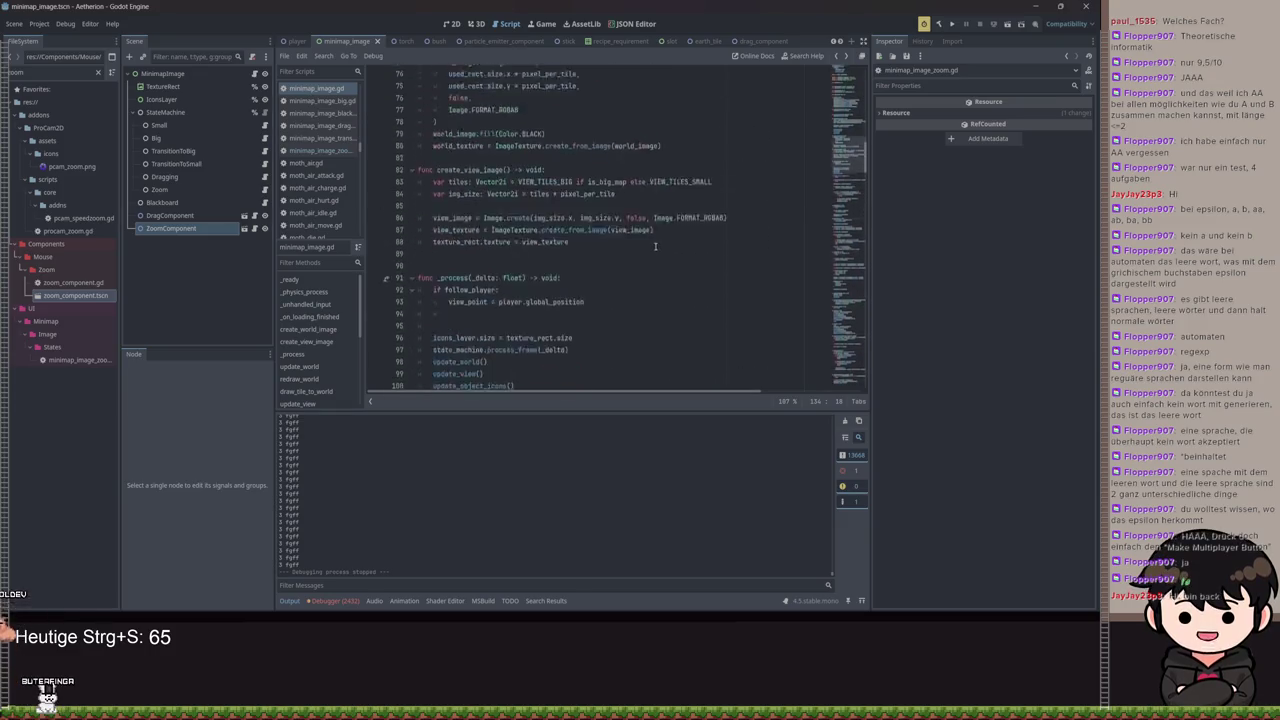
scroll(641, 254, up, 7)
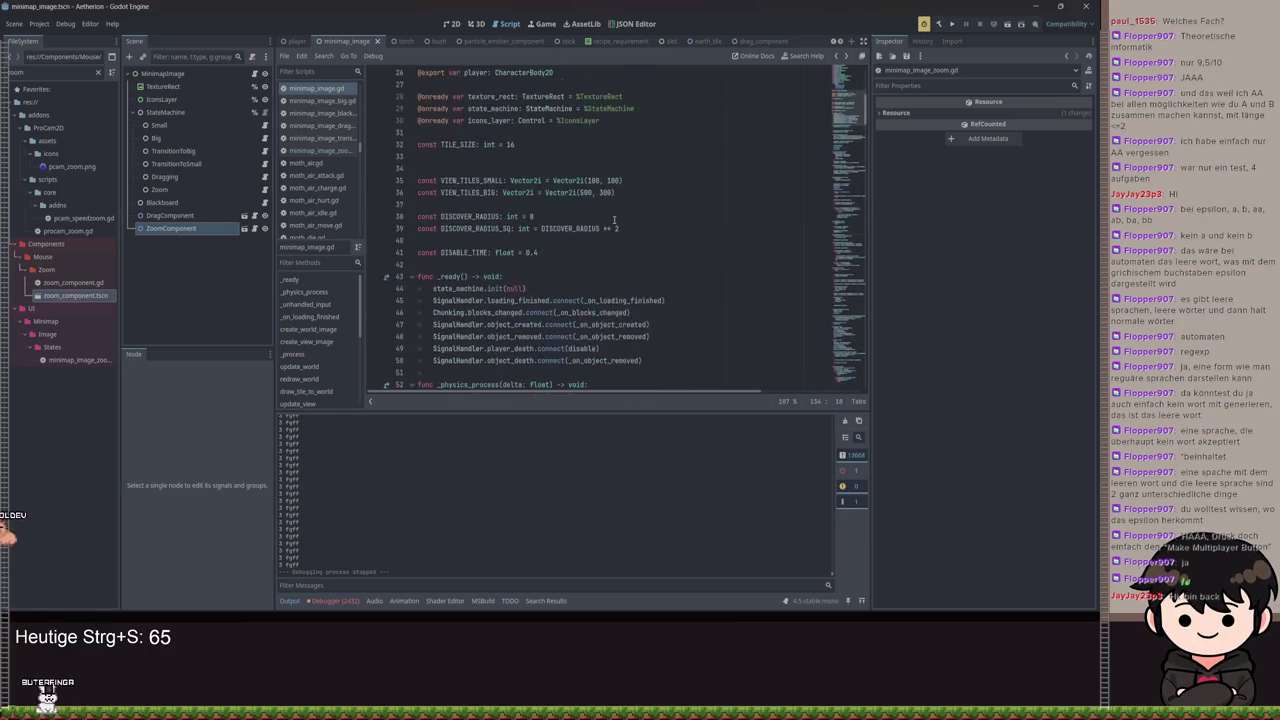
scroll(517, 343, down, 7)
drag(517, 343, 470, 312)
key(ctrl+c)
scroll(541, 241, up, 4)
scroll(541, 241, up, 7)
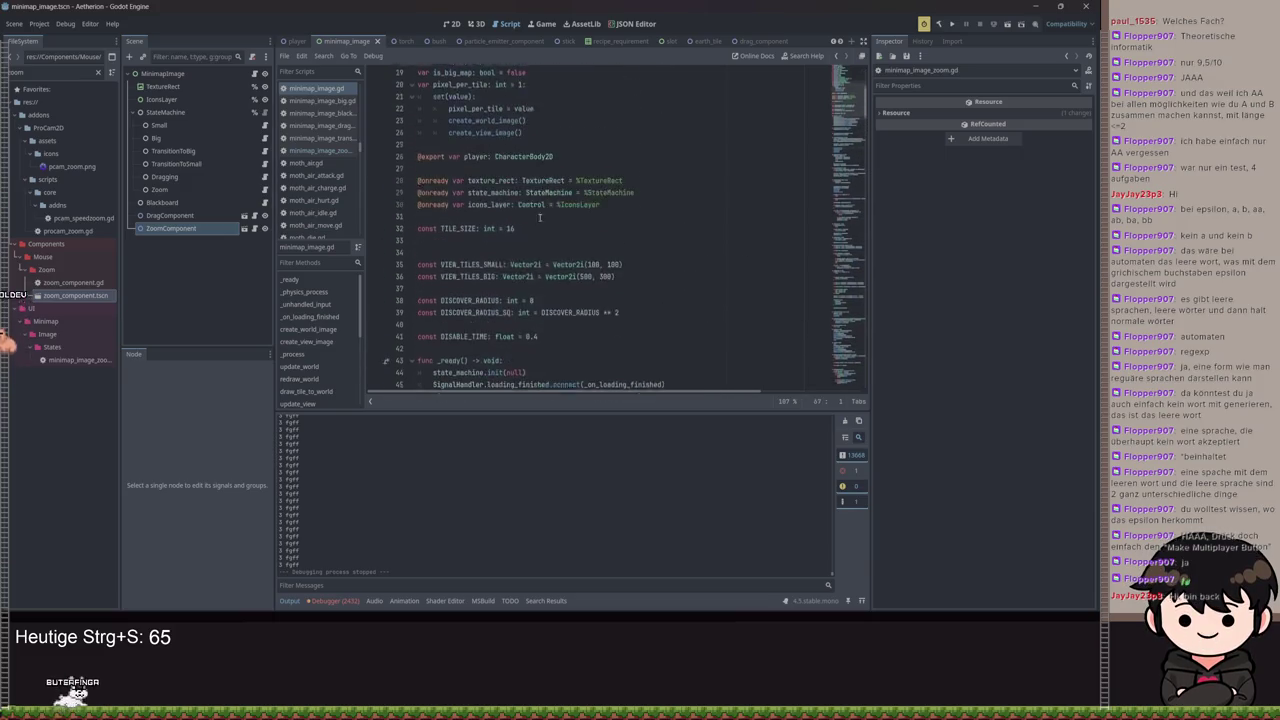
drag(525, 193, 385, 183)
key(ctrl+v)
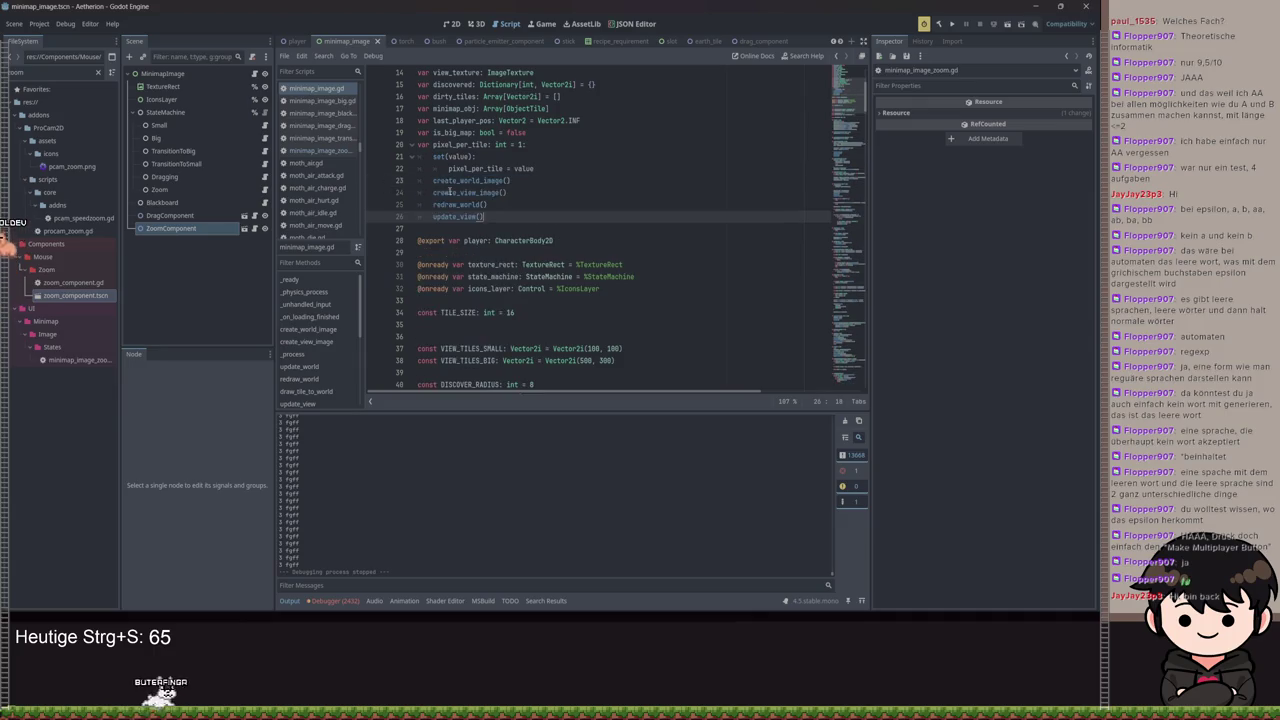
key(shift+Up)
key(shift+Up)
key(shift+Up)
key(Tab)
click(478, 156)
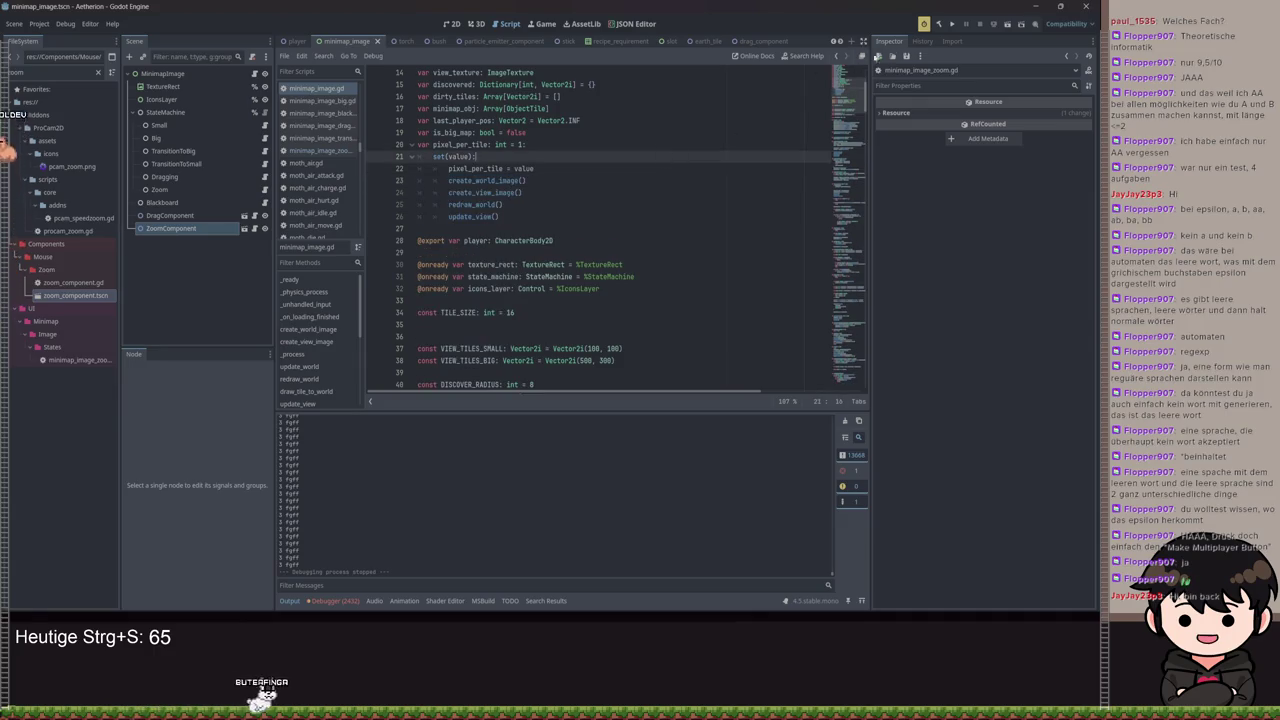
click(942, 32)
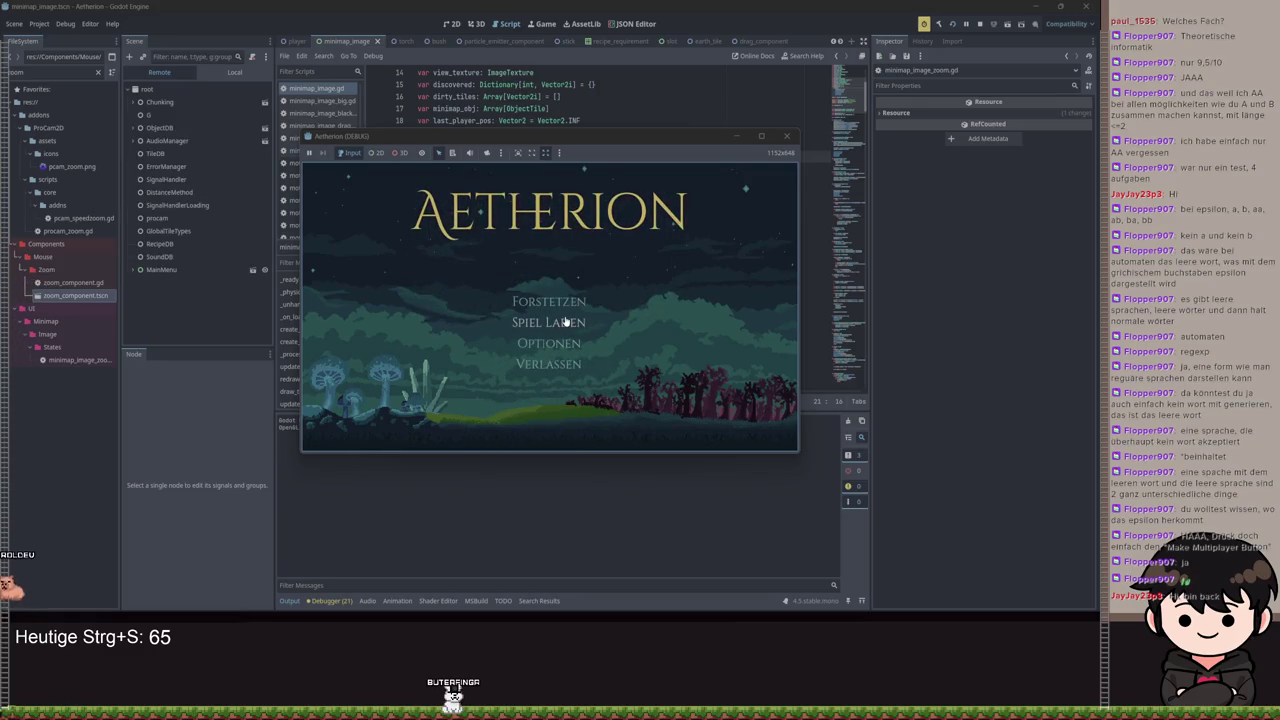
Load Spielstand 1 via Spiel Laden, enlarge the map with M, then stop the game with F8
click(563, 322)
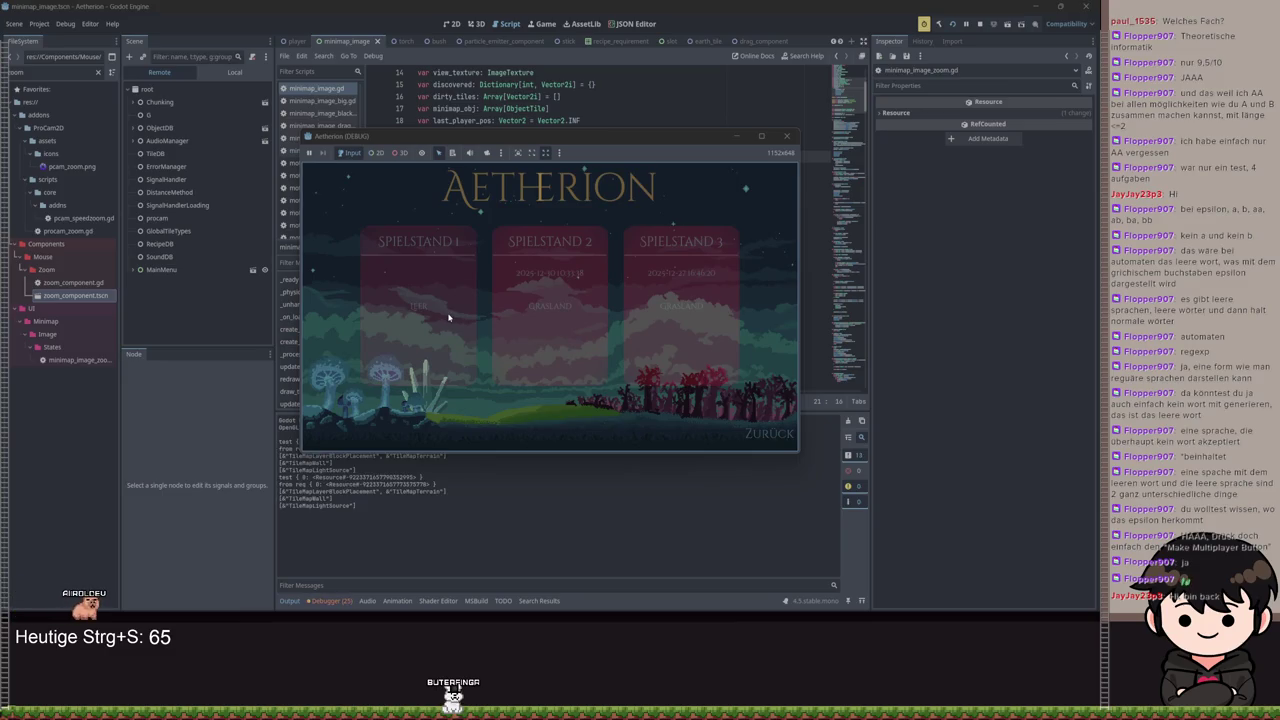
click(453, 314)
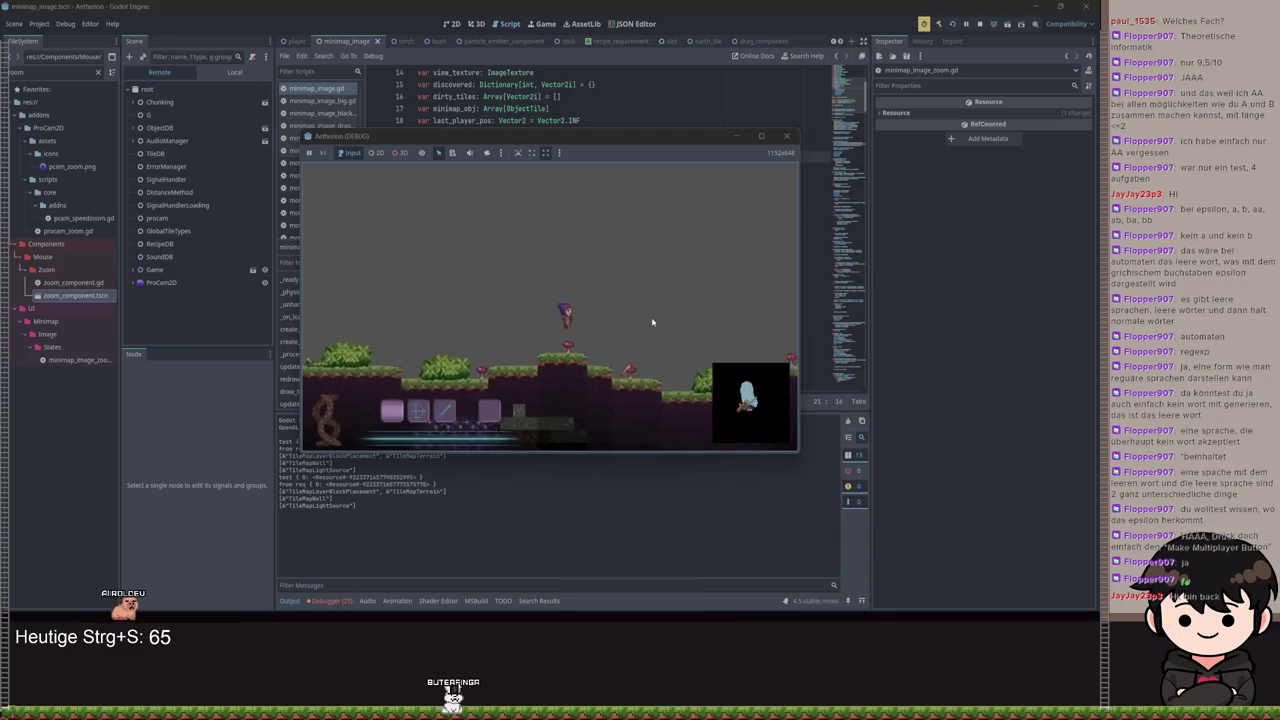
key(m)
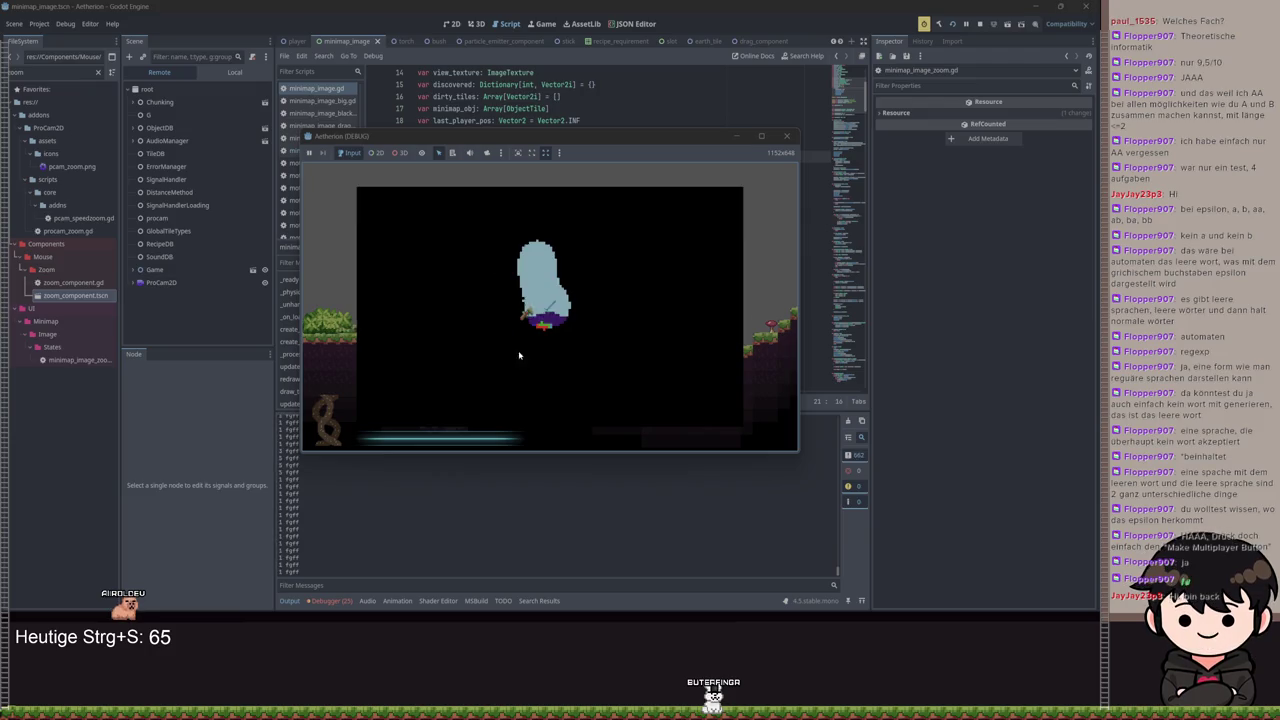
key(F8)
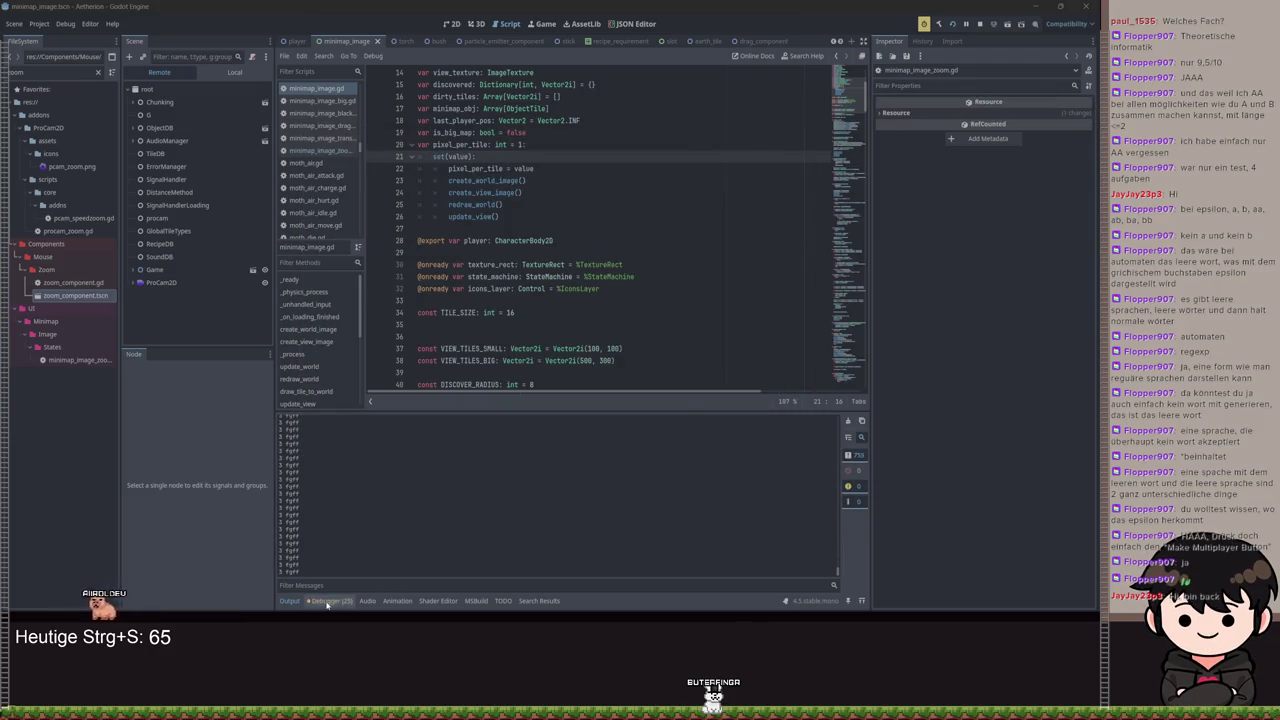
Open the Debugger Monitors, run the game with F5, and graph FPS
click(326, 602)
click(489, 419)
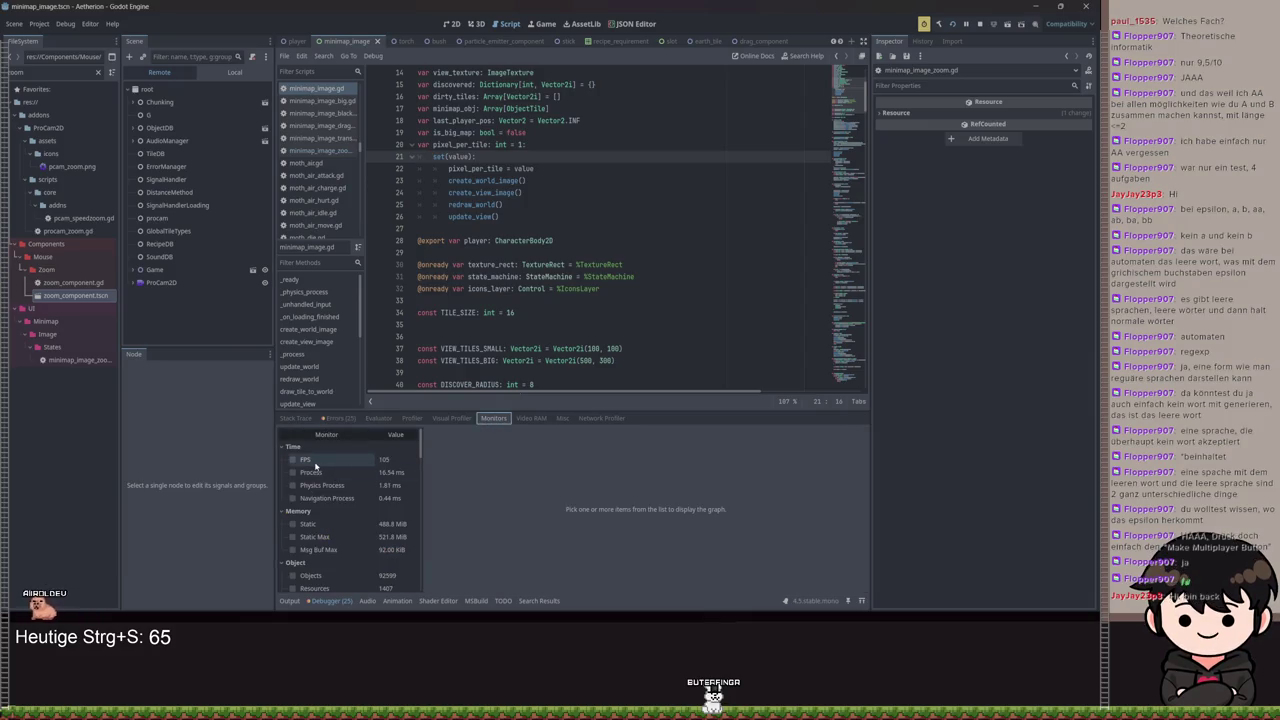
key(F5)
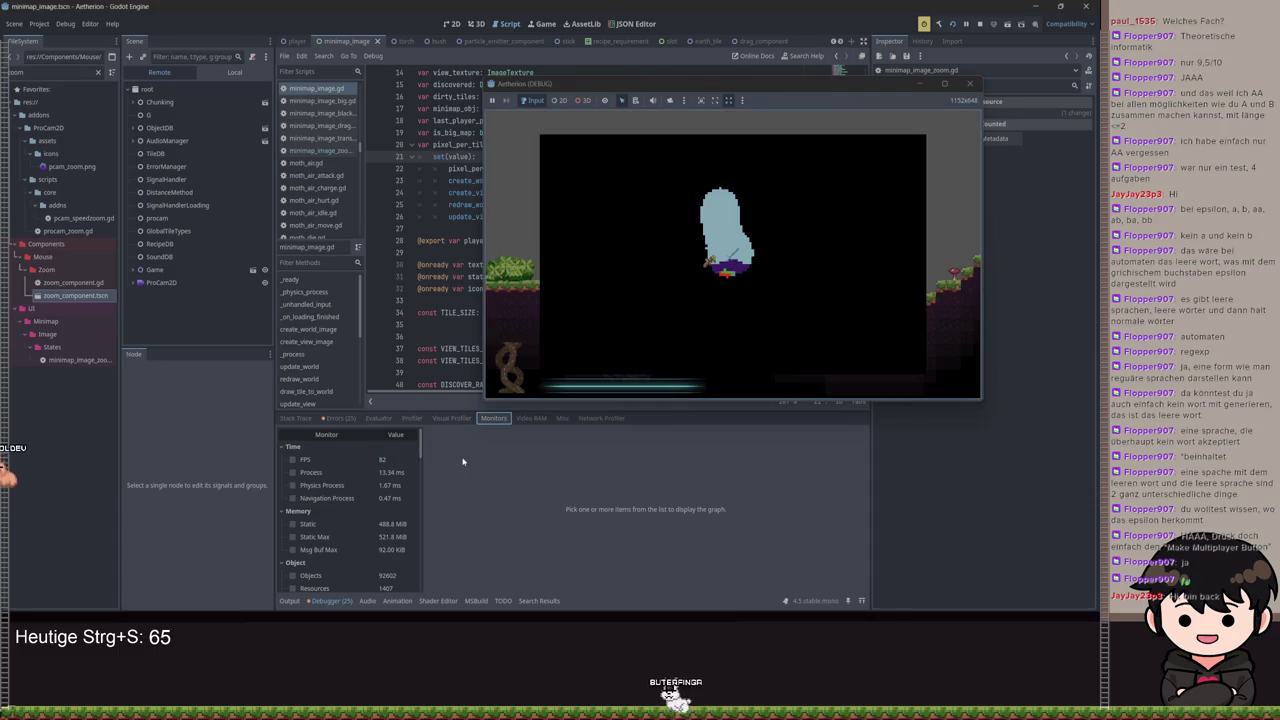
click(292, 459)
Zoom the big map in and out repeatedly by scrolling
scroll(755, 292, down, 2)
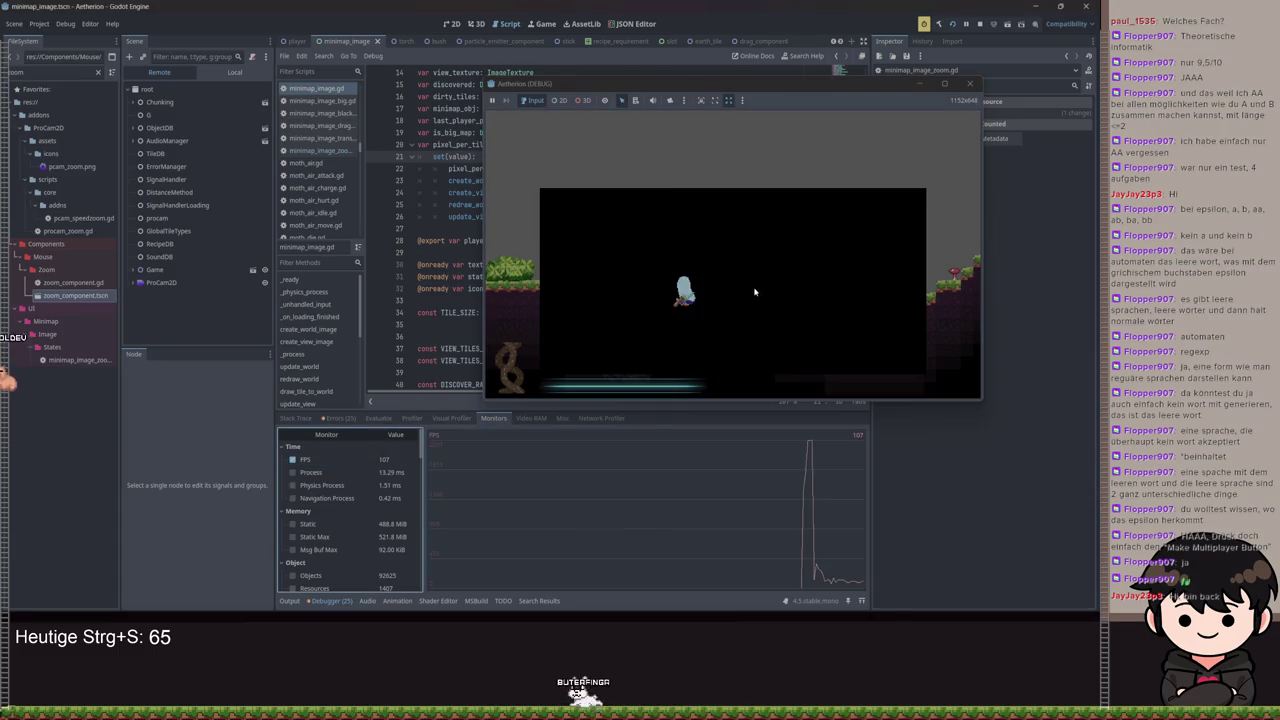
scroll(754, 287, up, 2)
scroll(750, 292, down, 2)
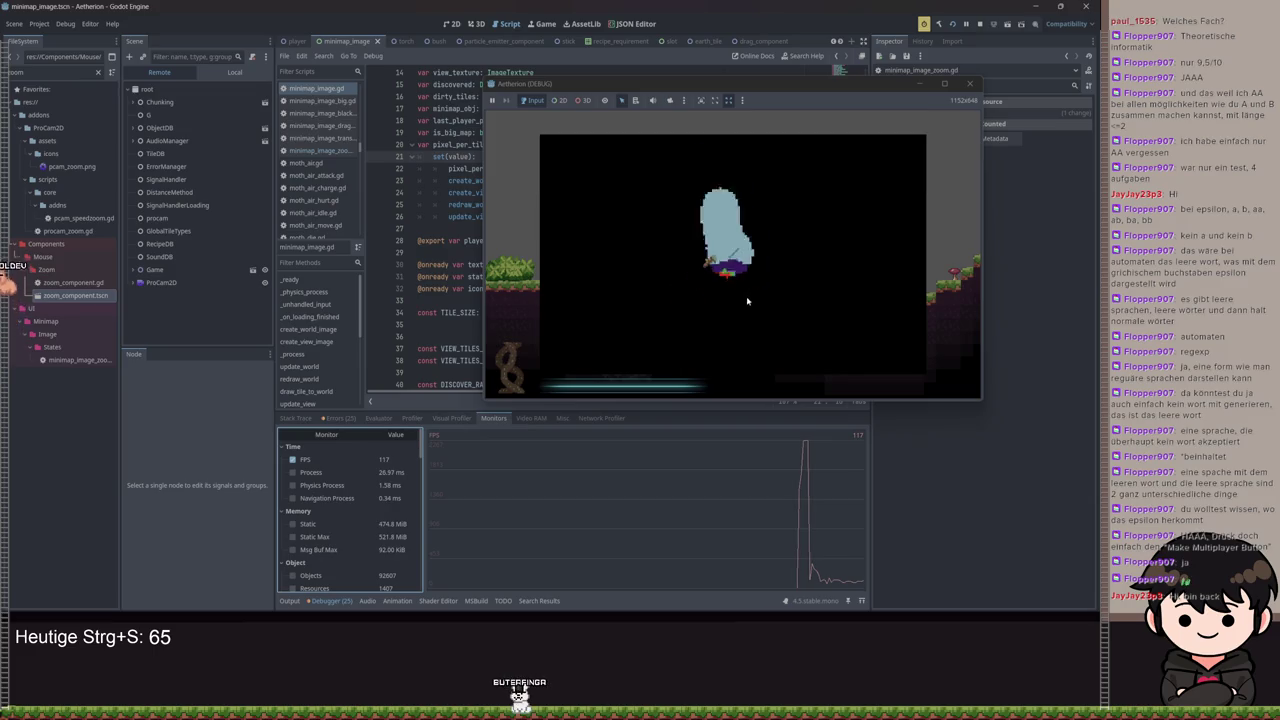
scroll(774, 278, down, 2)
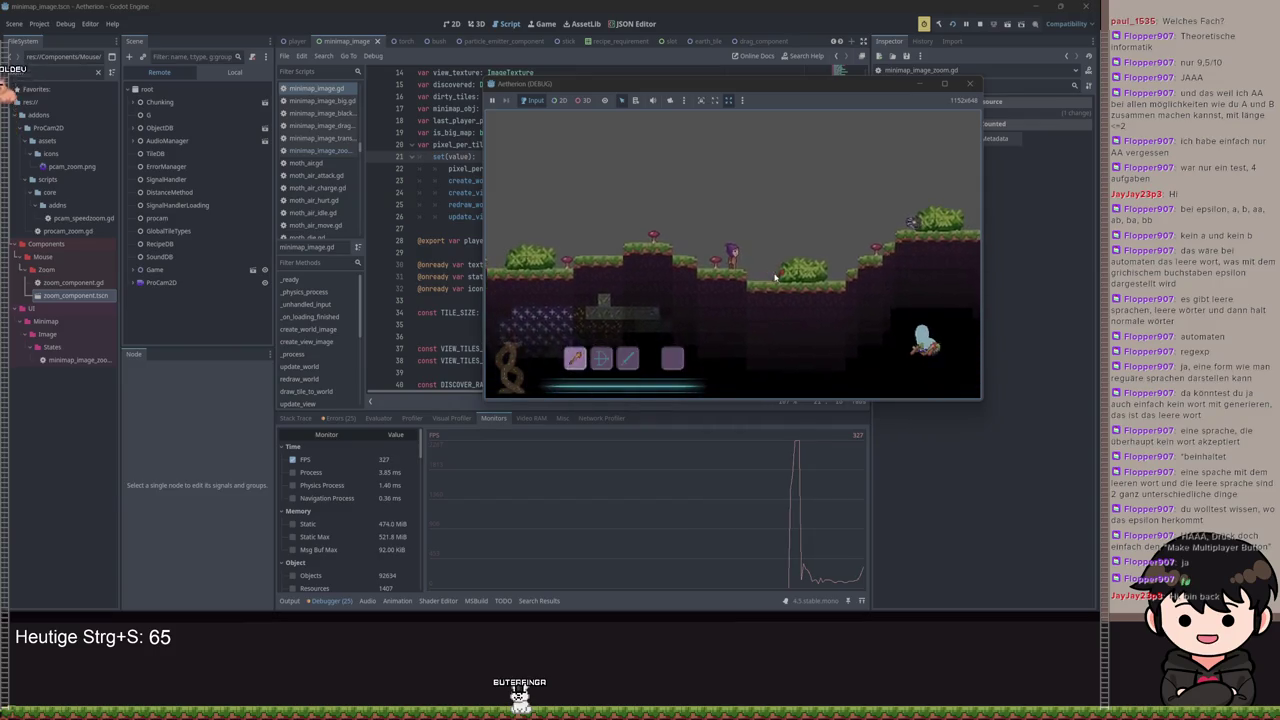
scroll(774, 278, up, 2)
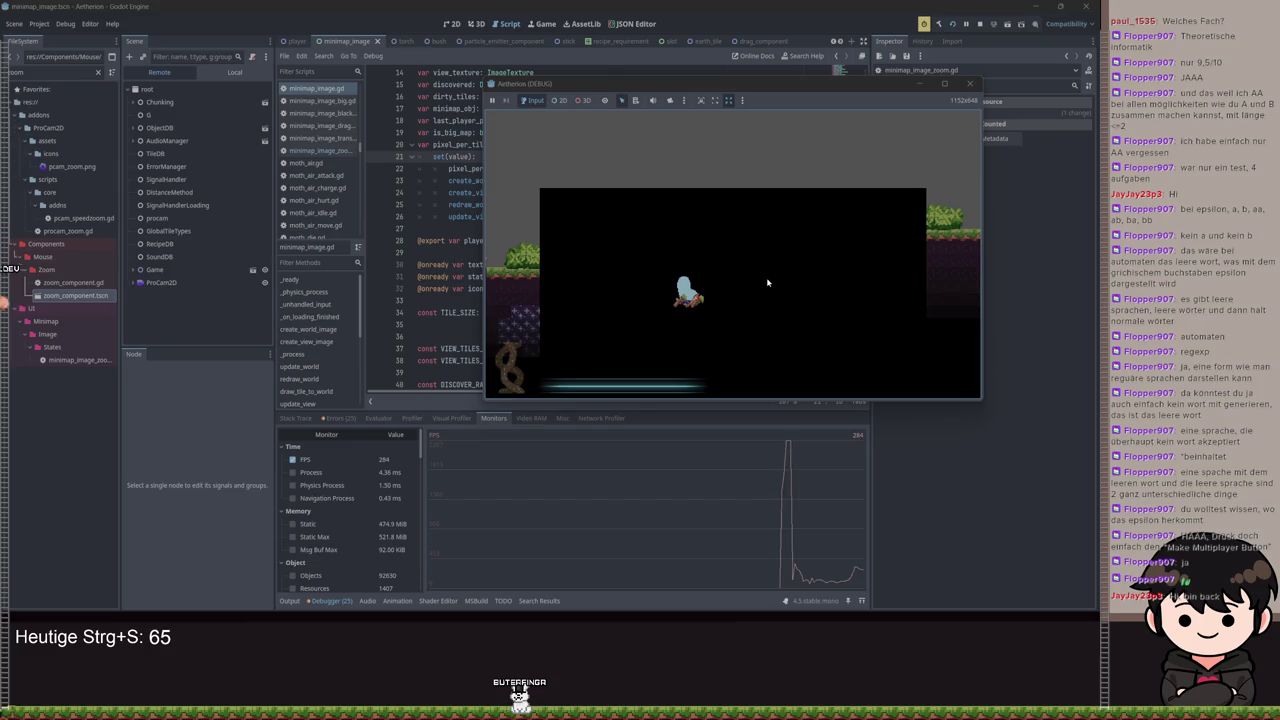
scroll(768, 283, up, 2)
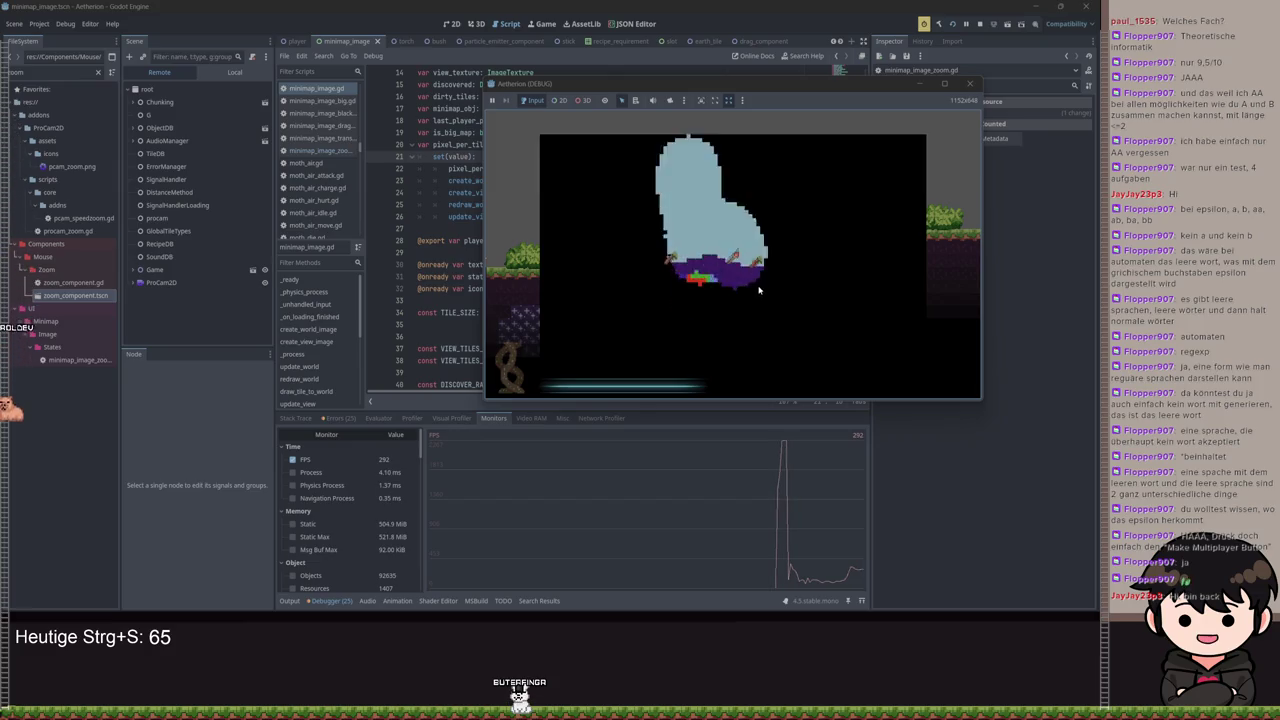
scroll(760, 288, down, 2)
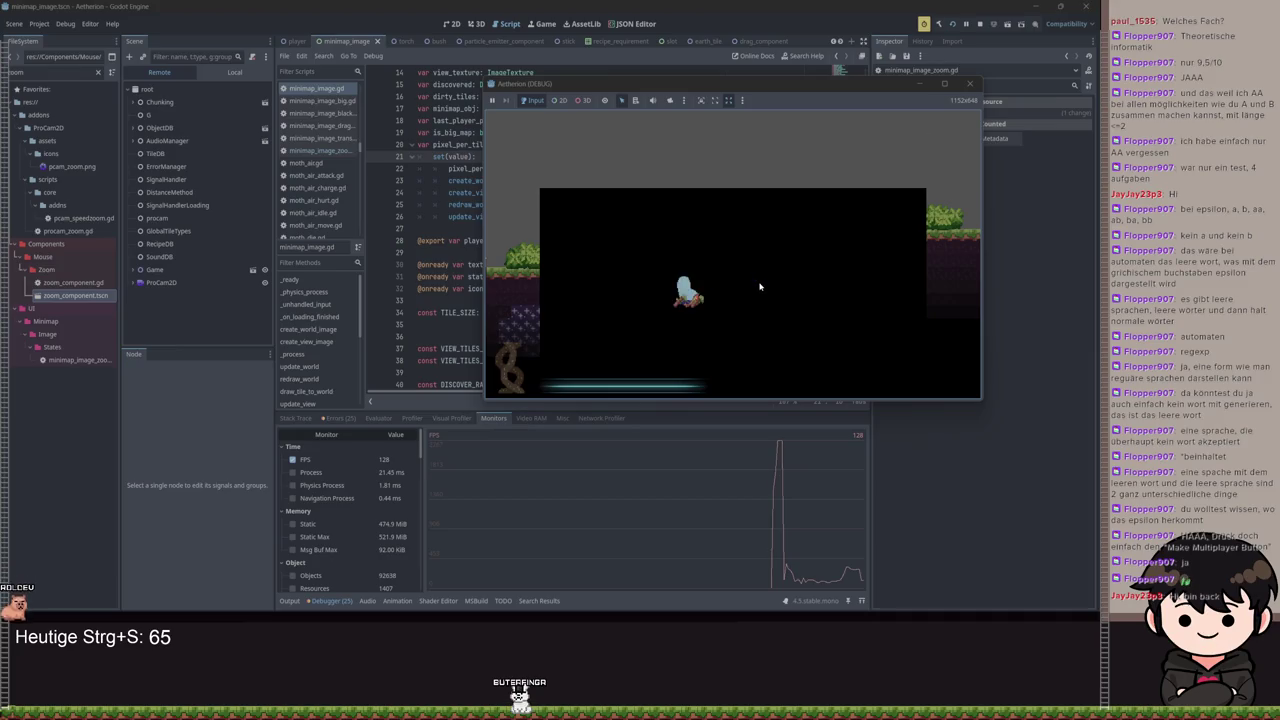
scroll(760, 287, up, 2)
scroll(745, 289, down, 2)
scroll(746, 293, up, 2)
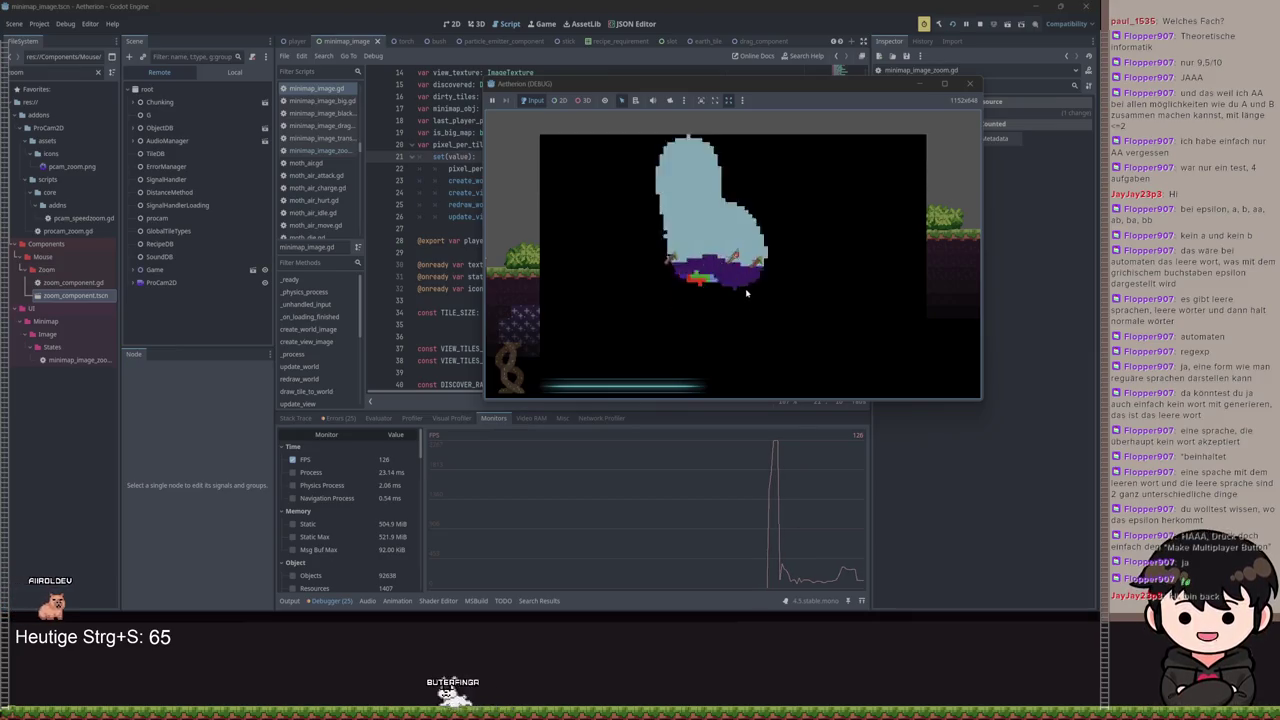
scroll(747, 292, down, 2)
scroll(739, 278, up, 2)
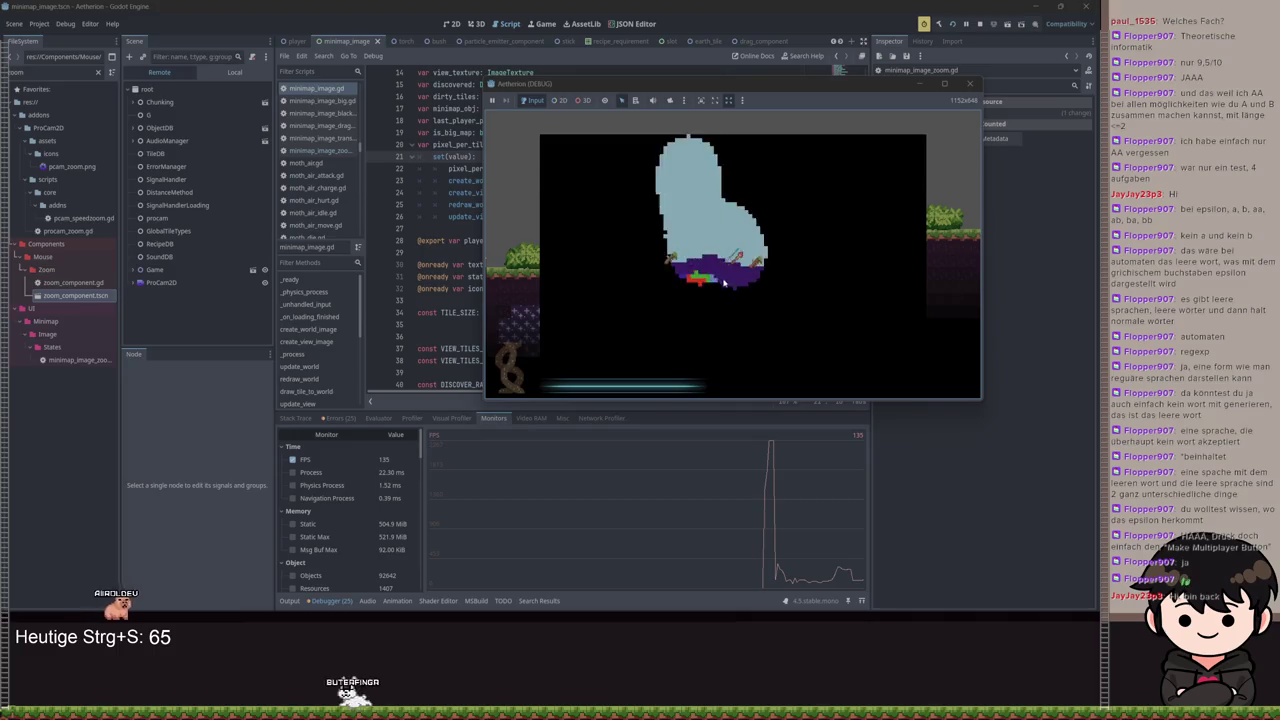
scroll(727, 280, down, 2)
scroll(738, 280, up, 2)
scroll(746, 277, down, 2)
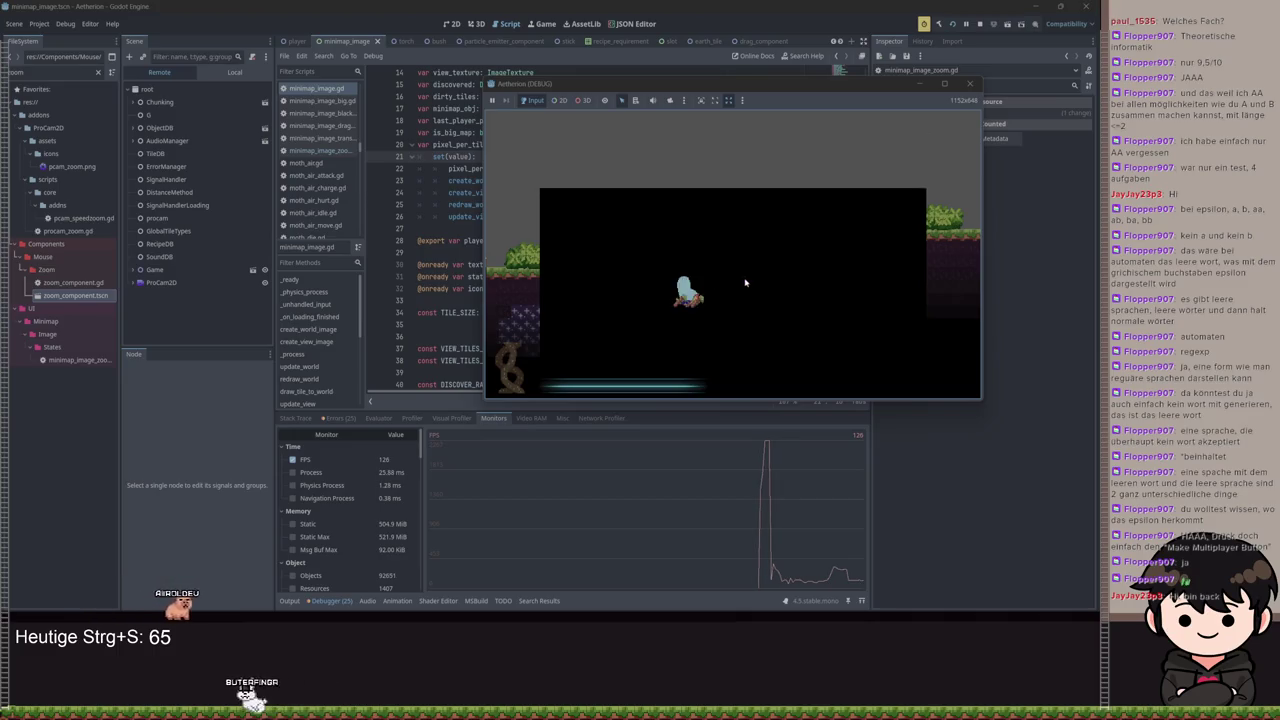
scroll(750, 292, up, 2)
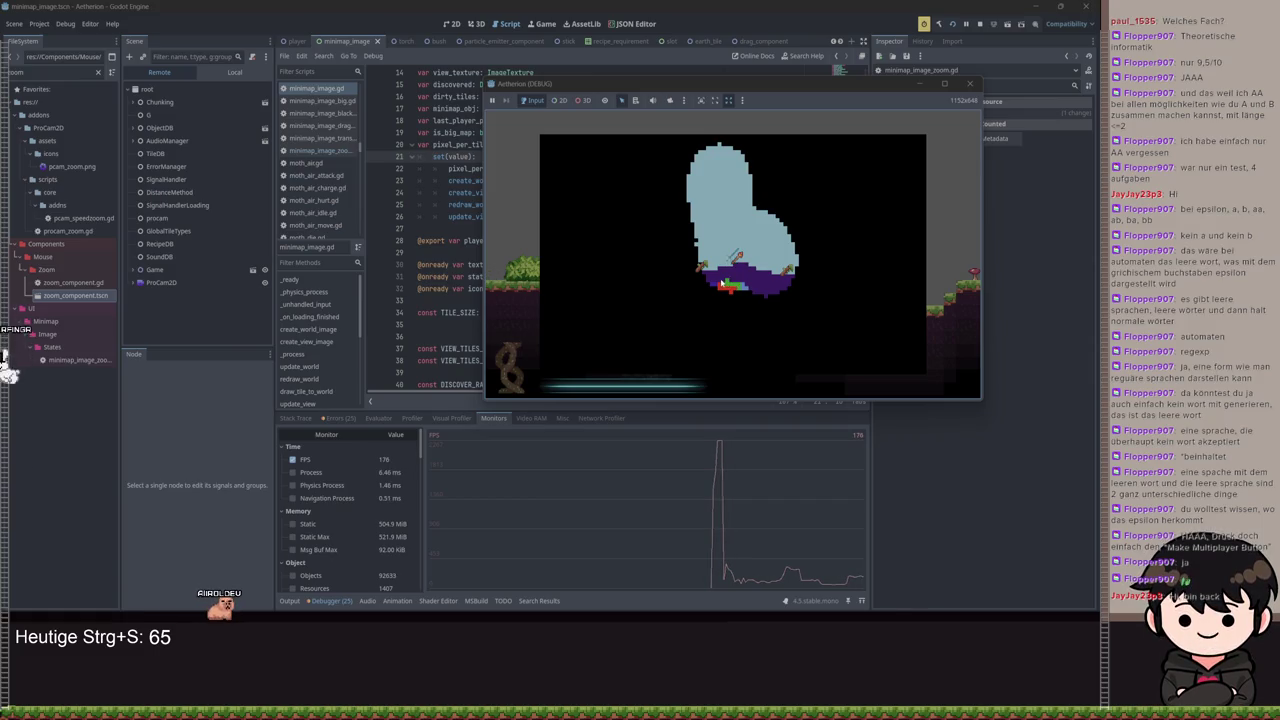
Close the big map, walk the character left then right, and reopen the big map
key(m)
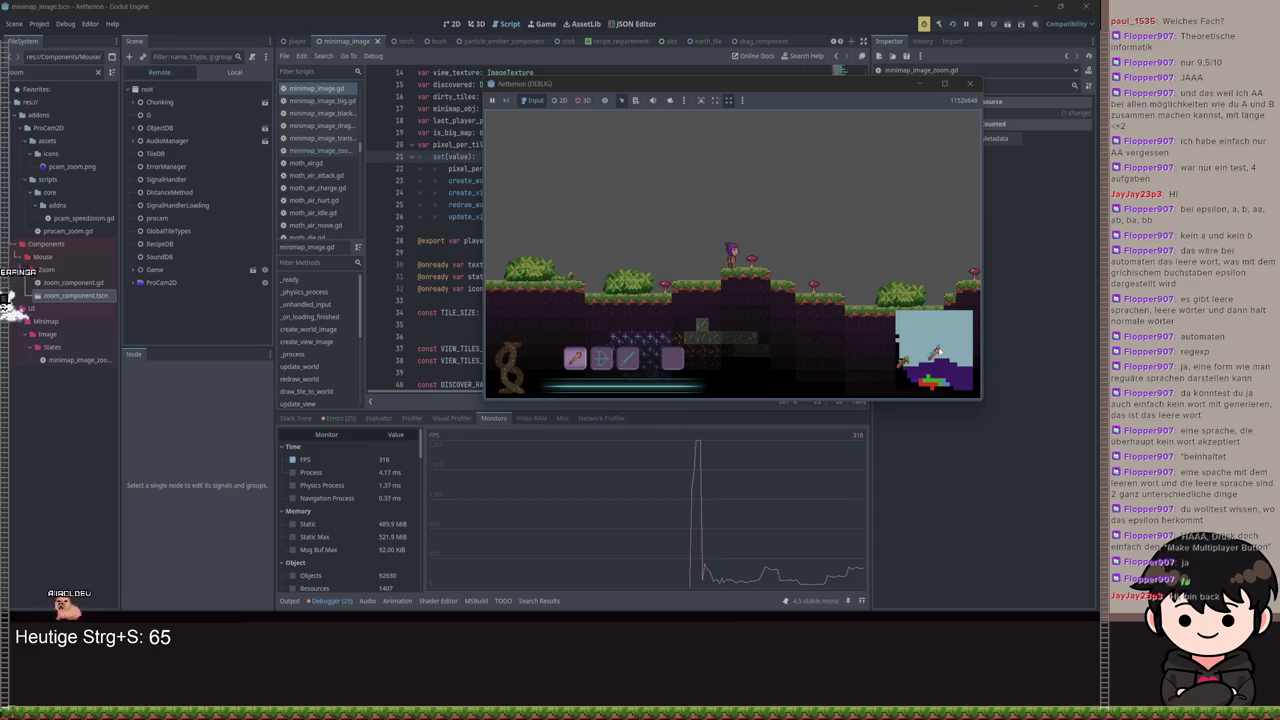
key(space)
key(a)
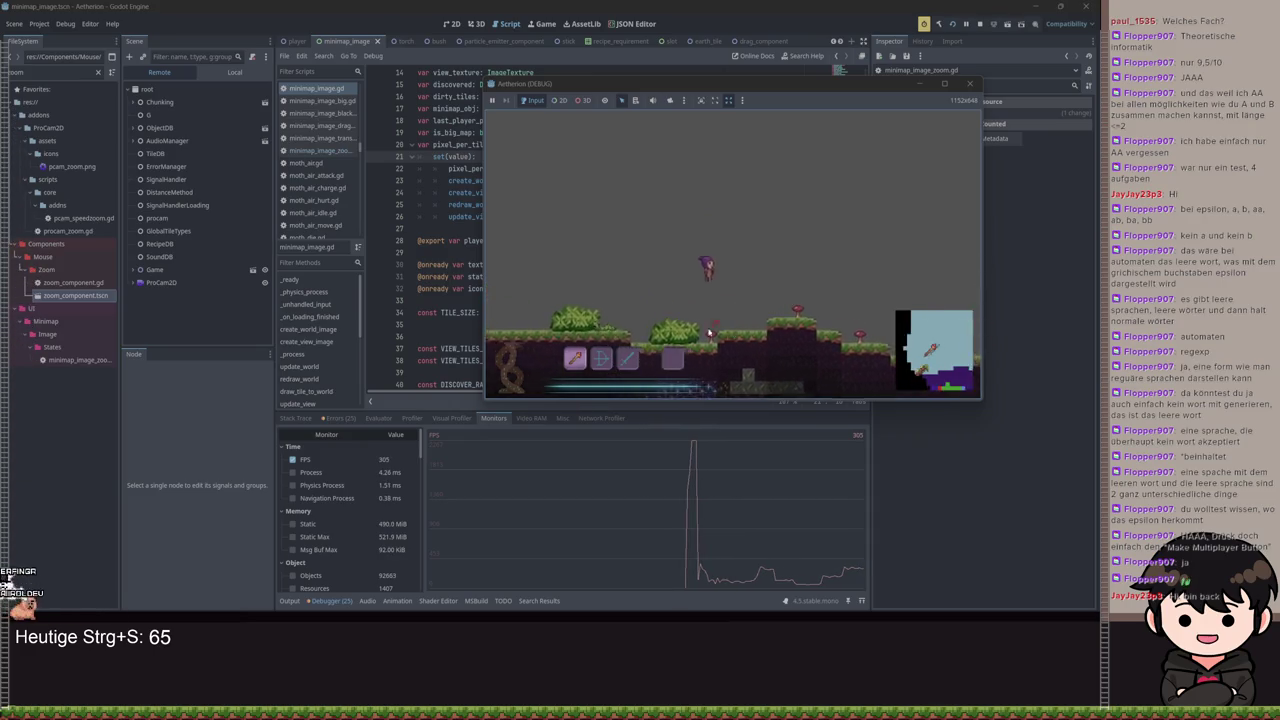
key(a)
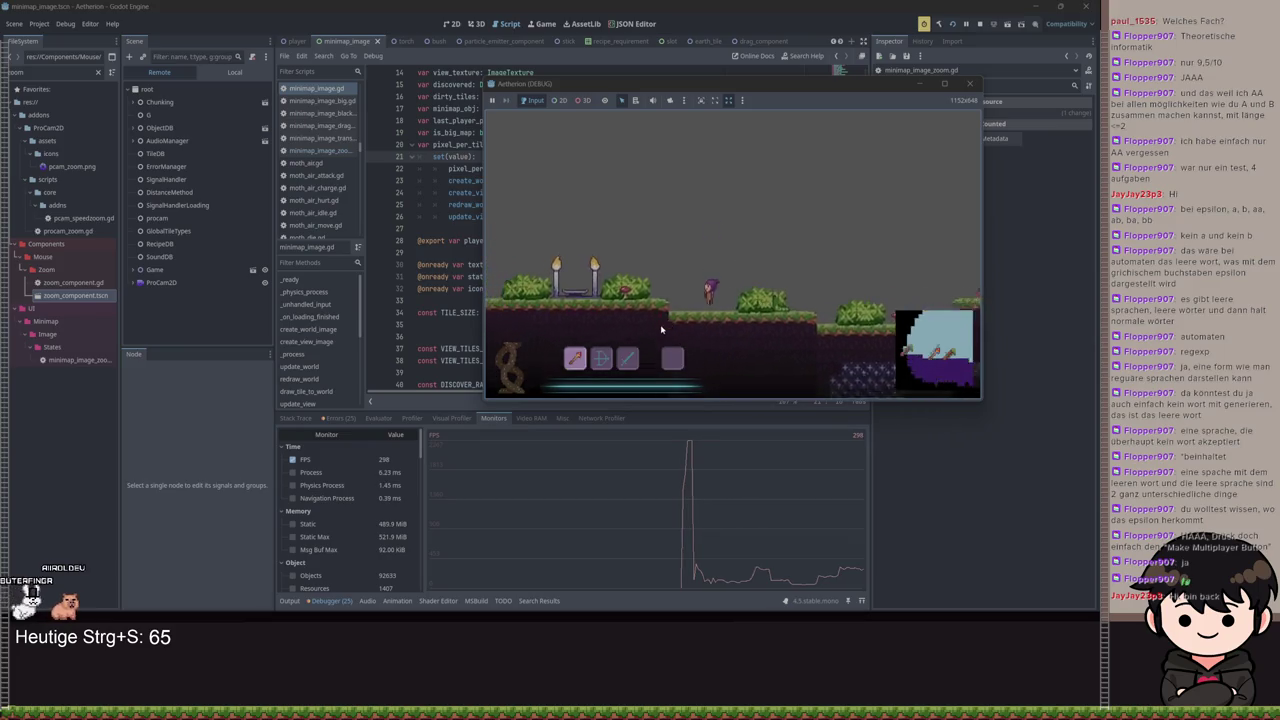
key(a)
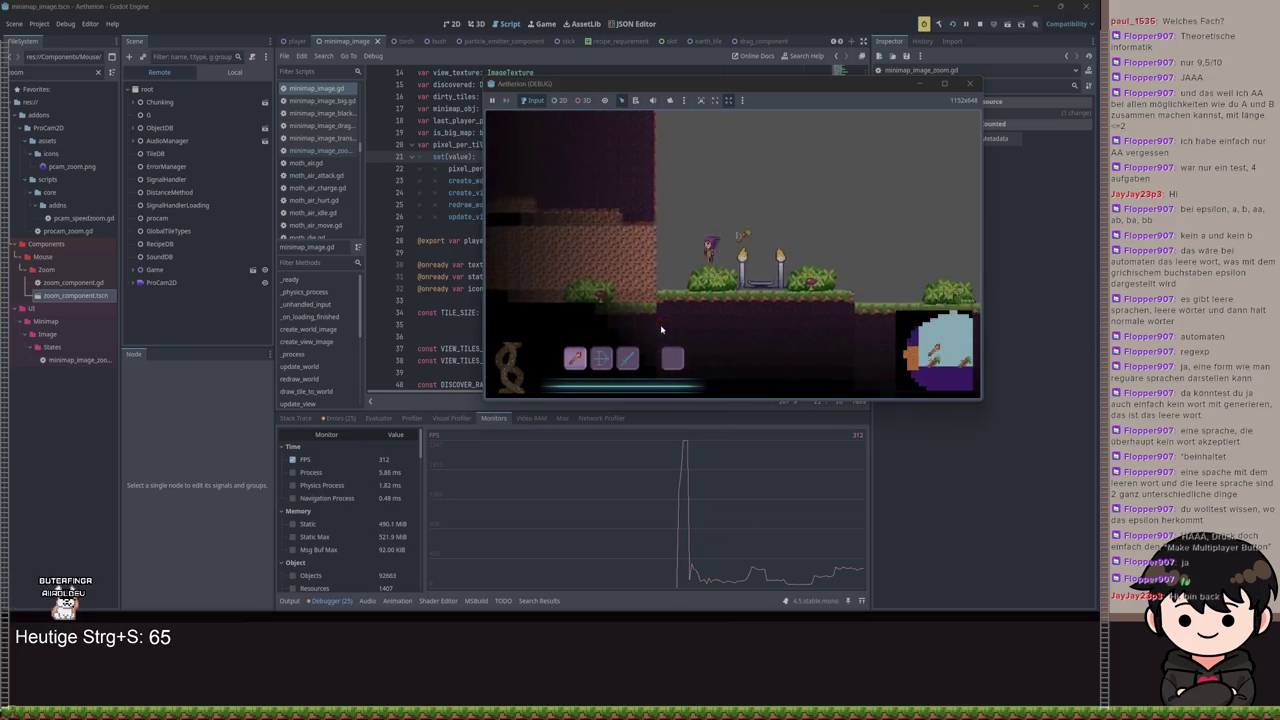
key(a)
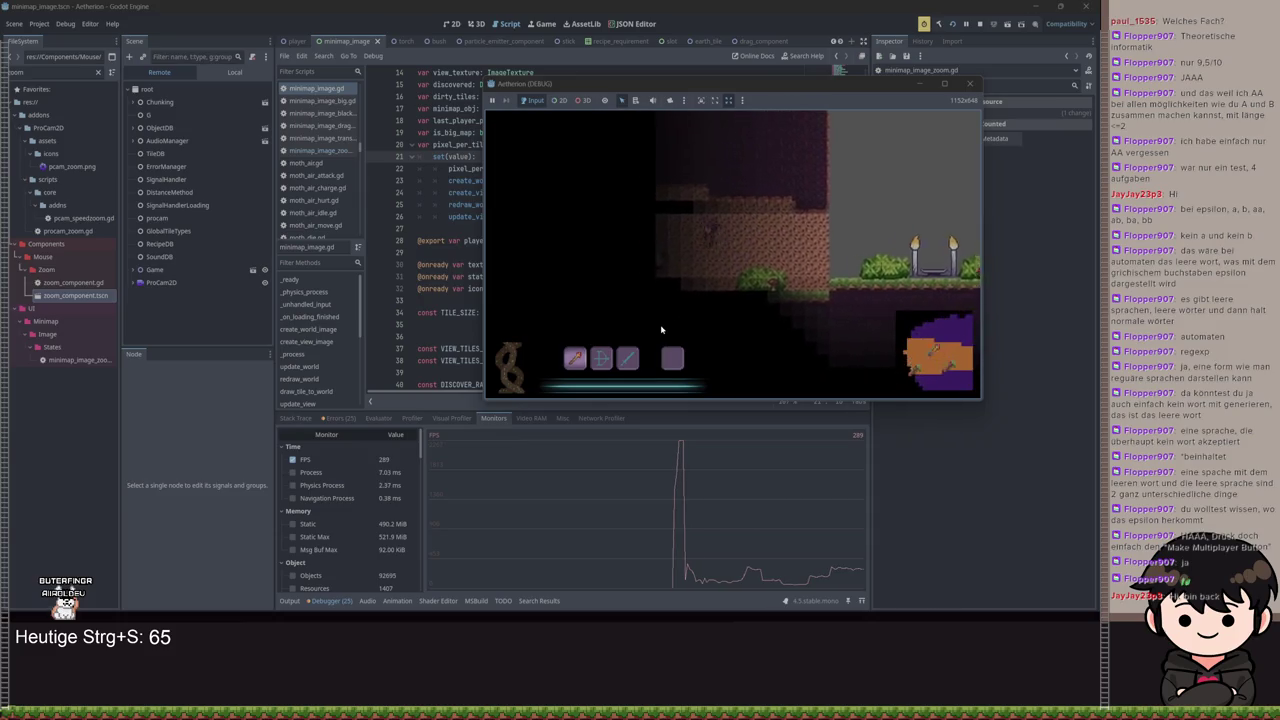
key(a)
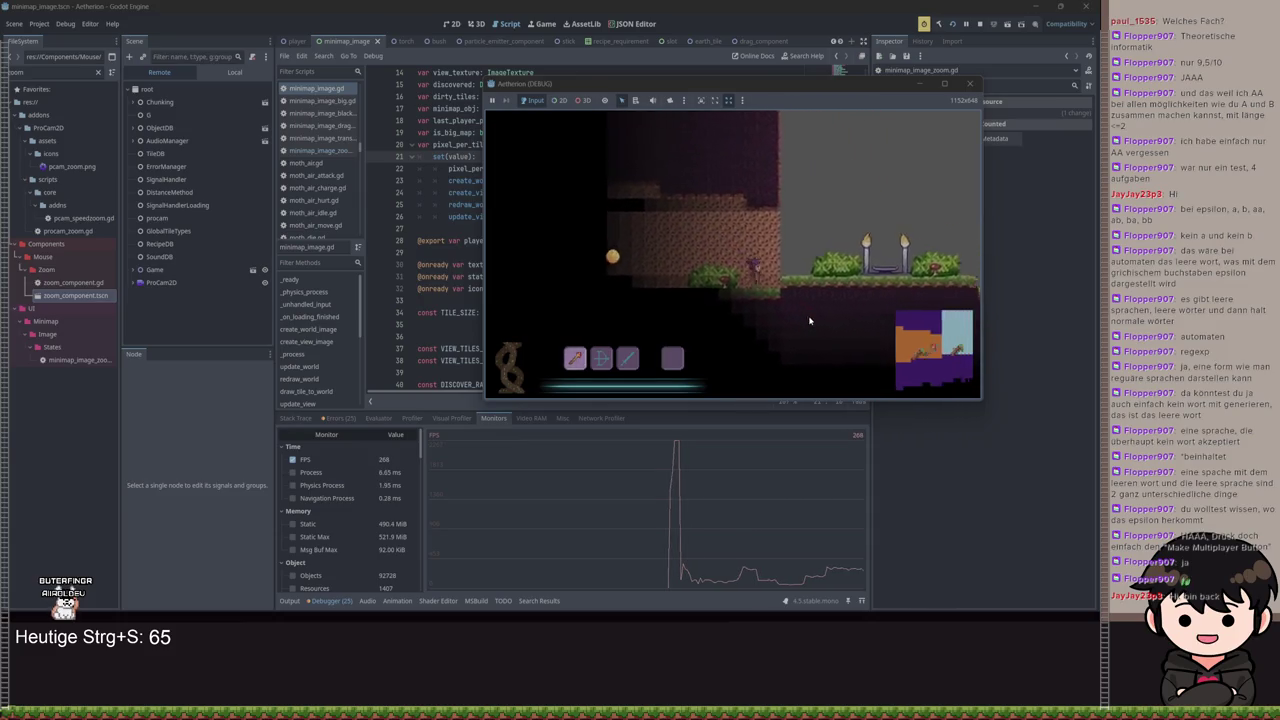
key(d)
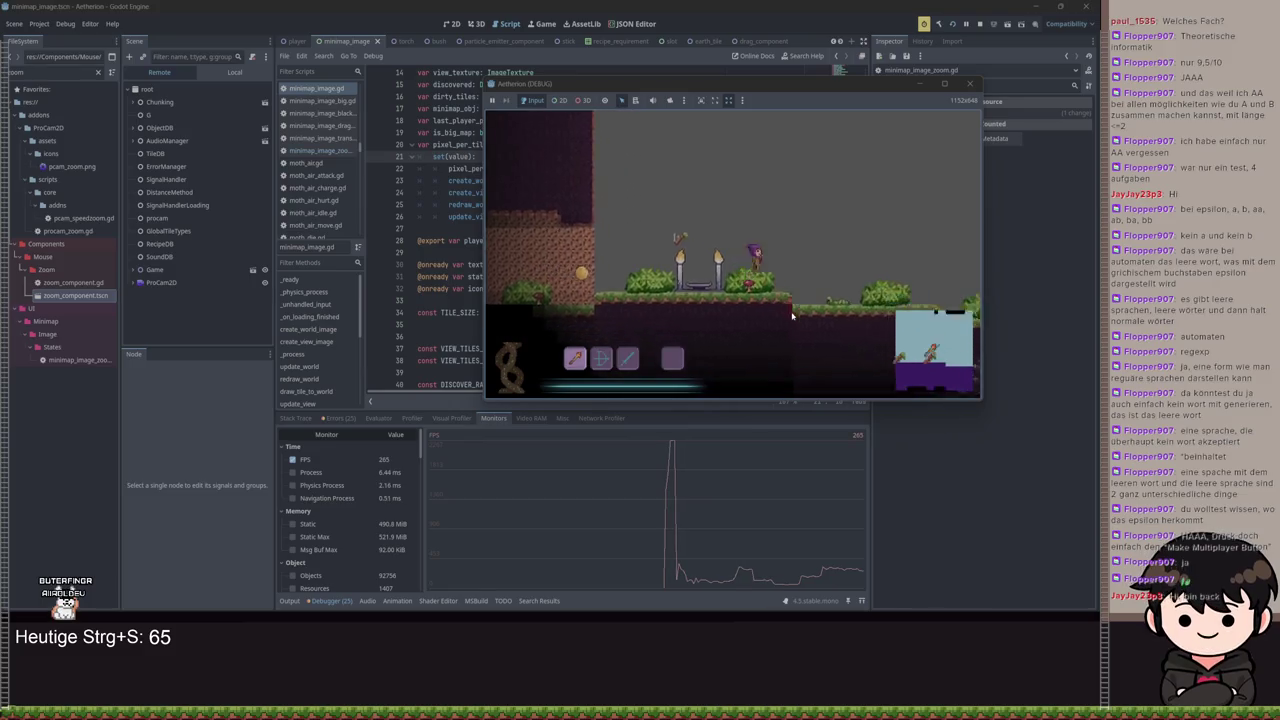
key(d)
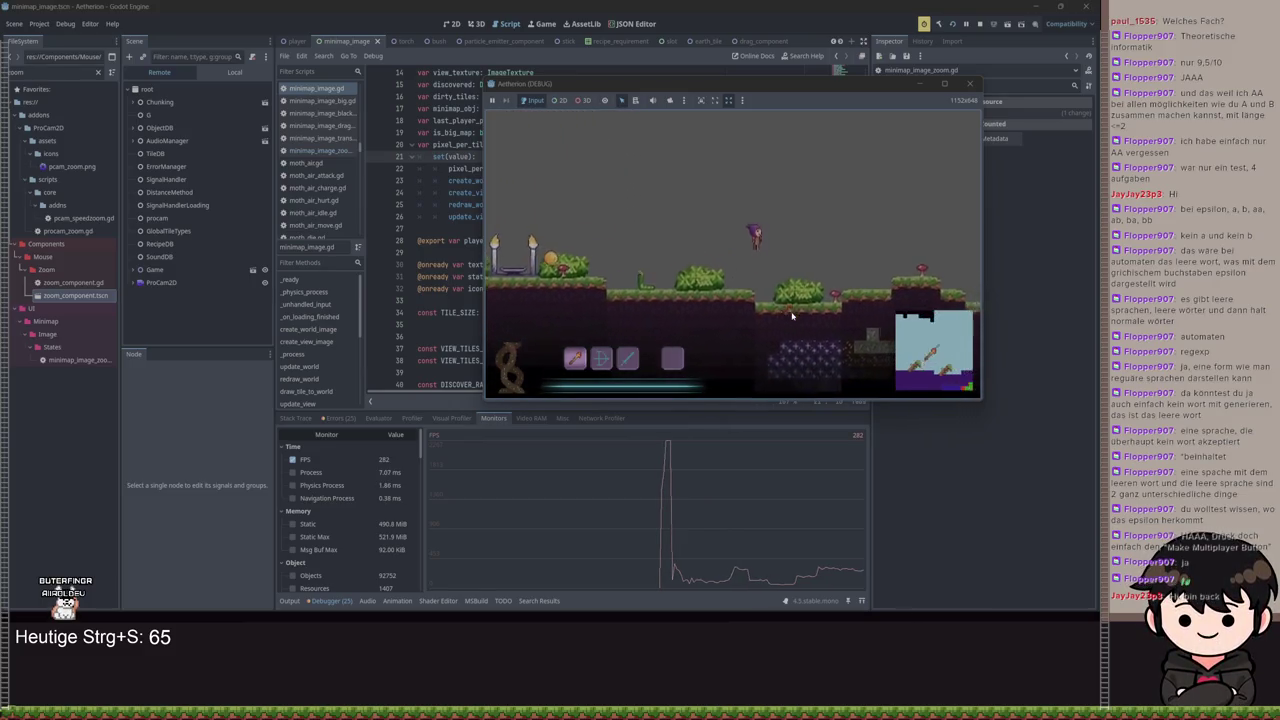
key(d)
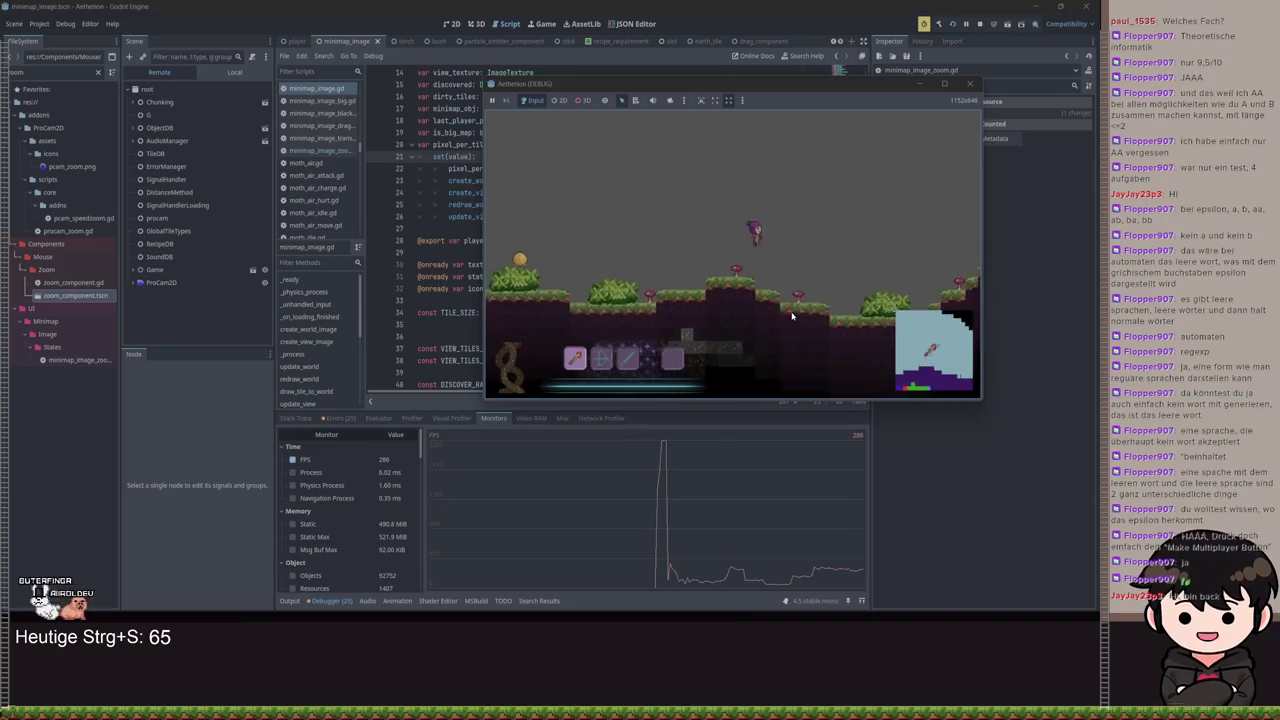
key(d)
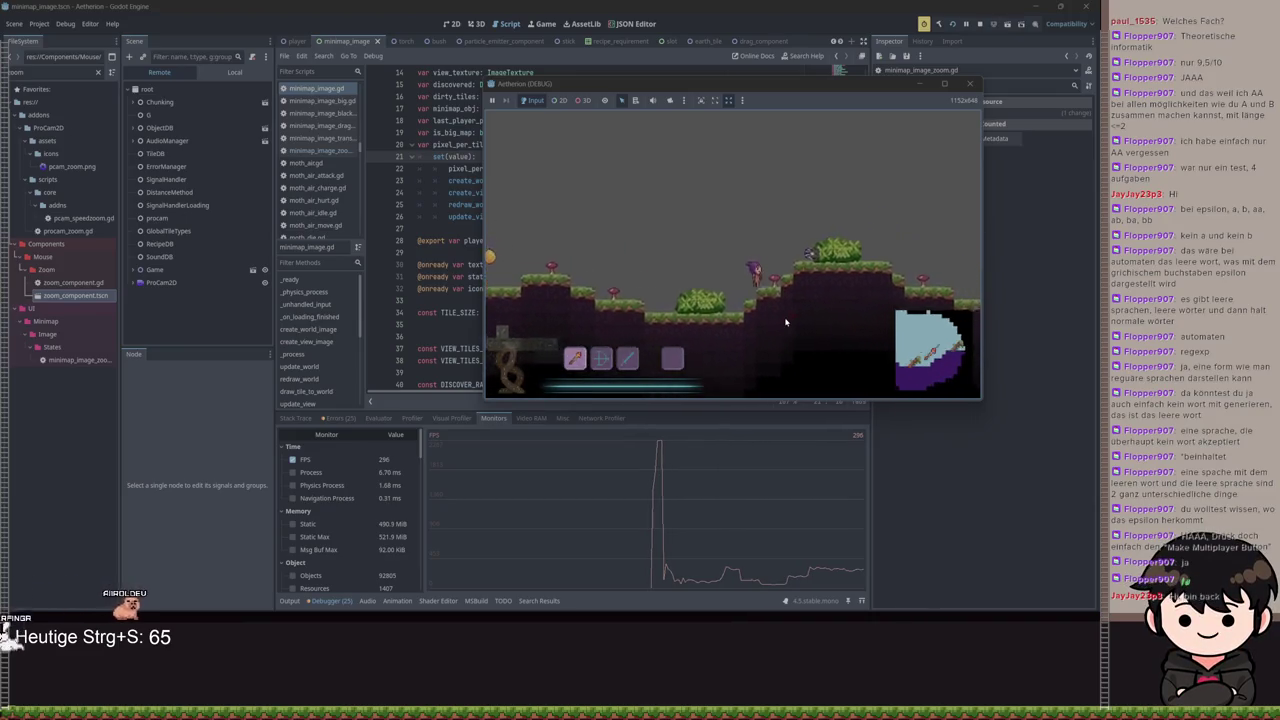
key(d)
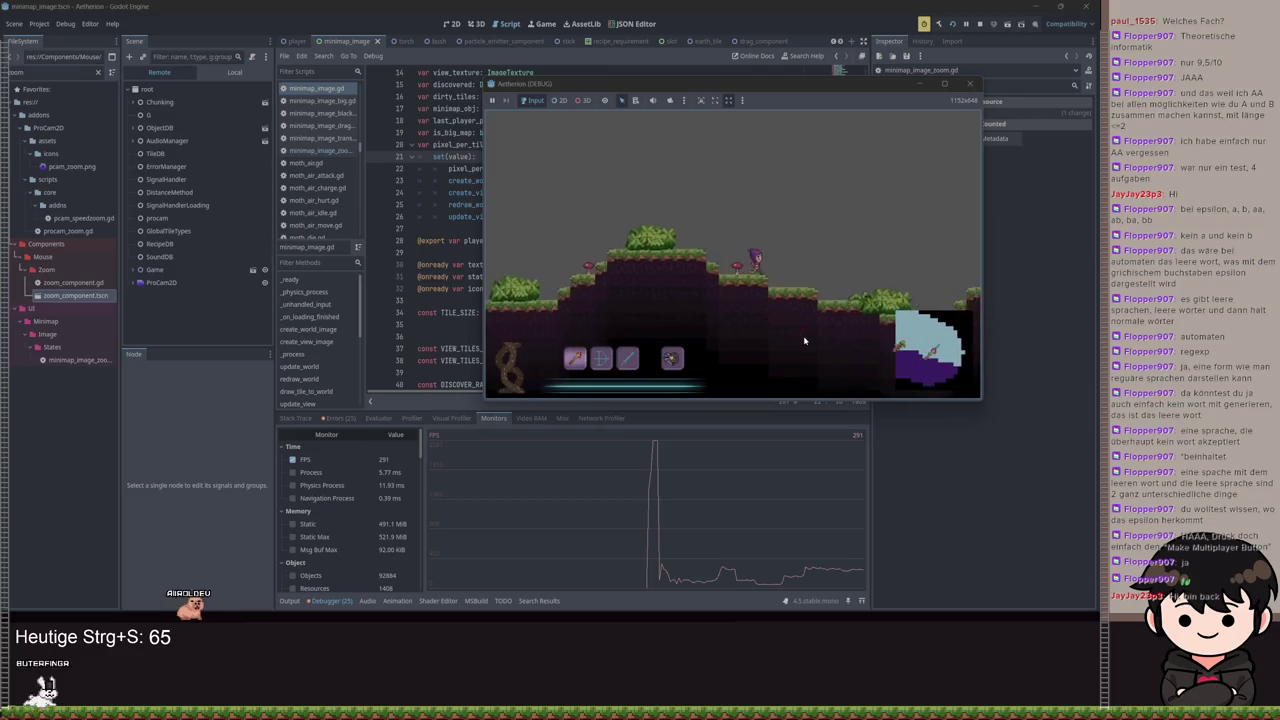
key(d)
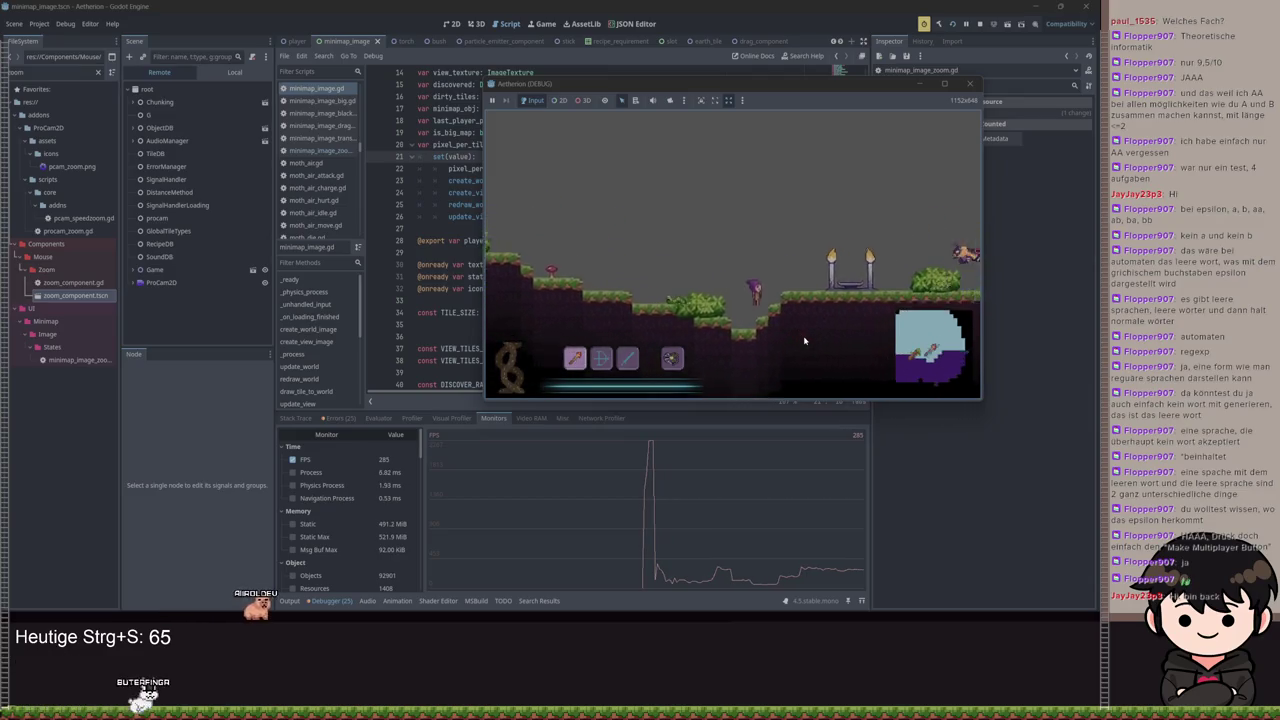
key(d)
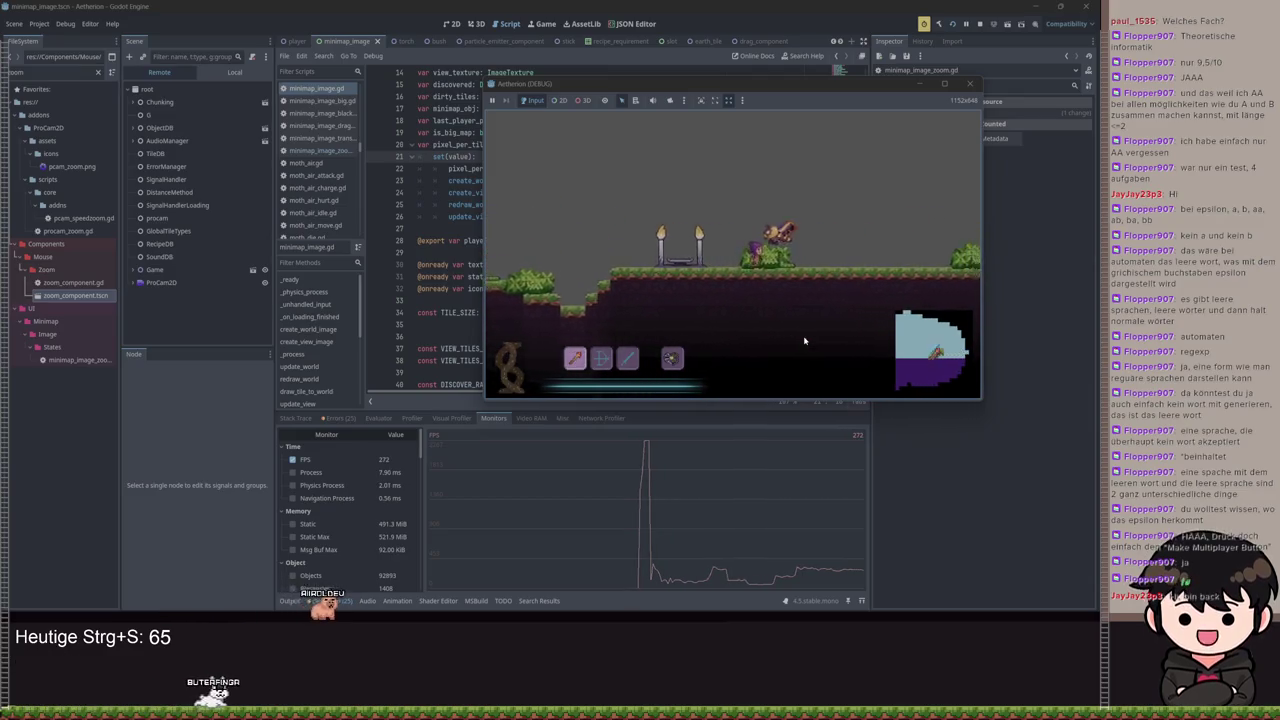
key(d)
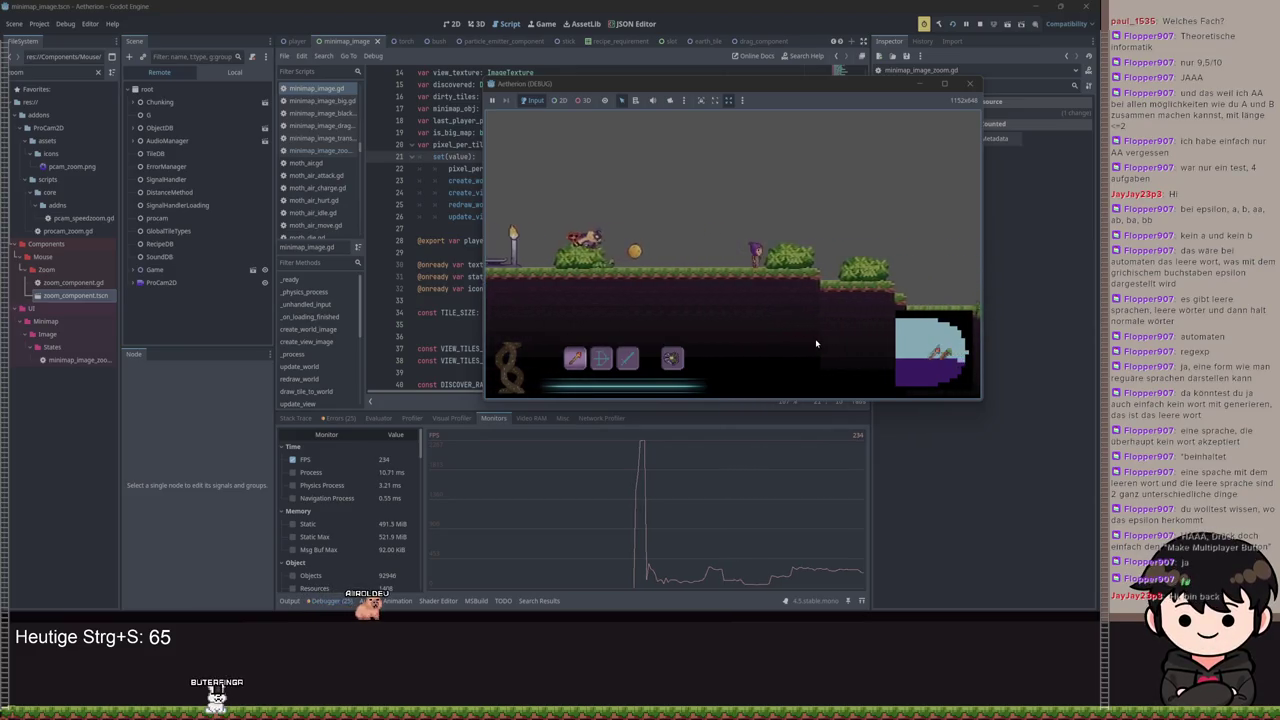
key(d)
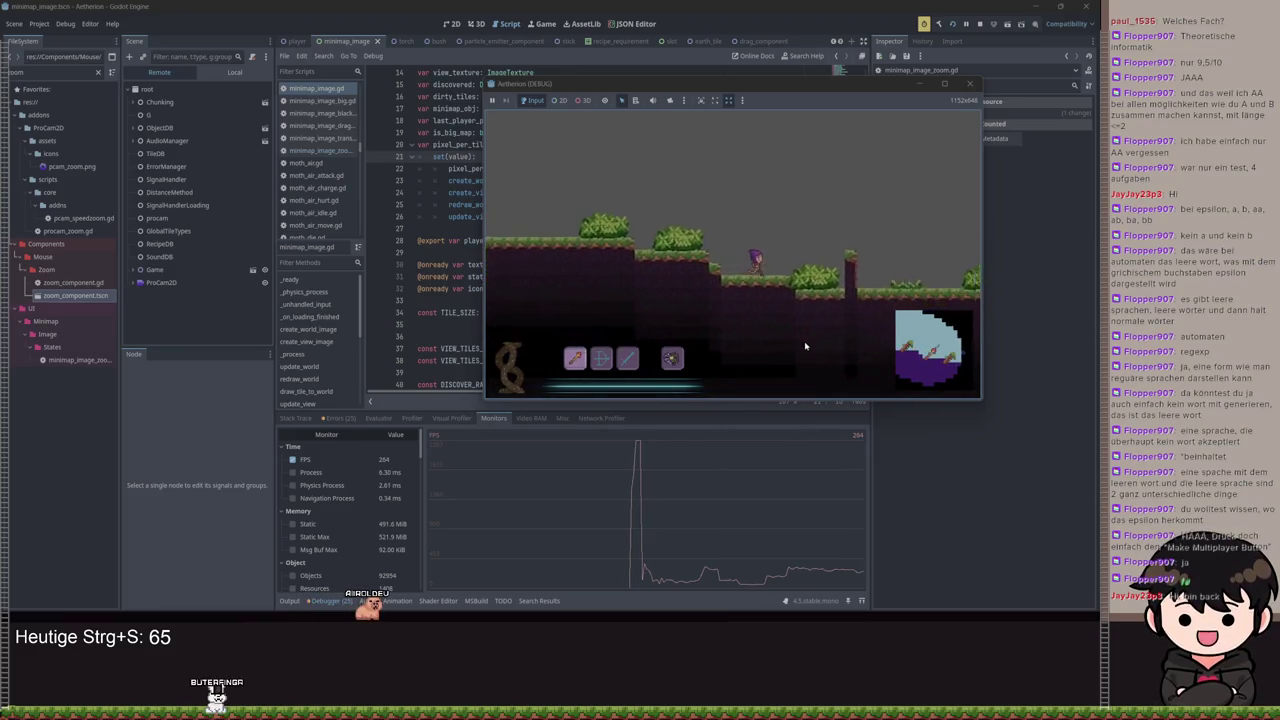
key(d)
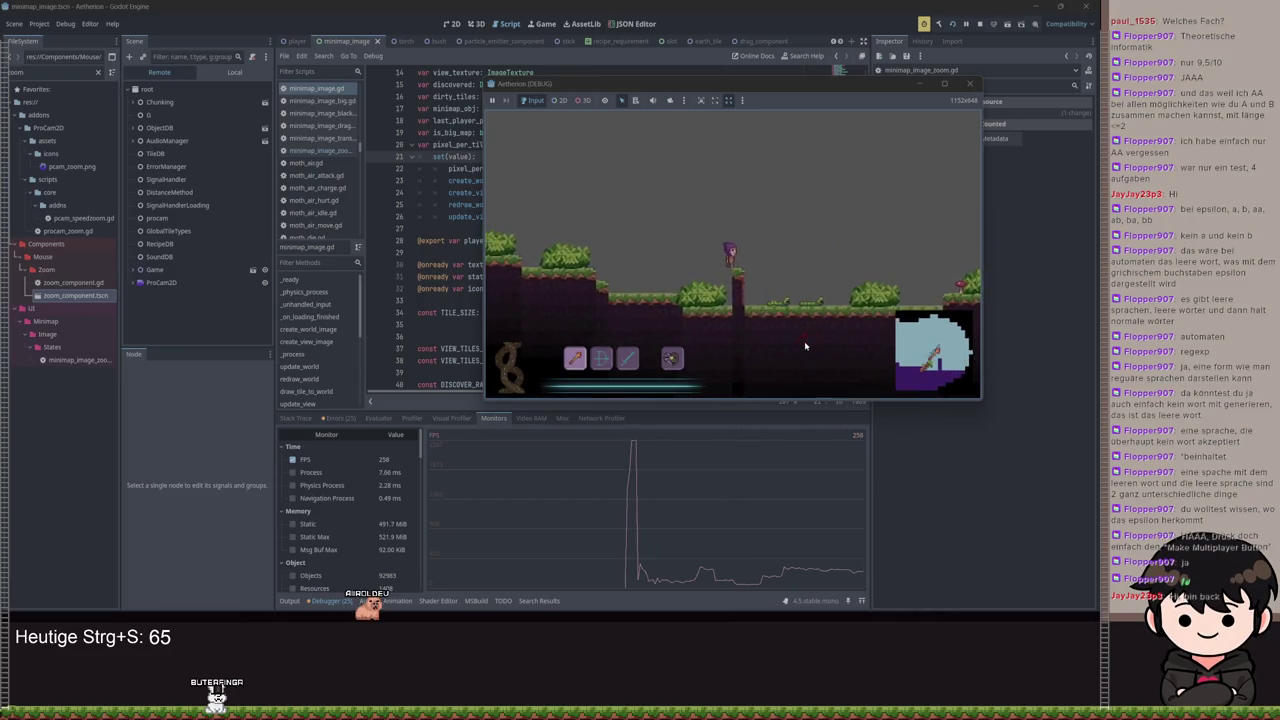
key(m)
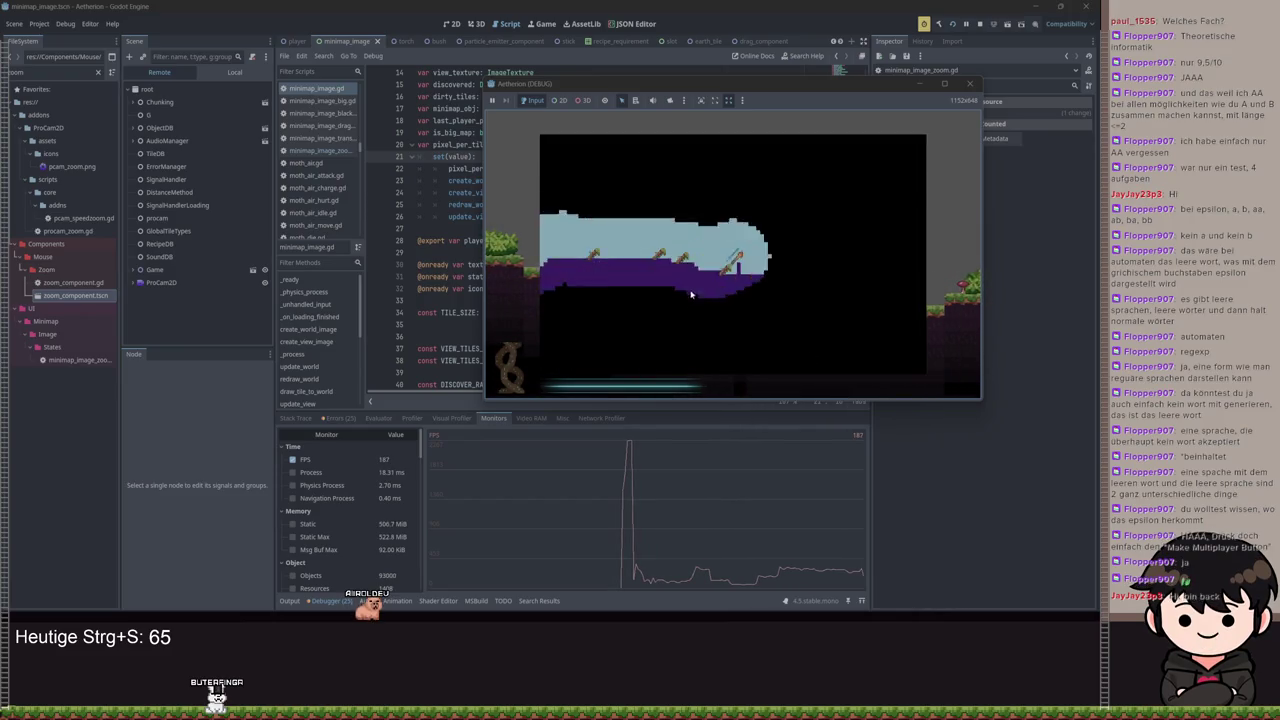
scroll(690, 304, up, 1)
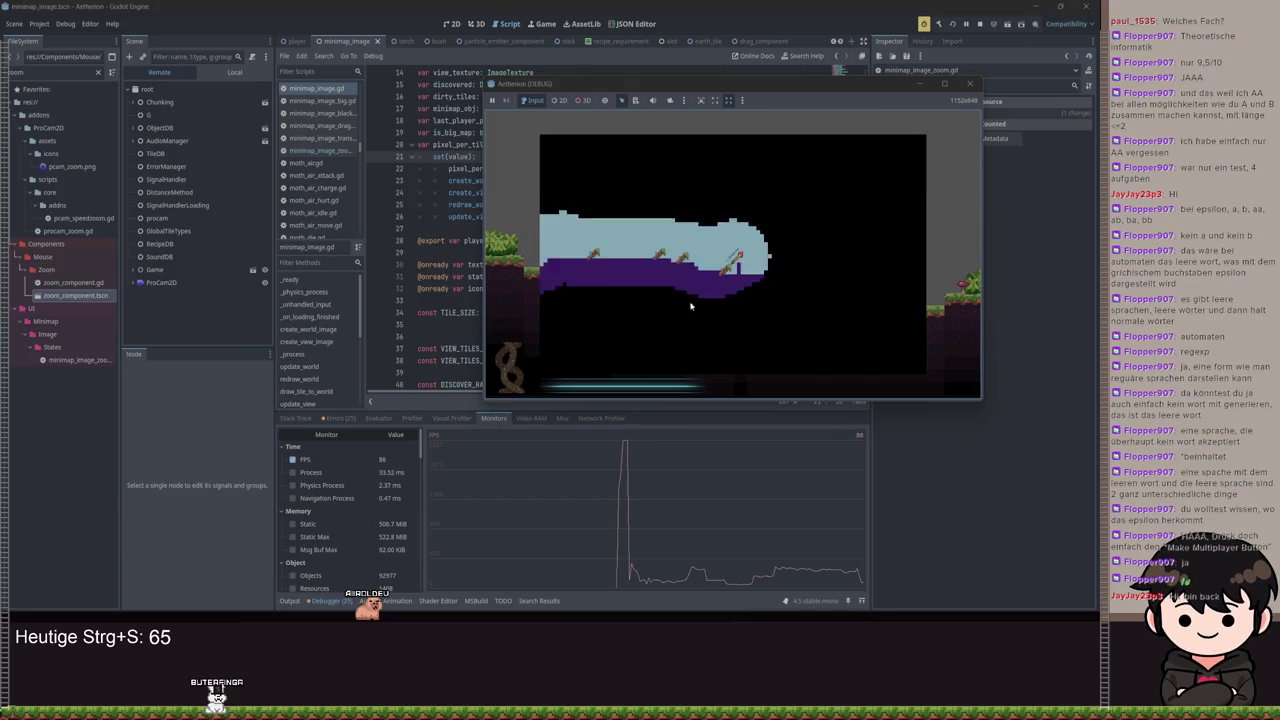
scroll(690, 299, down, 1)
scroll(688, 301, up, 1)
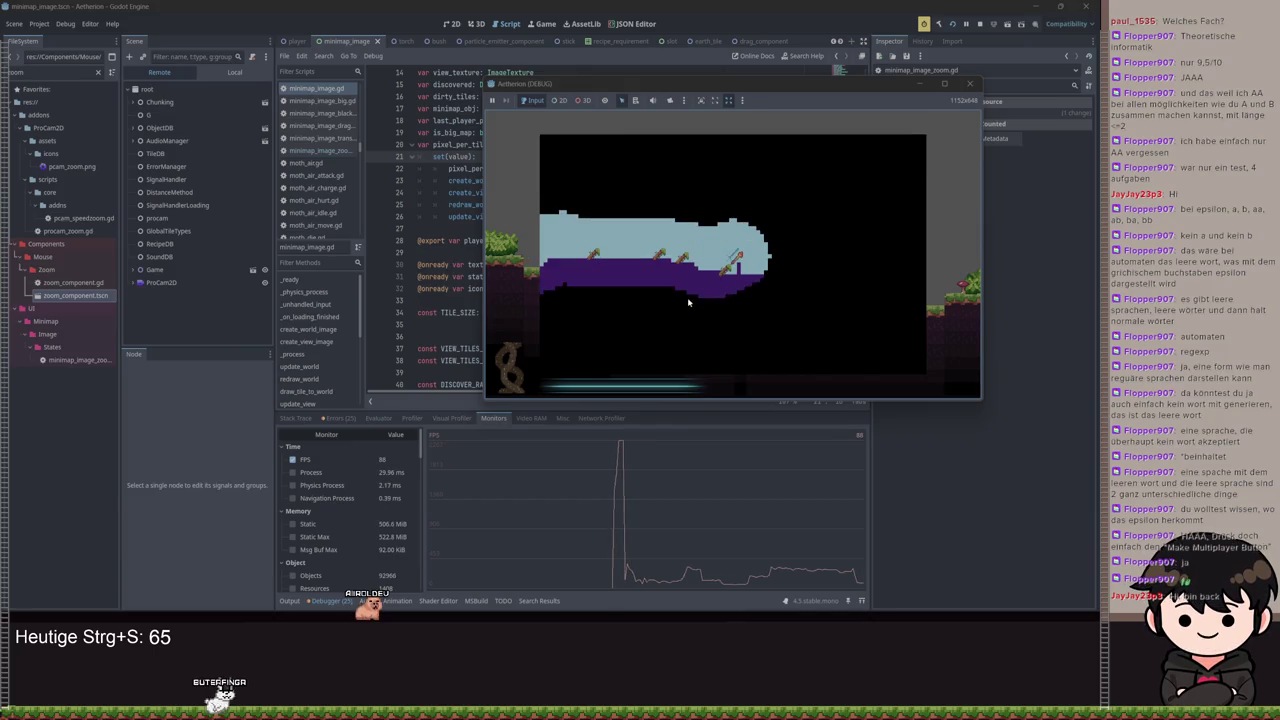
scroll(692, 308, down, 1)
scroll(692, 306, up, 1)
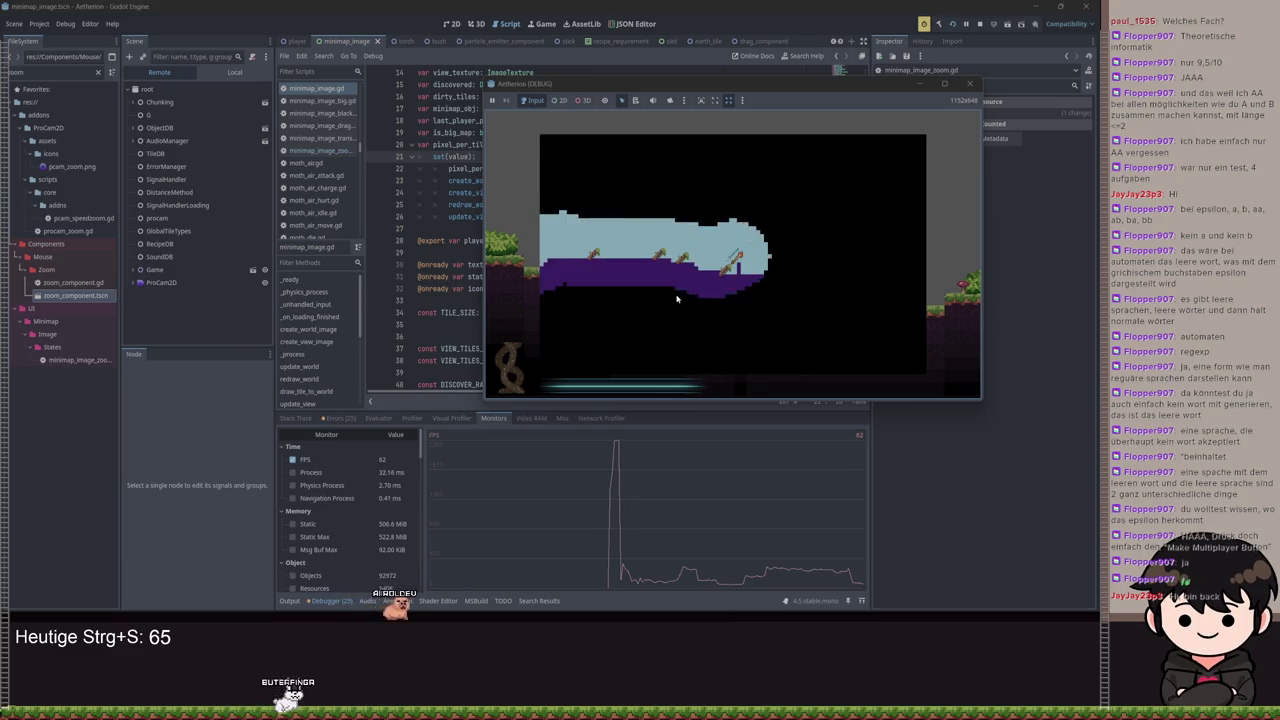
scroll(677, 298, down, 1)
scroll(678, 297, up, 1)
scroll(678, 296, down, 1)
scroll(679, 295, up, 1)
scroll(679, 295, down, 1)
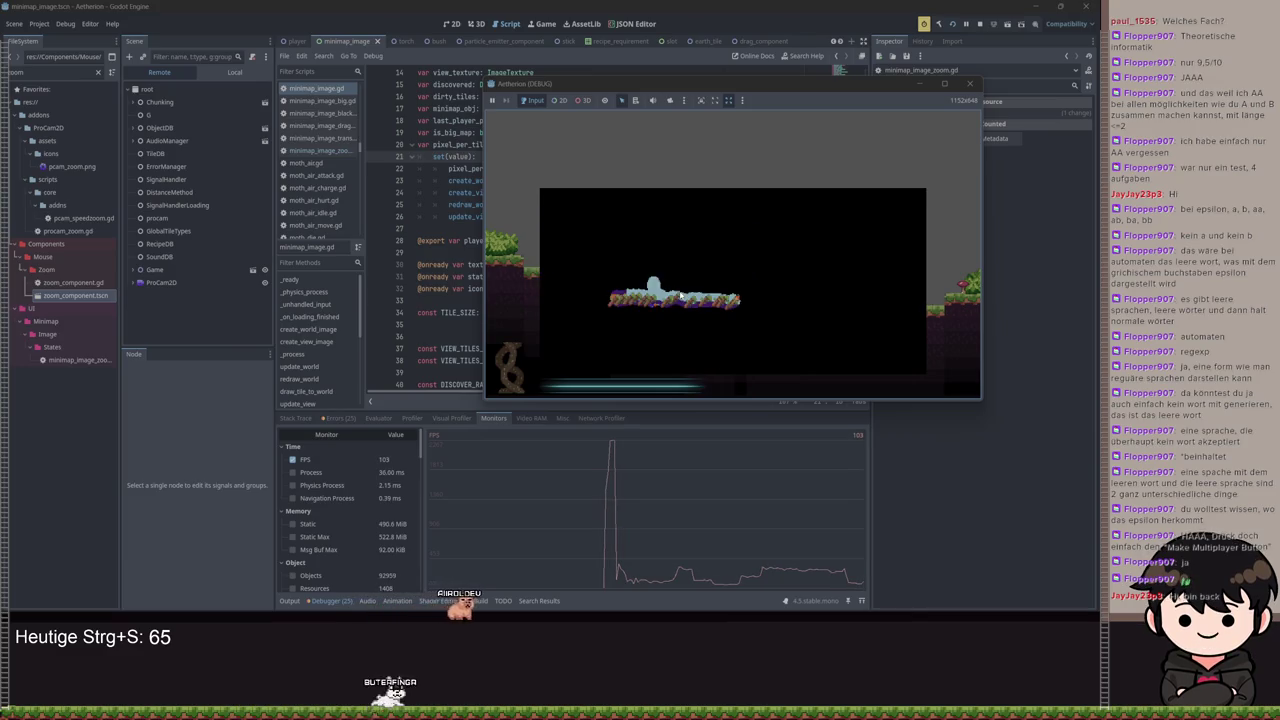
scroll(679, 295, up, 1)
scroll(679, 295, down, 1)
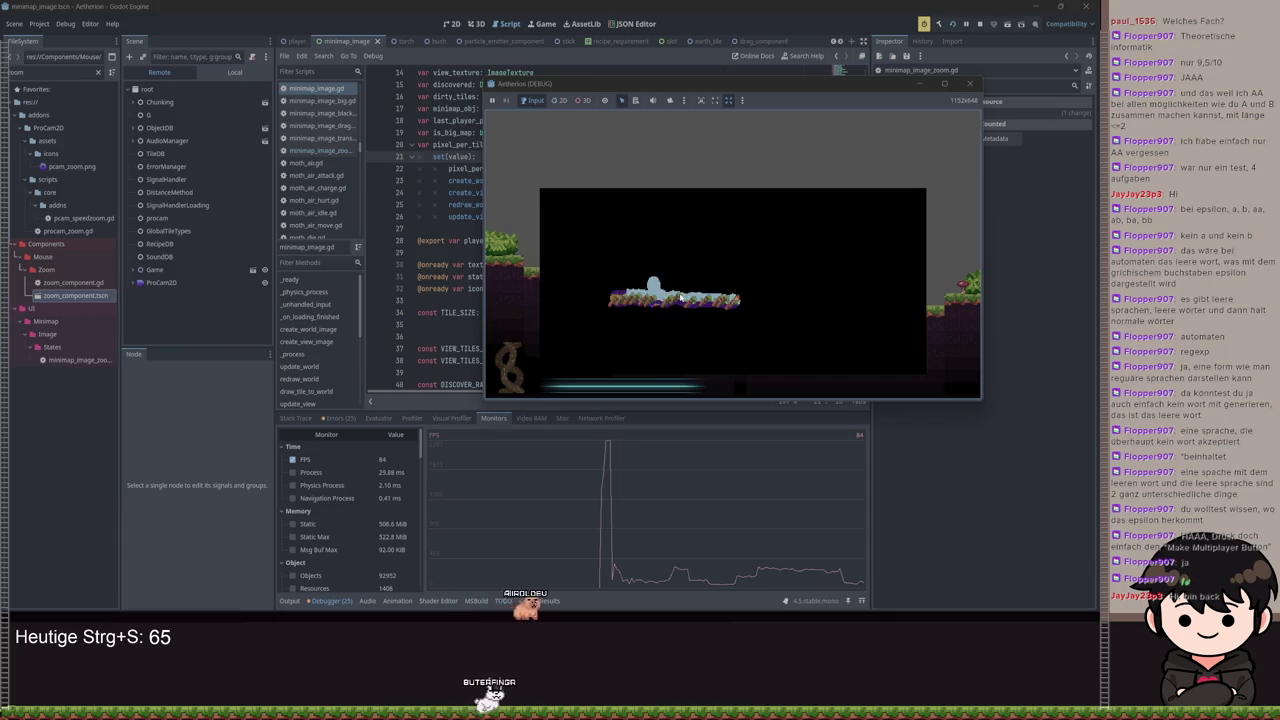
scroll(680, 297, up, 1)
scroll(680, 297, down, 1)
scroll(681, 298, up, 1)
scroll(681, 298, down, 1)
scroll(682, 299, up, 1)
scroll(682, 299, down, 1)
scroll(681, 300, up, 1)
scroll(681, 300, down, 1)
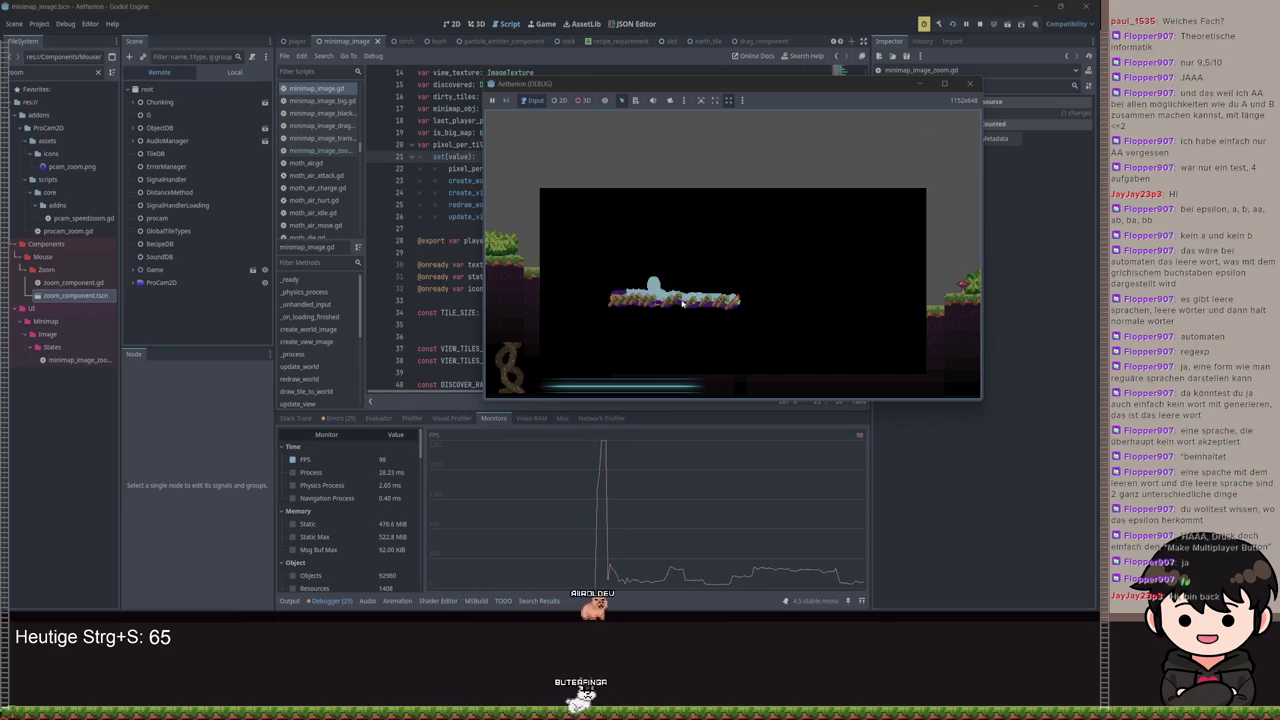
scroll(682, 300, up, 1)
scroll(682, 300, down, 1)
scroll(683, 301, up, 1)
scroll(685, 302, down, 1)
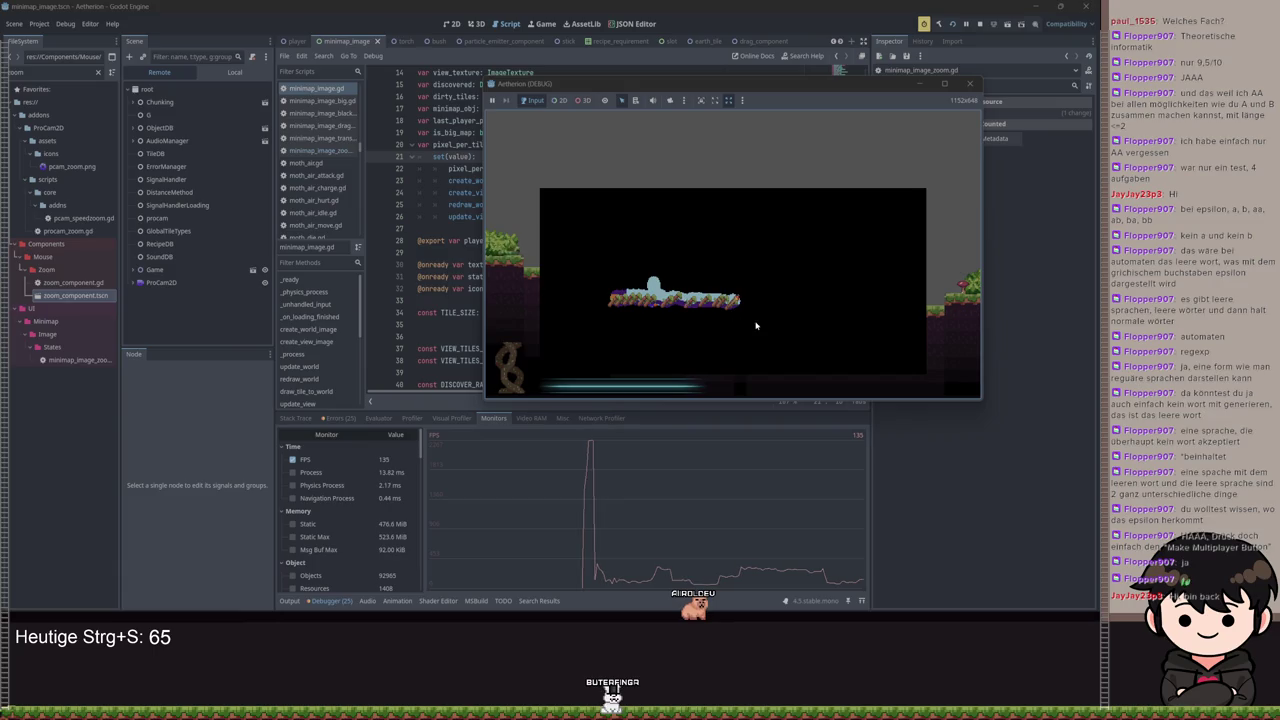
scroll(740, 300, up, 1)
scroll(731, 297, down, 1)
scroll(731, 297, up, 1)
scroll(732, 300, down, 1)
scroll(733, 302, up, 1)
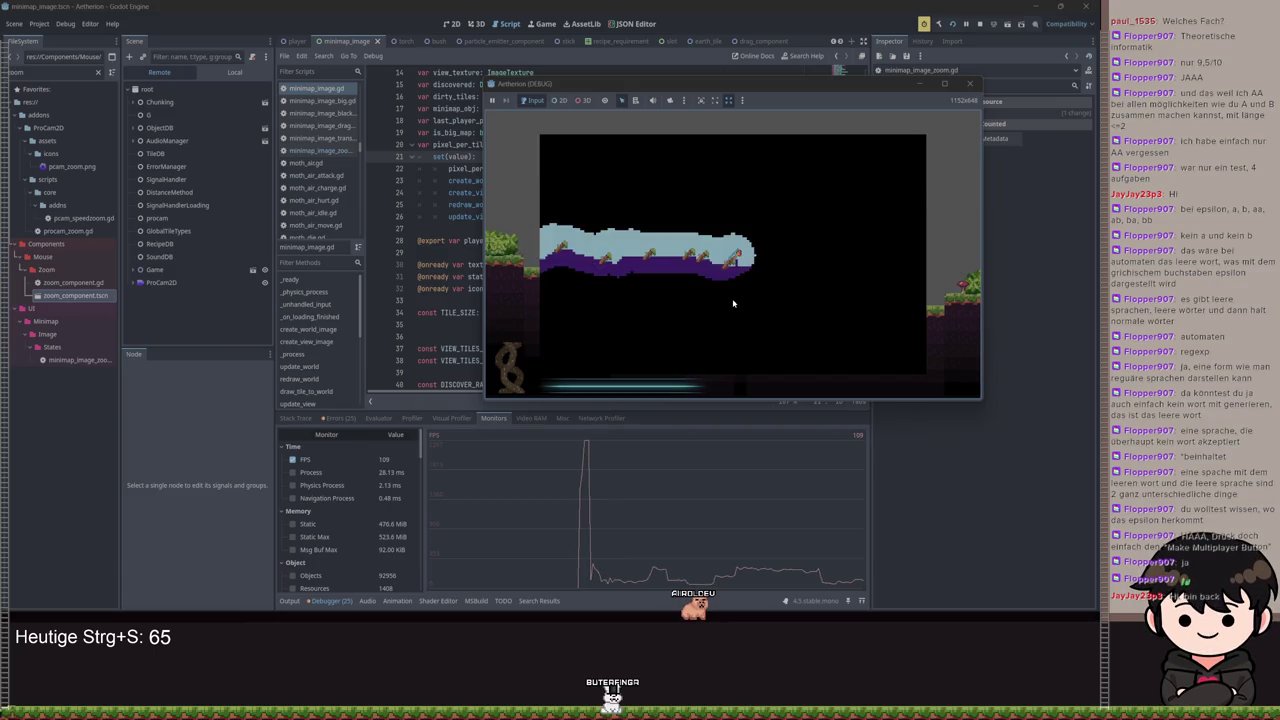
scroll(734, 302, down, 1)
scroll(734, 301, up, 1)
scroll(734, 297, down, 1)
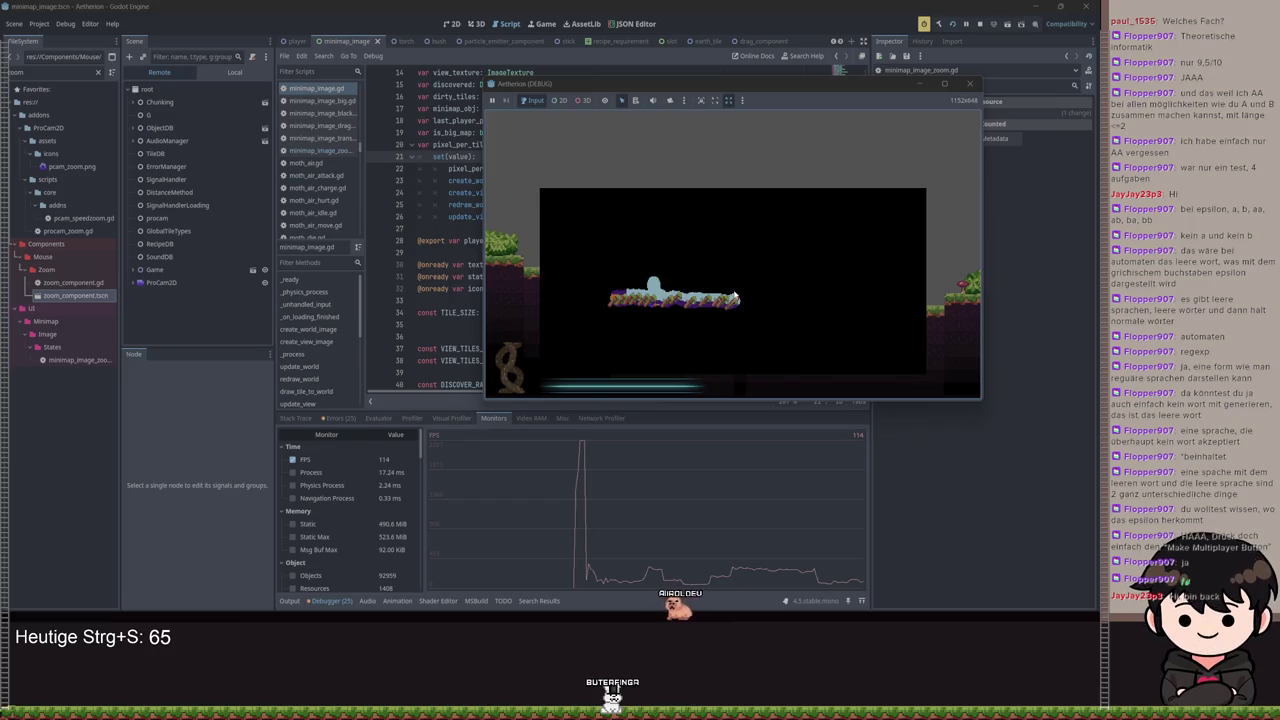
click(969, 83)
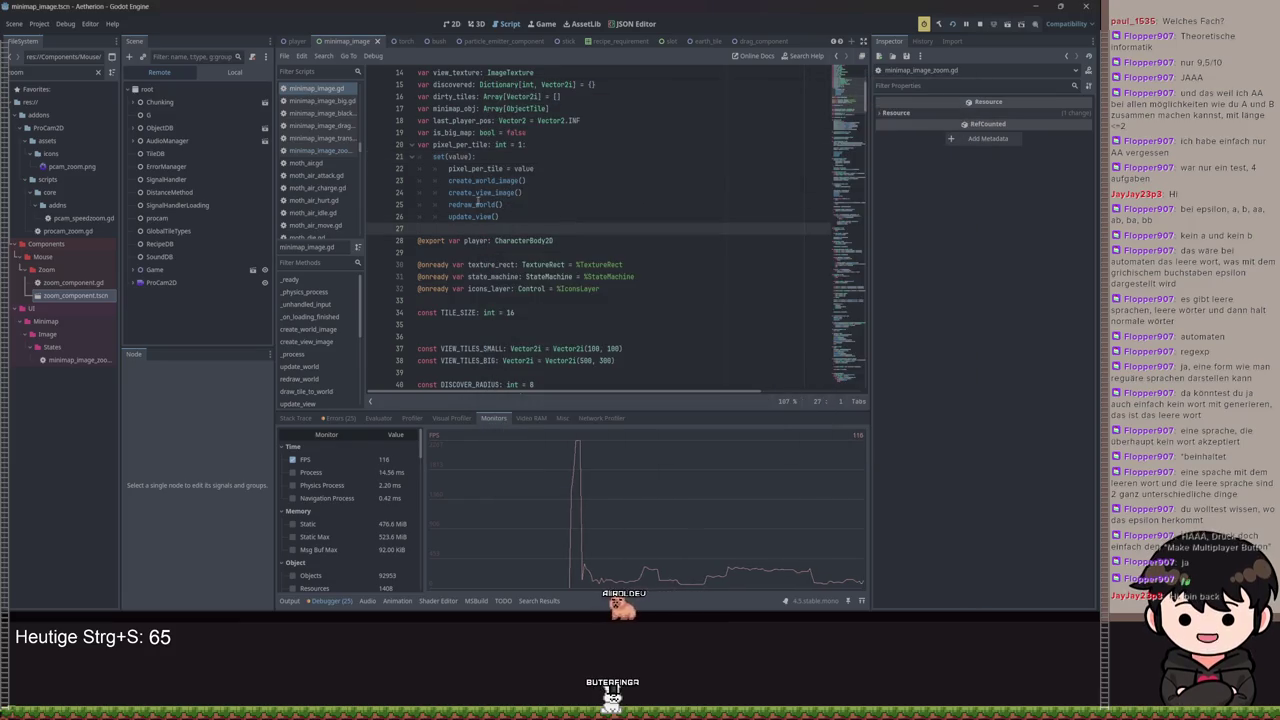
Jump to redraw_world, select 'discovered' in its loop, then run the project with F5
ctrl+click(462, 181)
key(alt+Left)
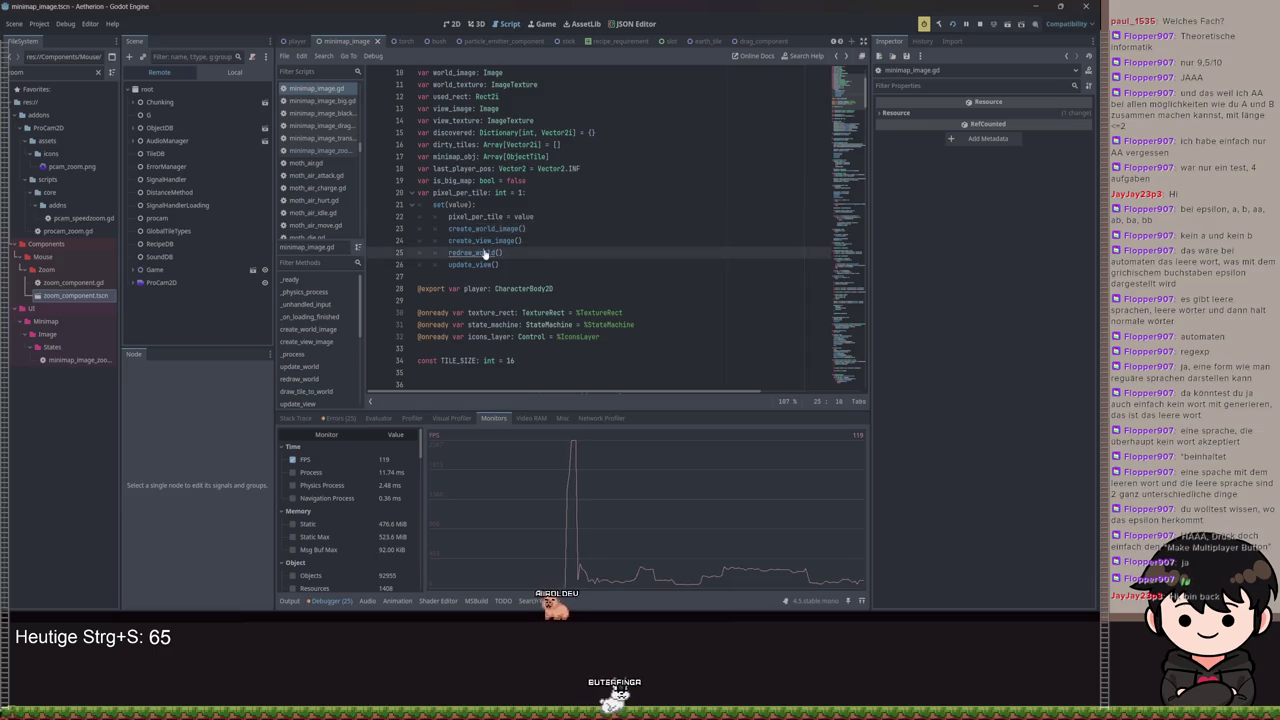
ctrl+click(478, 252)
double_click(537, 240)
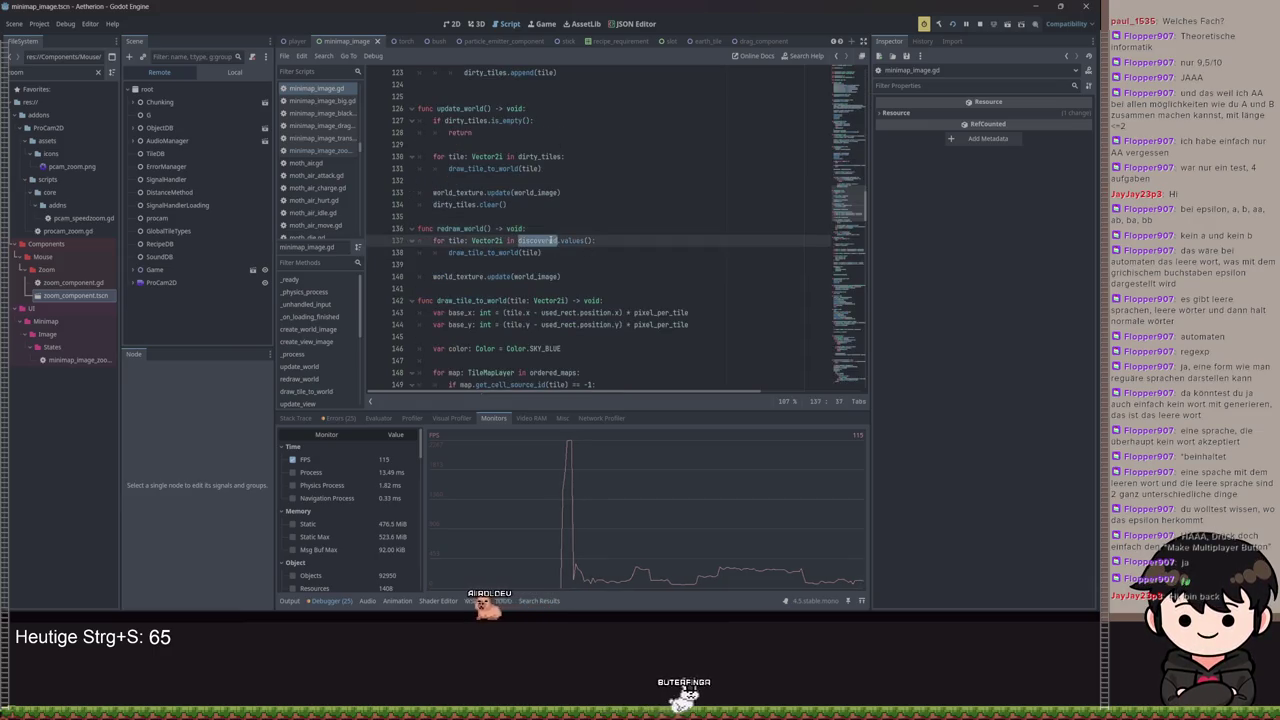
key(F5)
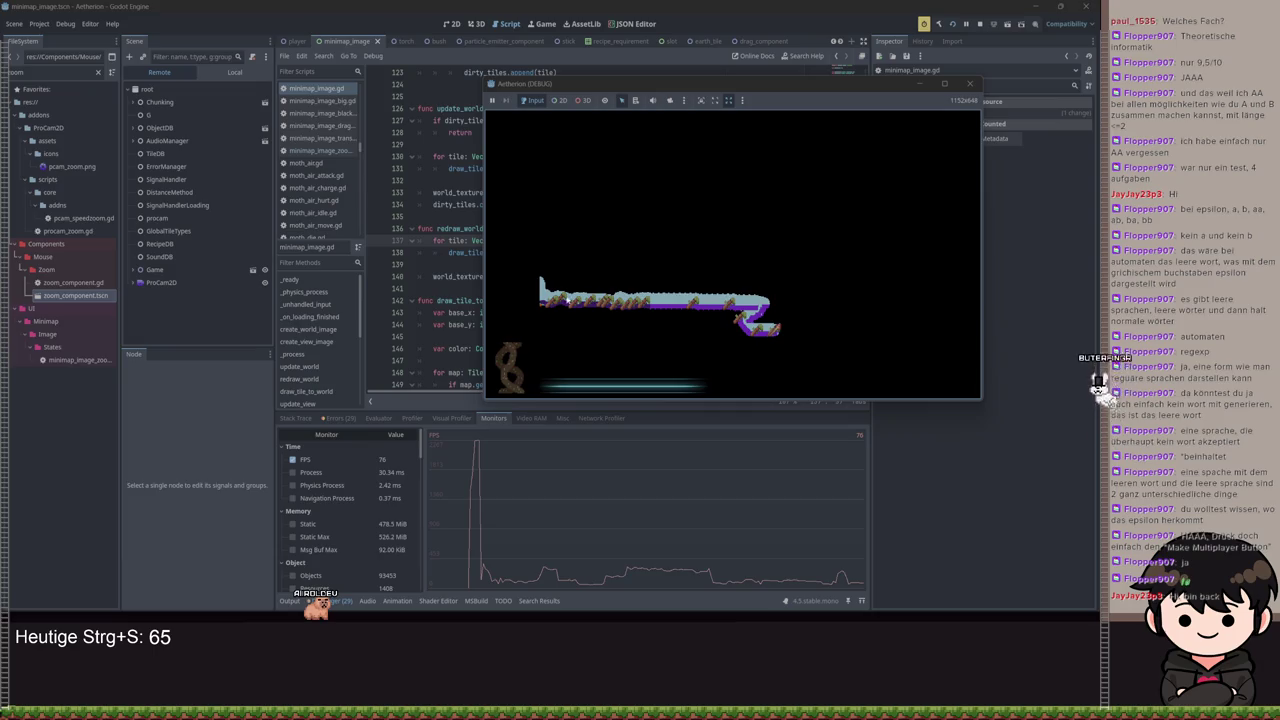
scroll(657, 295, up, 3)
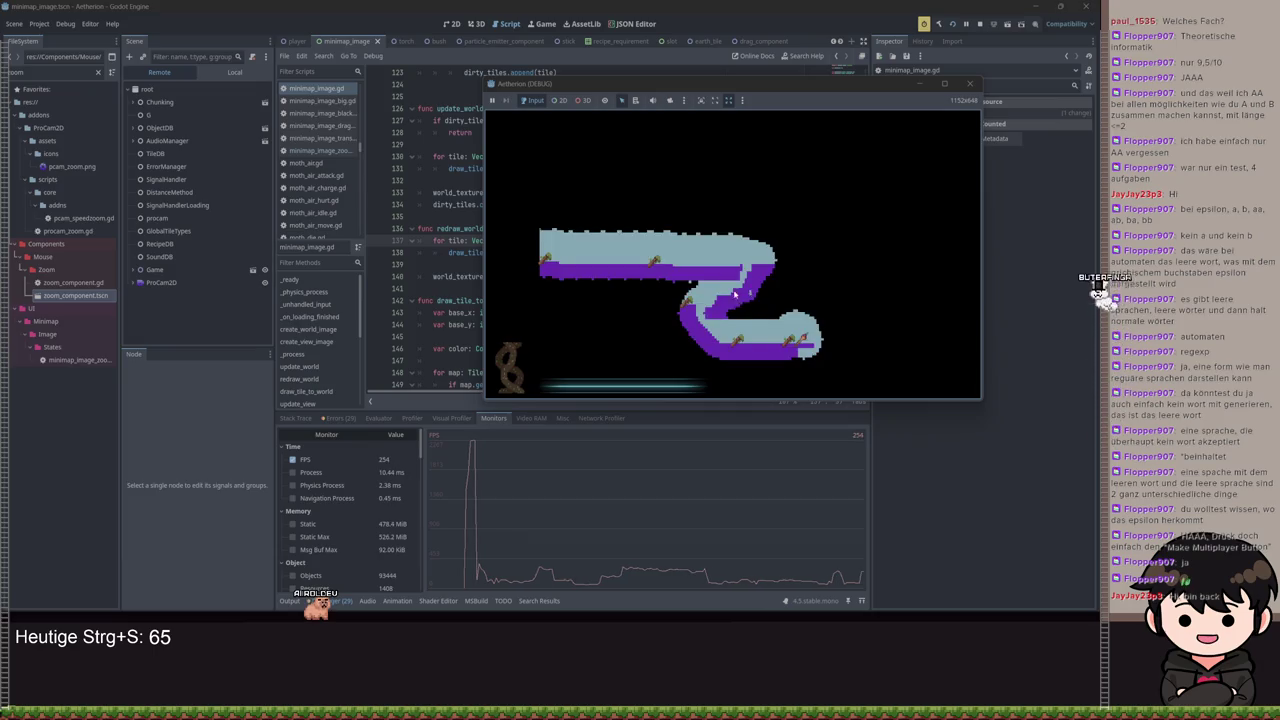
key(Escape)
key(Escape)
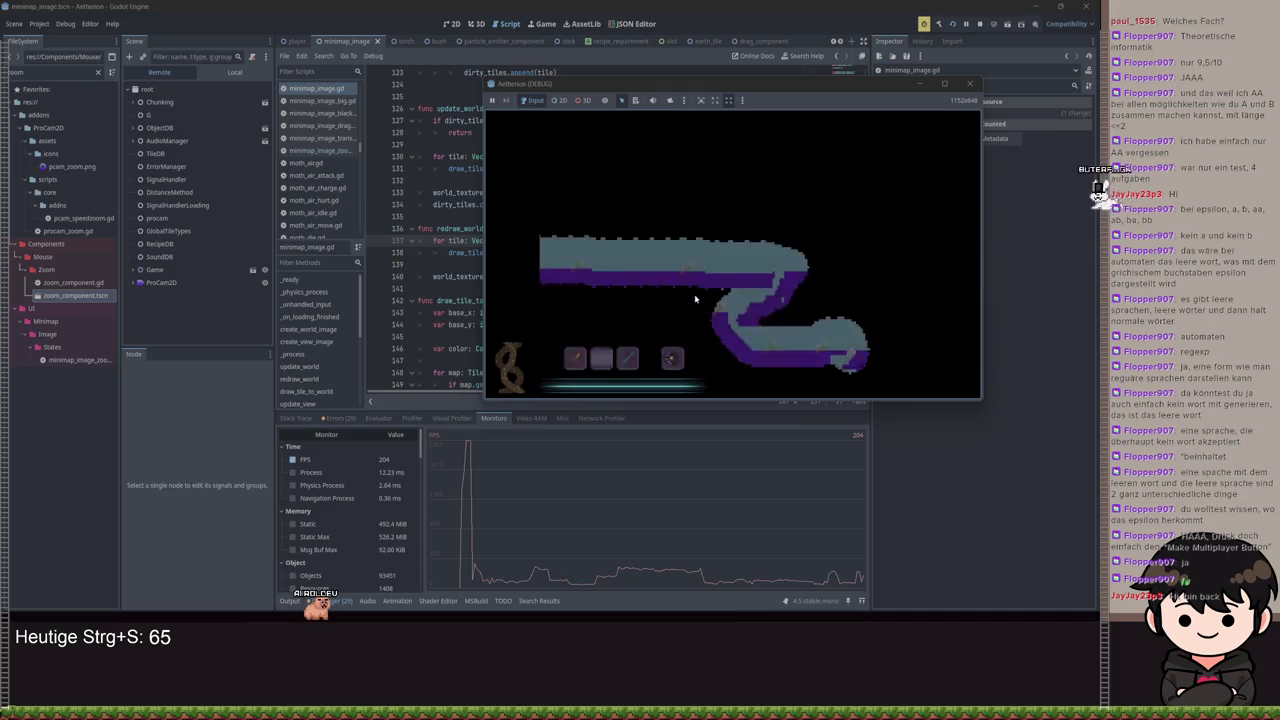
scroll(818, 322, down, 3)
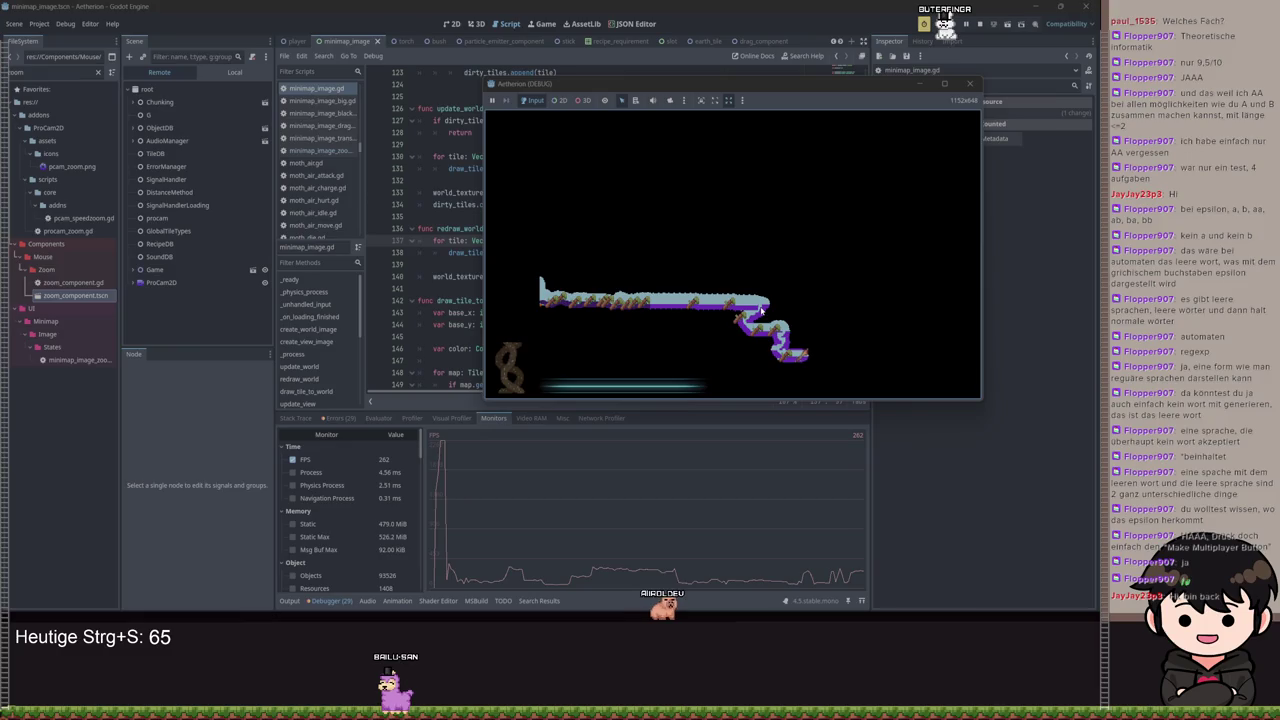
scroll(763, 312, up, 3)
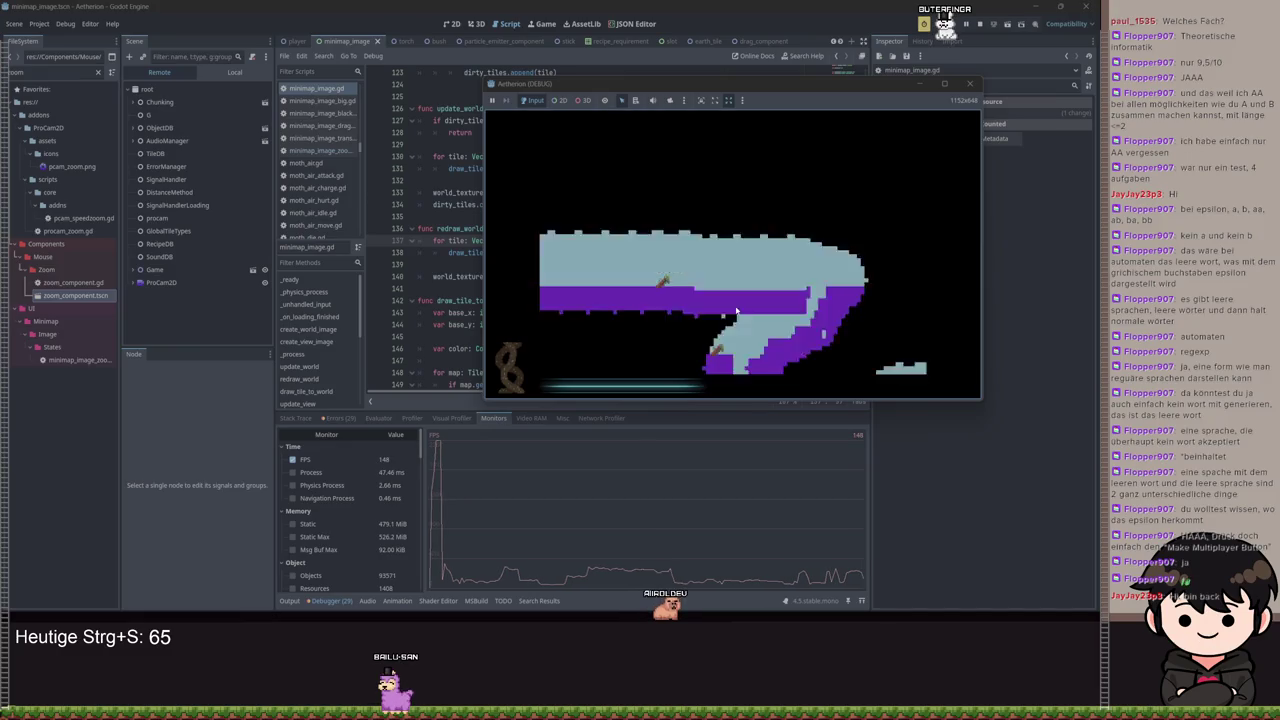
scroll(736, 312, down, 3)
scroll(736, 316, up, 2)
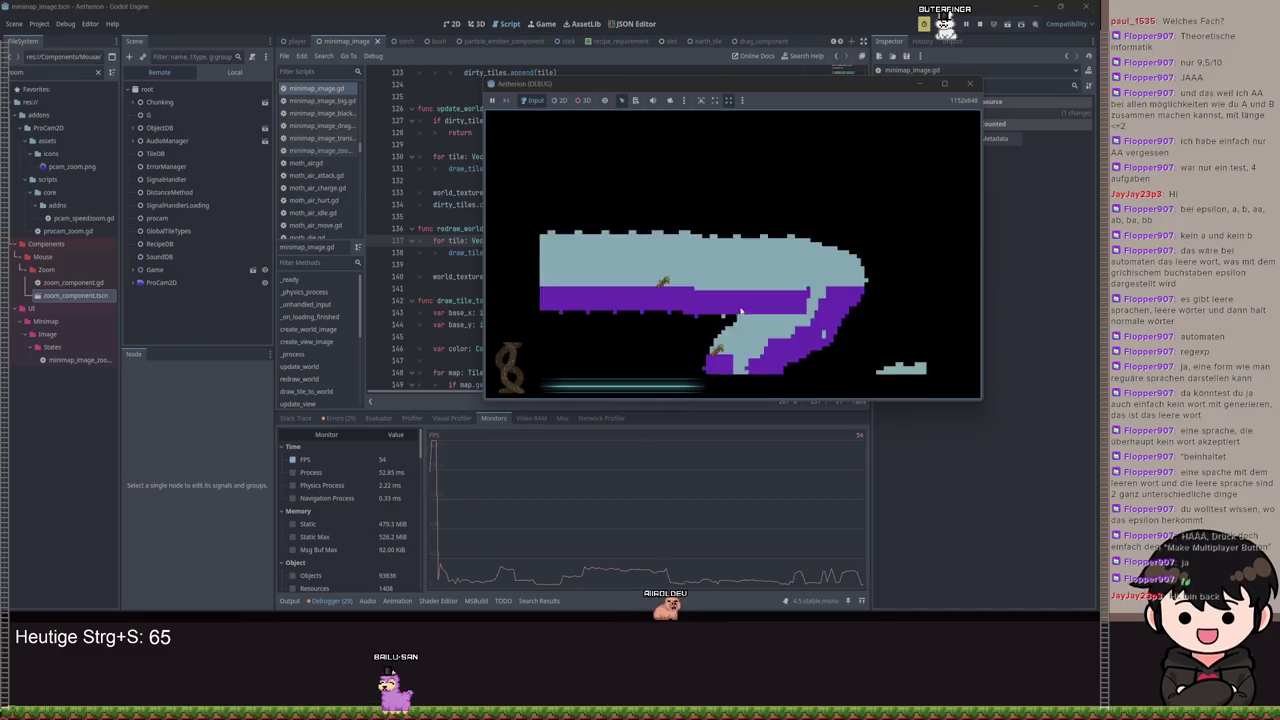
scroll(742, 318, down, 2)
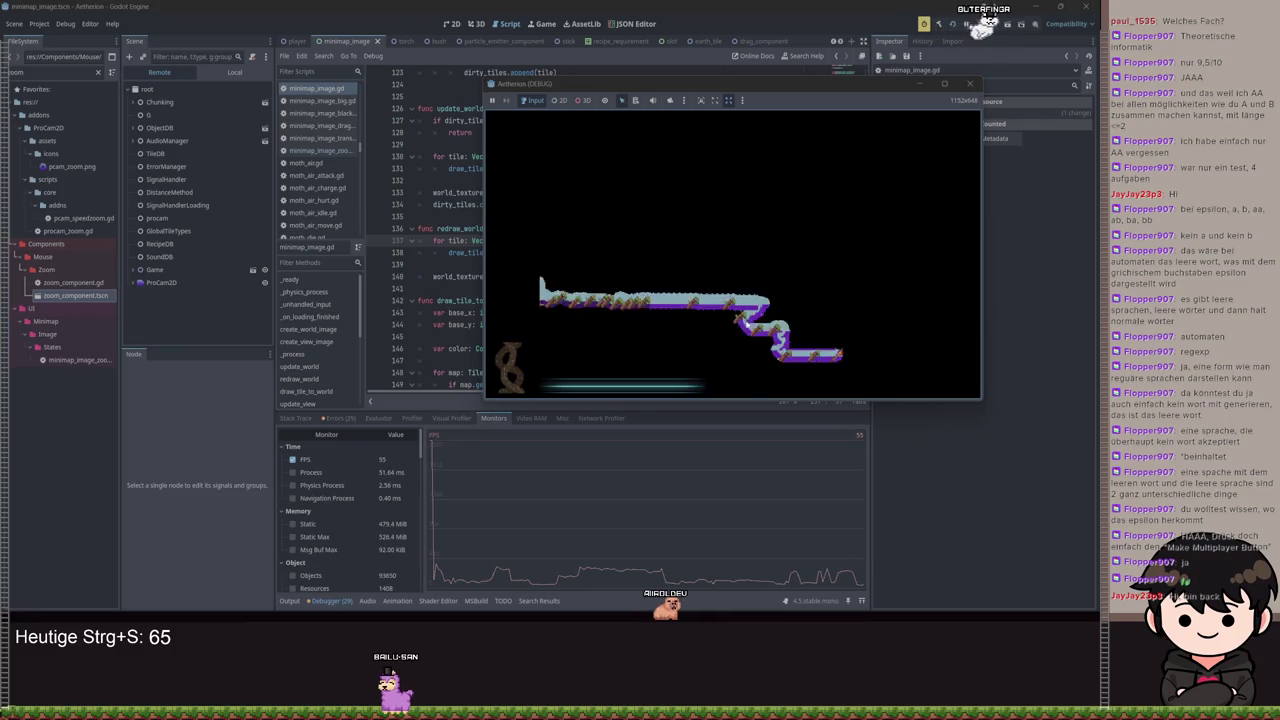
scroll(740, 318, up, 1)
scroll(738, 315, down, 1)
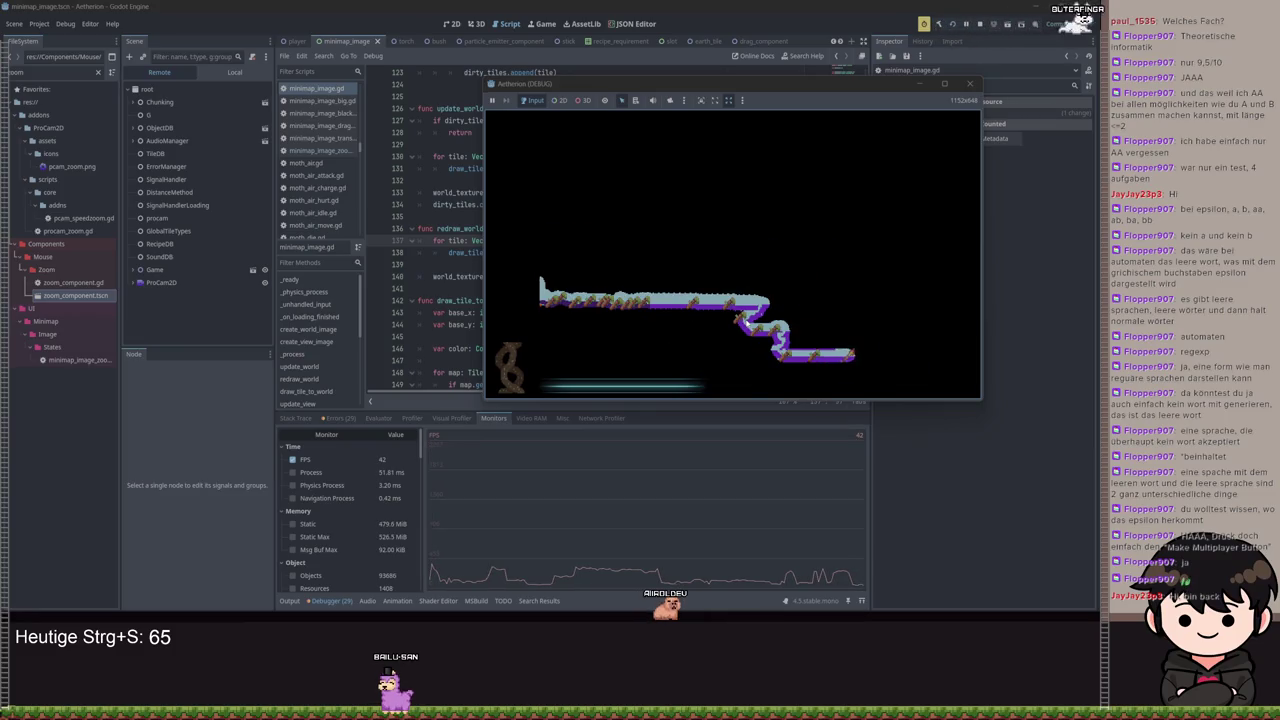
scroll(740, 316, up, 1)
scroll(740, 316, down, 1)
scroll(740, 318, up, 1)
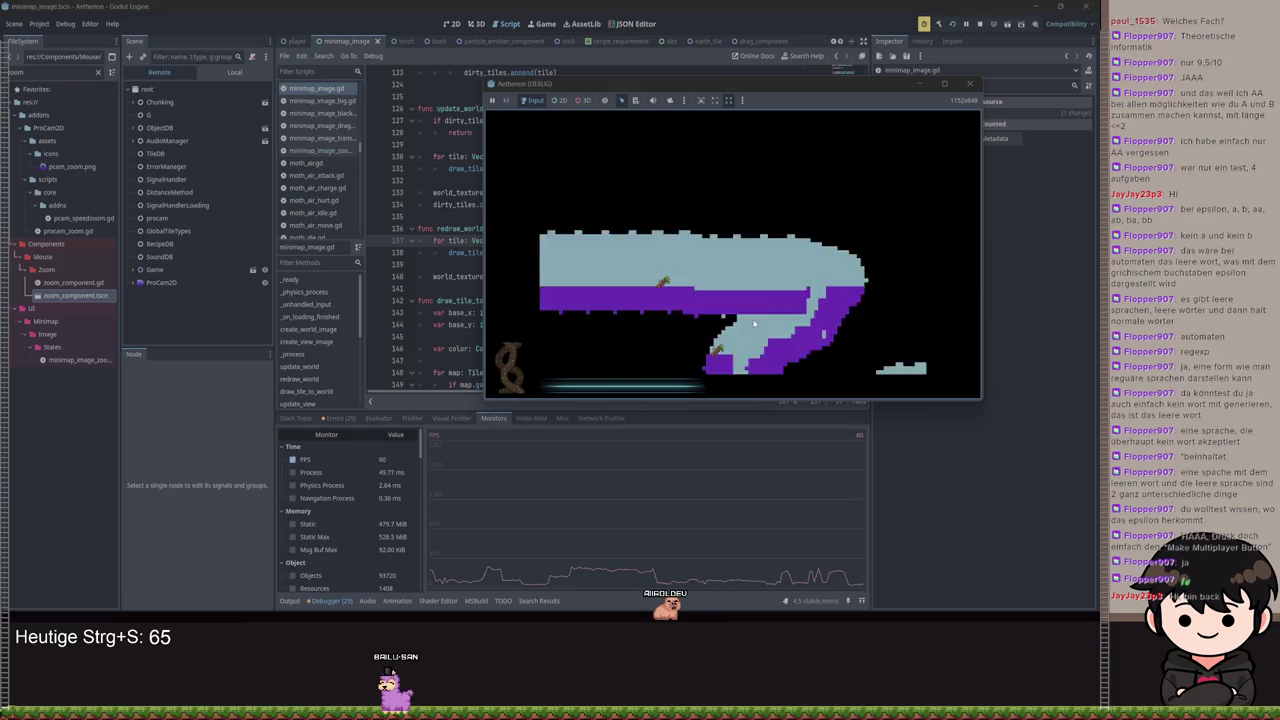
scroll(740, 317, down, 1)
scroll(740, 316, up, 1)
scroll(741, 315, down, 1)
scroll(752, 314, up, 1)
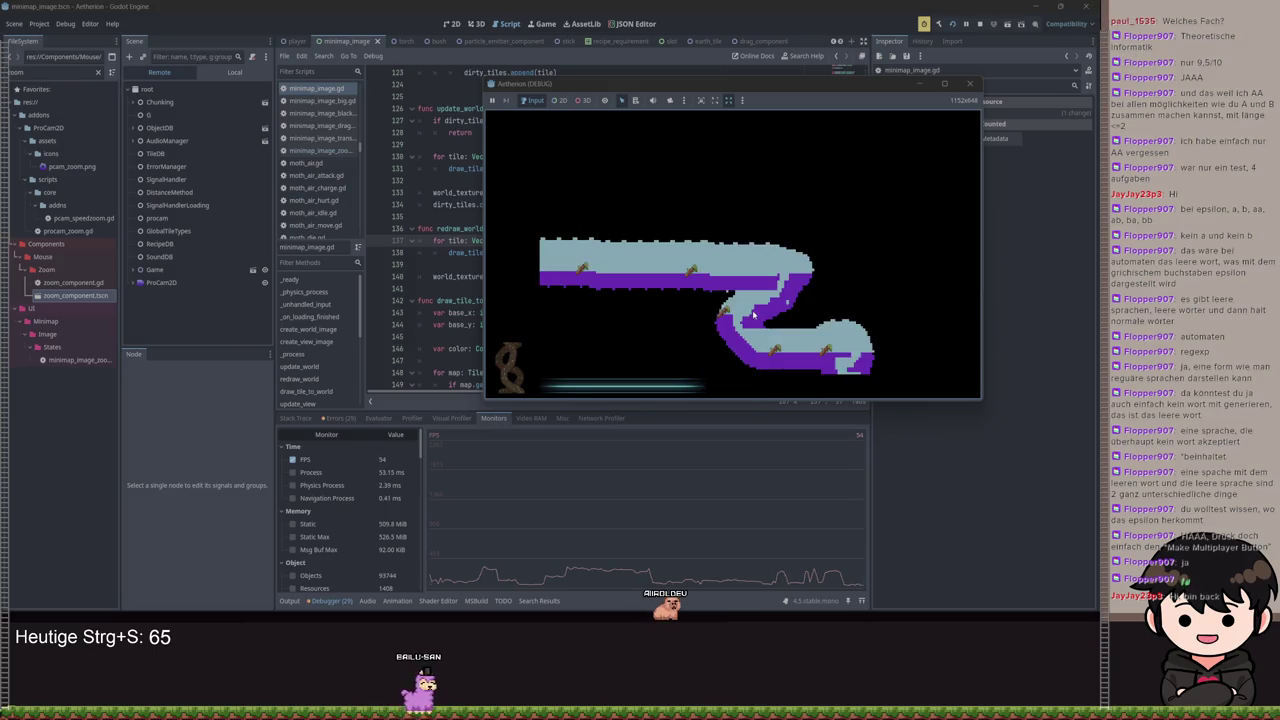
scroll(752, 314, up, 1)
scroll(752, 314, down, 2)
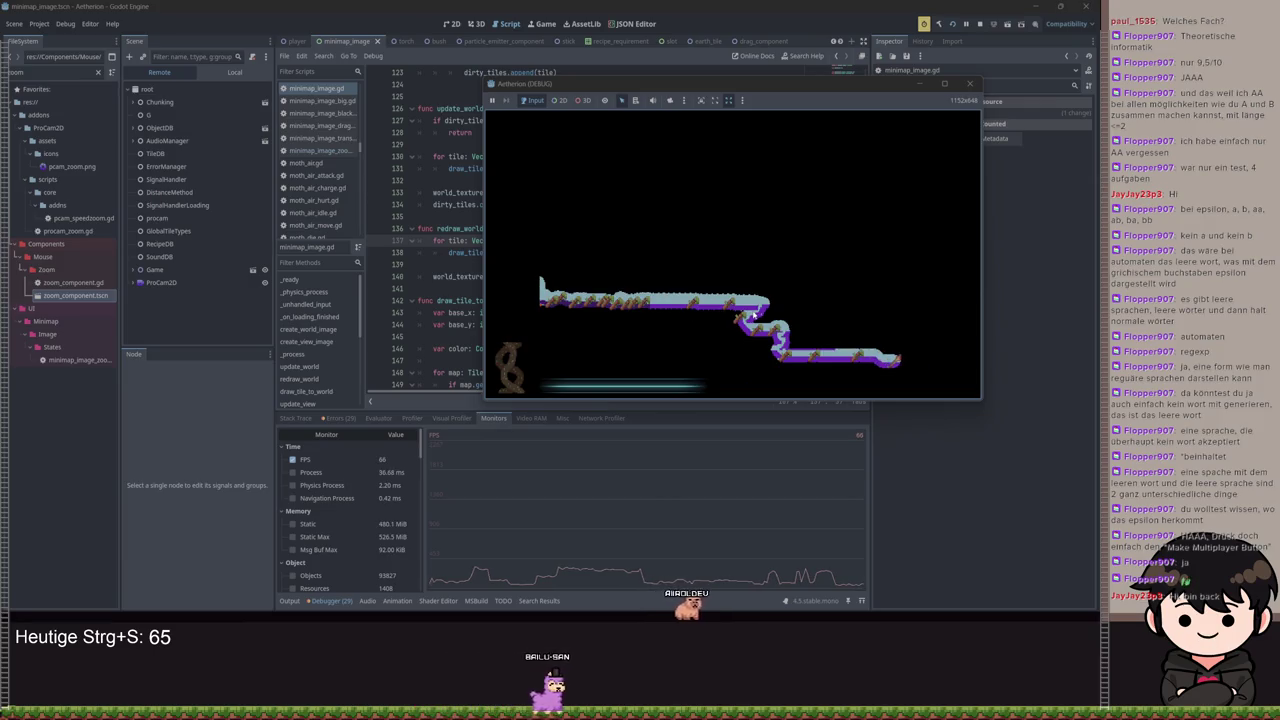
scroll(752, 316, up, 1)
scroll(752, 316, down, 1)
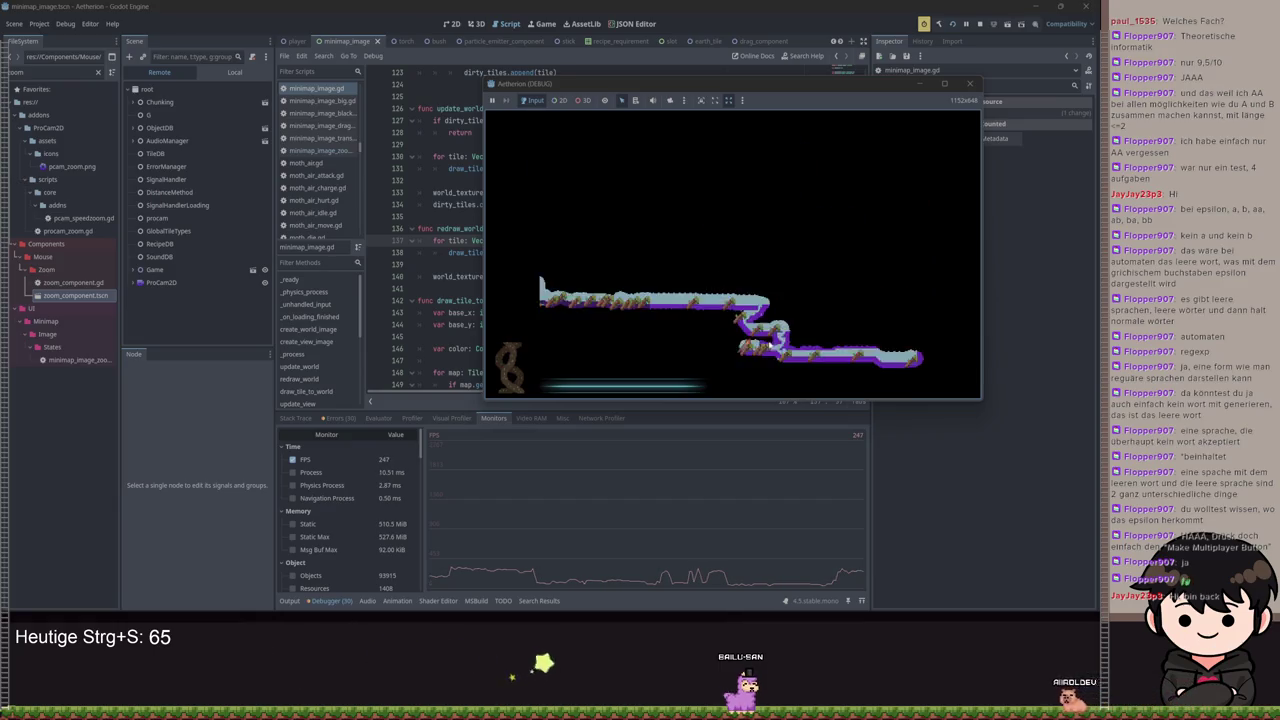
Zoom the enlarged minimap in and out repeatedly over the explored level
scroll(721, 340, up, 3)
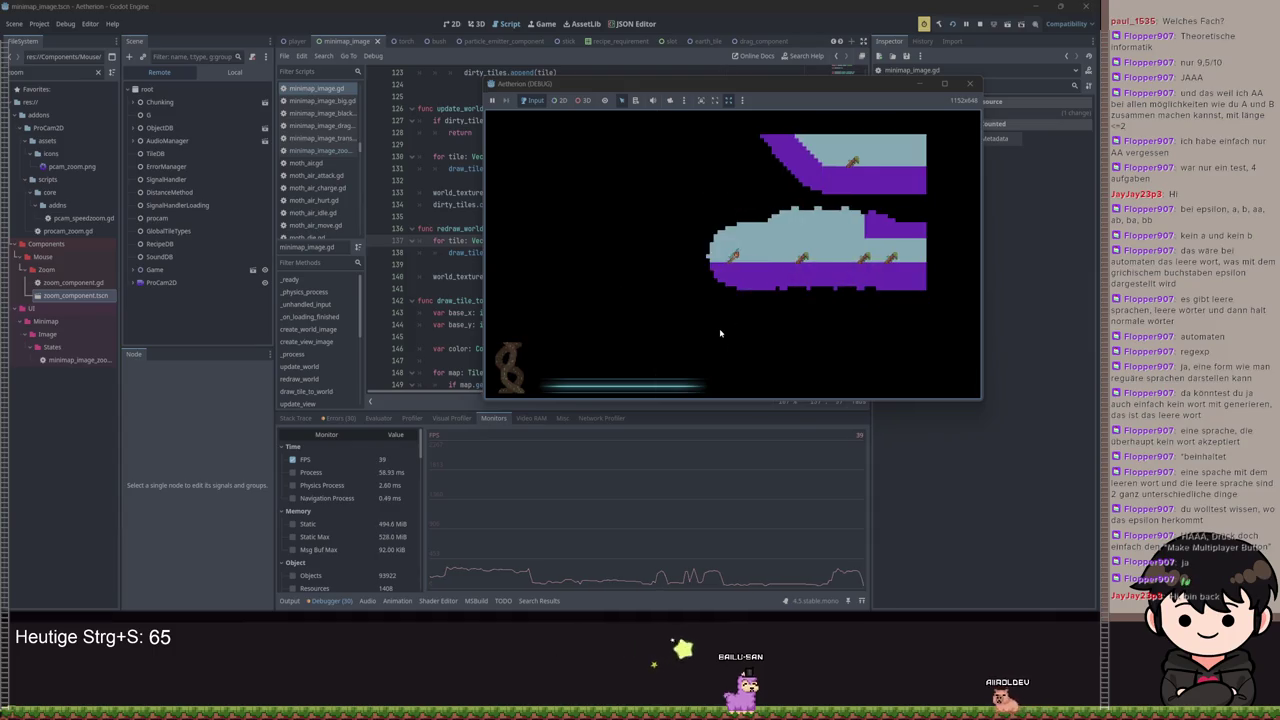
scroll(720, 332, down, 3)
scroll(728, 336, up, 3)
scroll(731, 338, down, 3)
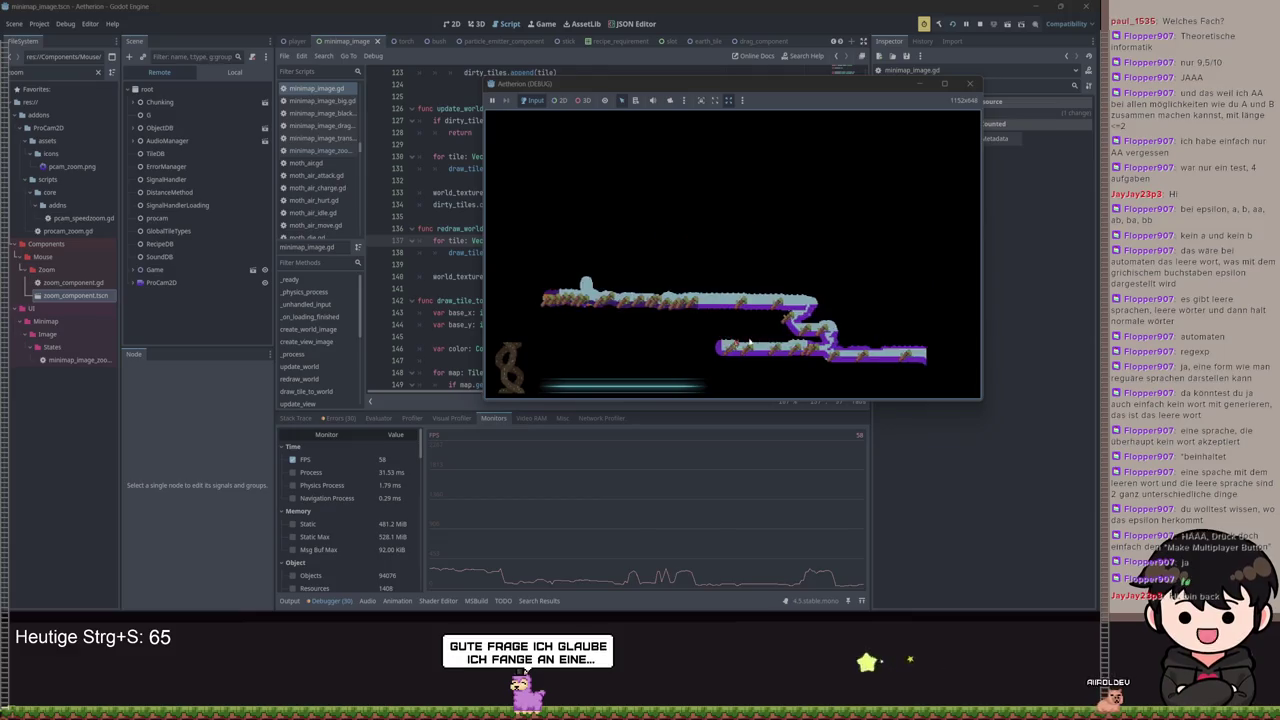
scroll(747, 343, up, 3)
scroll(746, 342, down, 3)
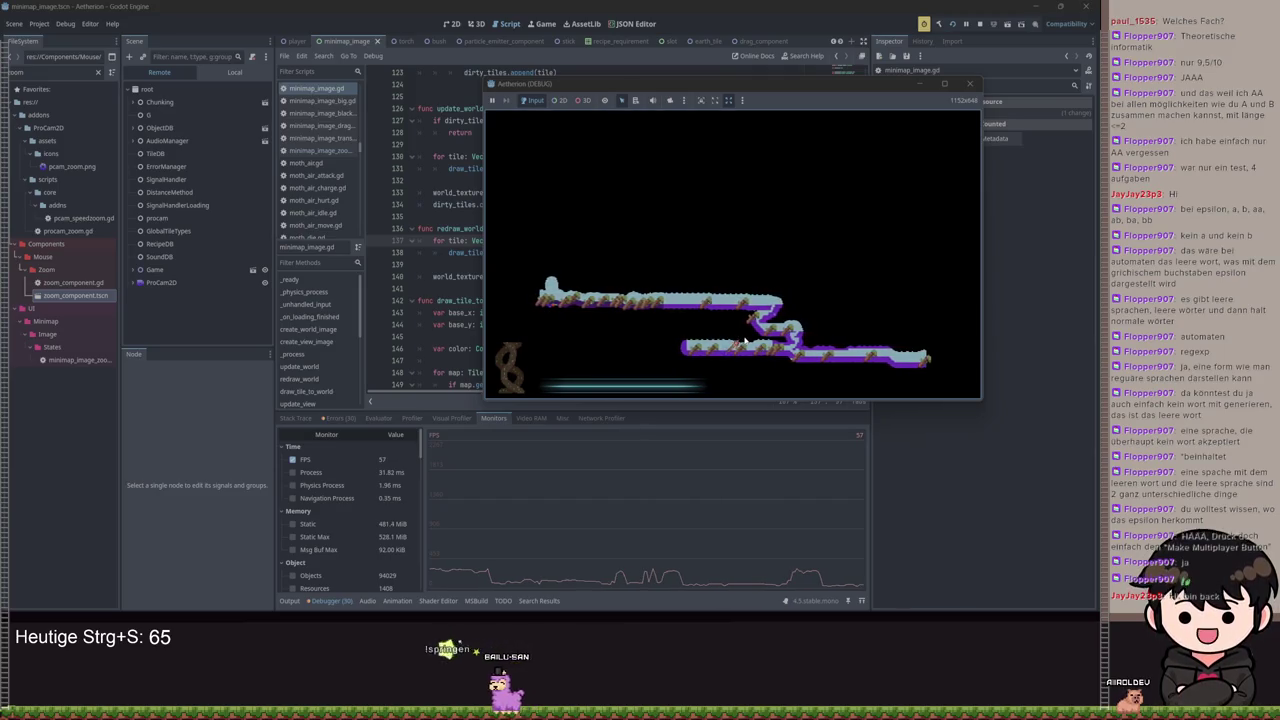
scroll(744, 355, up, 2)
scroll(744, 357, down, 3)
scroll(766, 350, up, 3)
scroll(767, 347, down, 2)
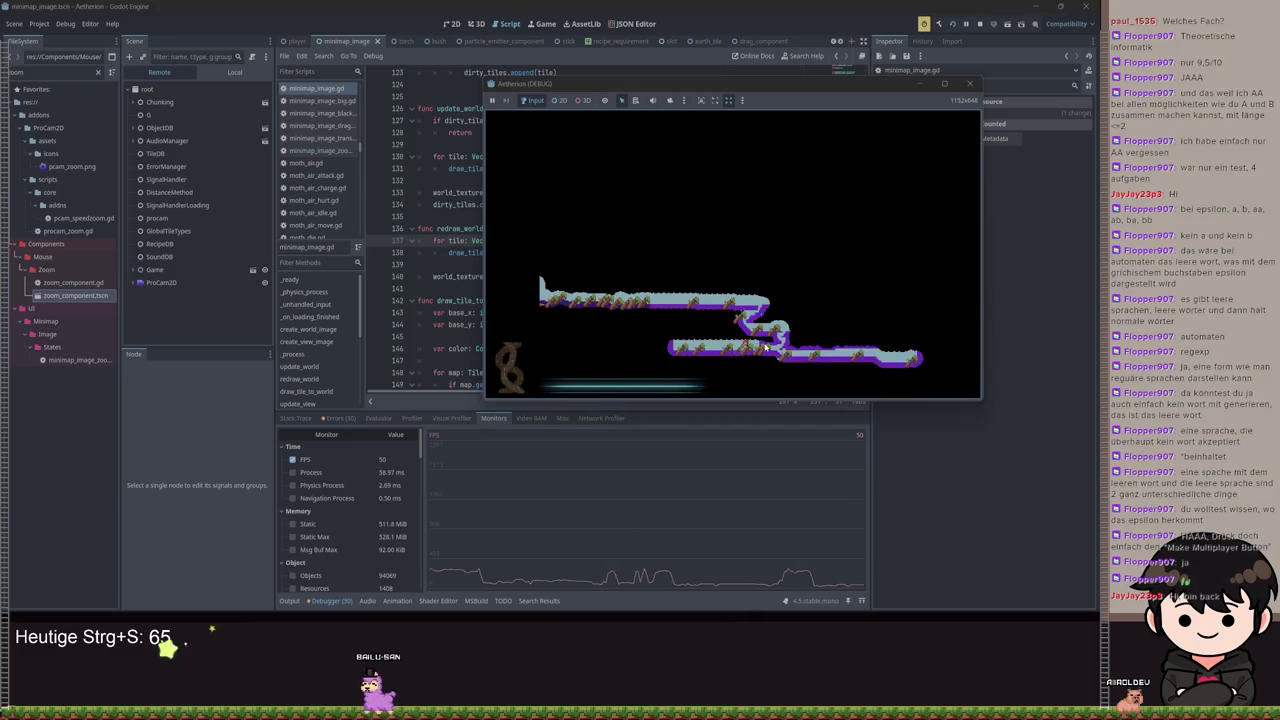
scroll(690, 351, up, 2)
scroll(705, 355, down, 2)
scroll(720, 360, up, 2)
scroll(728, 364, down, 2)
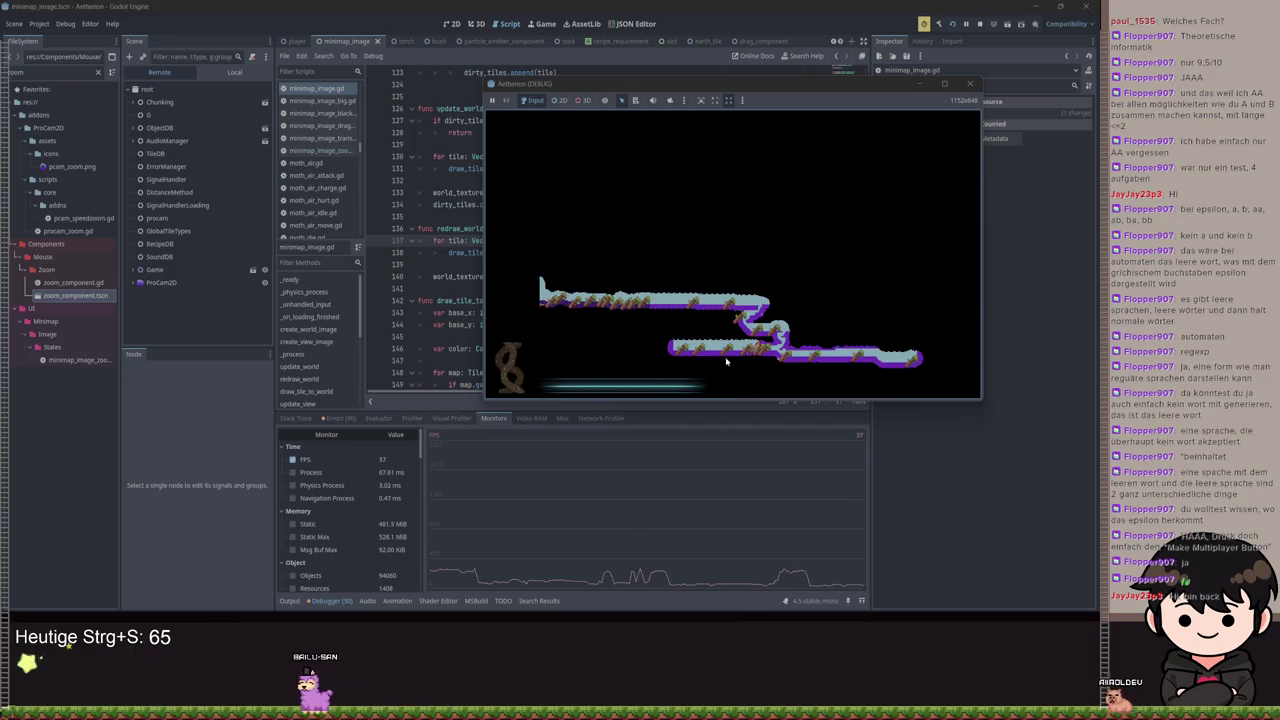
scroll(726, 357, up, 2)
scroll(750, 345, down, 2)
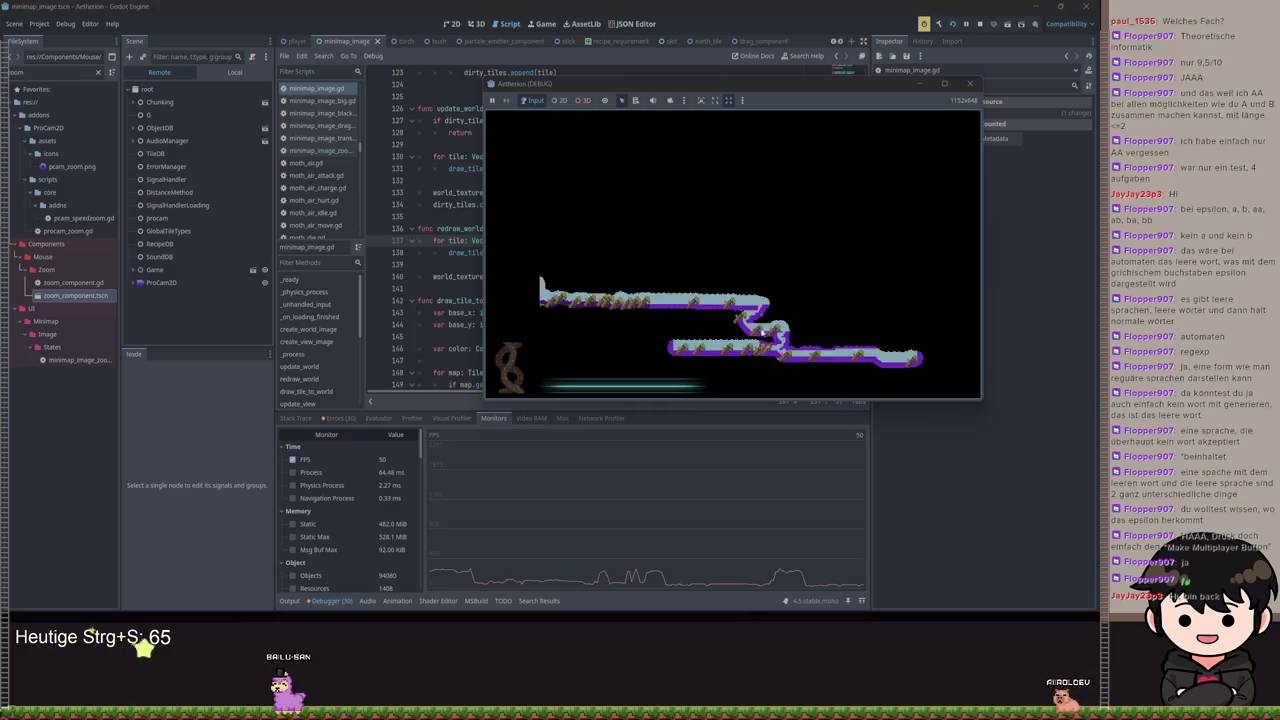
scroll(765, 334, up, 2)
scroll(762, 336, down, 2)
scroll(764, 320, up, 2)
scroll(762, 322, down, 2)
scroll(754, 334, up, 2)
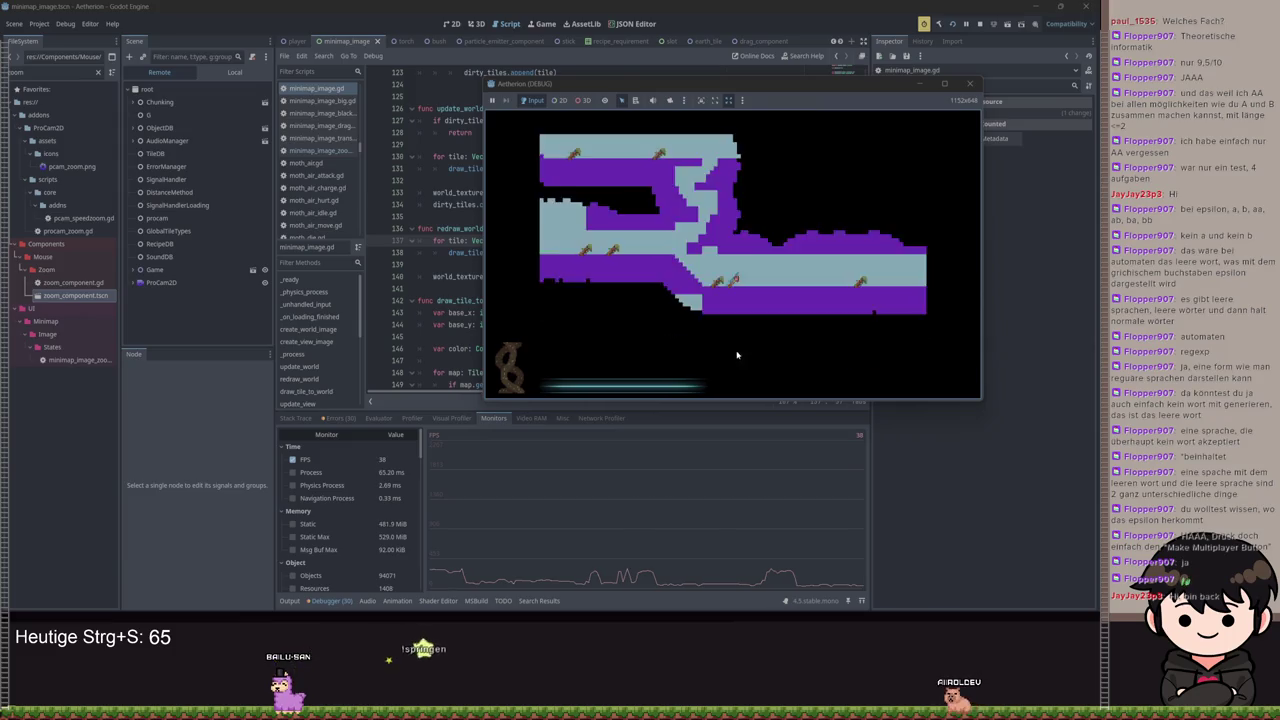
scroll(737, 357, down, 2)
scroll(749, 334, up, 2)
scroll(749, 334, down, 2)
scroll(750, 338, up, 2)
scroll(750, 338, down, 2)
scroll(750, 340, up, 2)
scroll(750, 342, down, 2)
scroll(750, 344, up, 2)
scroll(750, 347, down, 2)
scroll(750, 349, up, 2)
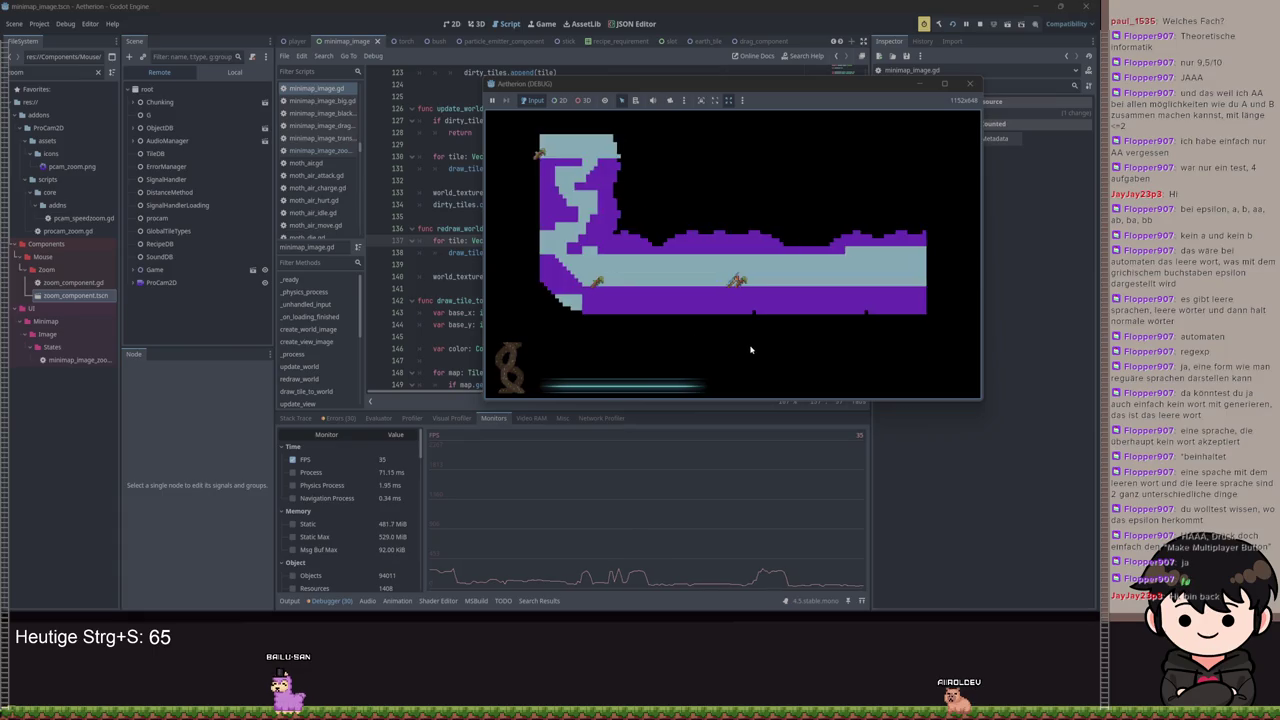
scroll(750, 349, down, 2)
scroll(751, 349, up, 2)
scroll(752, 349, down, 2)
scroll(752, 349, up, 2)
scroll(753, 349, down, 2)
scroll(753, 349, up, 2)
scroll(753, 349, down, 2)
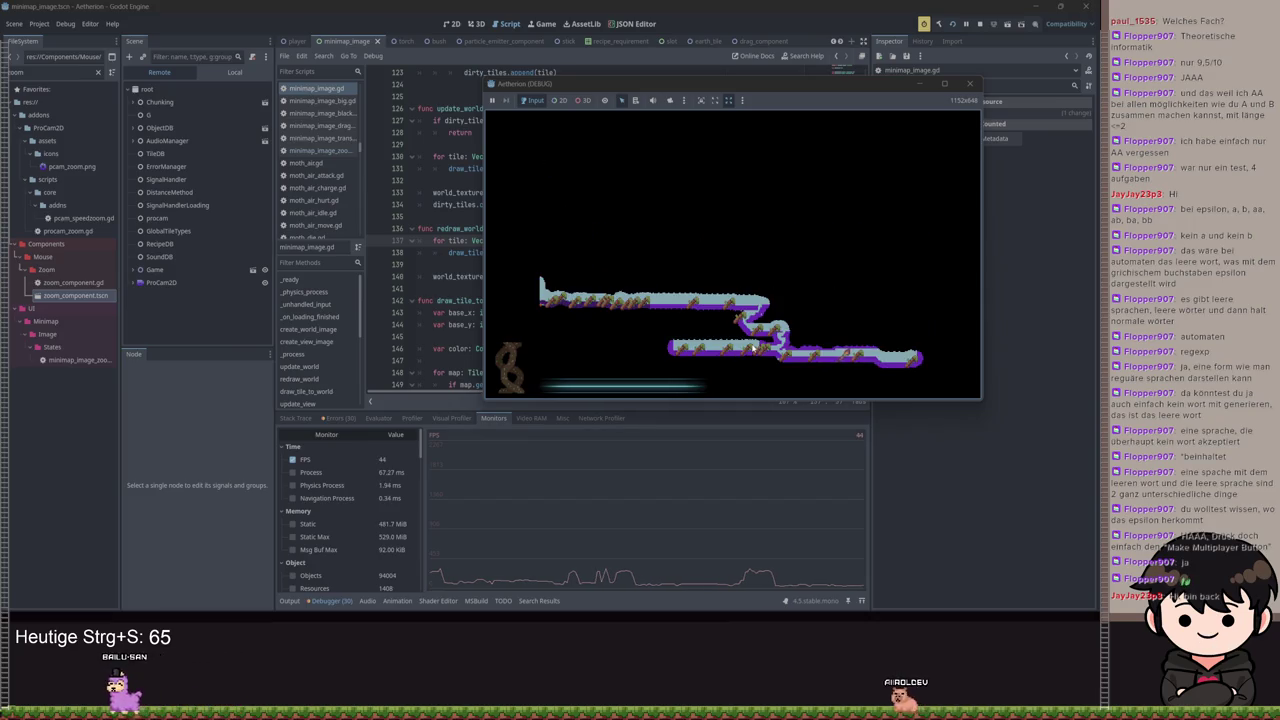
Close and reopen the minimap overlay with the M key, then zoom in and out again
key(m)
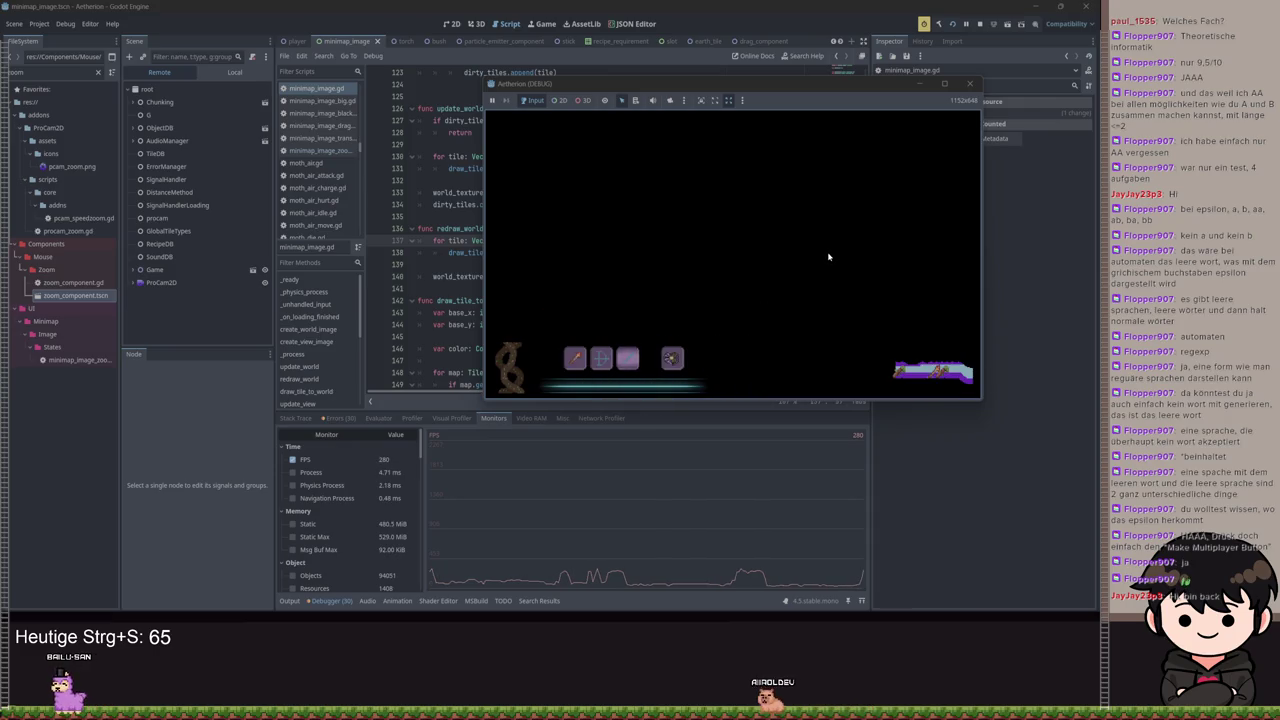
key(m)
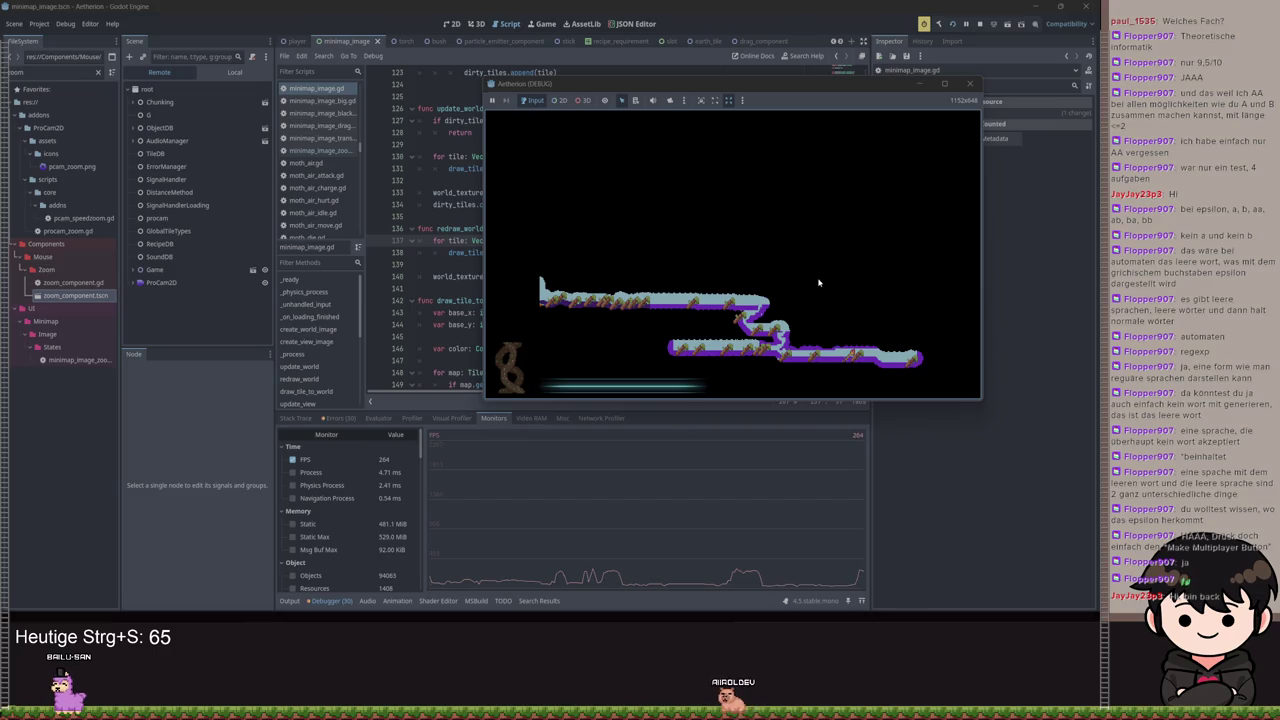
scroll(817, 287, up, 2)
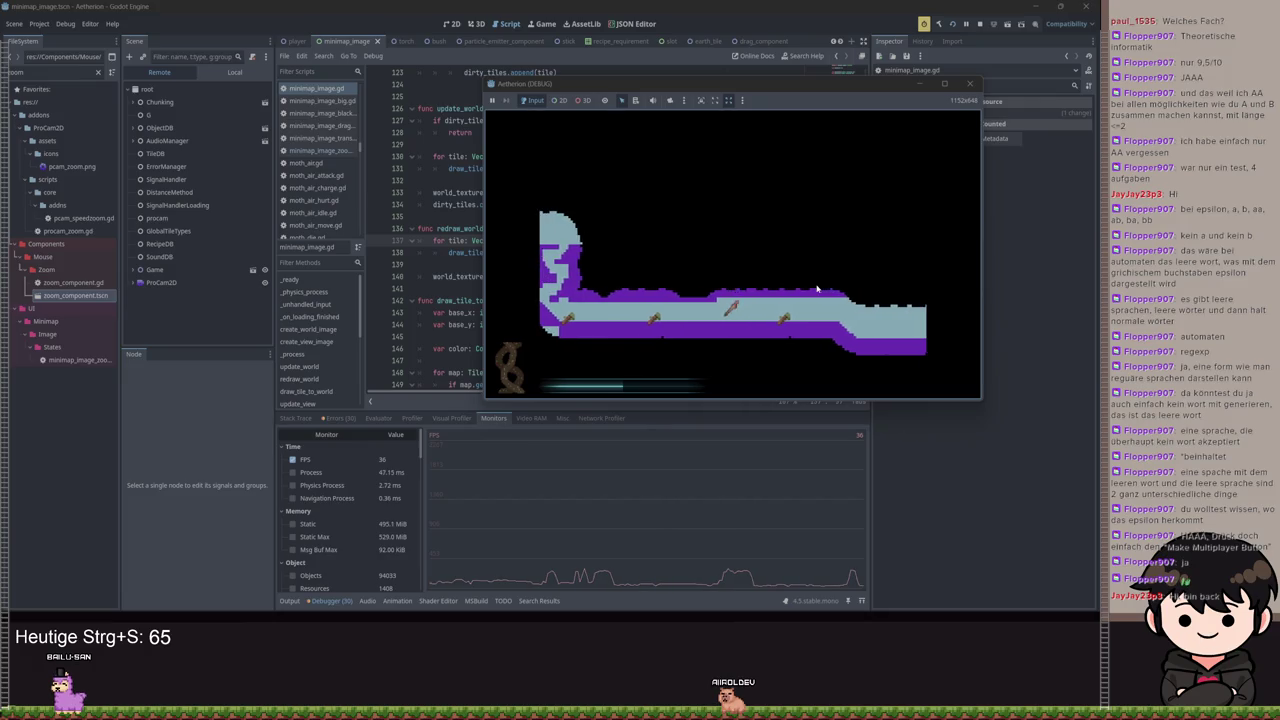
scroll(817, 289, down, 2)
Return the game to normal play view and fly the character right onto higher terrain
click(817, 289)
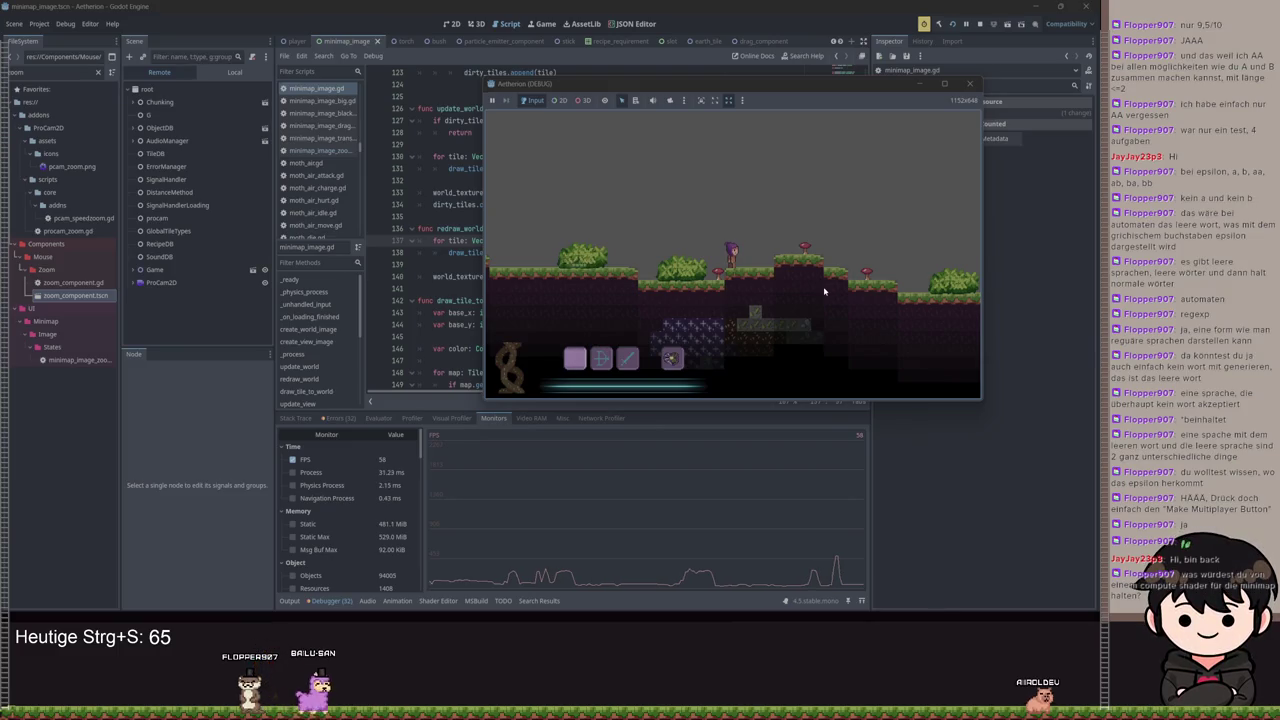
key(space)
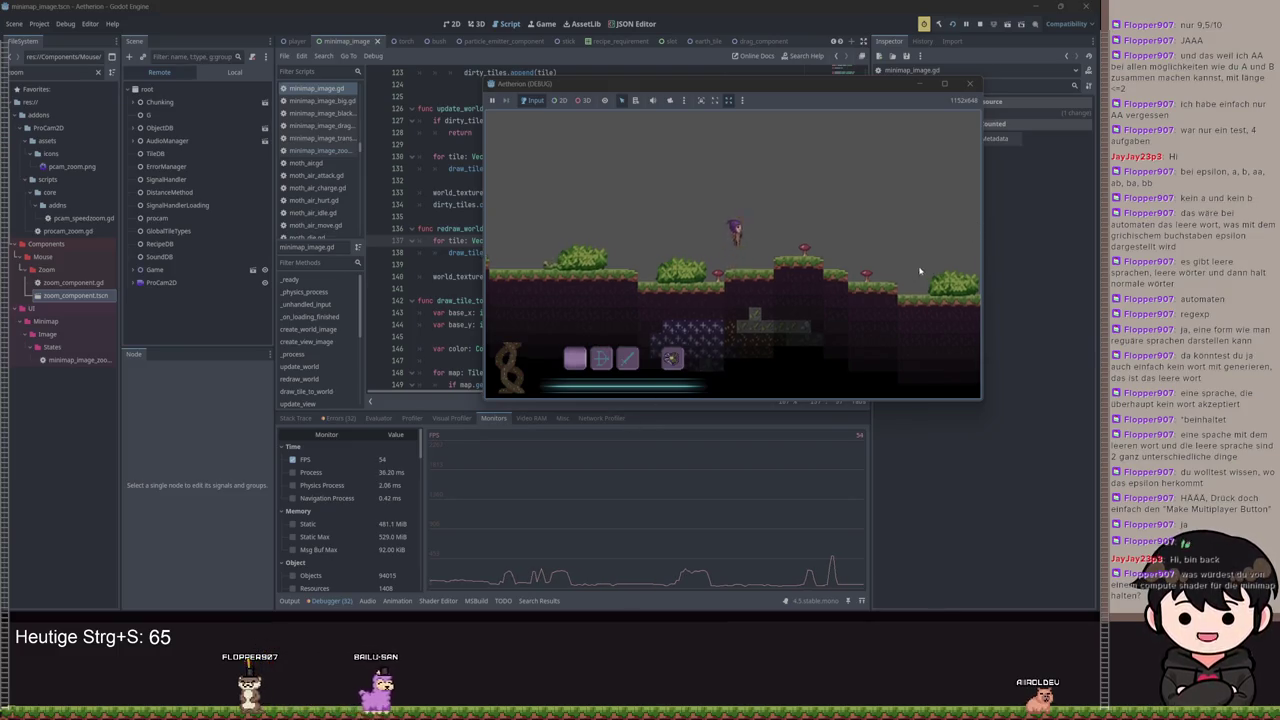
key(d)
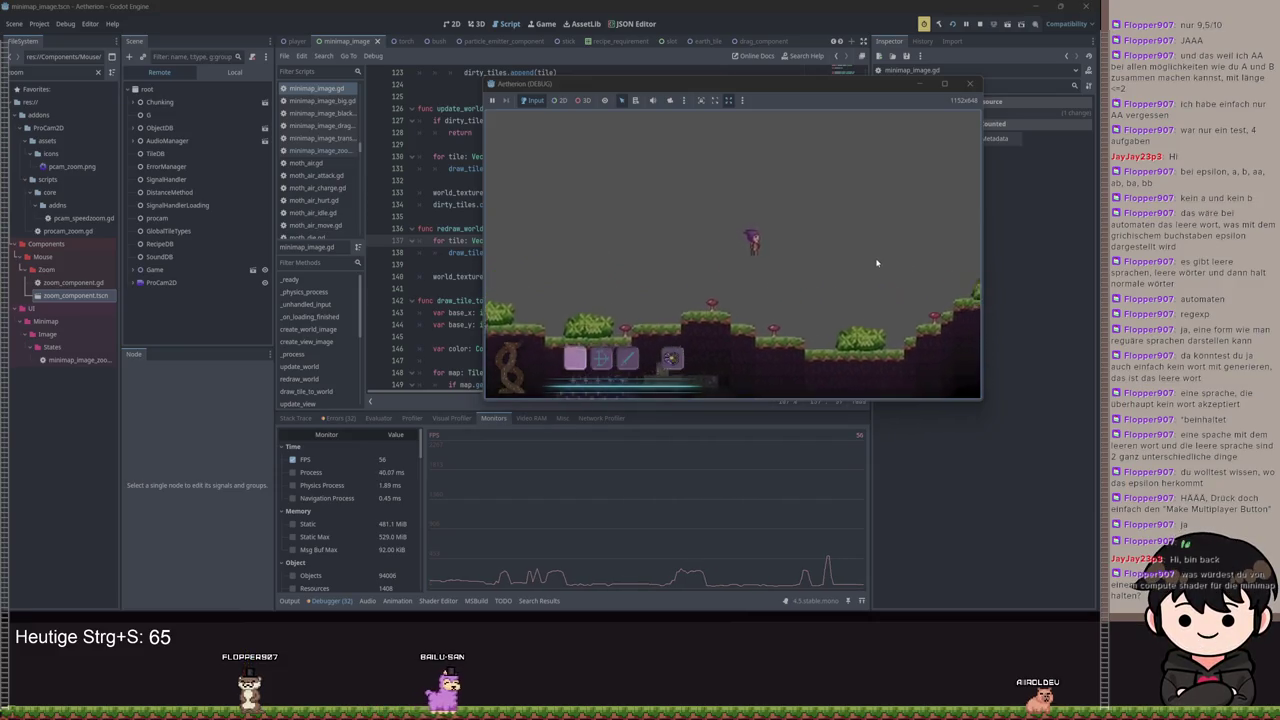
key(d)
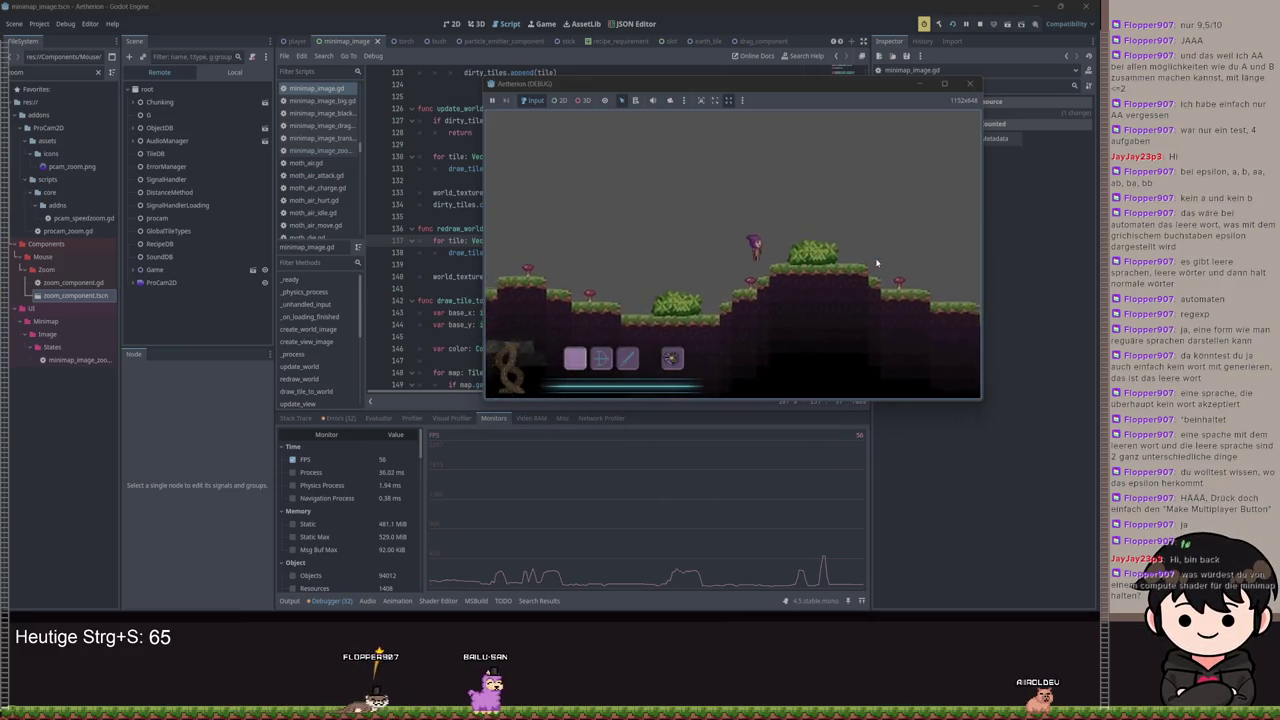
key(d)
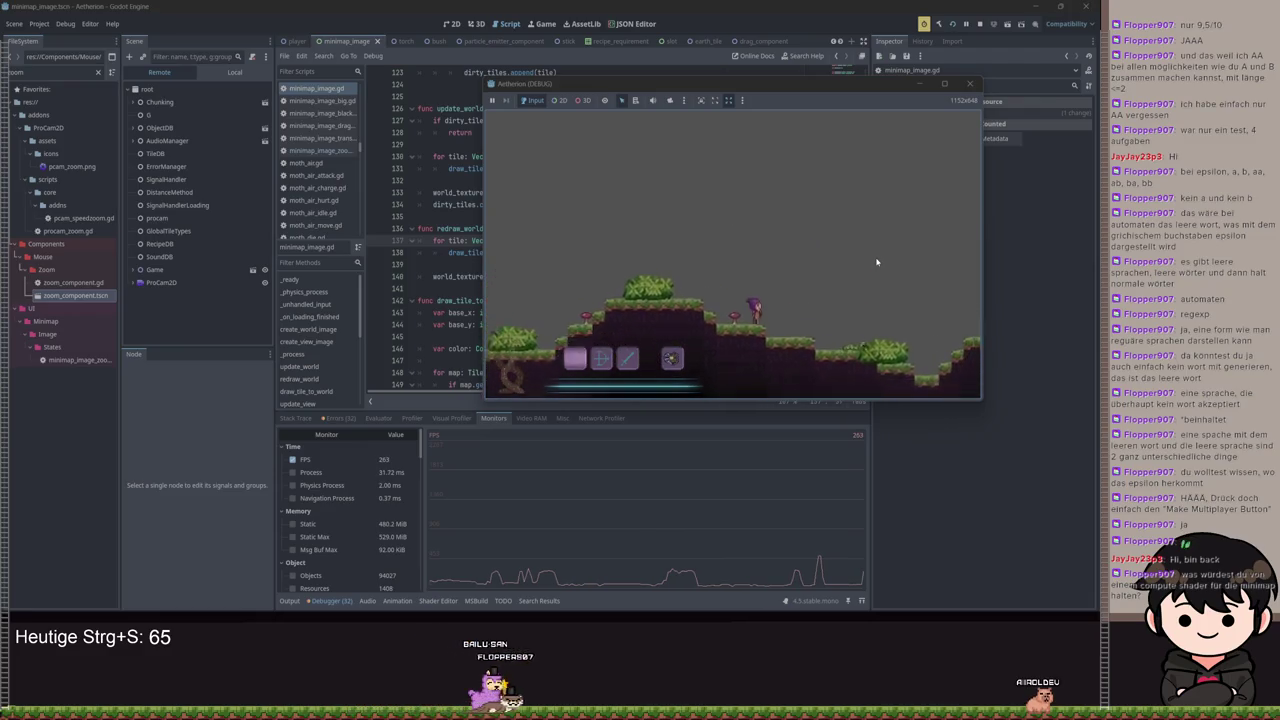
key(d)
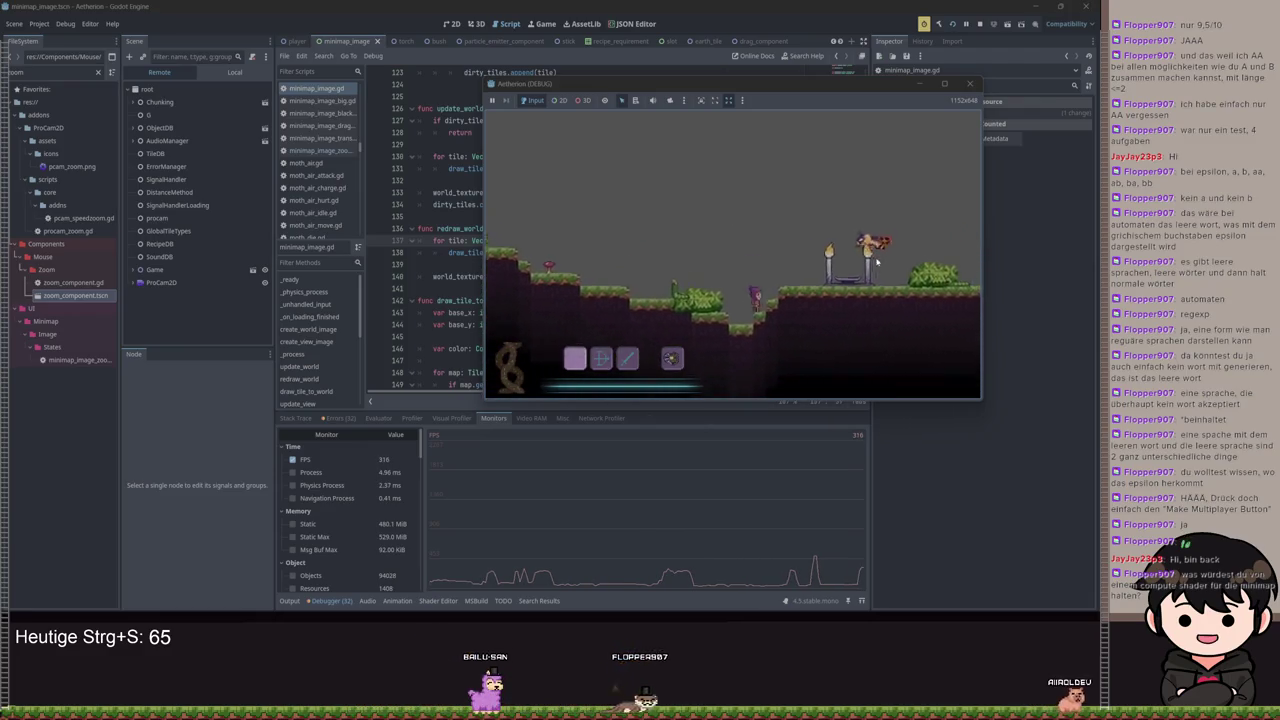
key(d)
key(d)
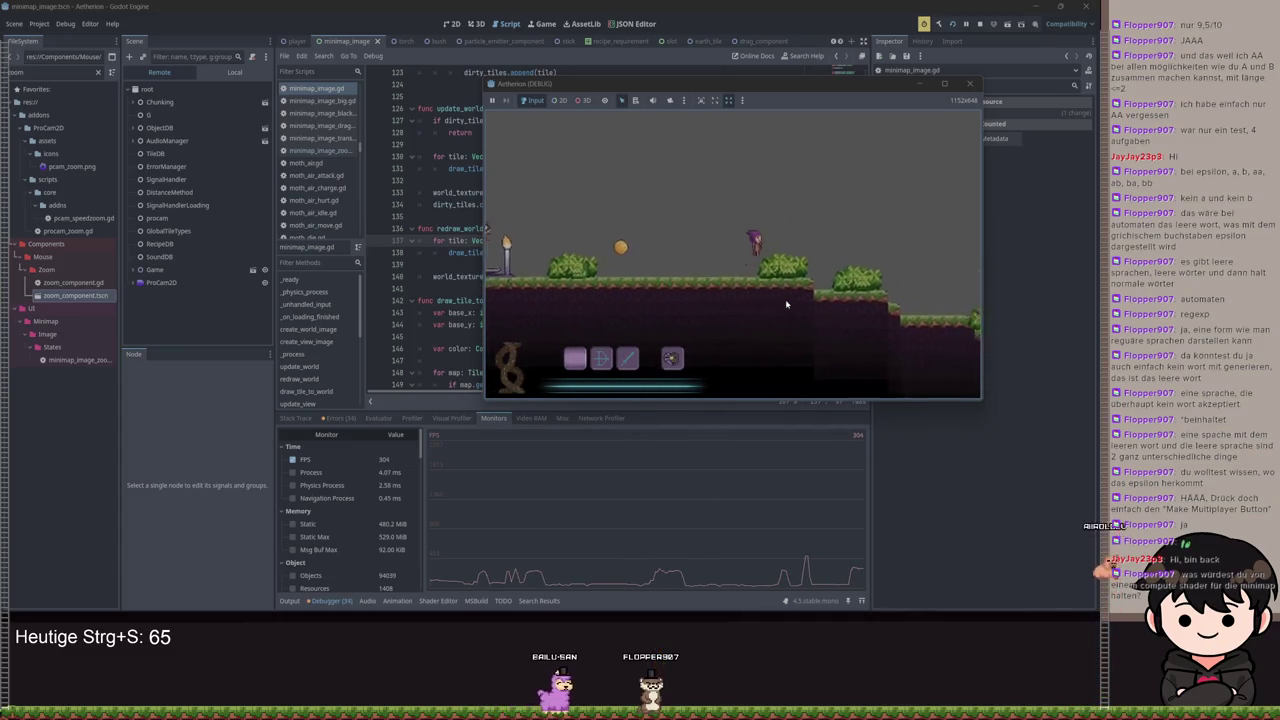
key(d)
key(d)
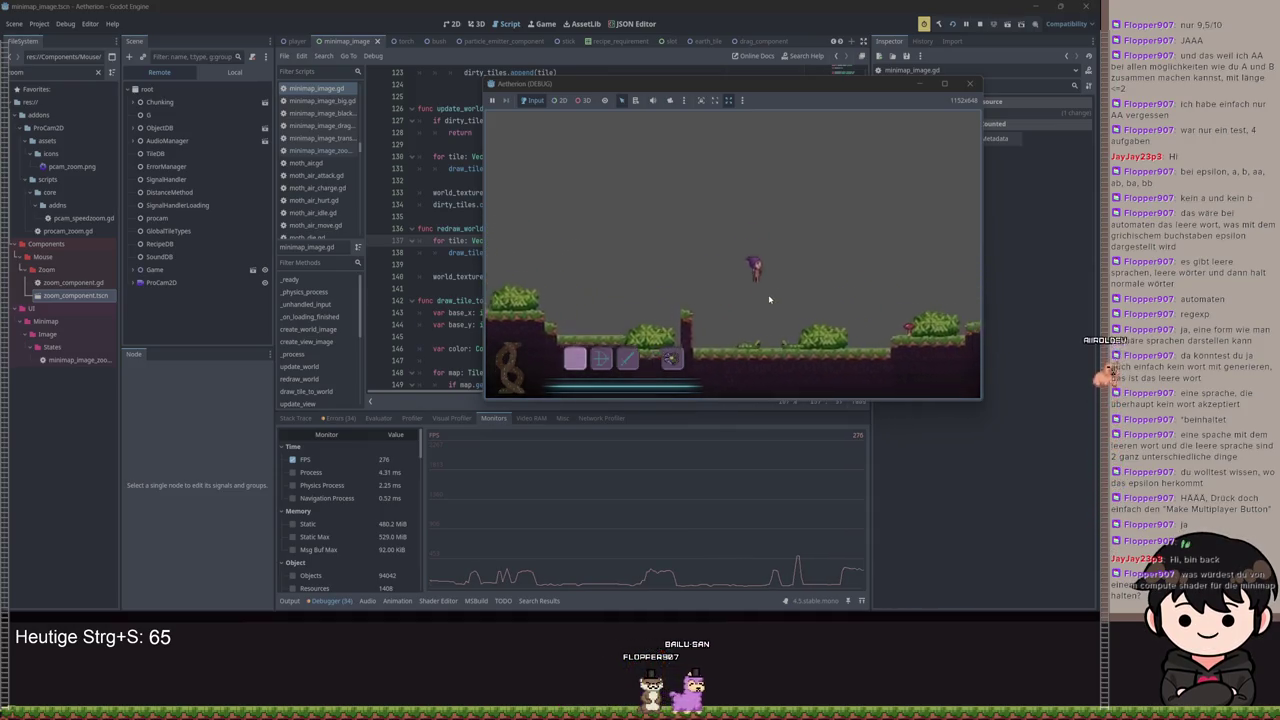
key(d)
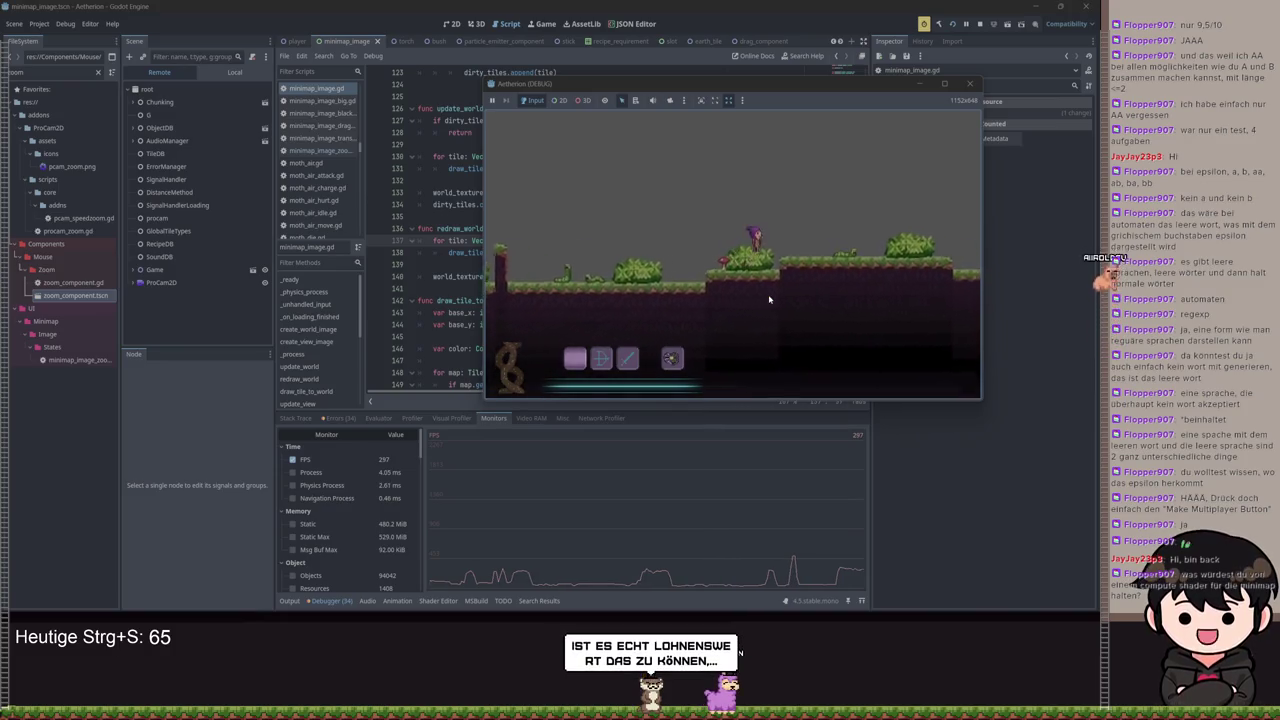
Fly the moth character back left across the terrain, then up and to the right
key(a)
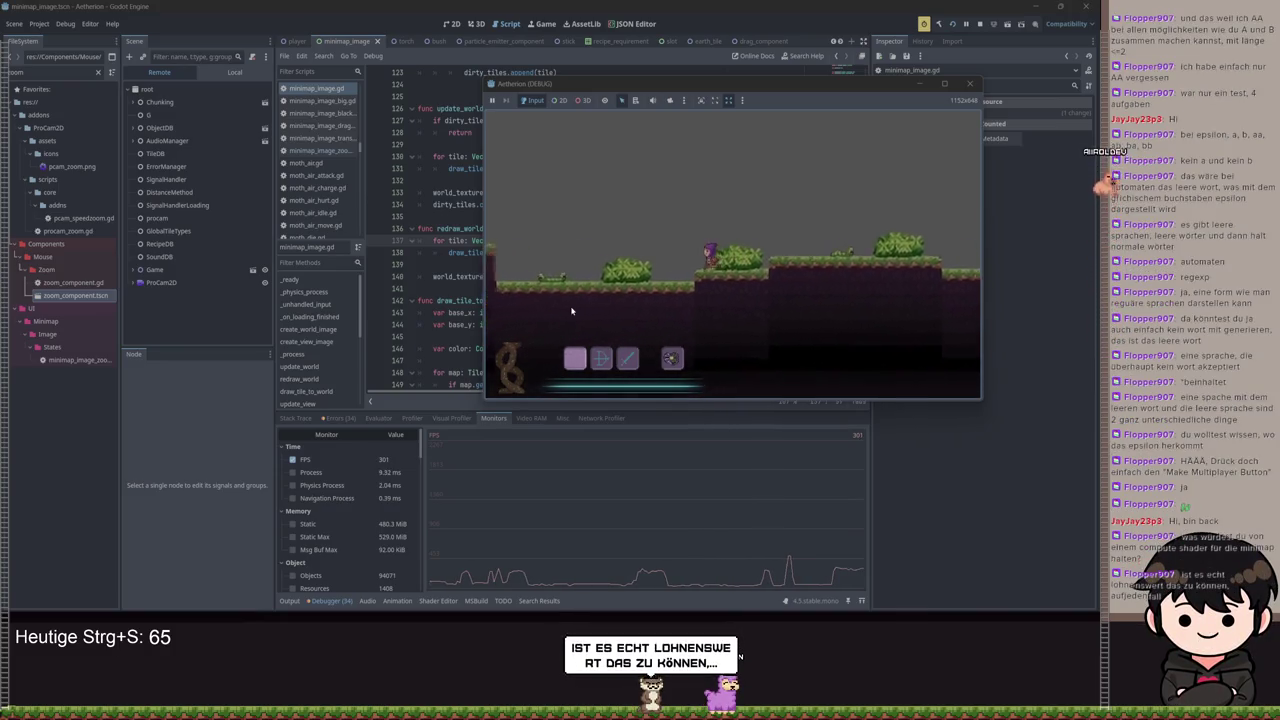
key(d)
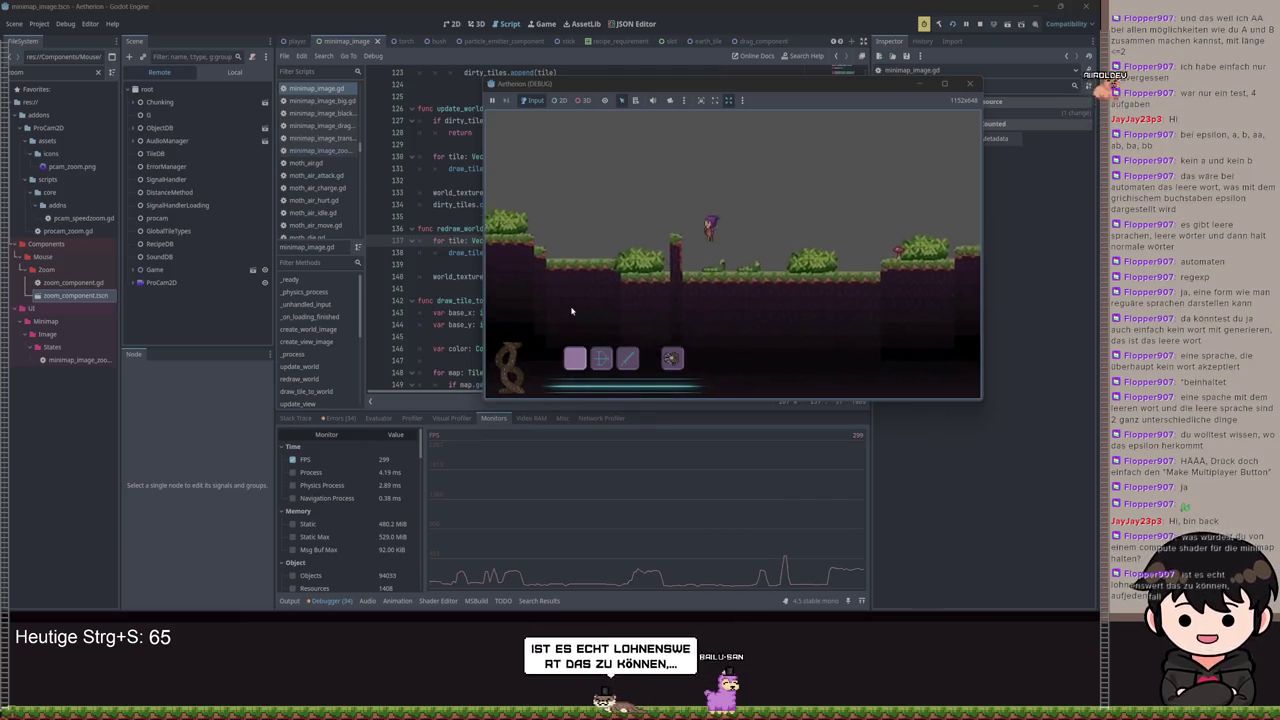
key(a)
key(a)
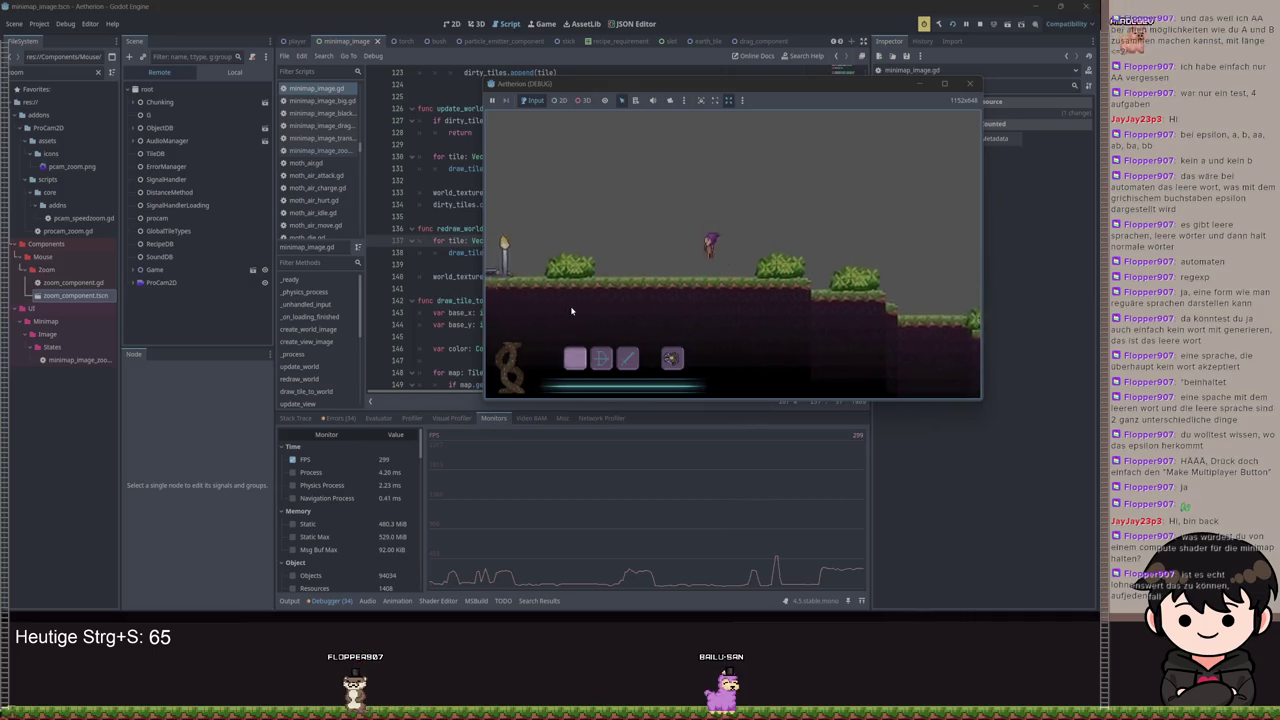
key(a)
key(a)
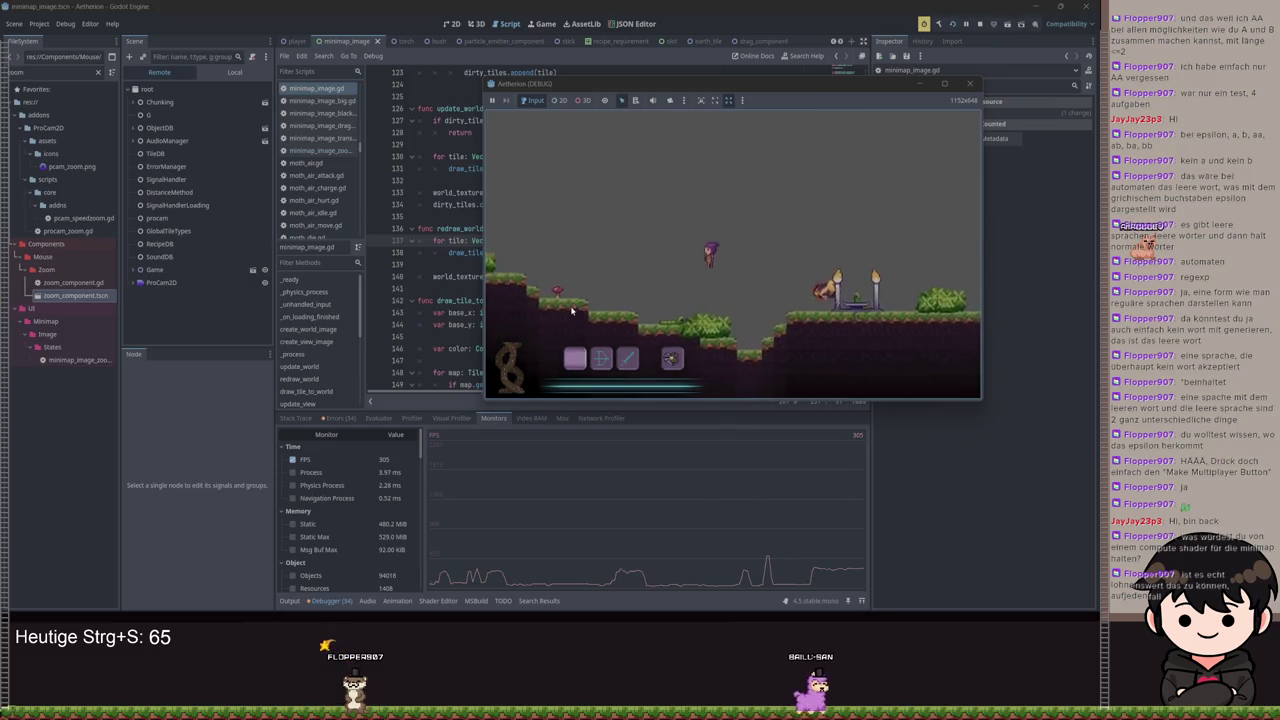
key(a)
key(a)
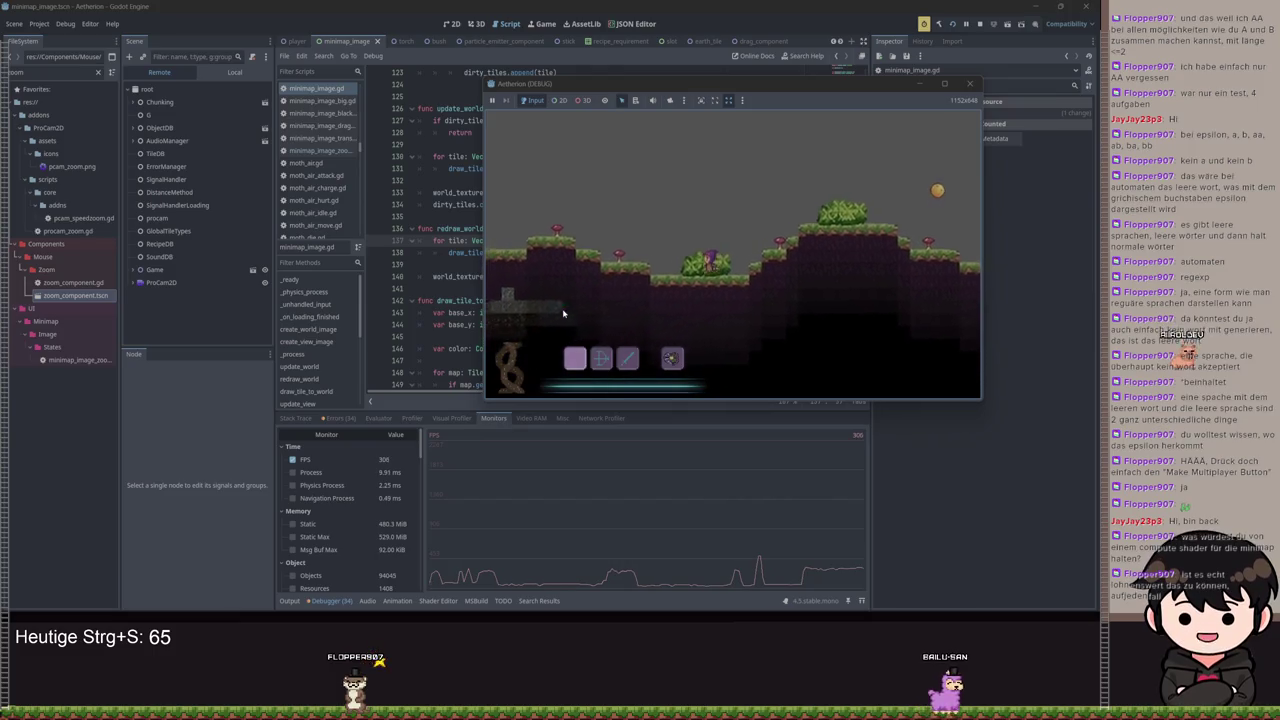
key(a)
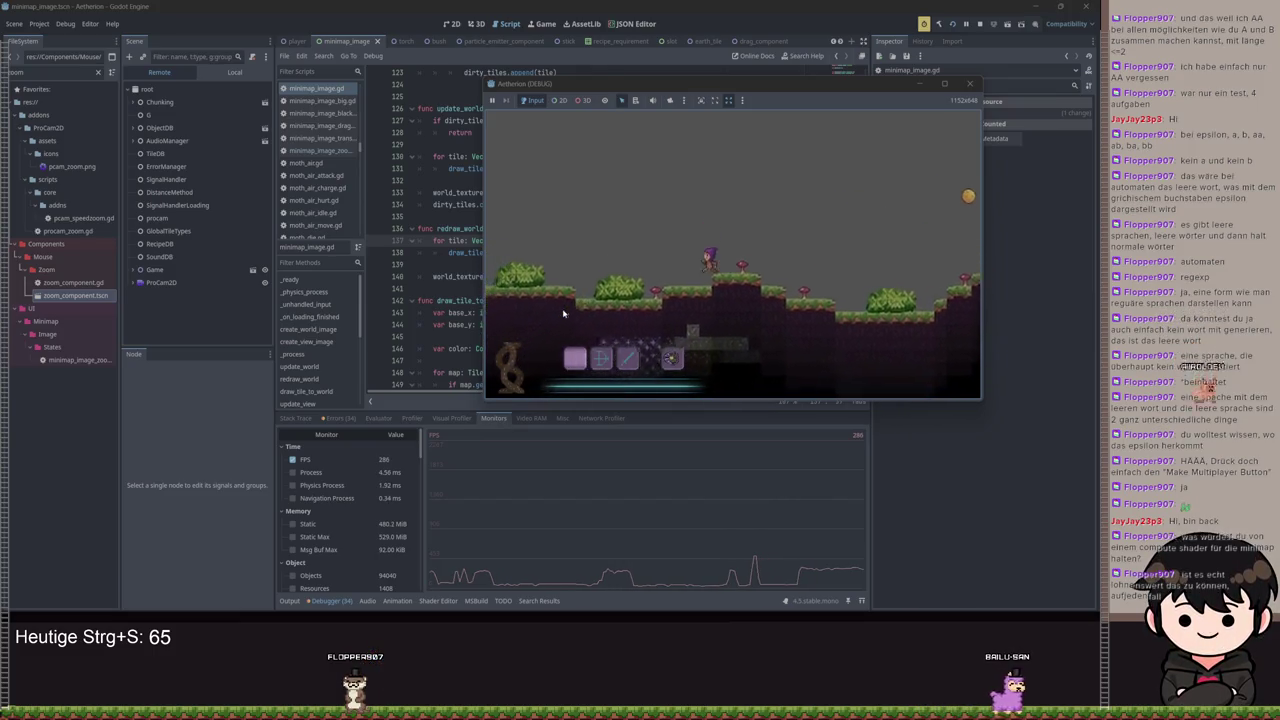
key(a)
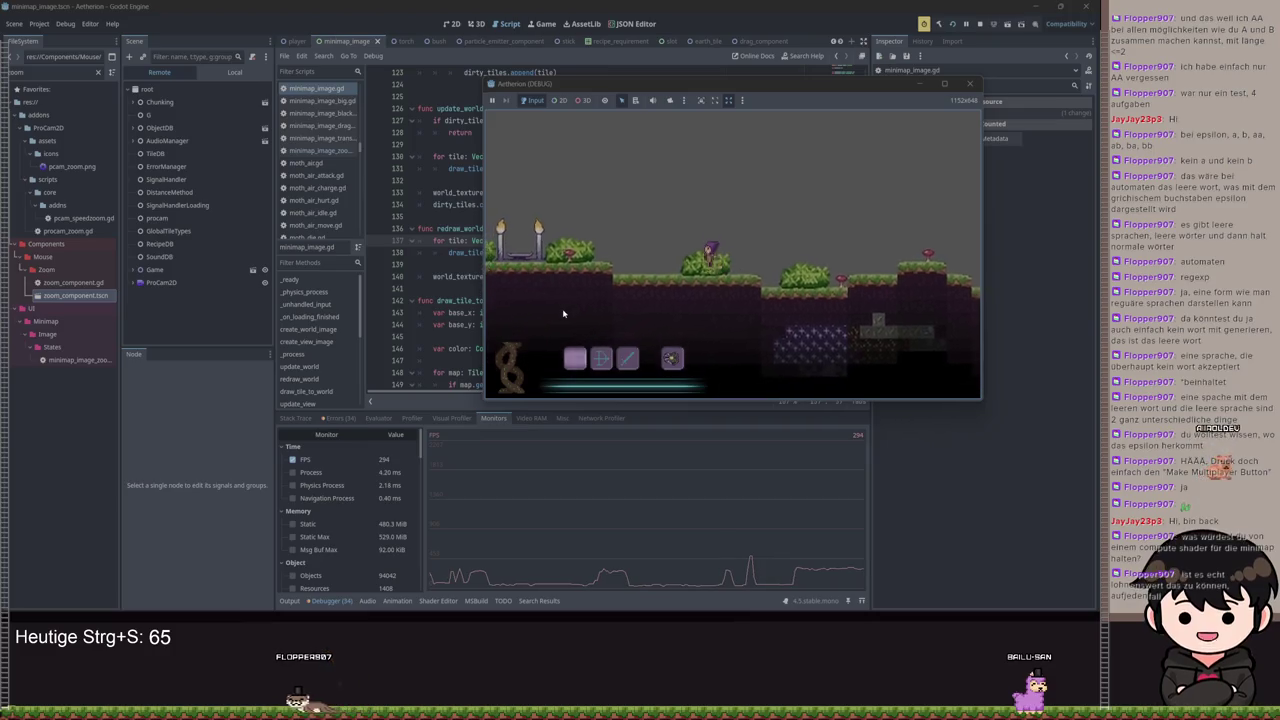
key(a)
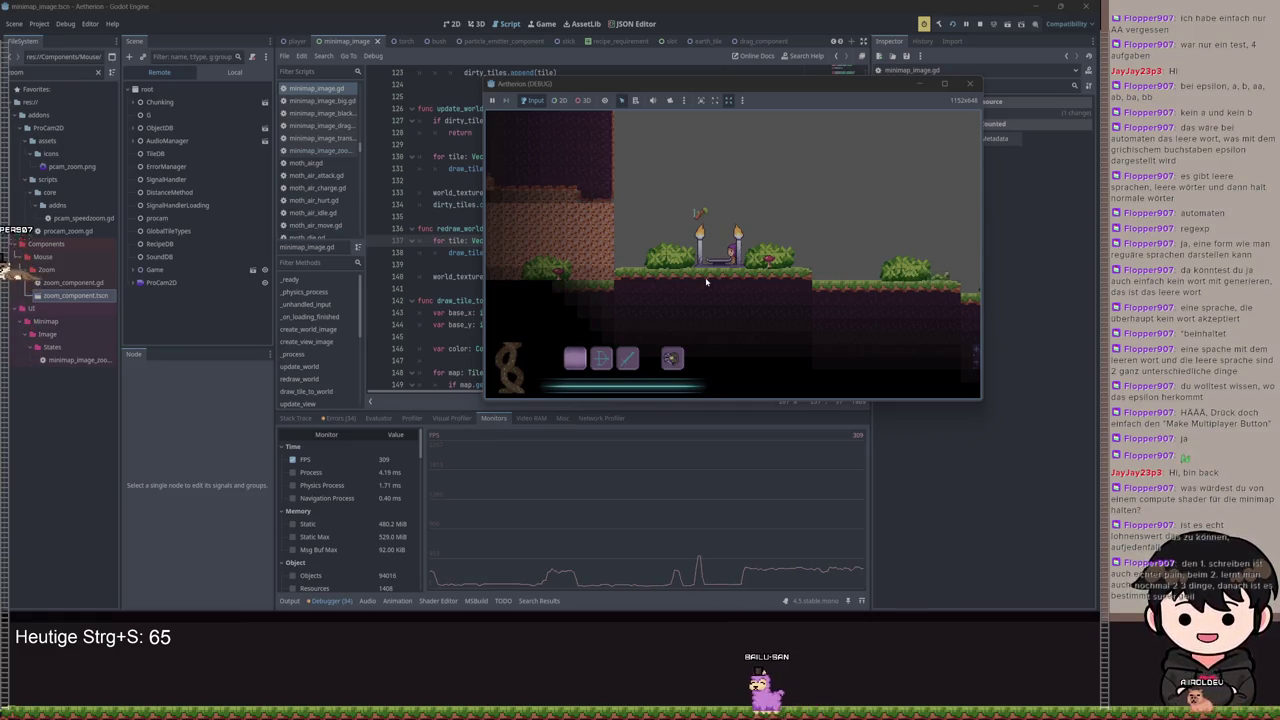
key(d)
key(space)
Run the character right onto the hill and dig out the bush and brown notch tiles
key(d)
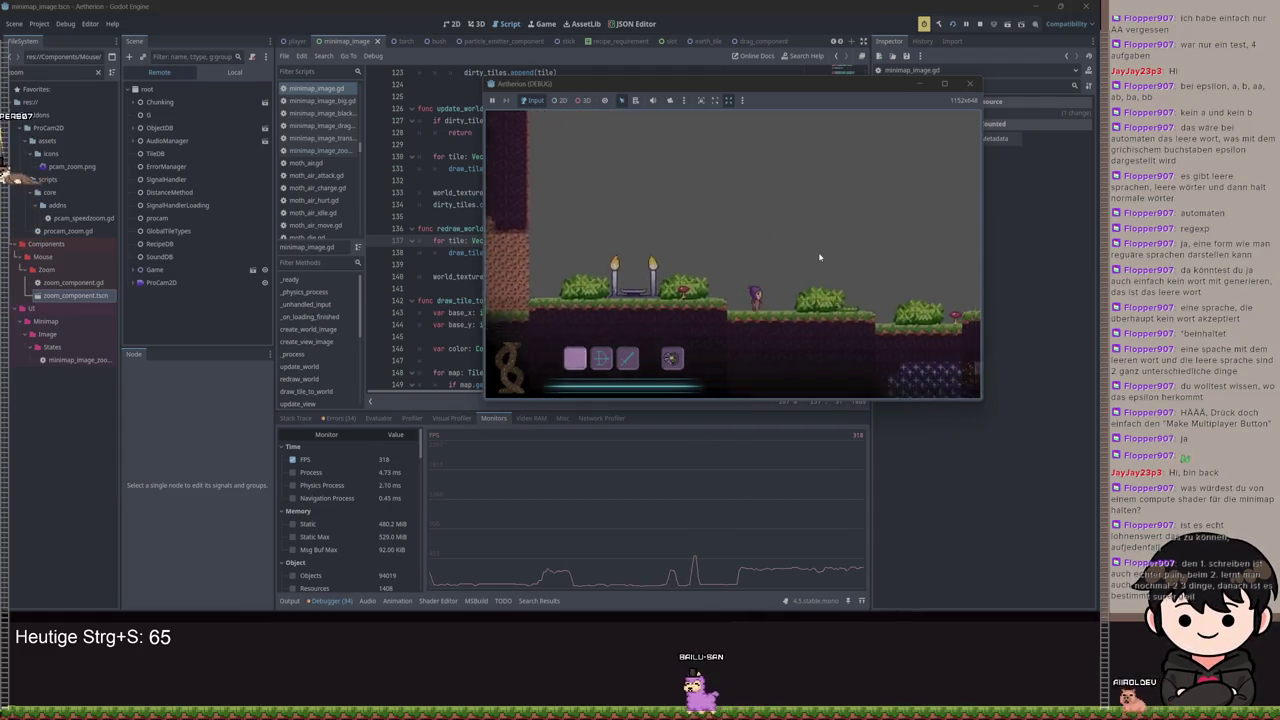
key(d)
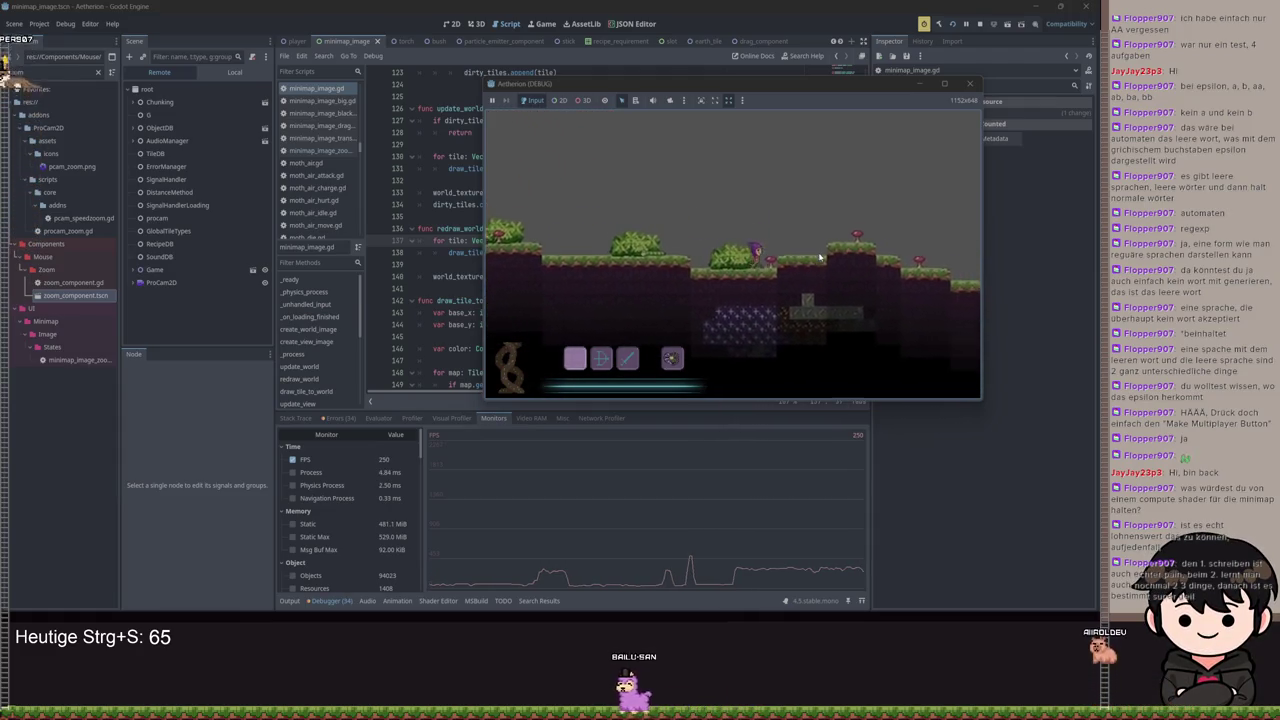
key(space)
key(d)
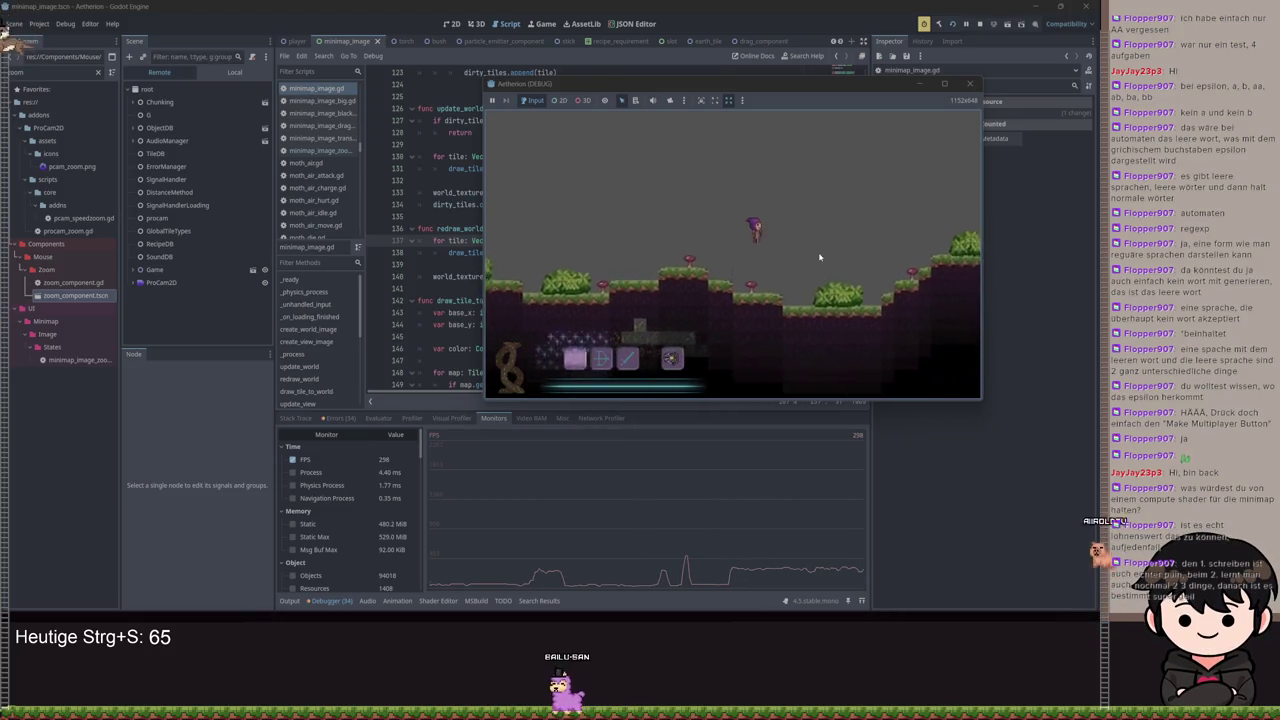
key(d)
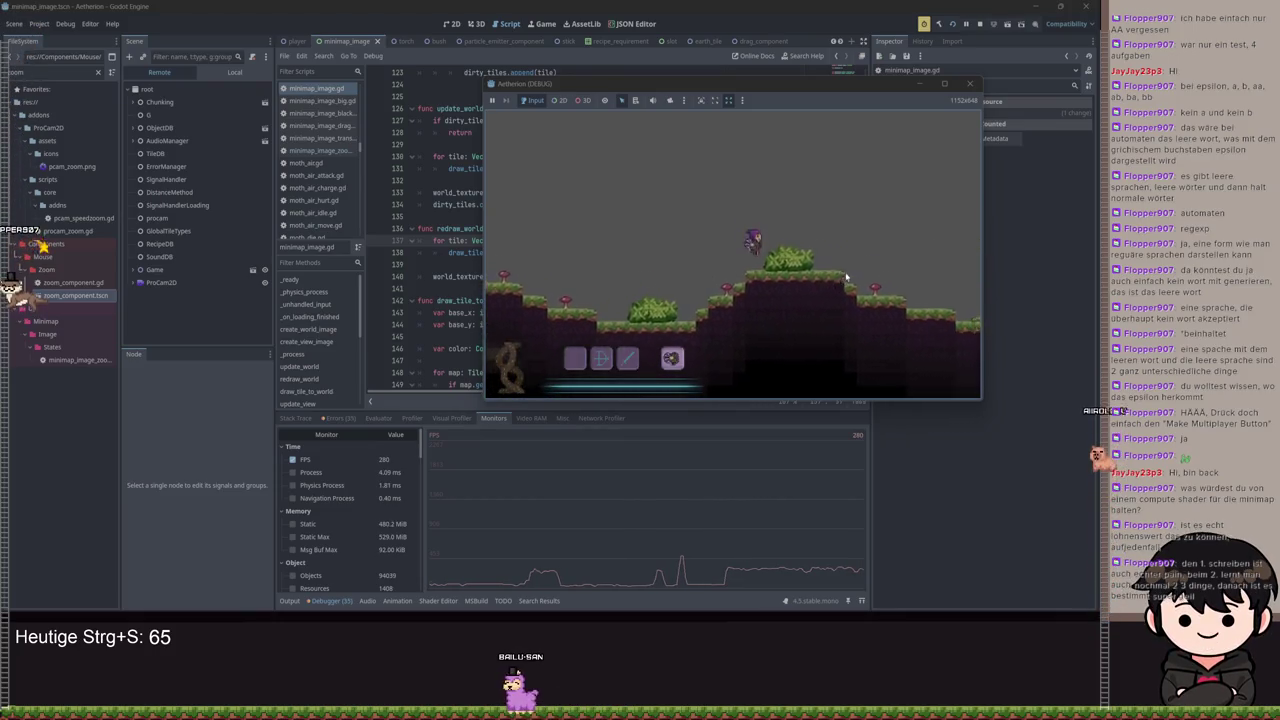
click(740, 282)
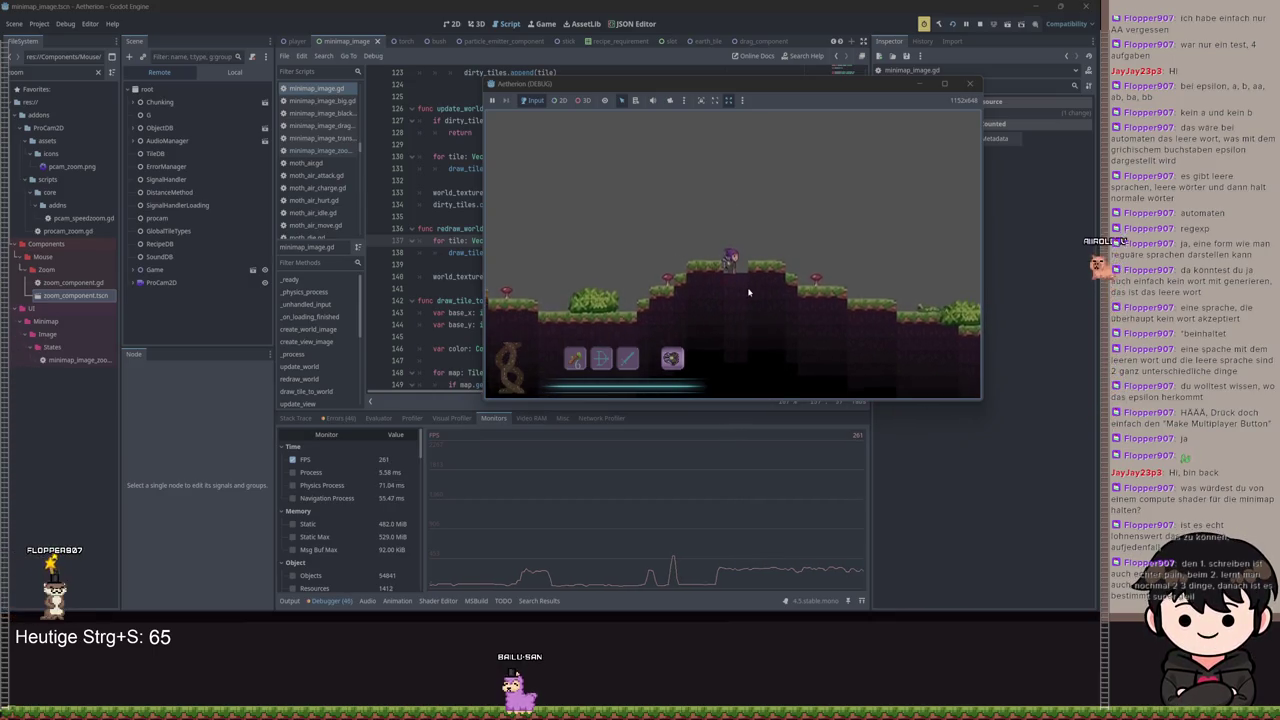
click(742, 288)
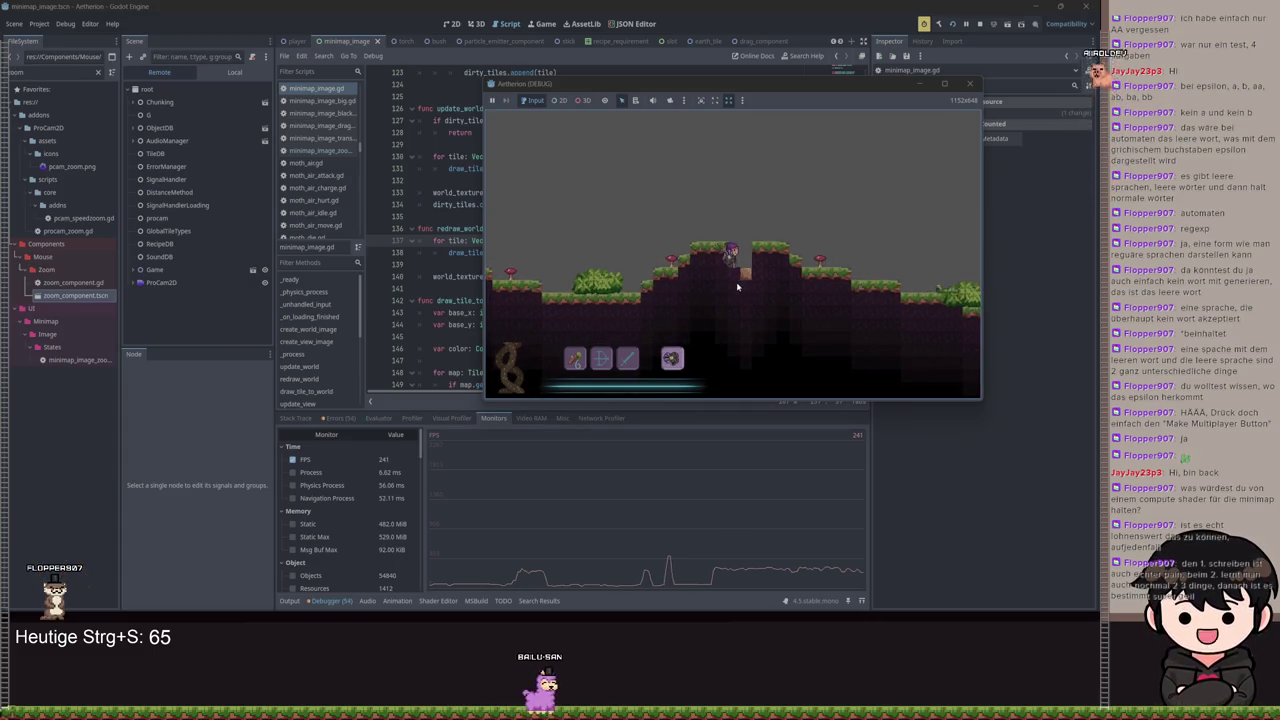
click(740, 285)
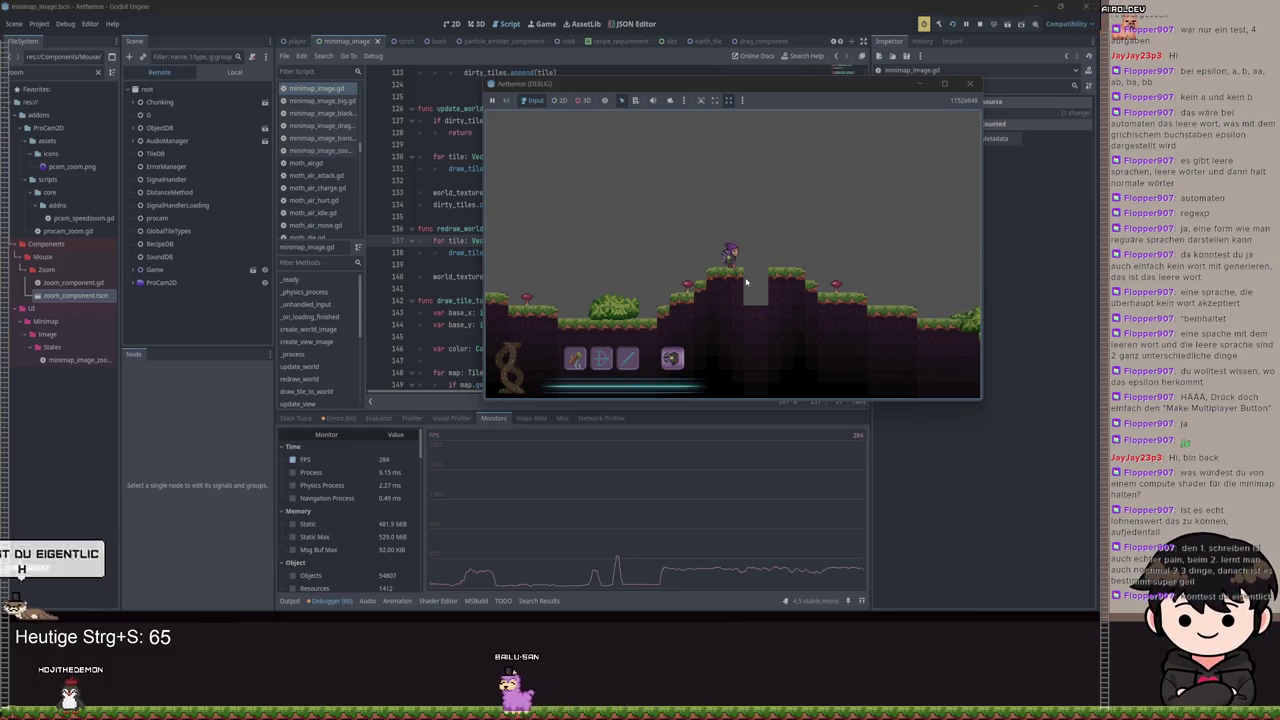
Jump the character right and walk it on past the candles
key(space)
key(d)
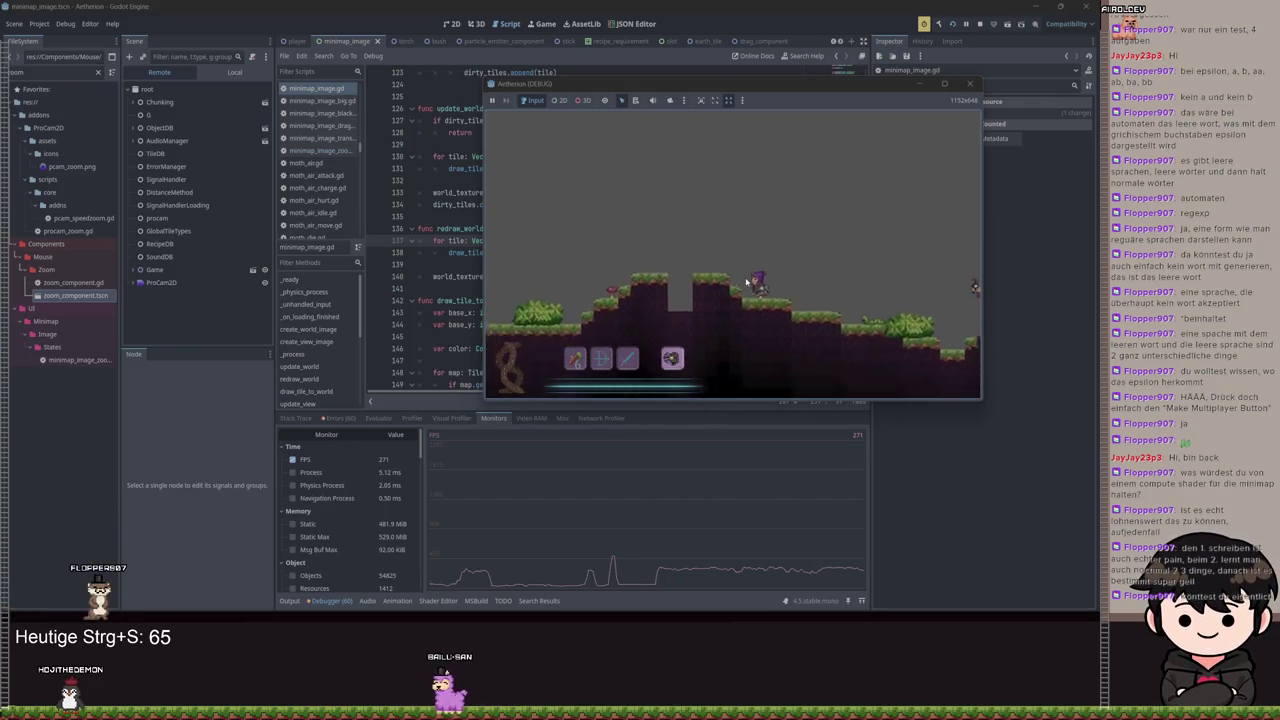
key(d)
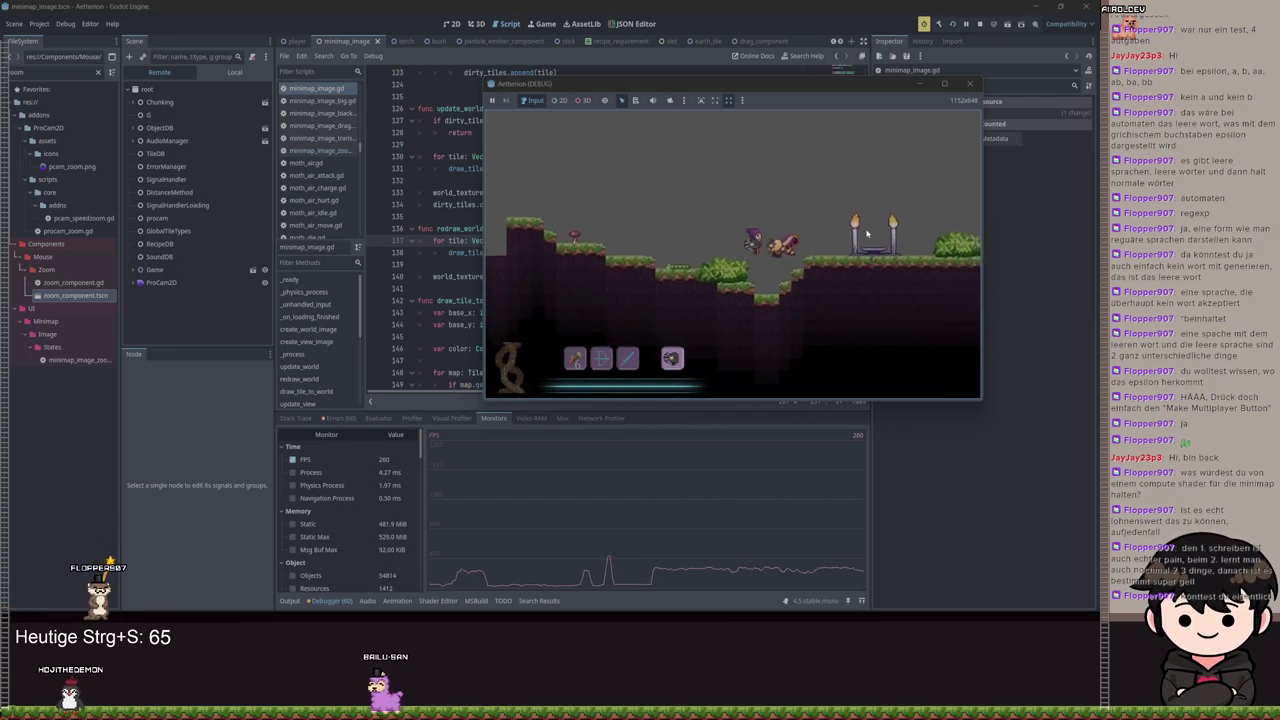
key(d)
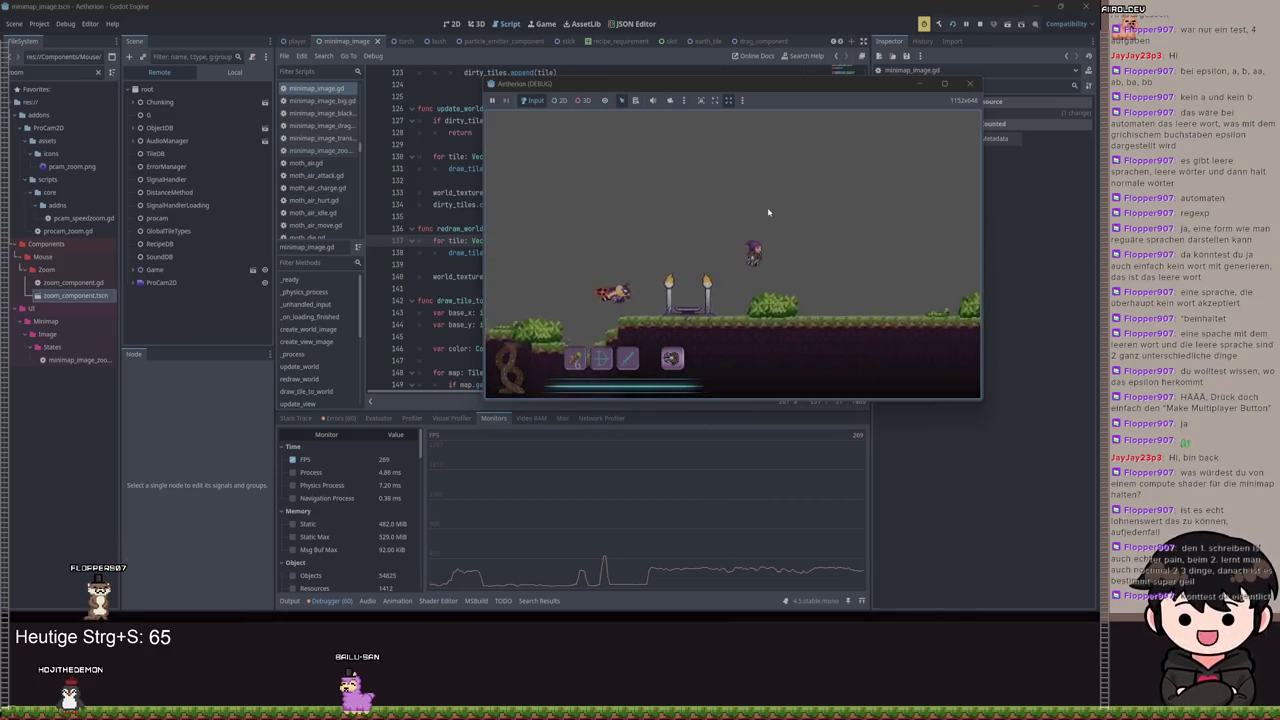
key(d)
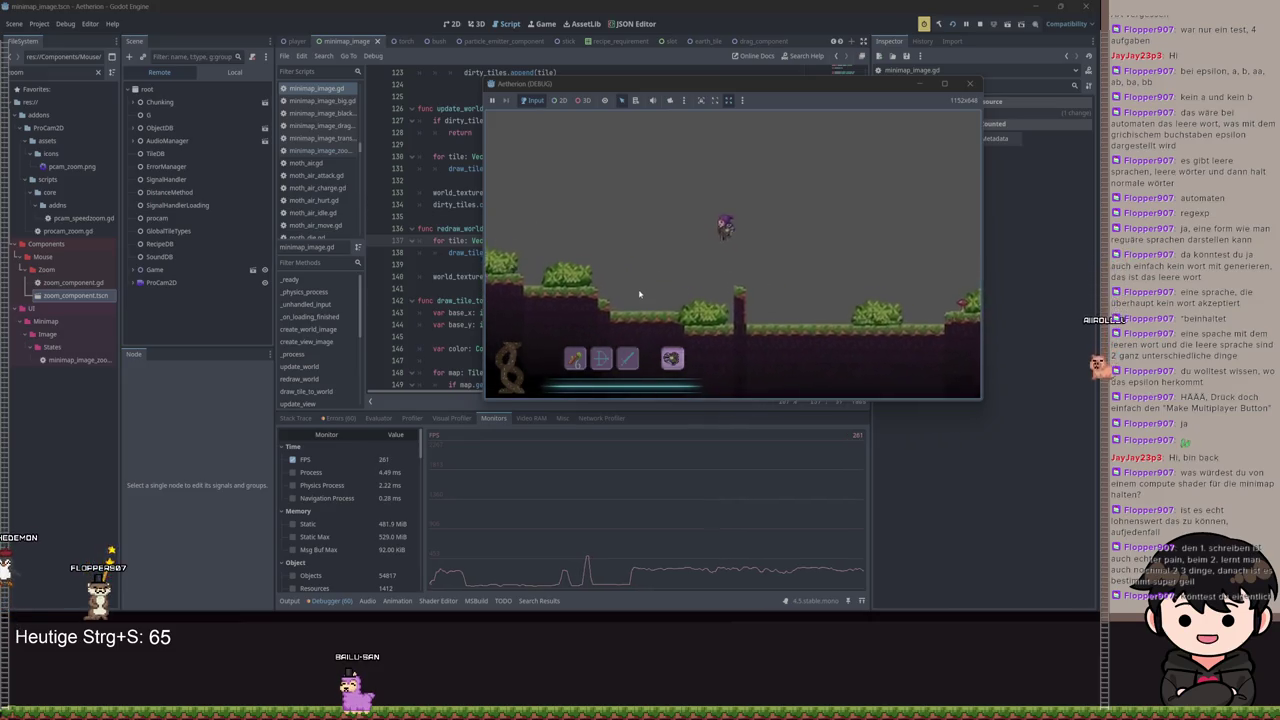
Move the character back and forth to test that the camera follows it
key(d)
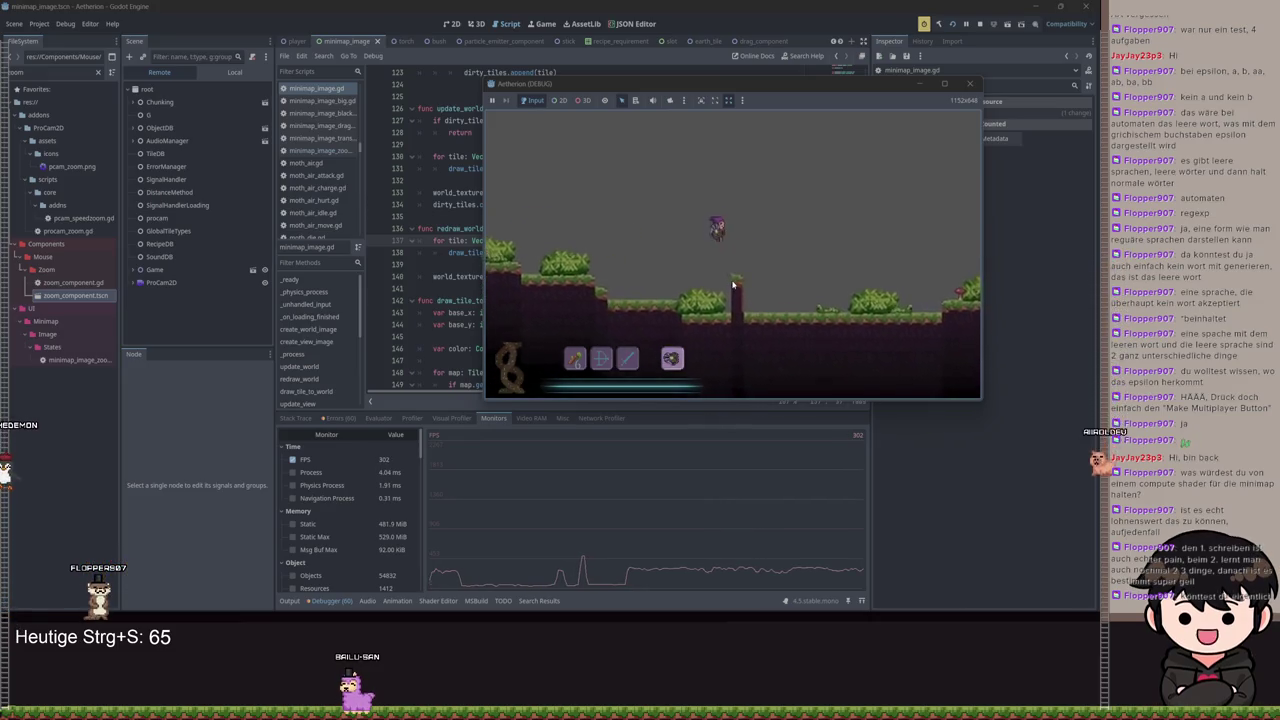
key(d)
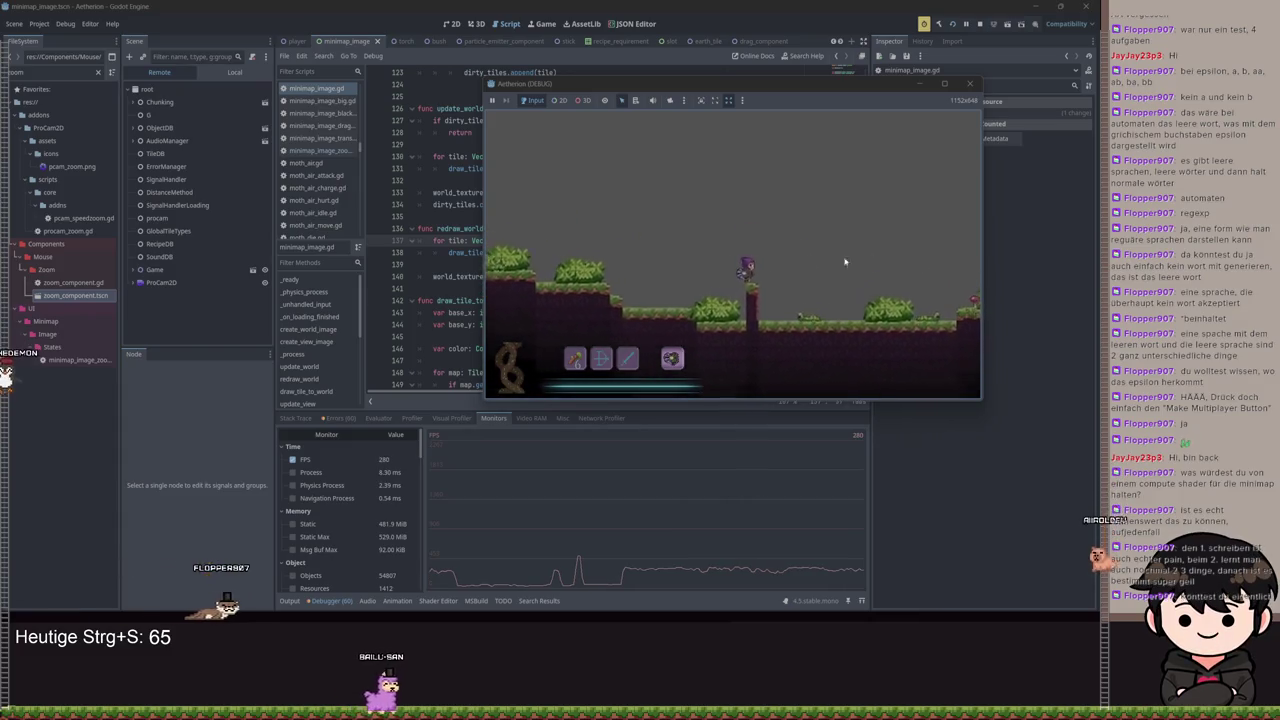
key(d)
key(a)
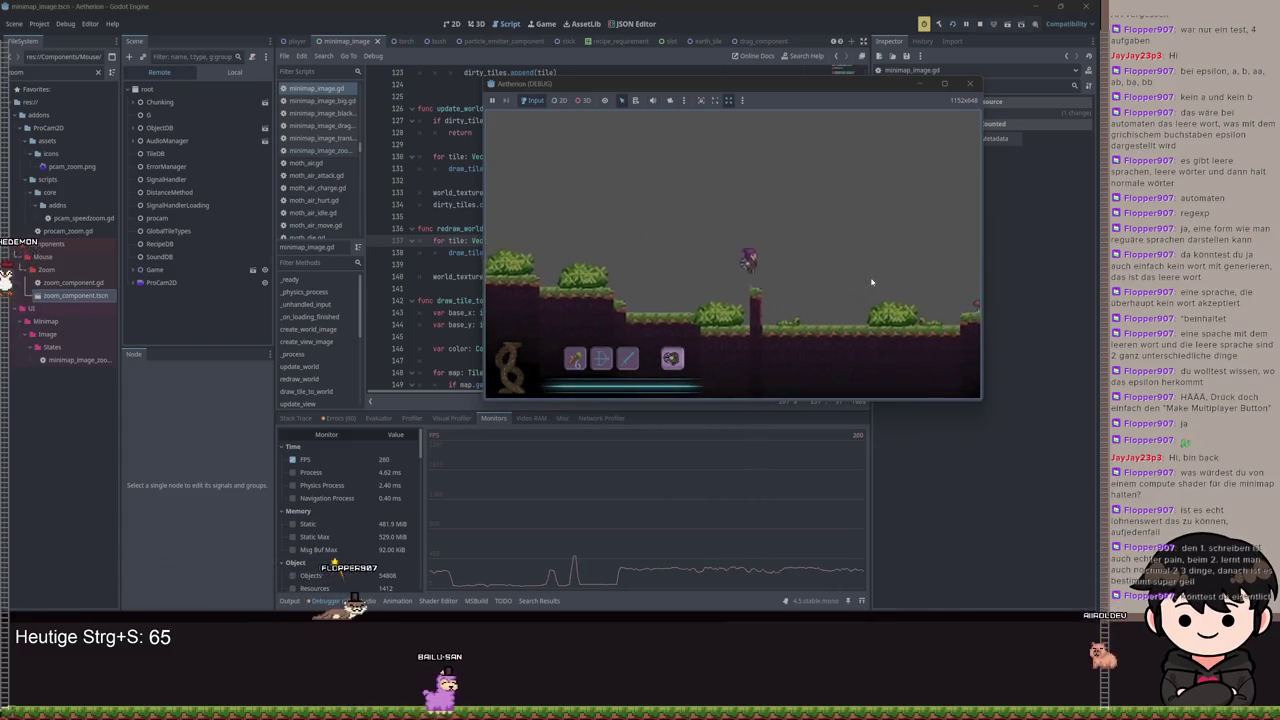
key(d)
key(a)
key(a)
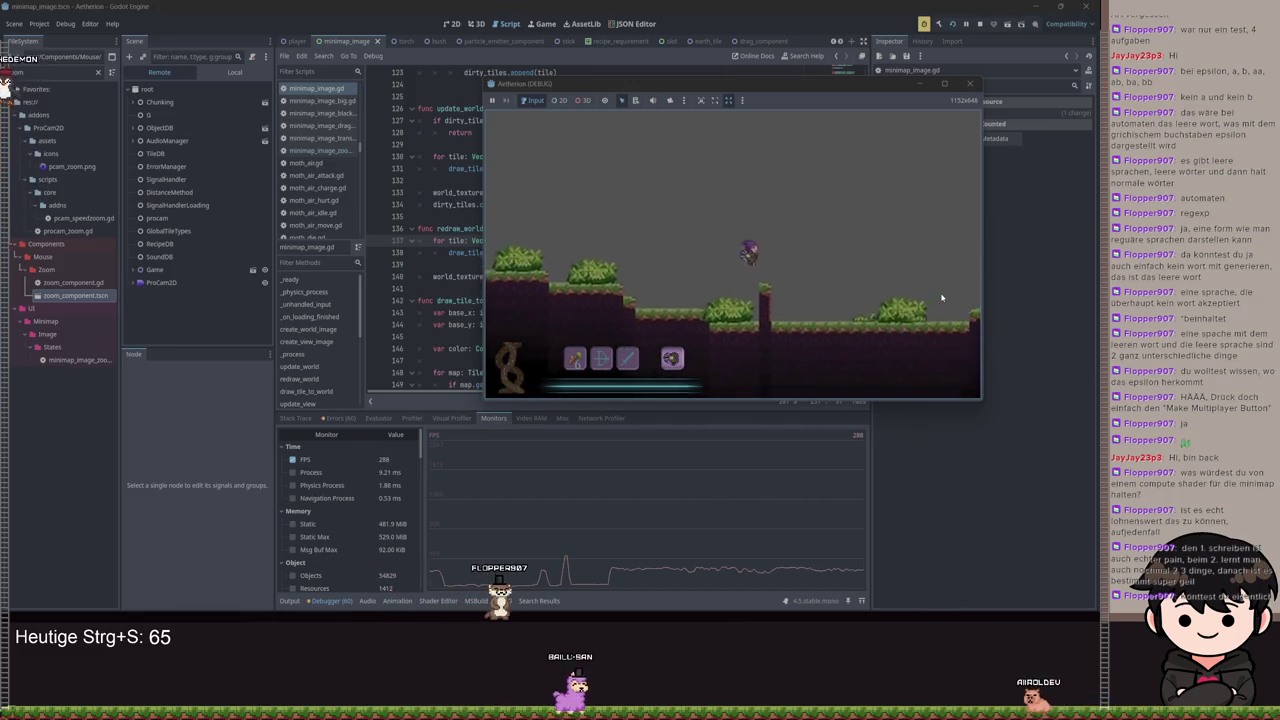
key(a)
key(d)
key(a)
key(a)
Jump onto the pillar, run right across the hills, then stop the game
key(d)
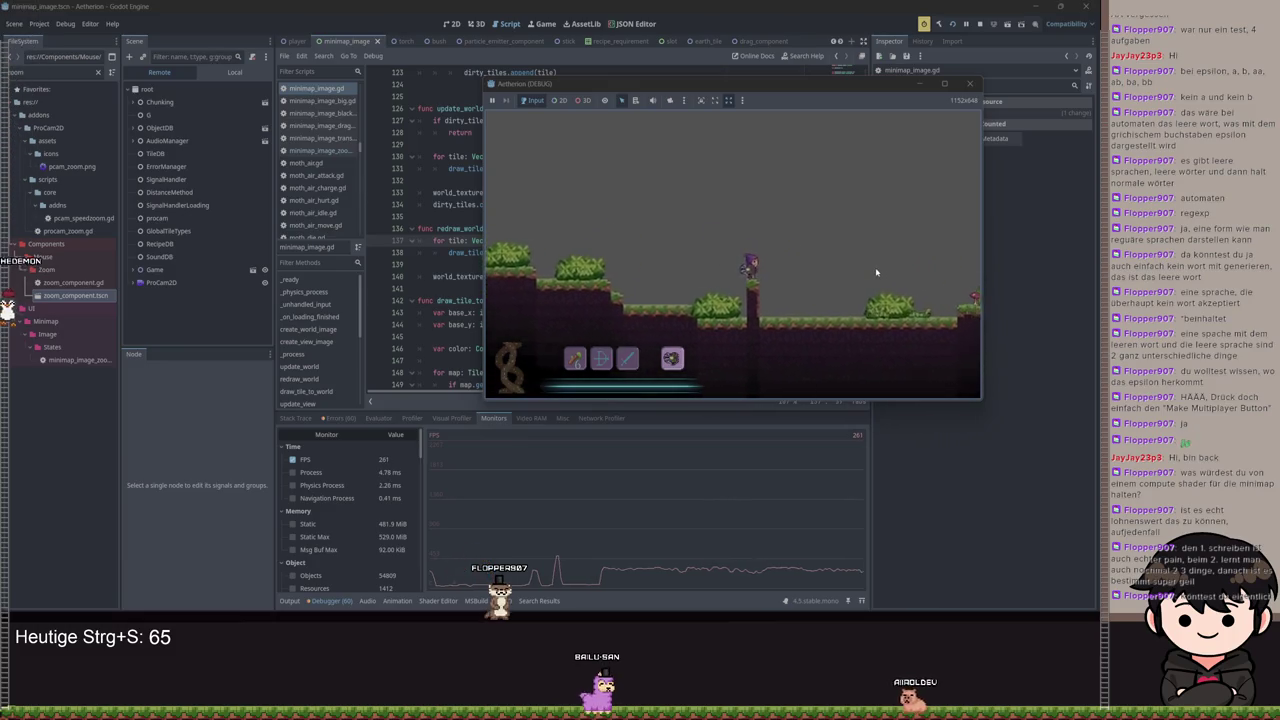
key(d)
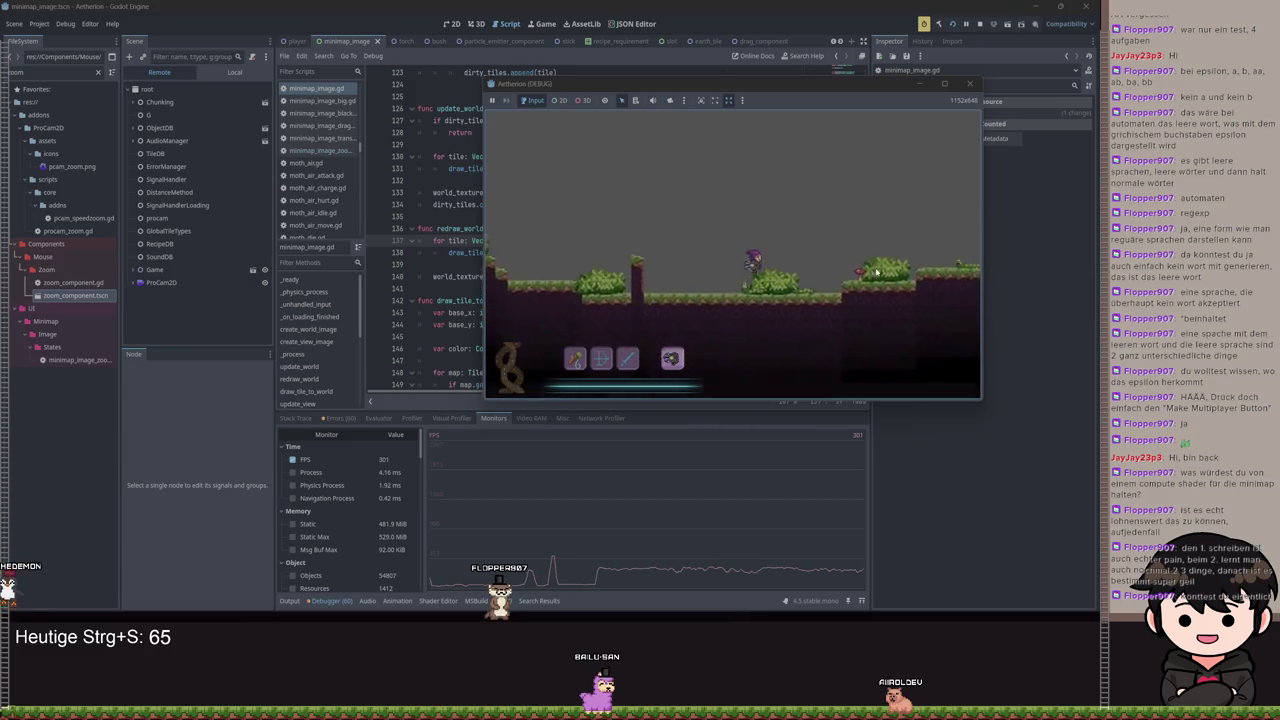
key(d)
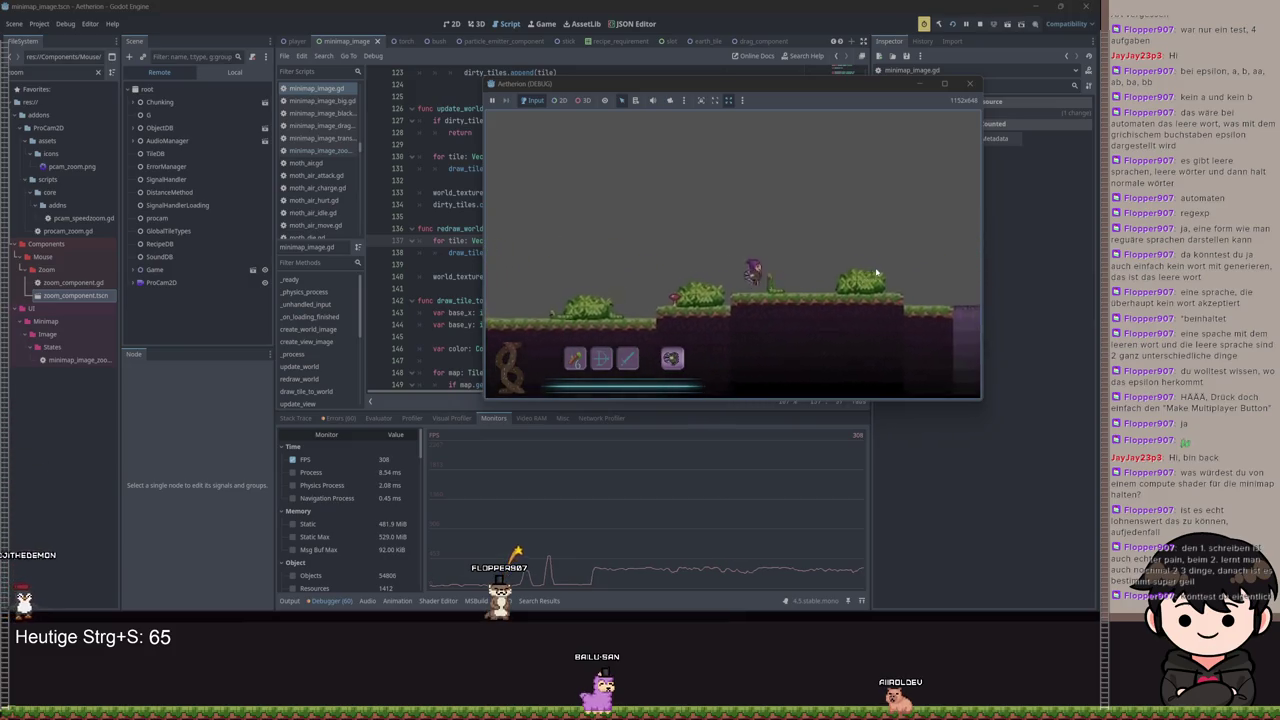
click(969, 83)
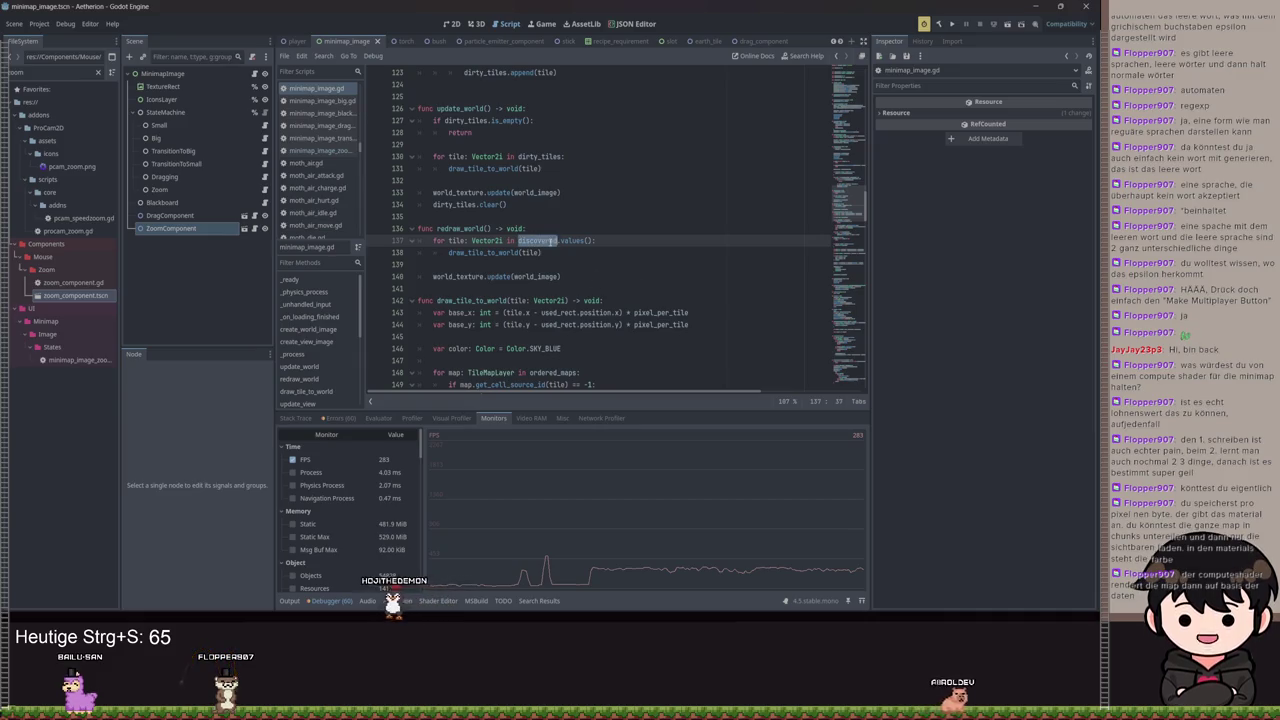
Jump to the 'discovered' declaration on line 15 and check its Vector2i type hint
ctrl+click(546, 242)
click(615, 231)
double_click(558, 228)
mouse_move(562, 228)
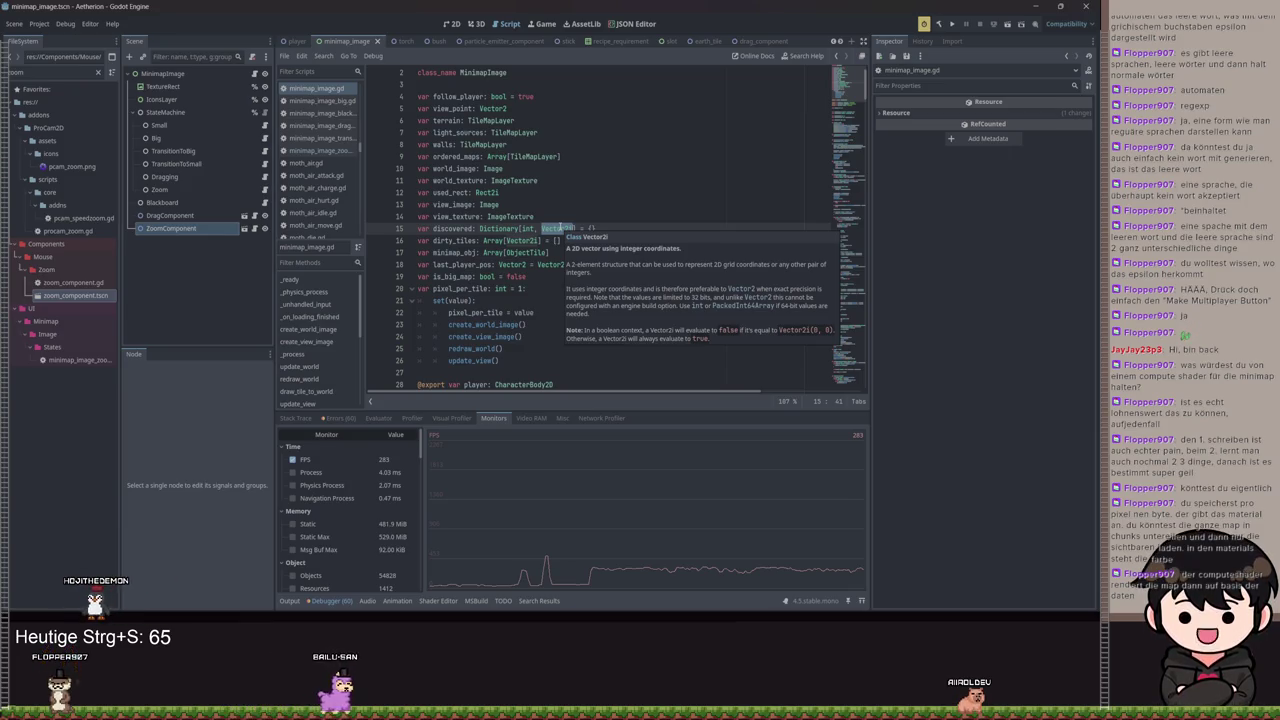
Scroll down to create_world_image and review lines 75–82
scroll(555, 224, down, 10)
scroll(548, 216, down, 8)
scroll(623, 302, down, 1)
click(730, 264)
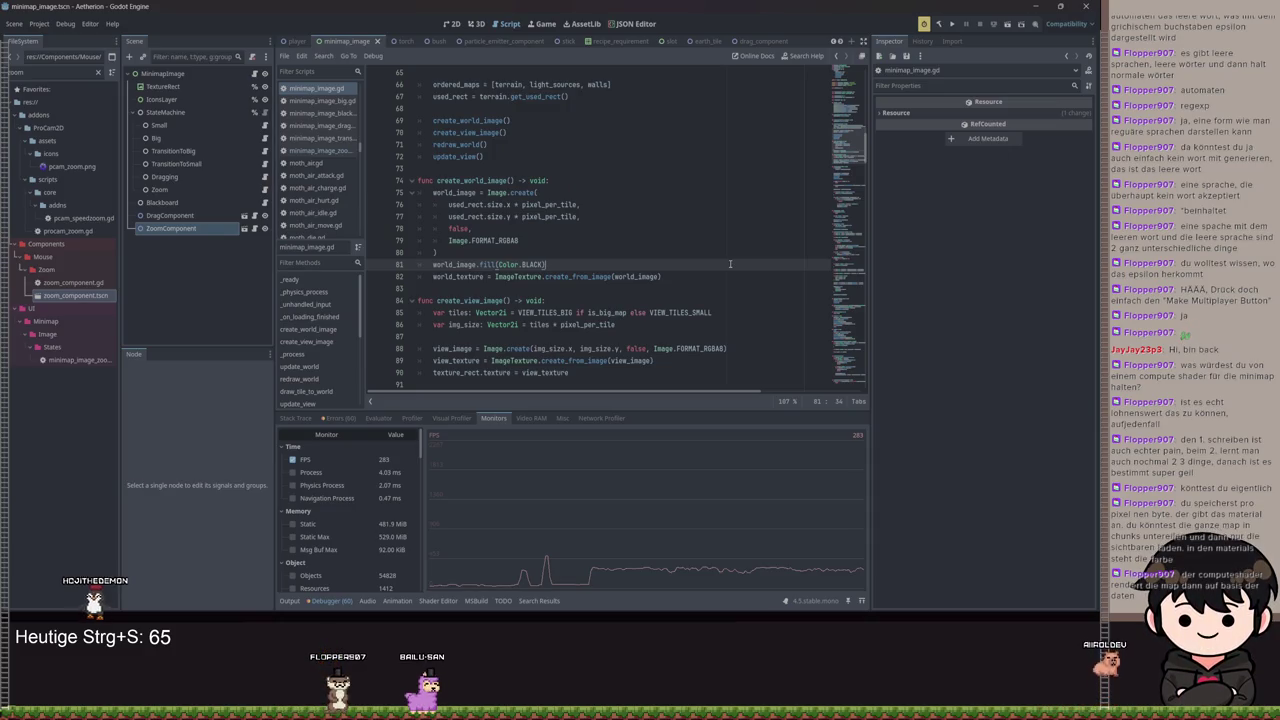
click(451, 229)
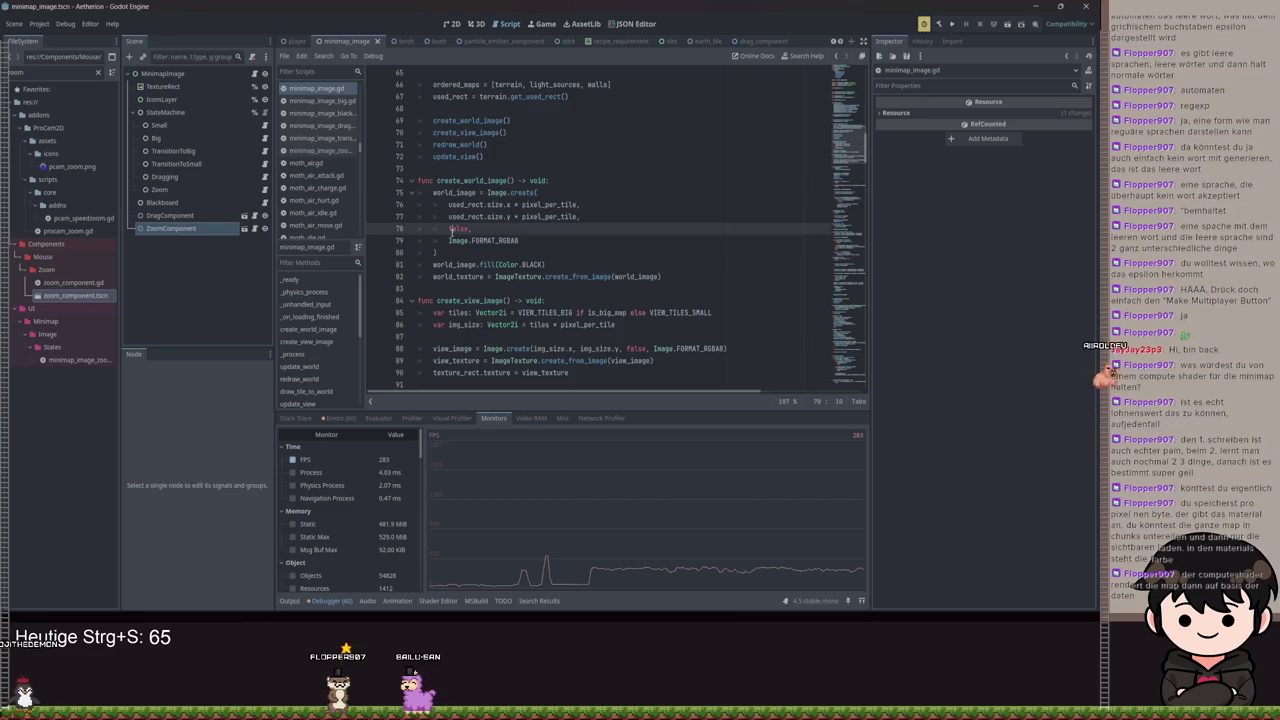
drag(433, 192, 520, 240)
click(723, 272)
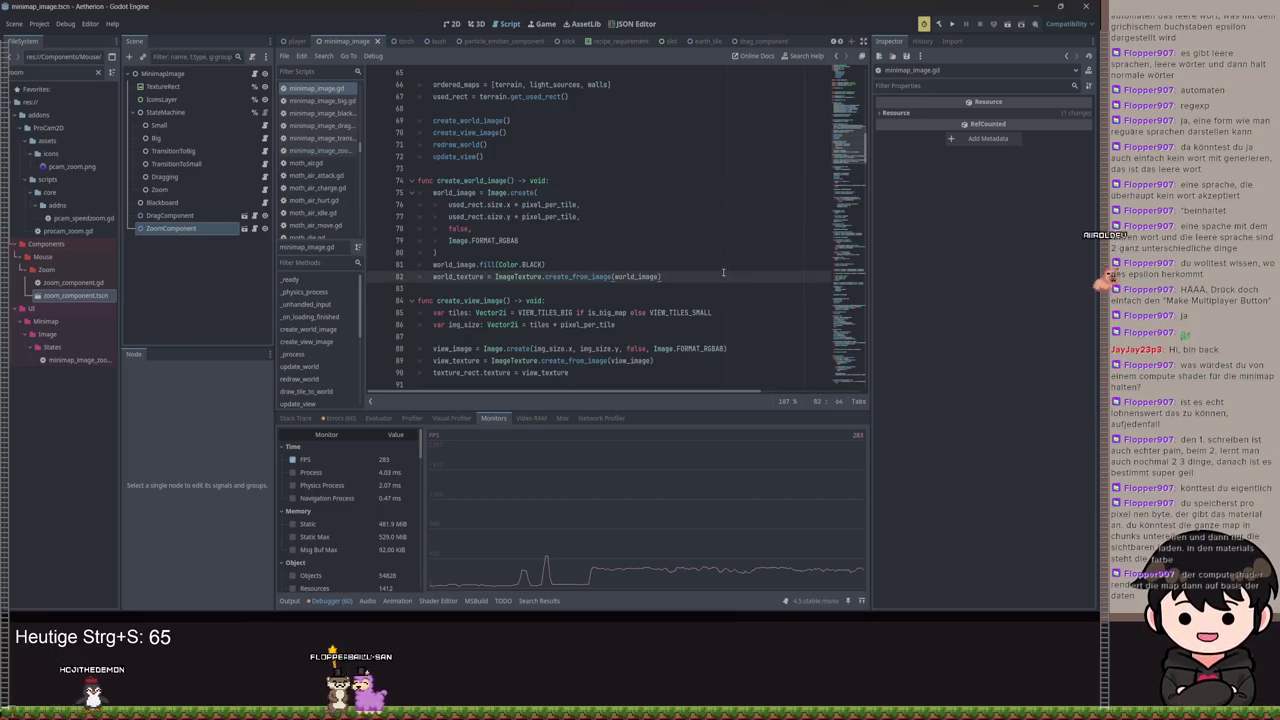
Scroll back up to the VIEW_TILES constants and clear the 'zoom' FileSystem filter
scroll(716, 270, up, 10)
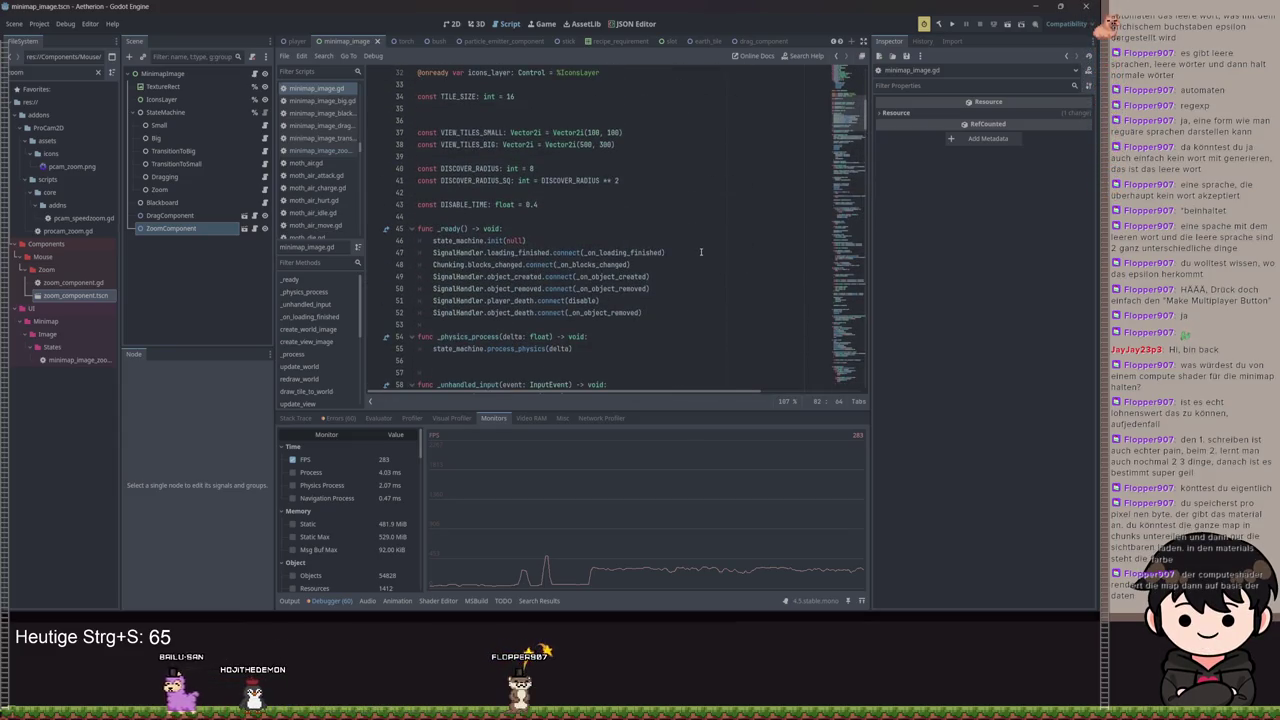
scroll(690, 230, up, 5)
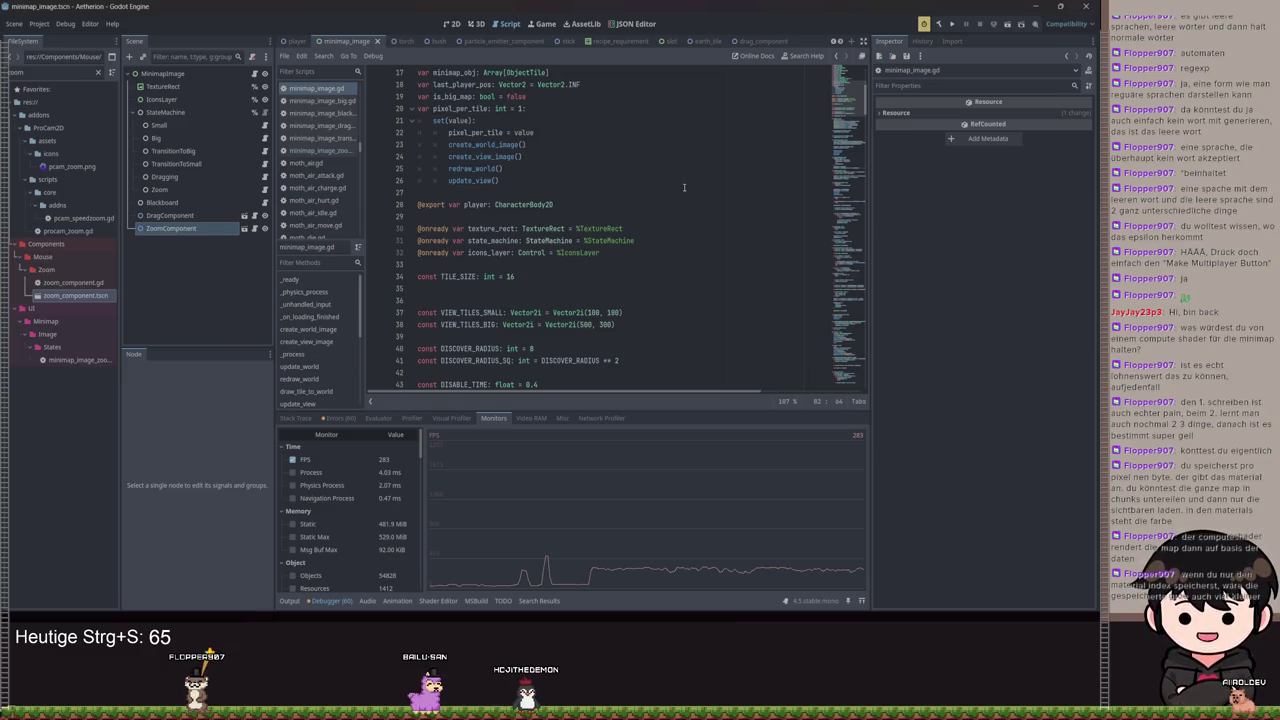
click(98, 73)
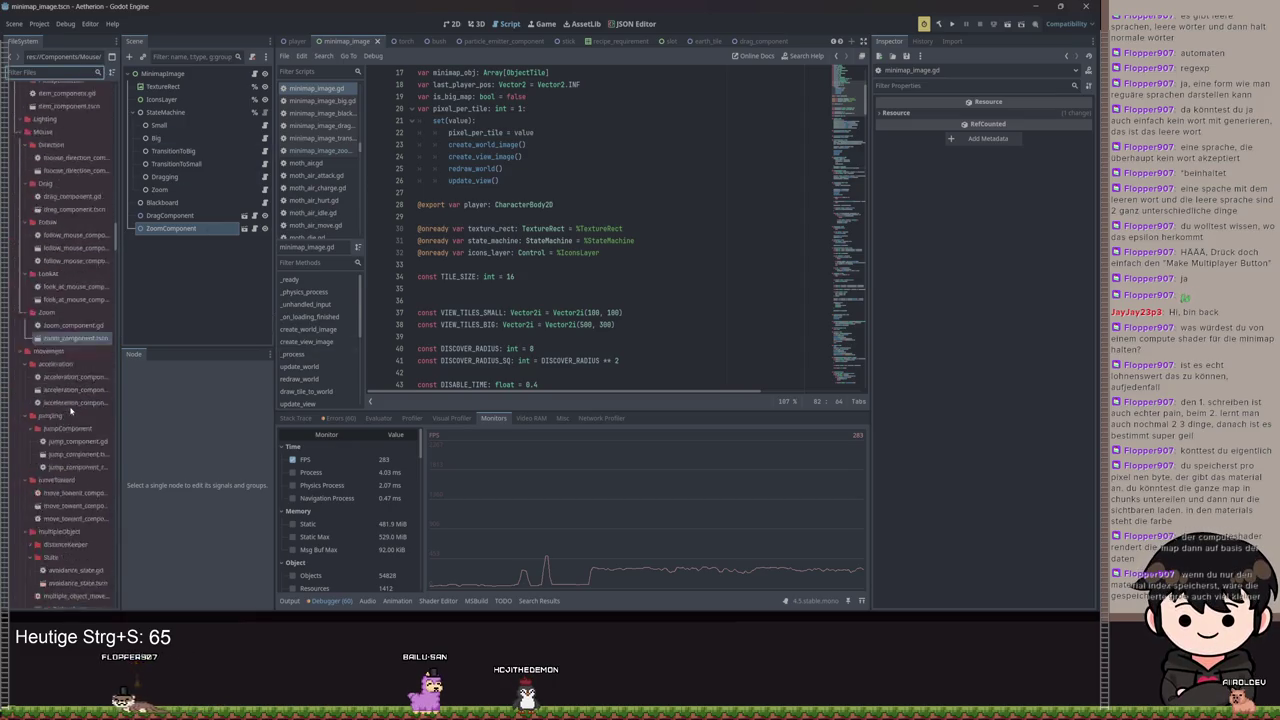
Remove the stray indentation from blank line 36 in minimap_image.gd
scroll(71, 415, down, 3)
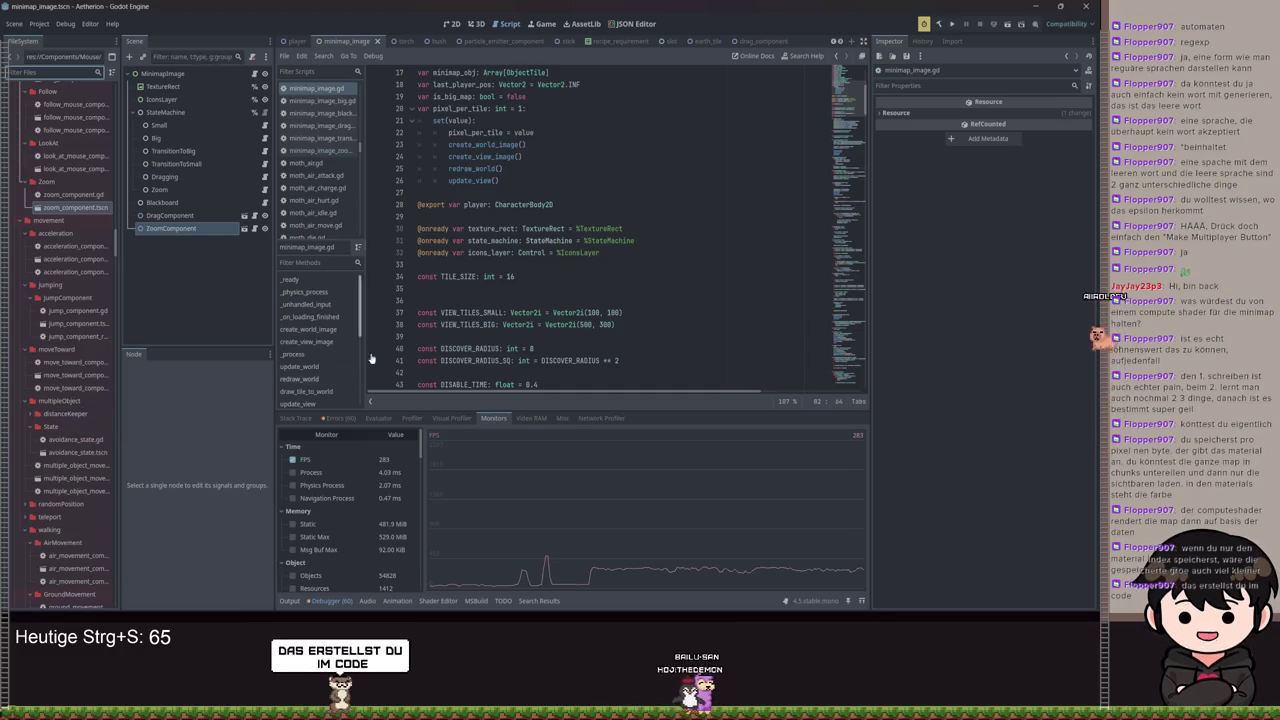
click(481, 299)
key(BackSpace)
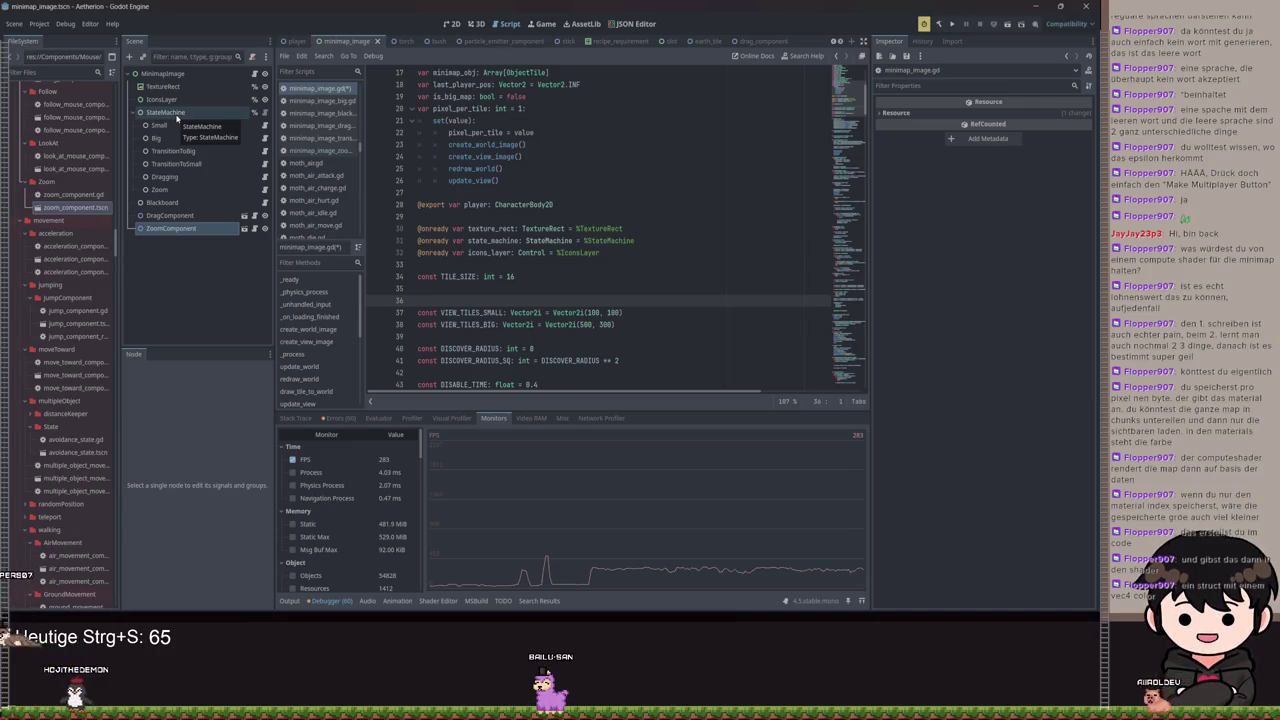
scroll(694, 234, down, 20)
scroll(694, 234, down, 20)
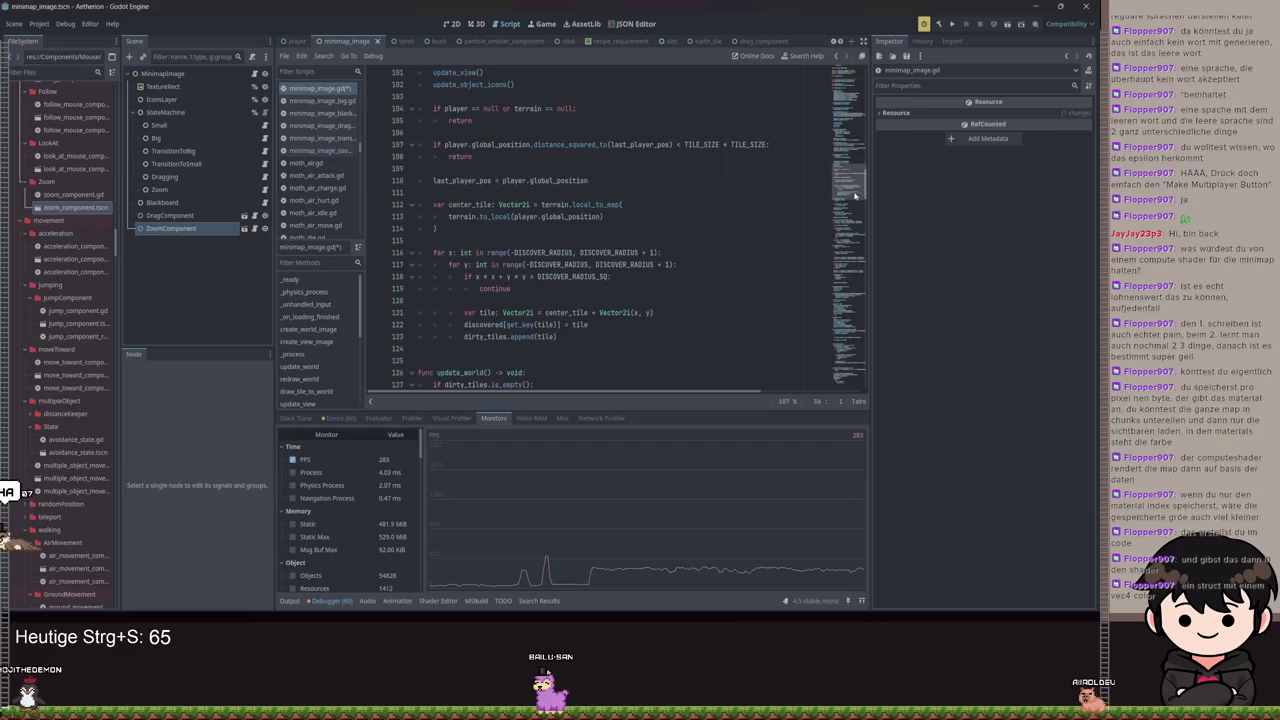
click(460, 373)
key(Return)
text(class Ti)
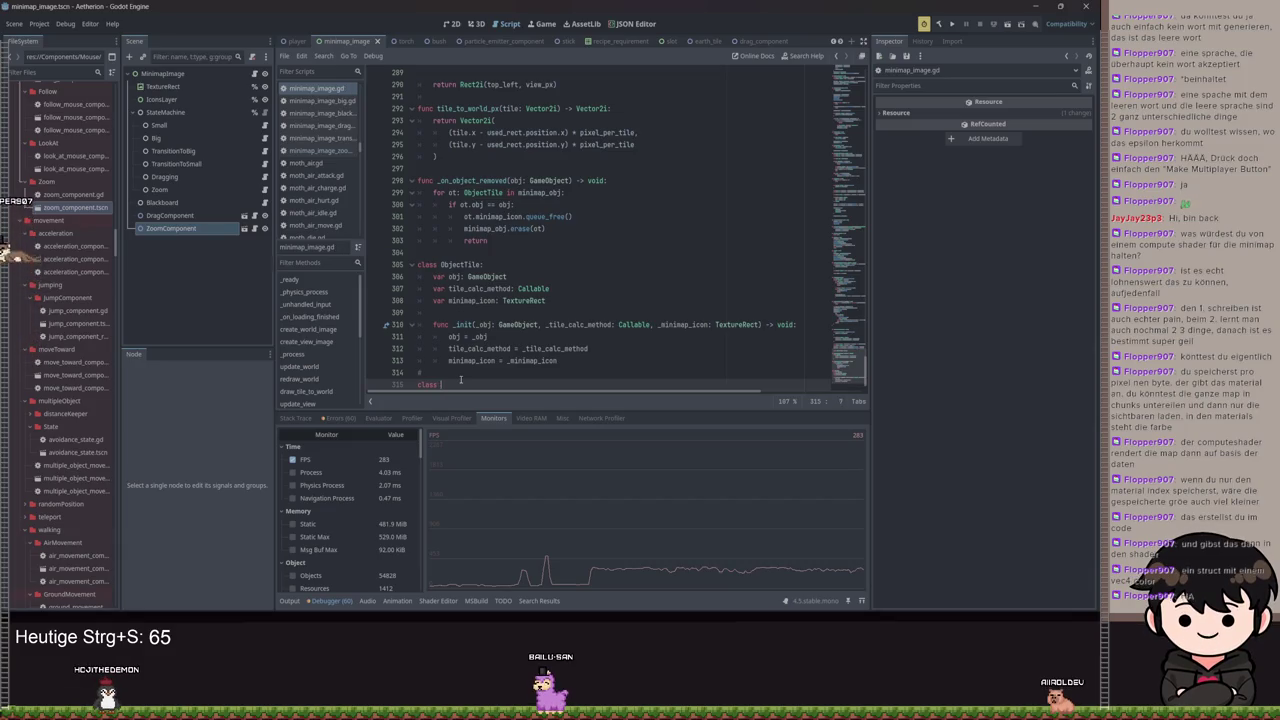
text(le:)
key(Return)
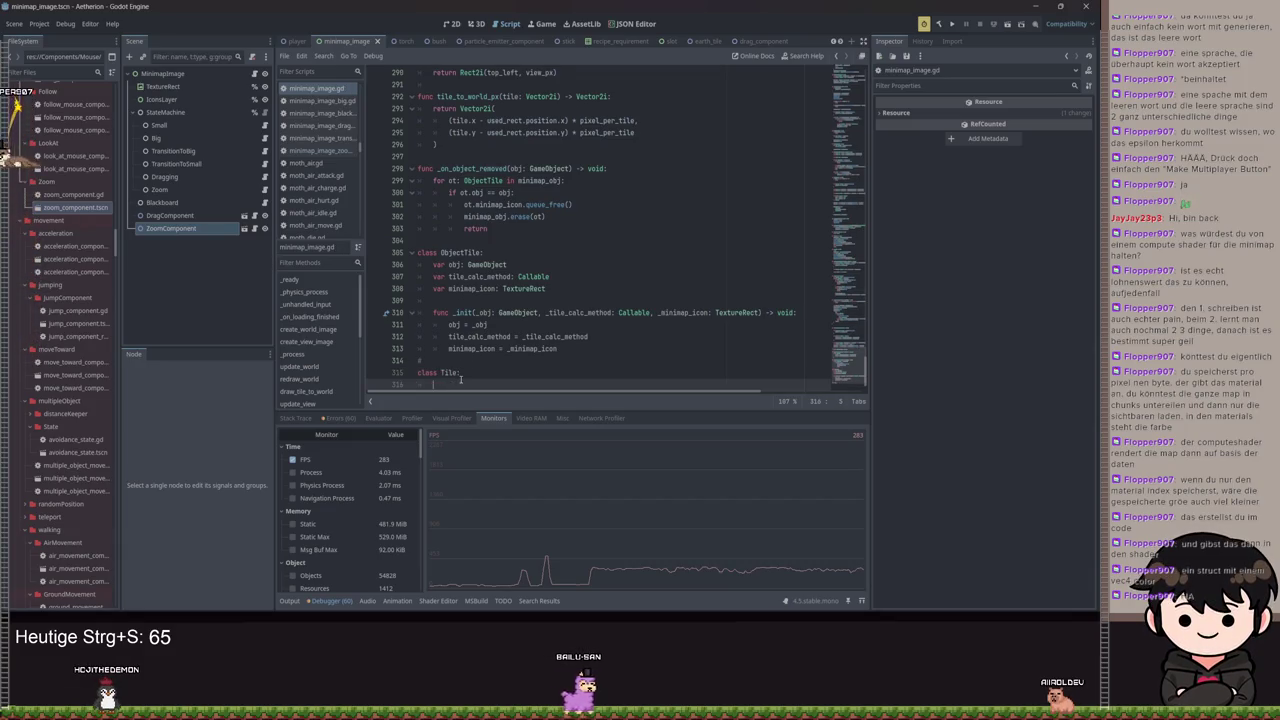
text(ve)
key(BackSpace)
key(BackSpace)
key(BackSpace)
key(BackSpace)
text(acol: Colo)
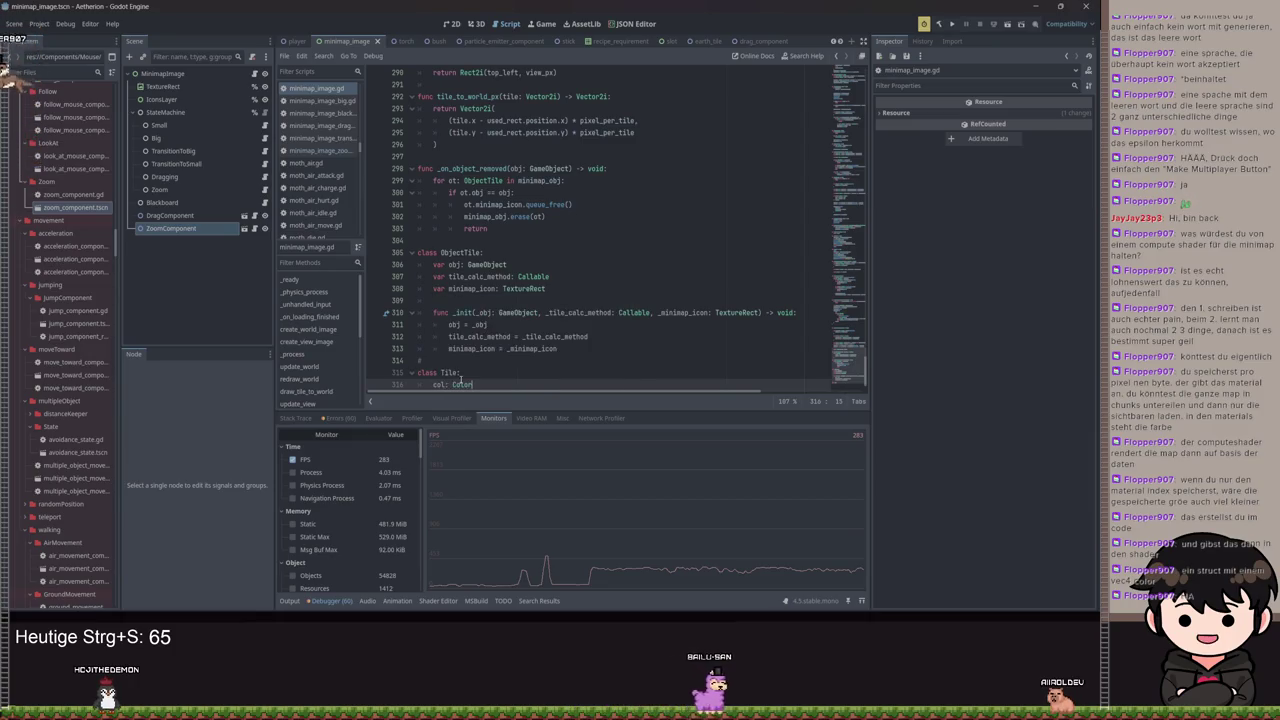
text(r)
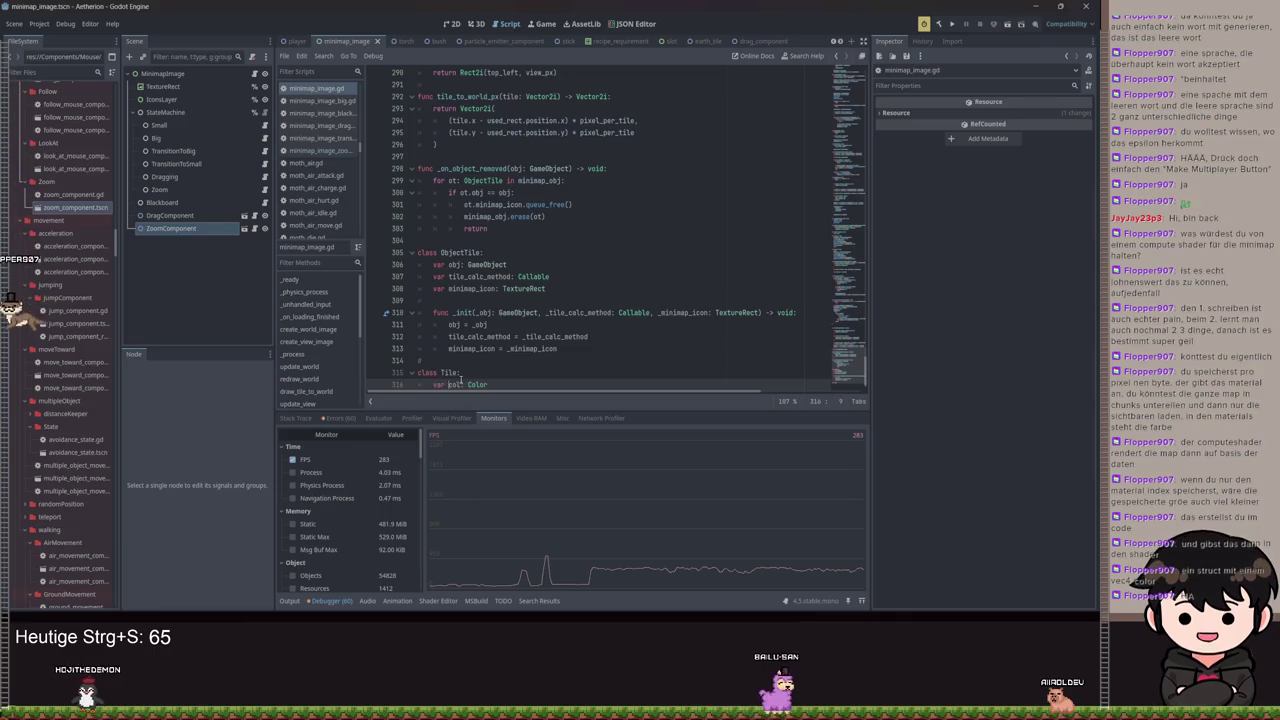
key(Return)
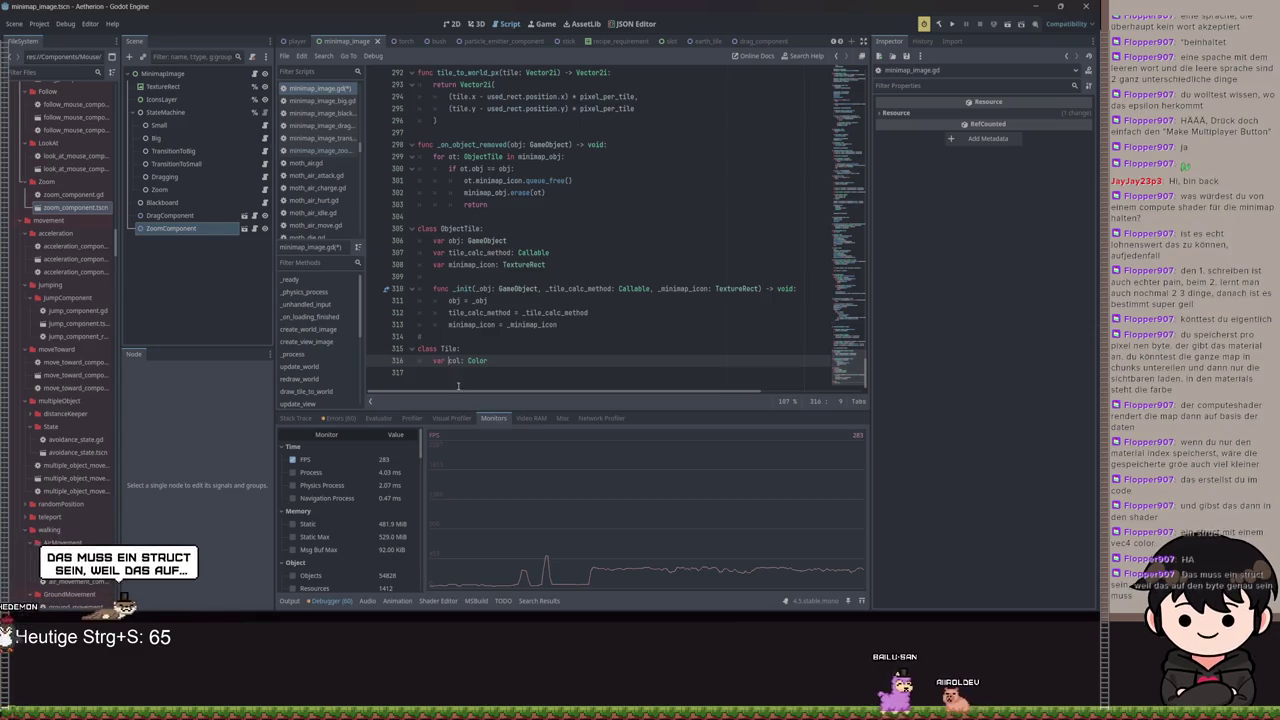
drag(486, 370, 377, 345)
key(BackSpace)
key(BackSpace)
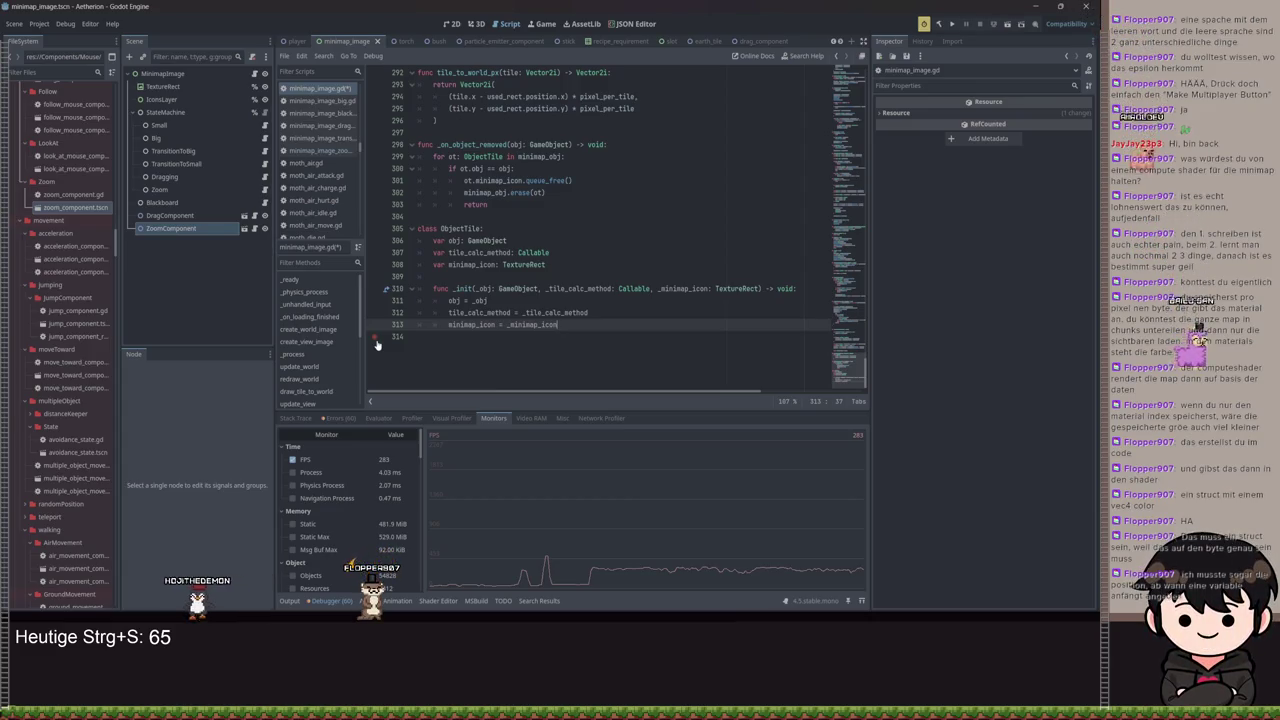
scroll(508, 278, up, 3)
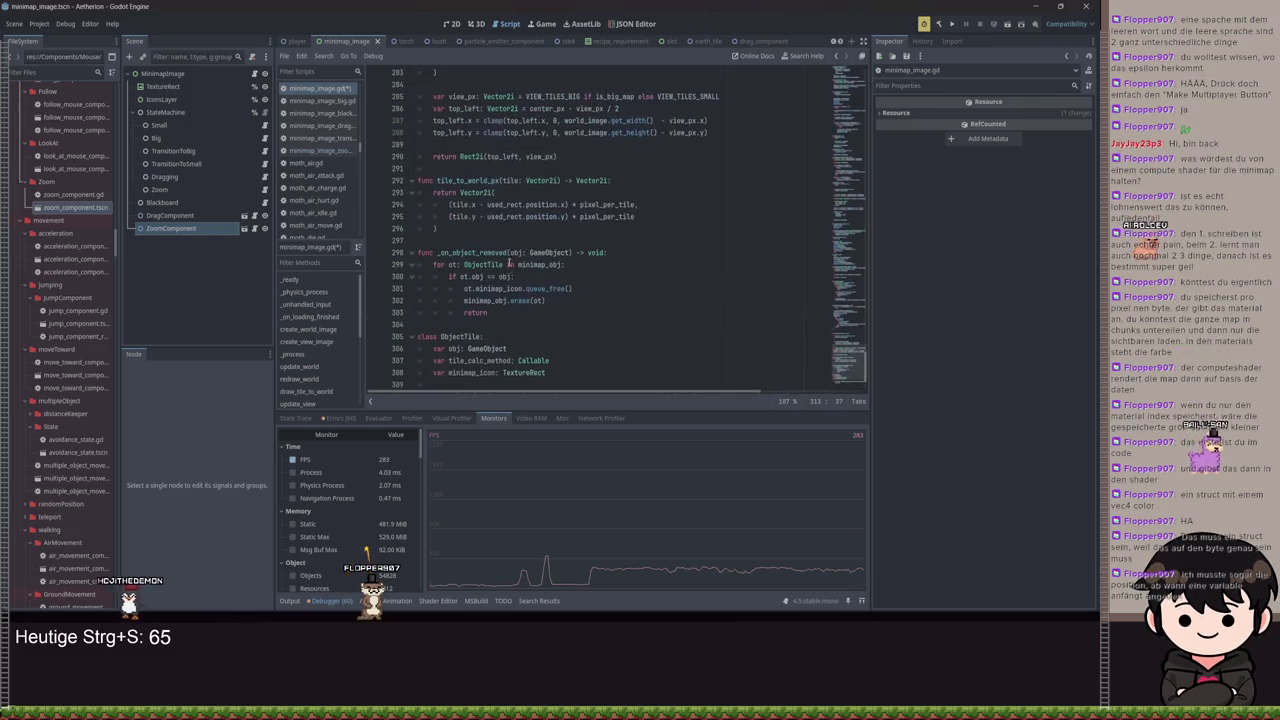
double_click(484, 156)
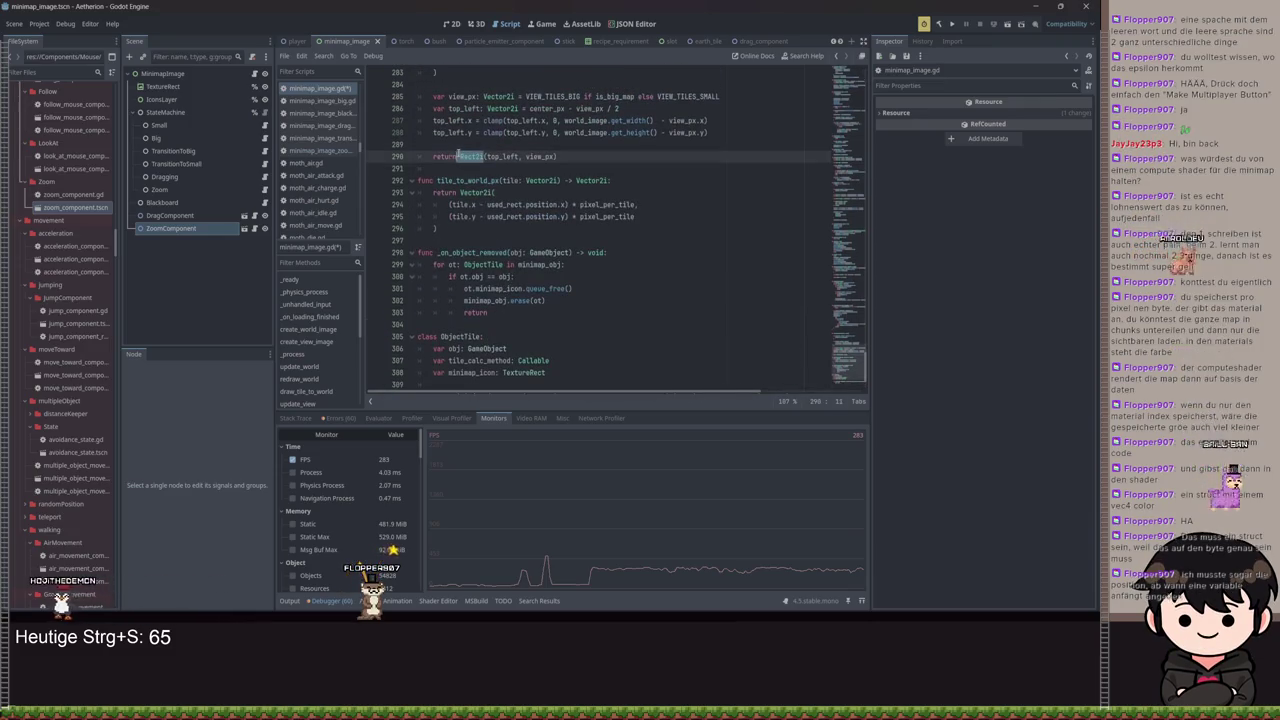
drag(521, 108, 484, 108)
click(515, 96)
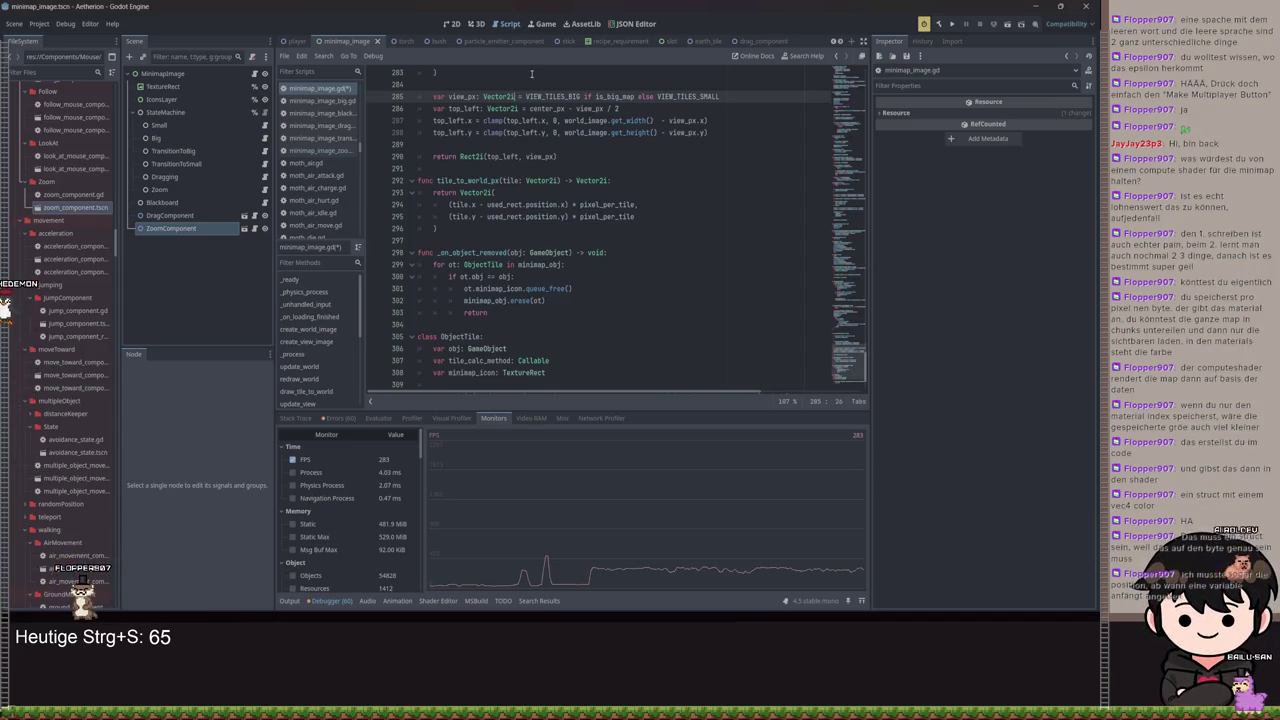
click(510, 120)
scroll(515, 168, up, 2)
click(515, 168)
scroll(593, 192, up, 17)
scroll(593, 192, up, 20)
scroll(664, 217, up, 20)
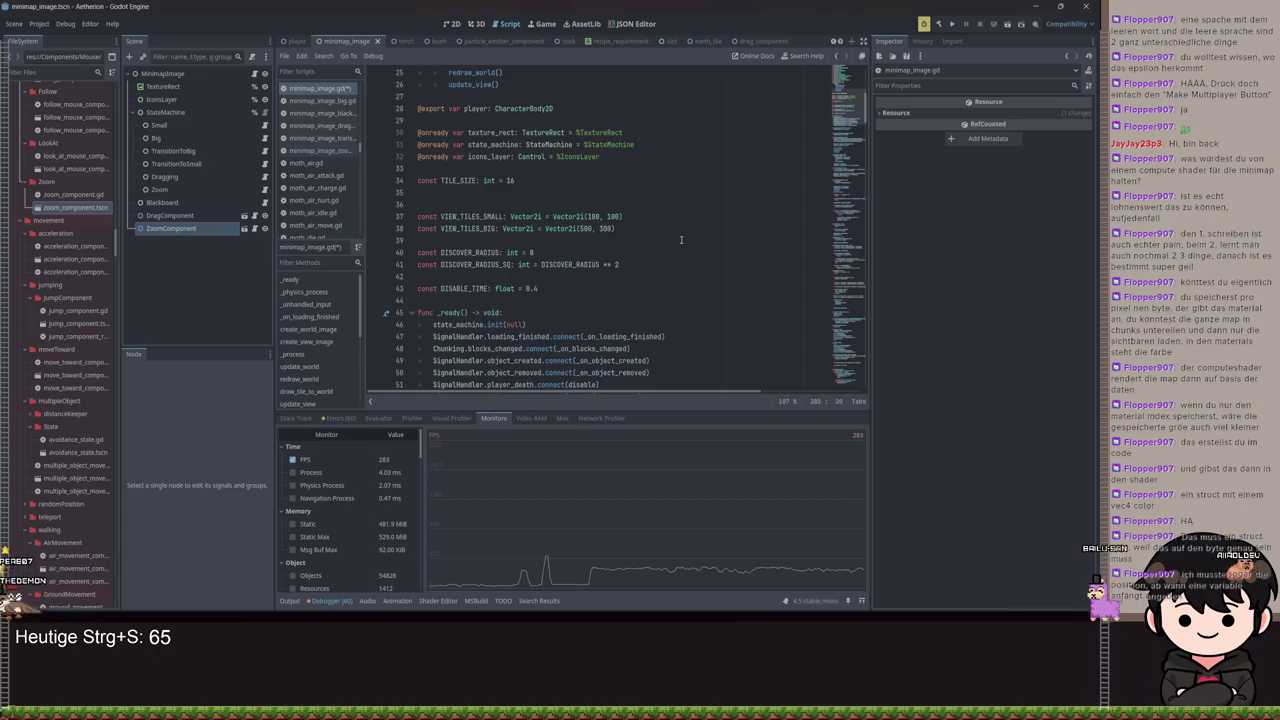
scroll(675, 235, down, 4)
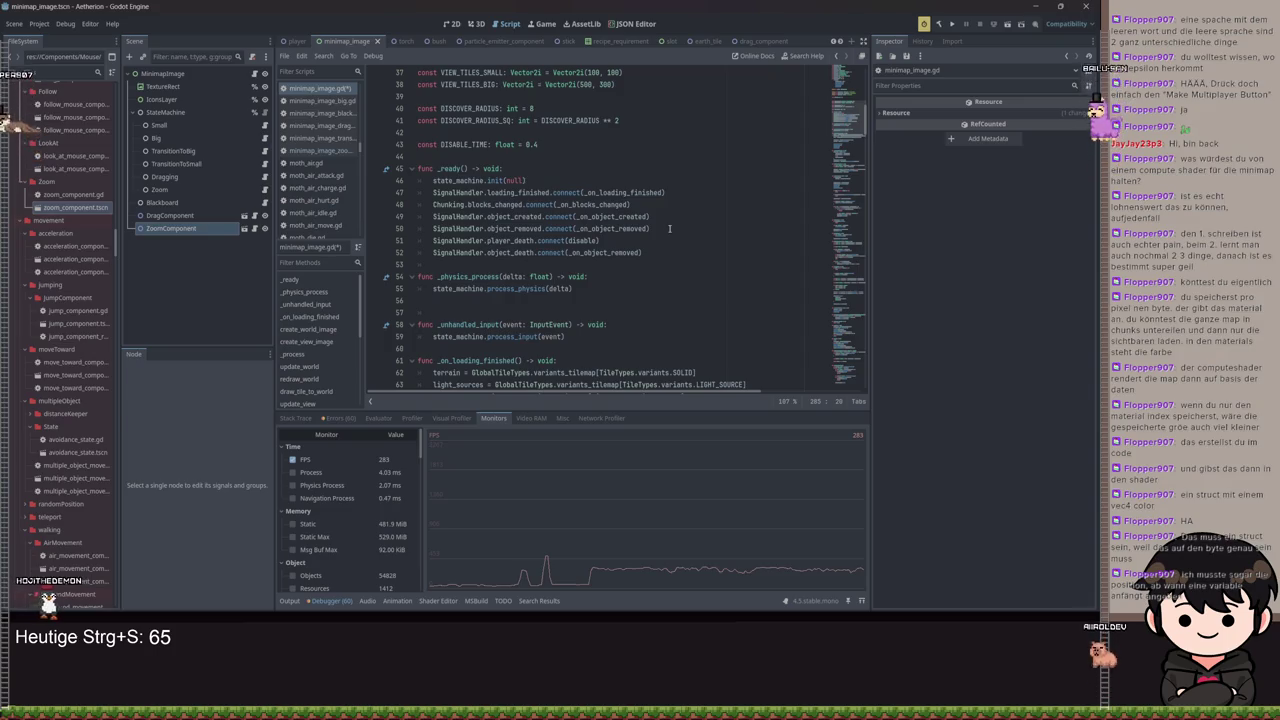
scroll(669, 228, down, 10)
scroll(660, 252, down, 7)
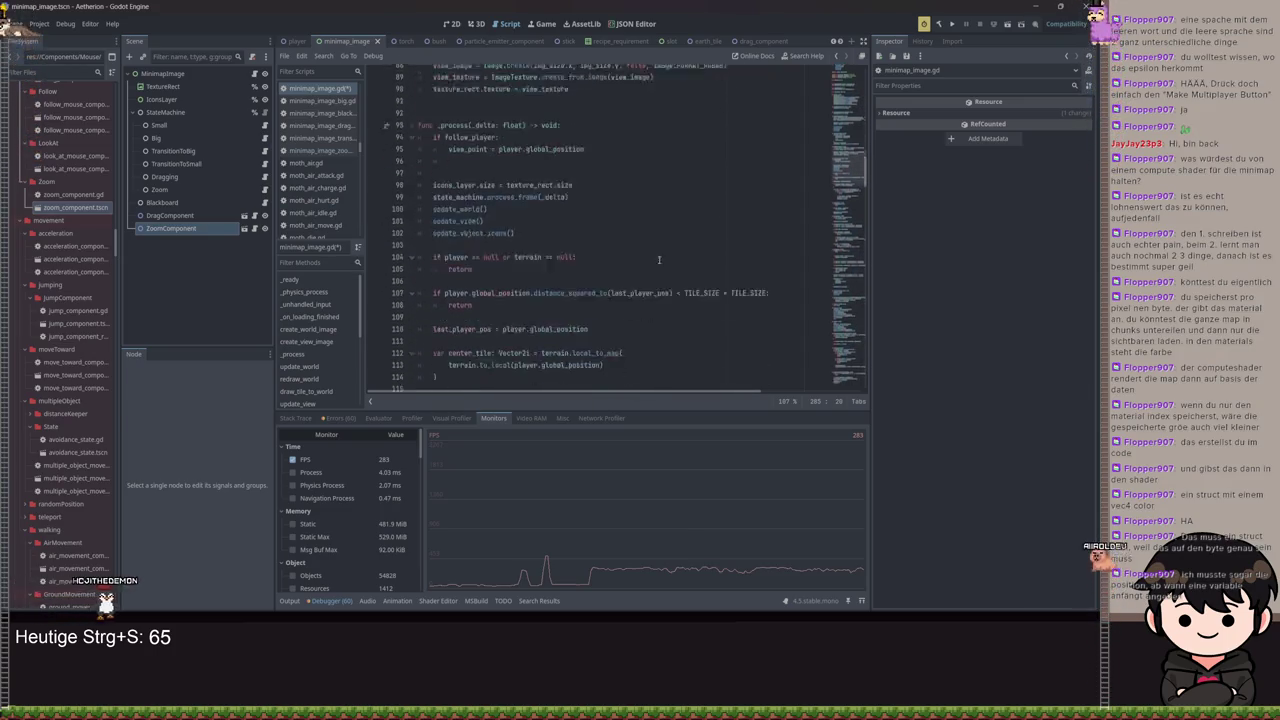
scroll(650, 280, down, 8)
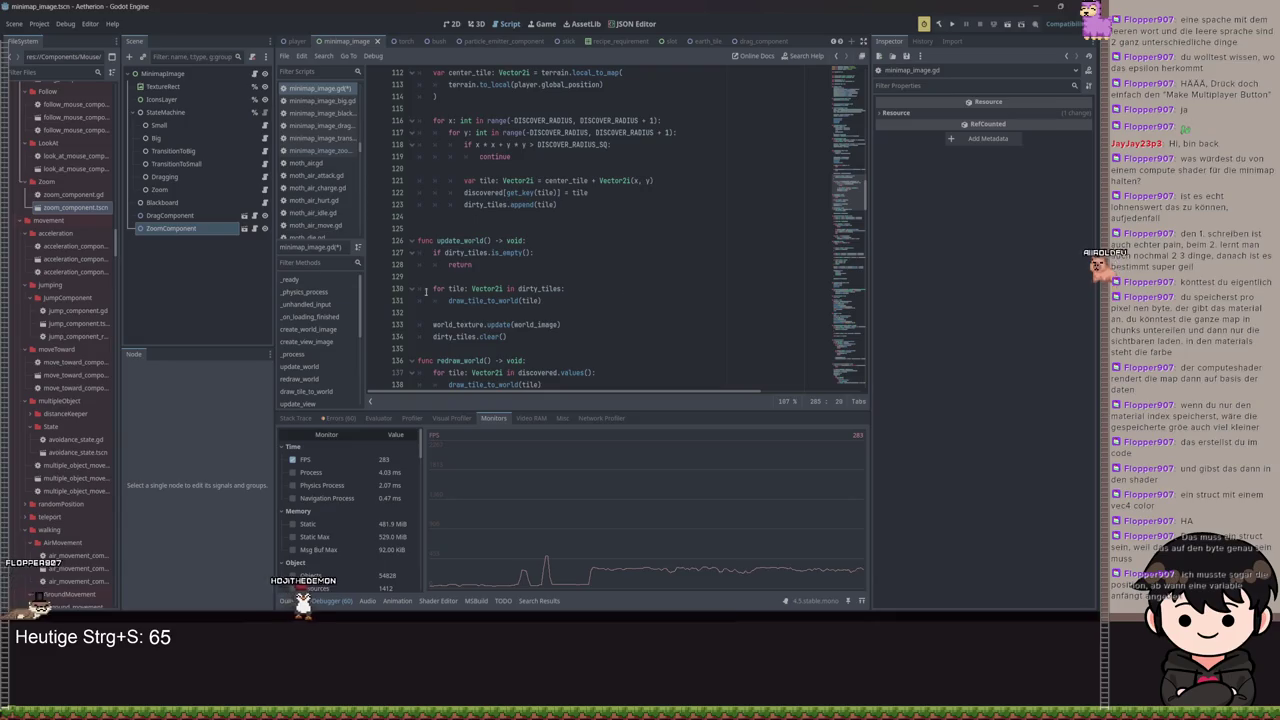
scroll(643, 318, down, 20)
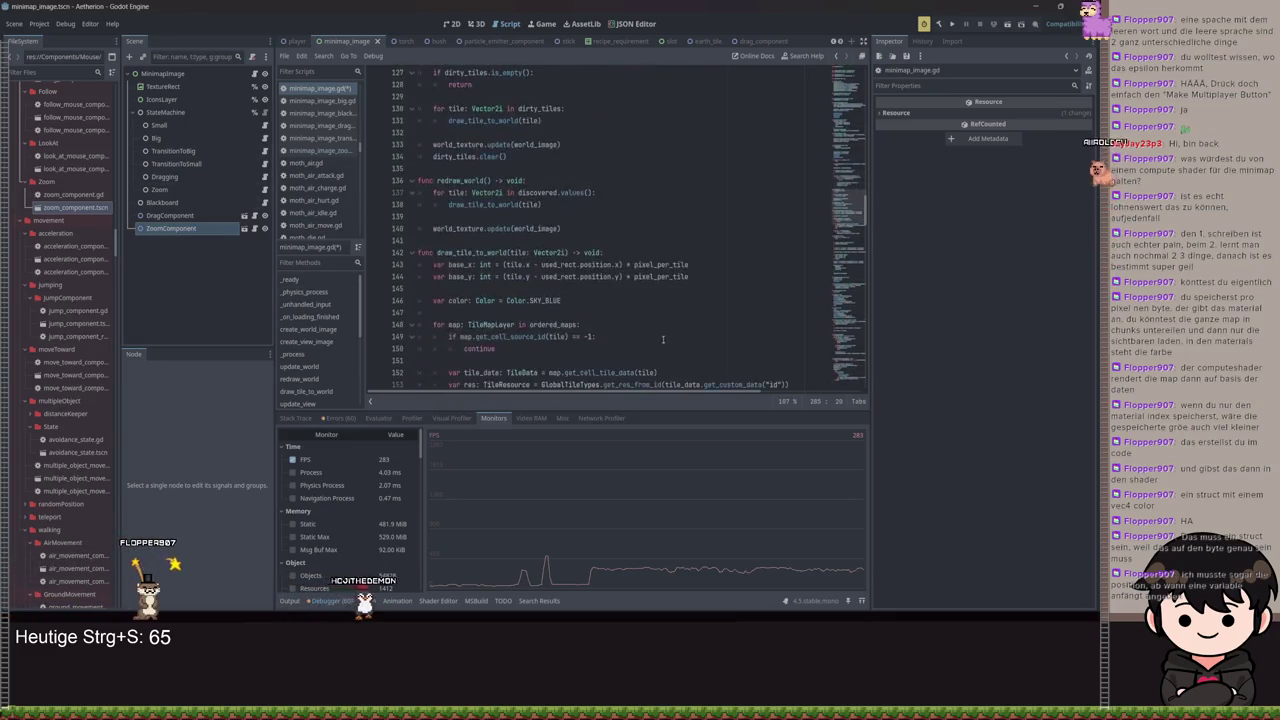
scroll(667, 318, down, 20)
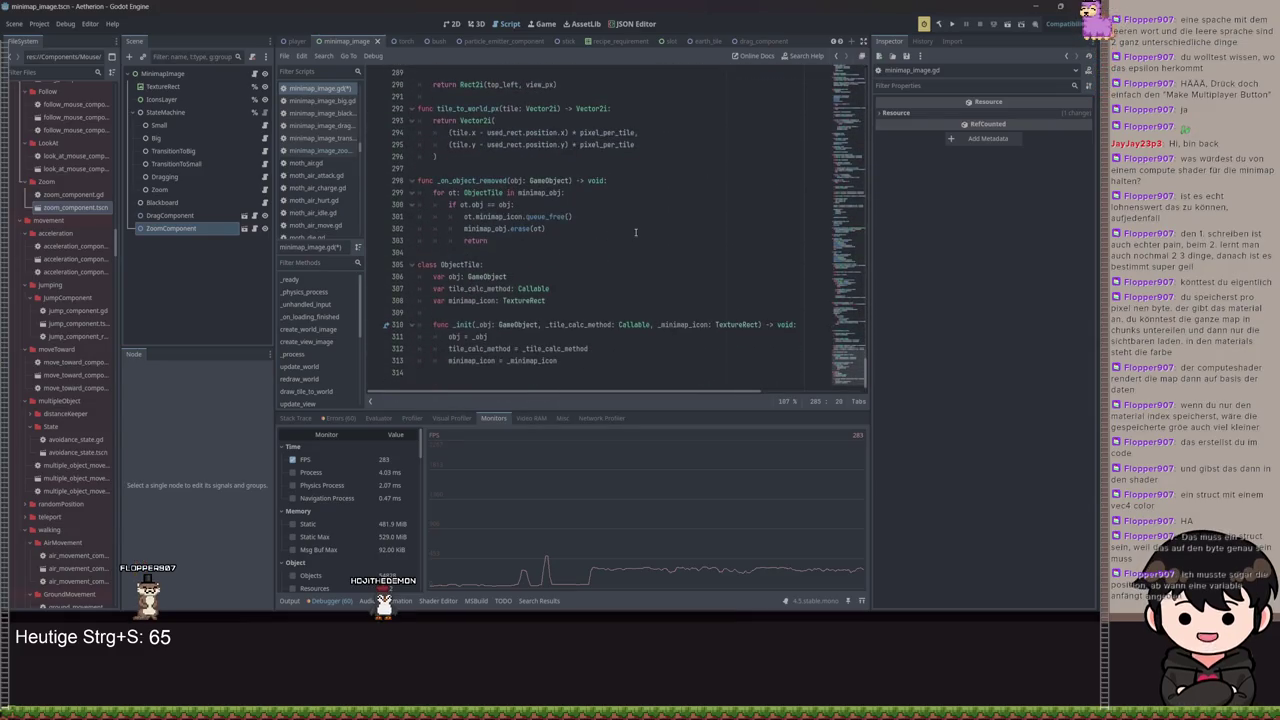
mouse_move(589, 367)
mouse_down()
mouse_move(417, 287)
mouse_move(417, 252)
mouse_move(396, 274)
mouse_up()
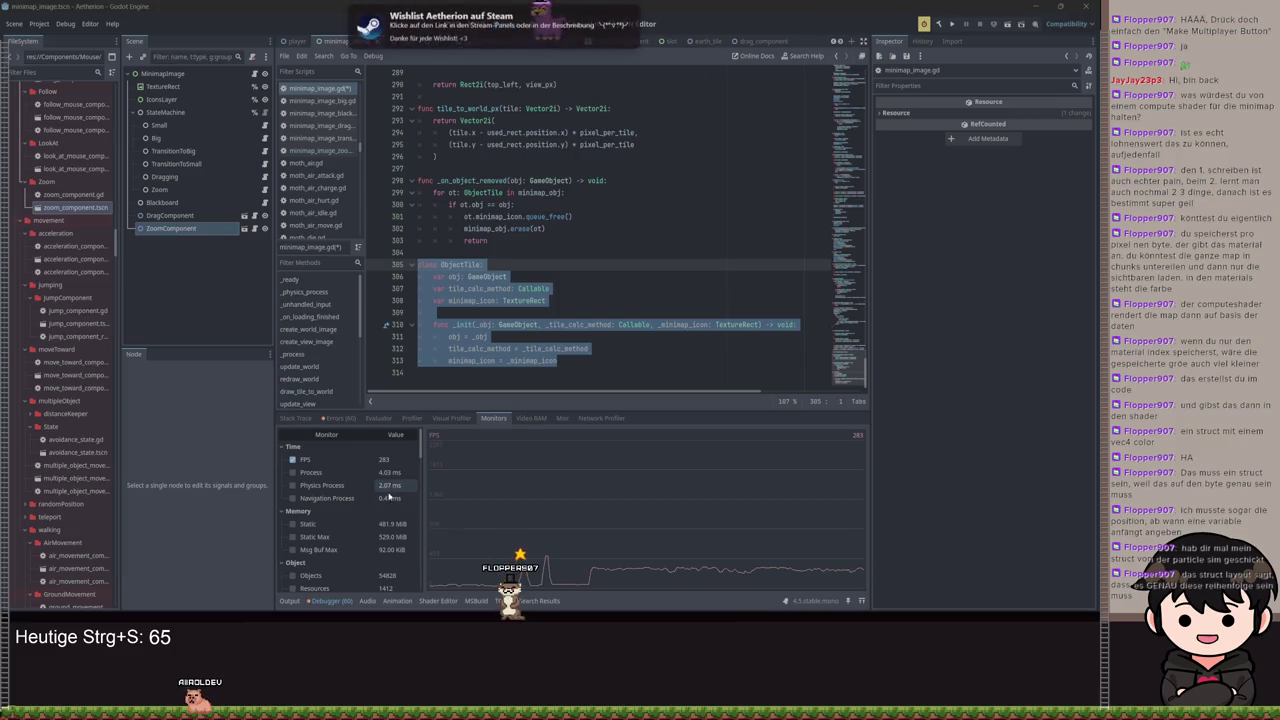
Add the Process time graph to the performance monitor beside FPS
click(292, 472)
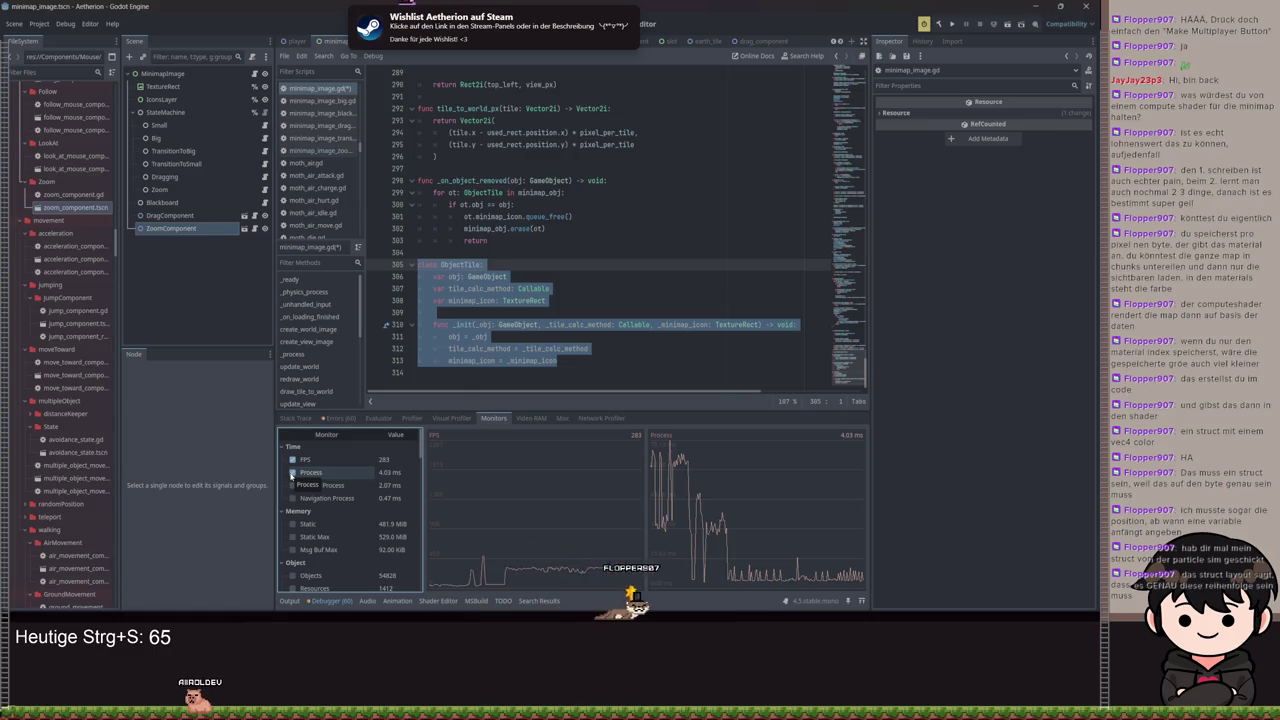
Hide the Process time graph, clear the code selection, and move the caret to the last line
click(292, 472)
click(611, 336)
scroll(611, 334, up, 10)
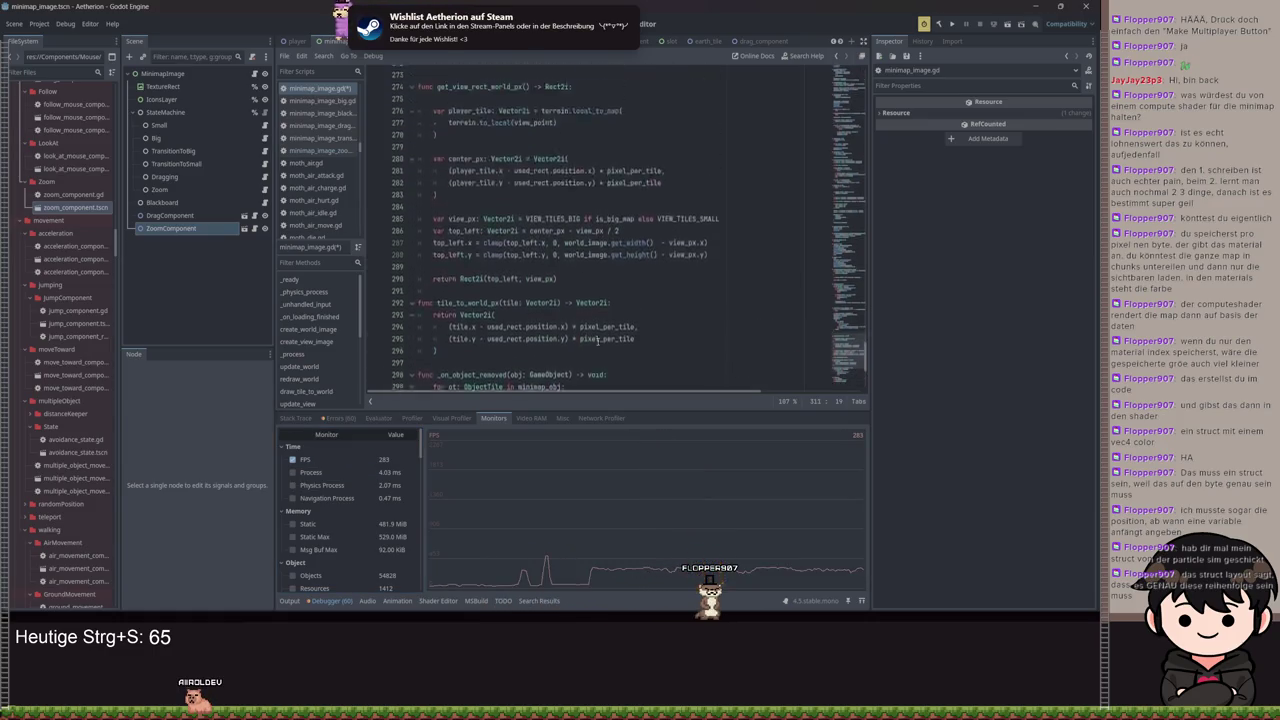
scroll(611, 334, up, 10)
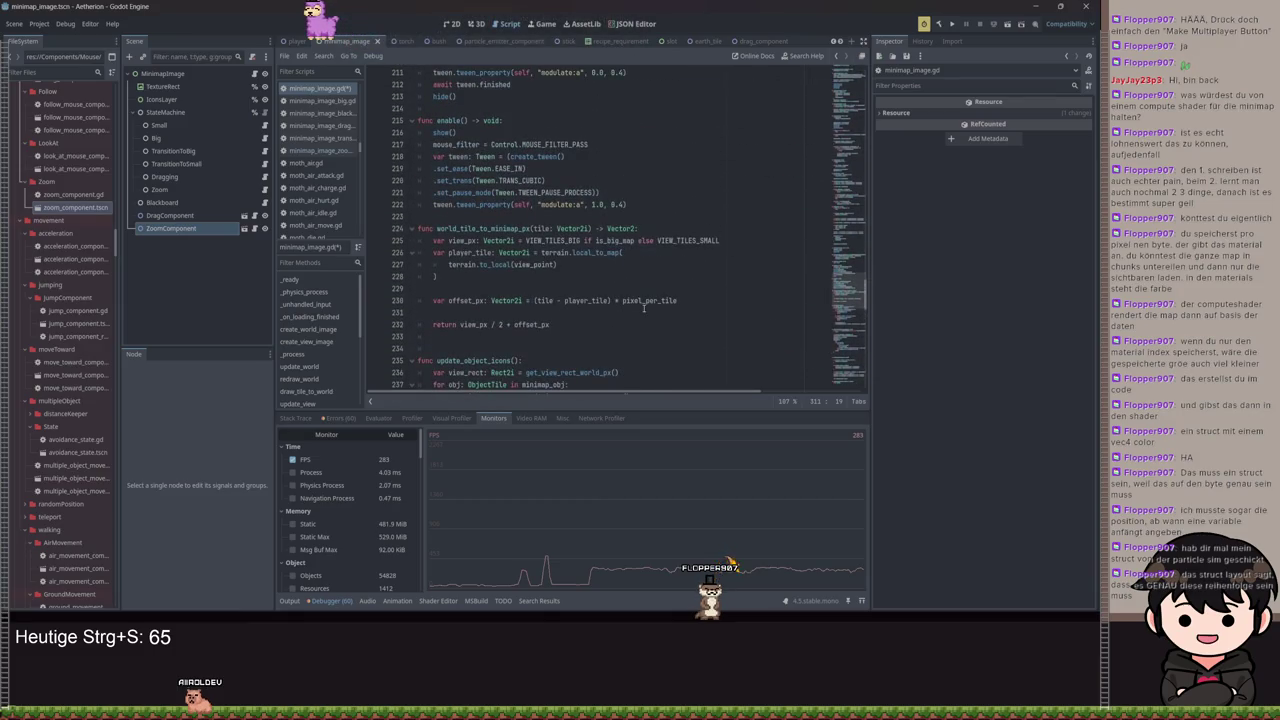
scroll(643, 316, down, 20)
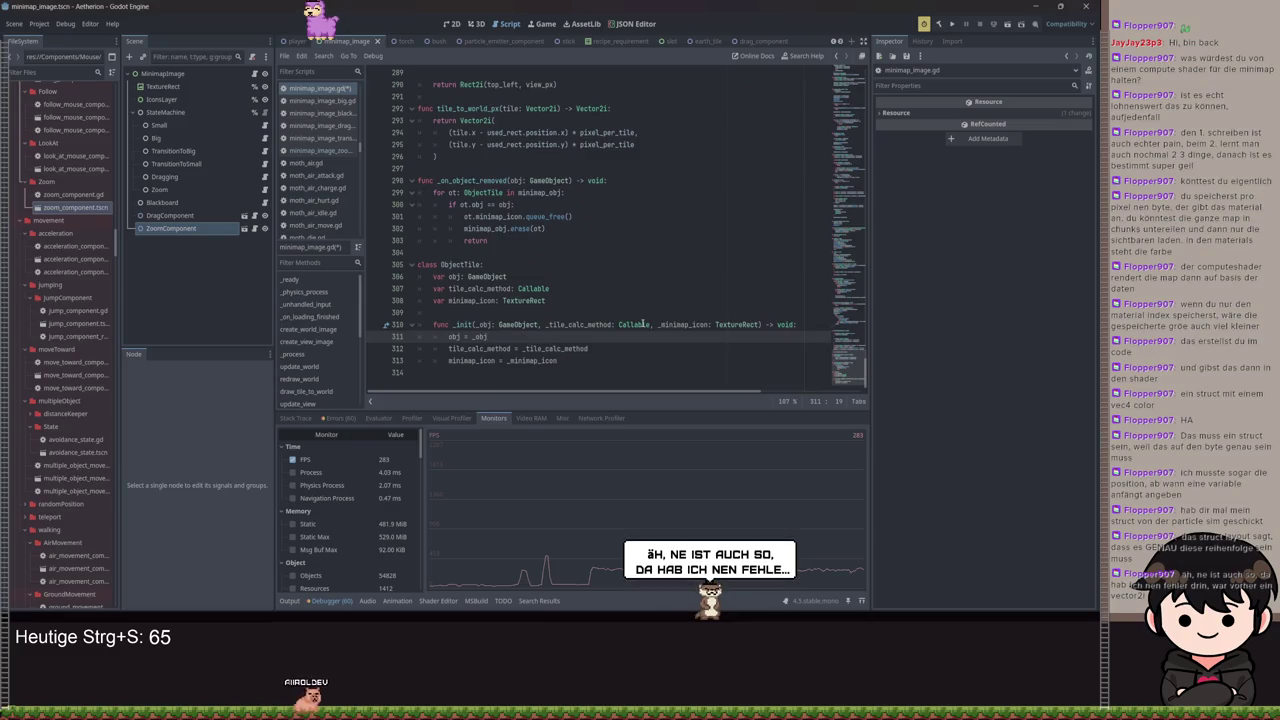
mouse_move(634, 326)
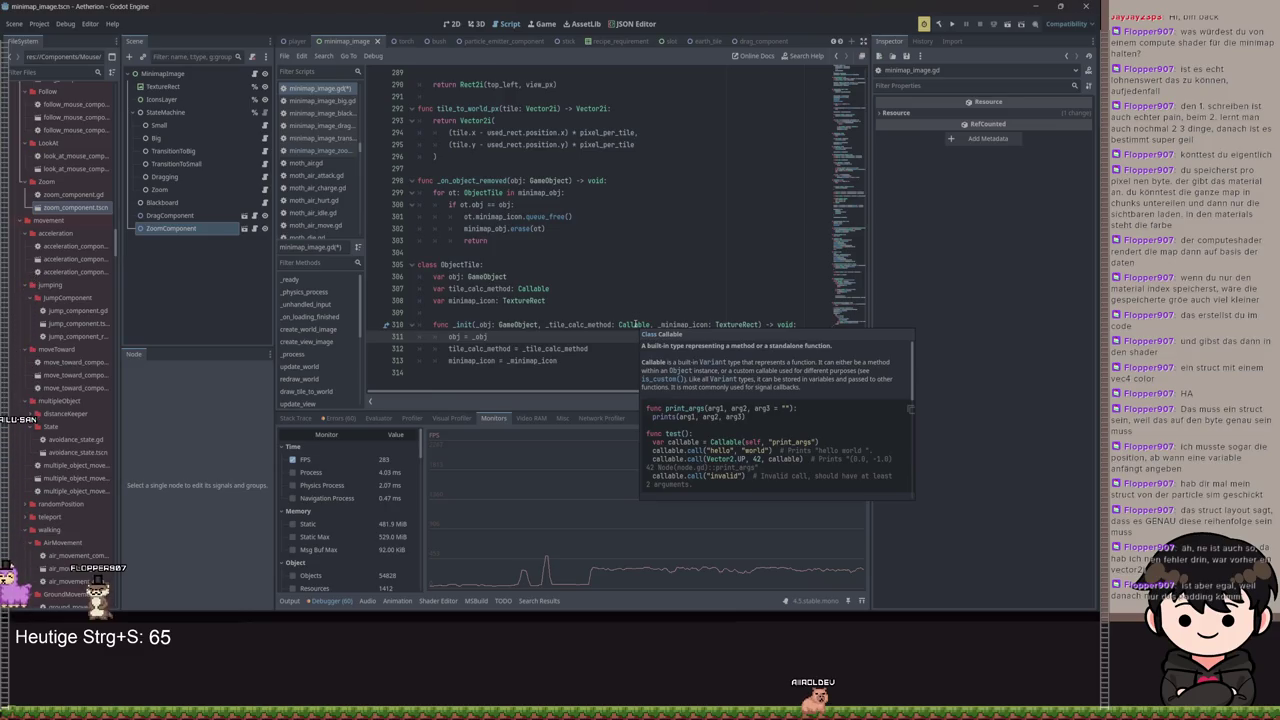
click(626, 367)
Open the Debugger's Errors tab and scroll through the listed warnings
click(359, 458)
click(359, 458)
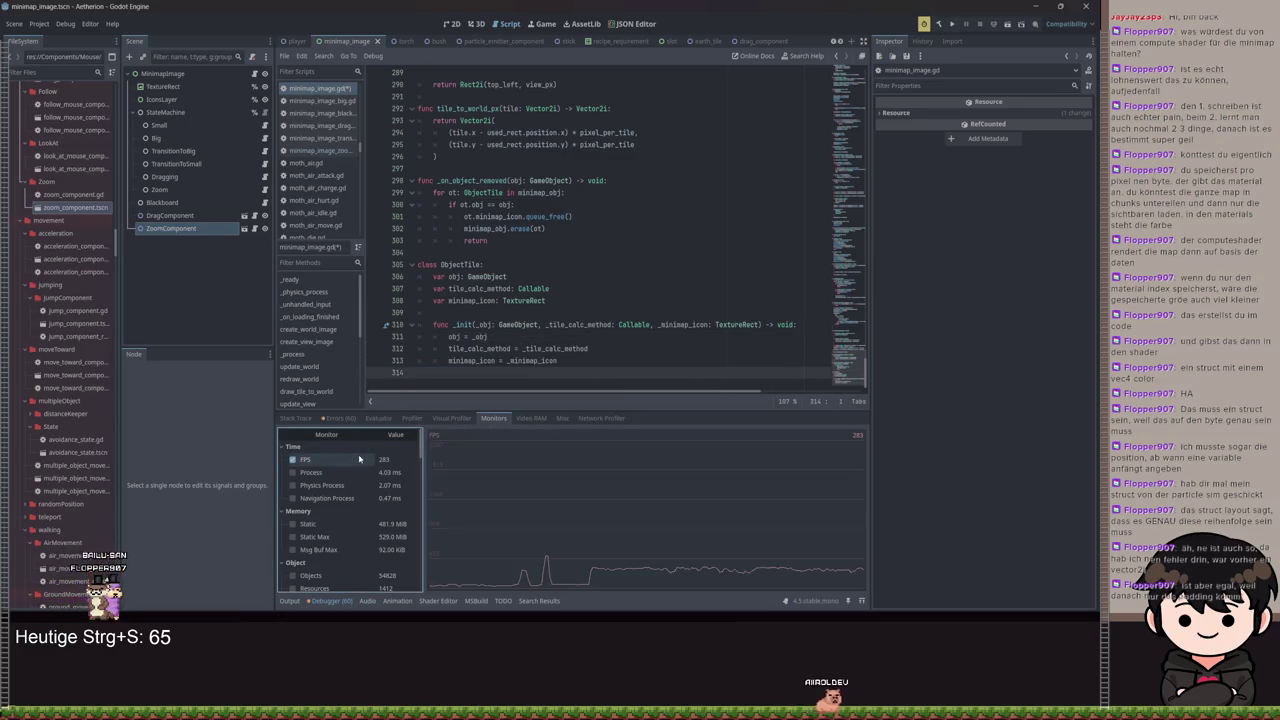
click(338, 418)
scroll(600, 515, up, 10)
scroll(600, 495, up, 5)
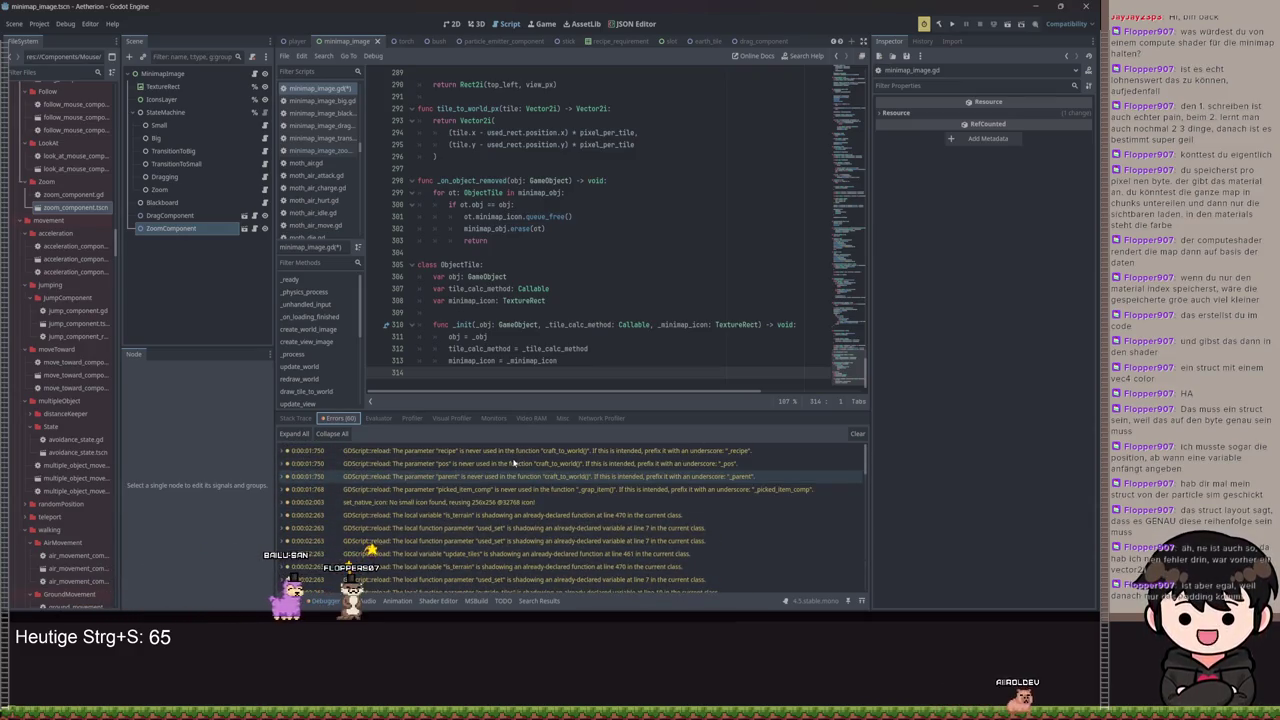
scroll(762, 317, up, 20)
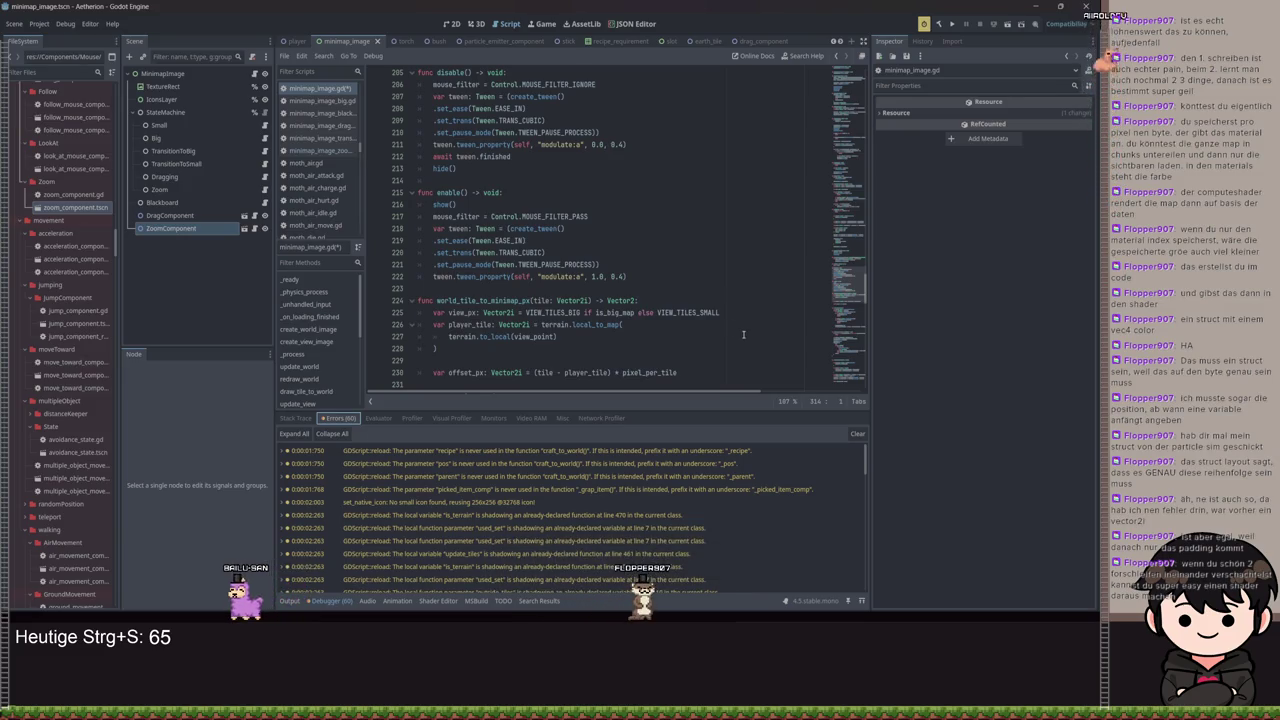
Scroll minimap_image.gd back to line 1, showing class_name MinimapImage and the pixel_per_tile setter
scroll(673, 280, up, 15)
scroll(673, 251, up, 5)
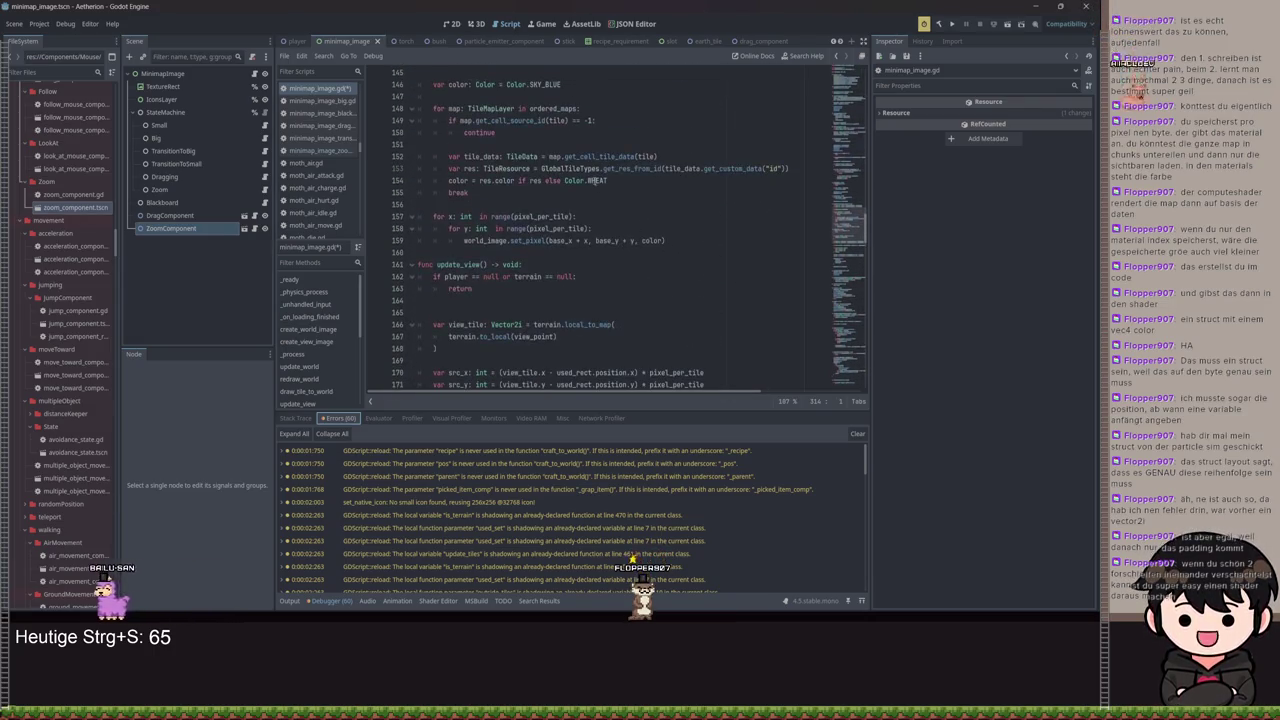
scroll(575, 222, up, 18)
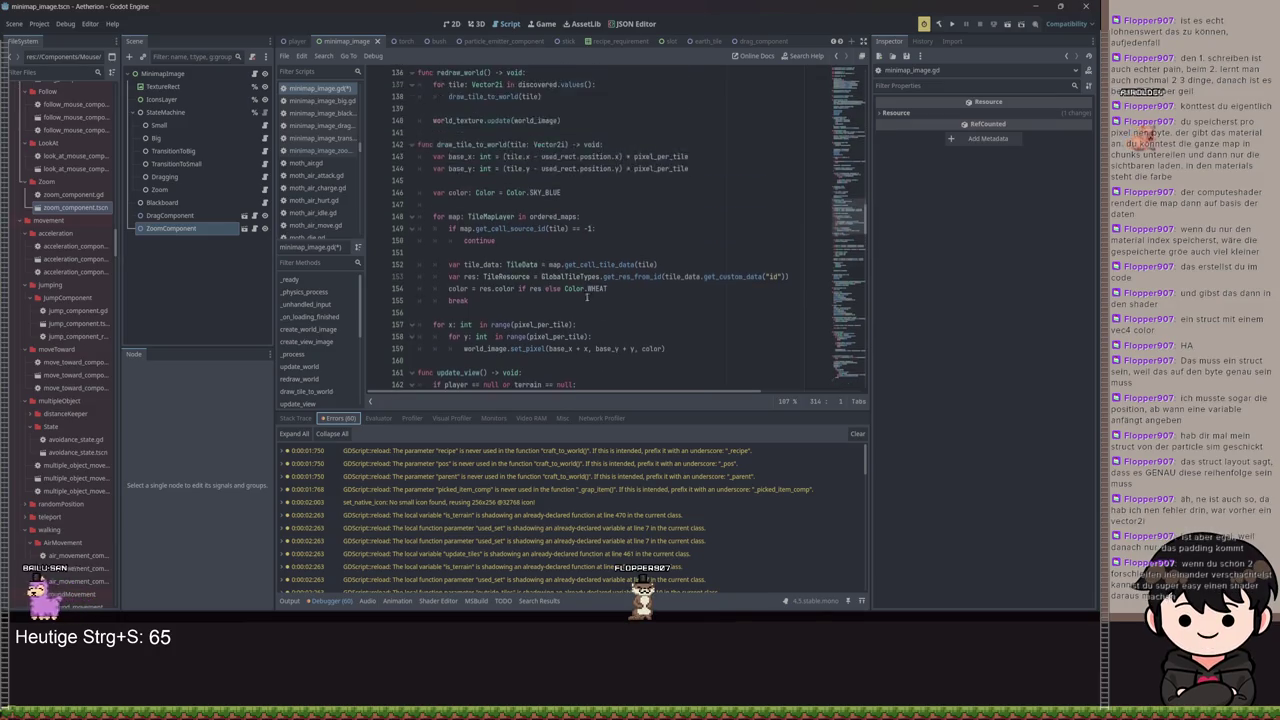
scroll(577, 297, up, 18)
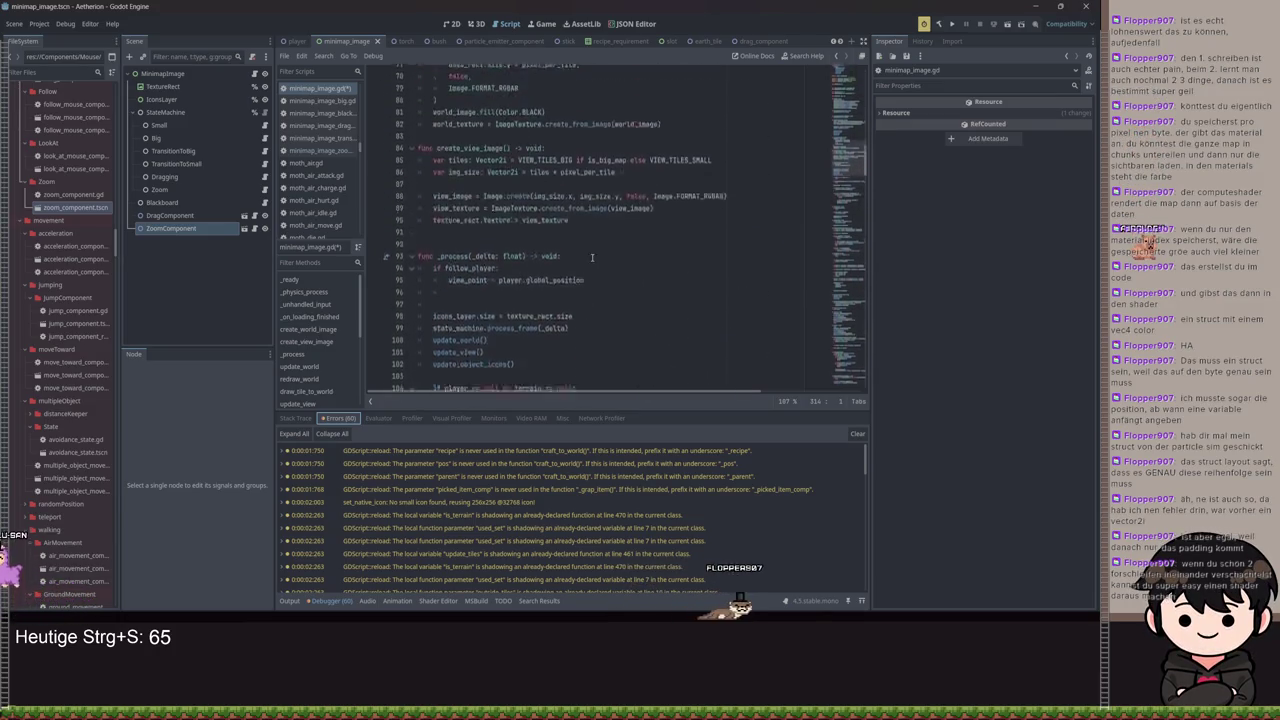
scroll(545, 232, up, 11)
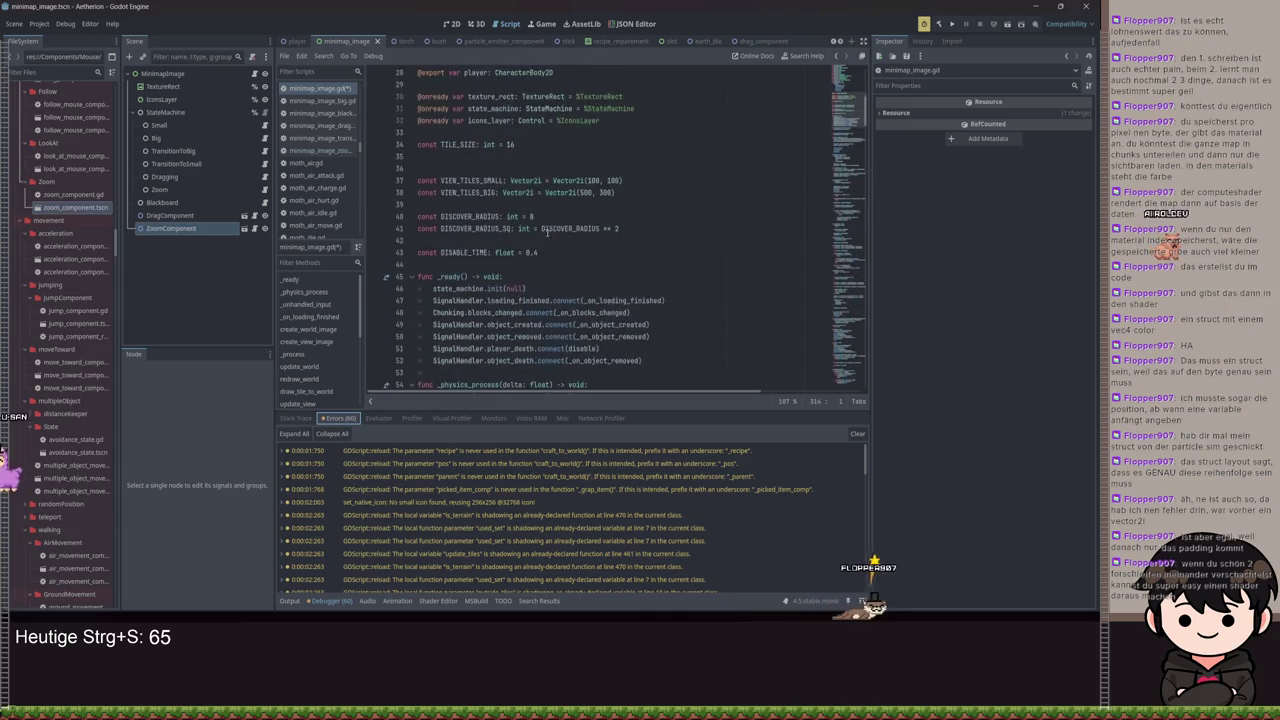
scroll(684, 268, up, 2)
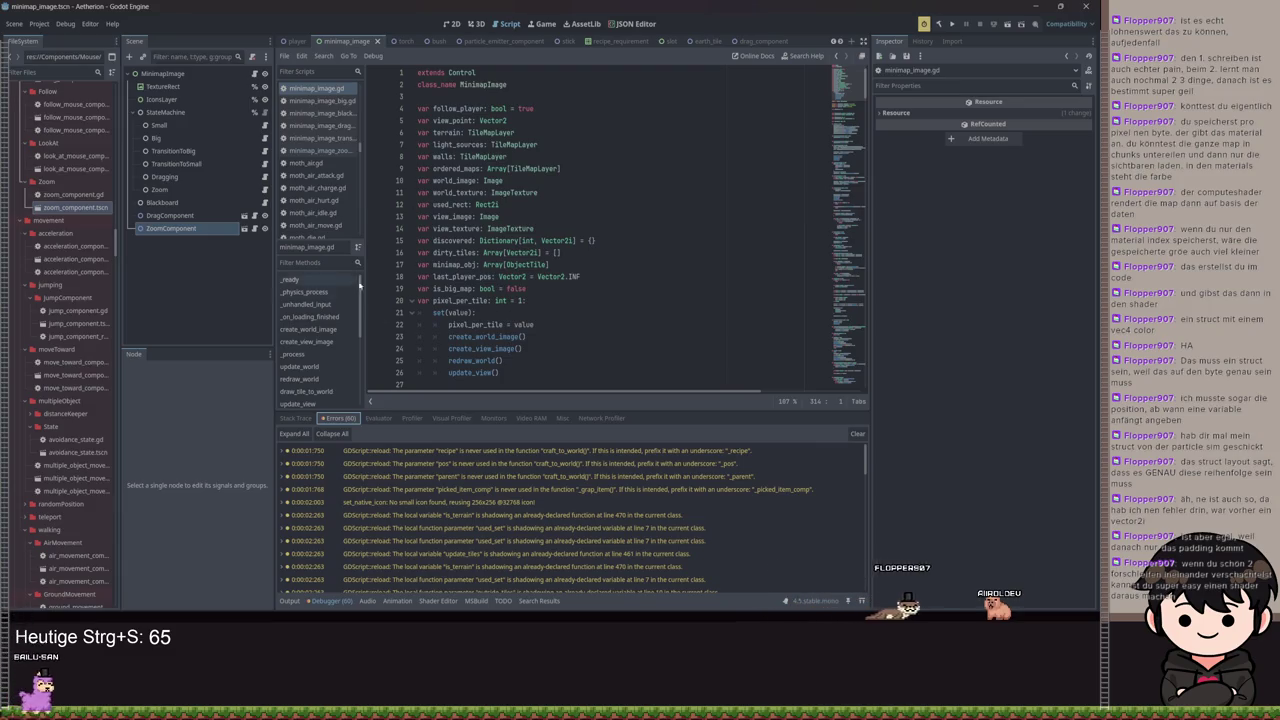
Select the types and values of the VIEW_TILES_SMALL and VIEW_TILES_BIG constants on lines 37–38
click(506, 336)
scroll(506, 336, down, 5)
scroll(510, 336, up, 3)
scroll(521, 335, down, 3)
mouse_move(510, 252)
mouse_down()
mouse_move(620, 264)
mouse_move(505, 264)
mouse_up()
click(505, 264)
click(536, 242)
click(537, 253)
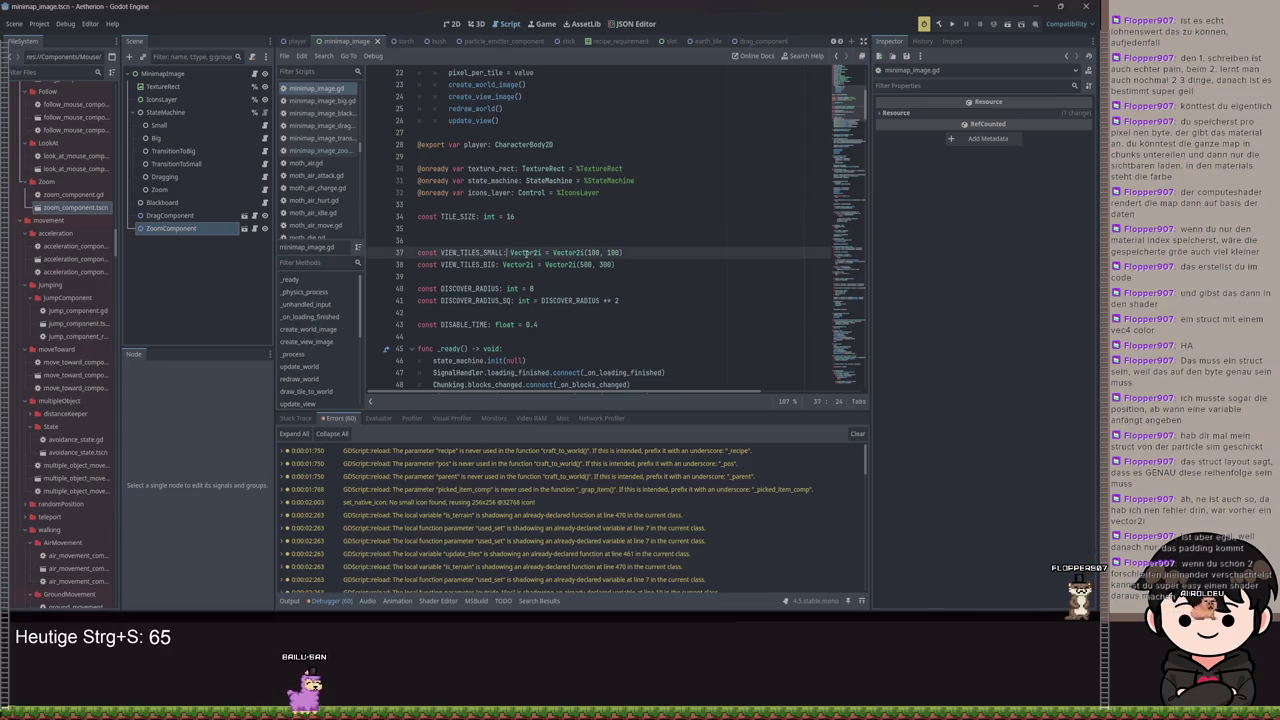
click(517, 265)
Highlight the Vector2i type of VIEW_TILES_SMALL, then inspect the VIEW_TILES_BIG value
double_click(525, 253)
scroll(607, 281, up, 2)
scroll(607, 281, down, 3)
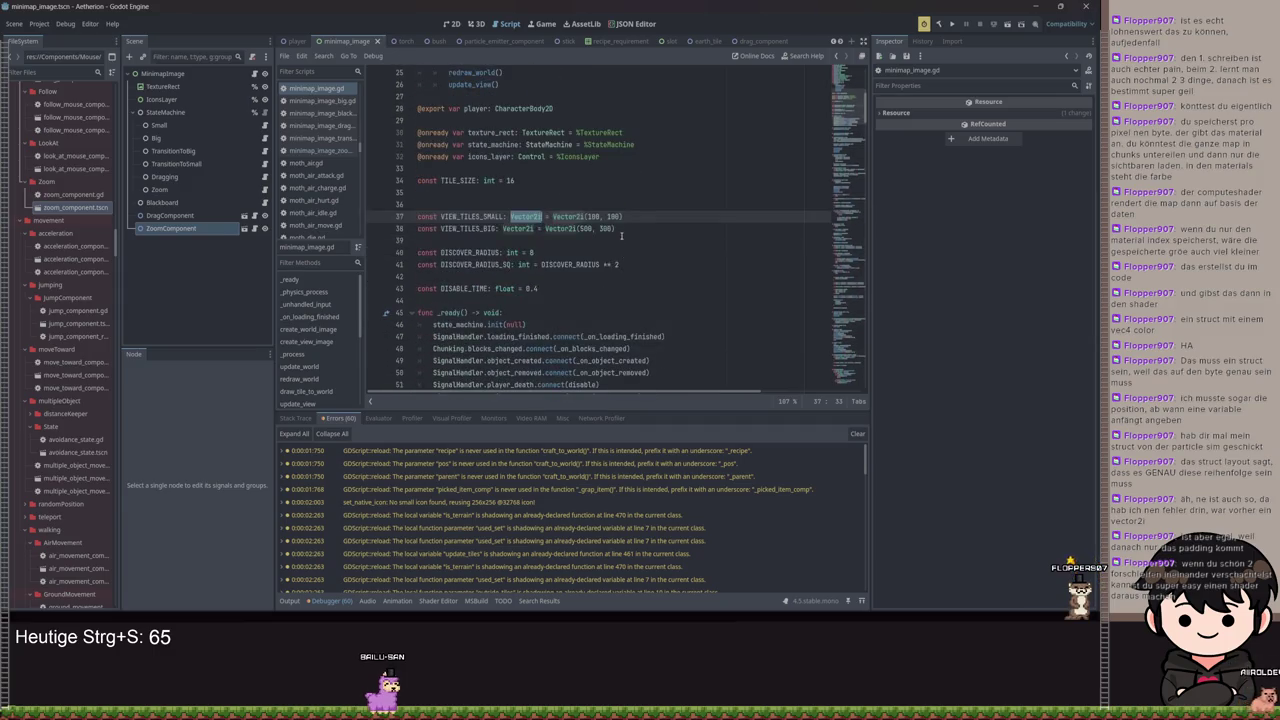
click(650, 229)
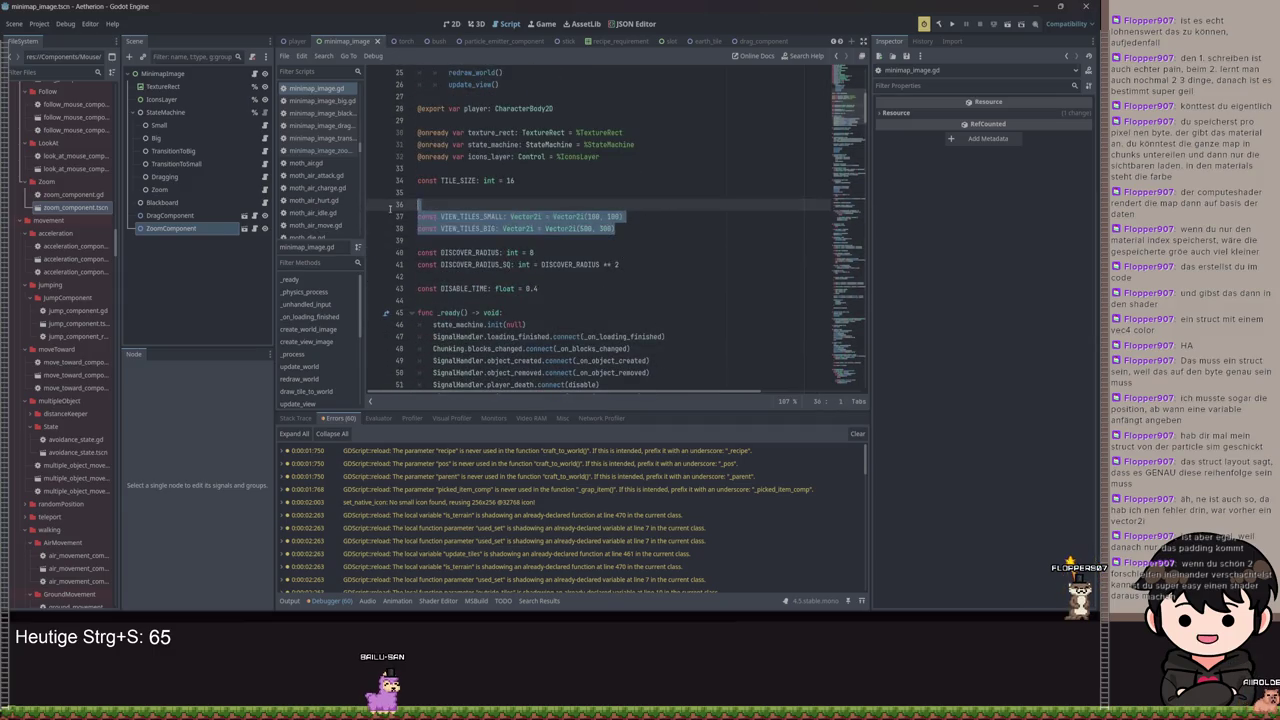
click(598, 228)
Select the VIEW_TILES_SMALL name and bring up the Vector2i documentation tooltip
shift+click(470, 216)
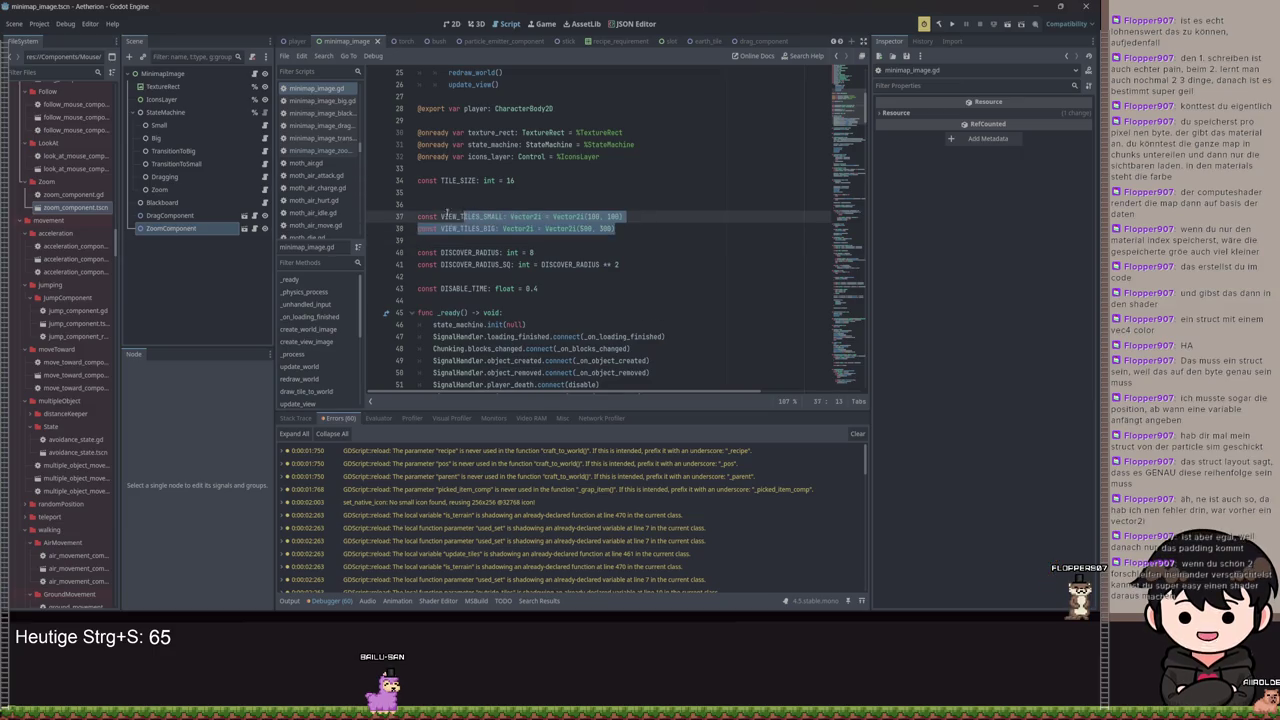
drag(440, 216, 510, 216)
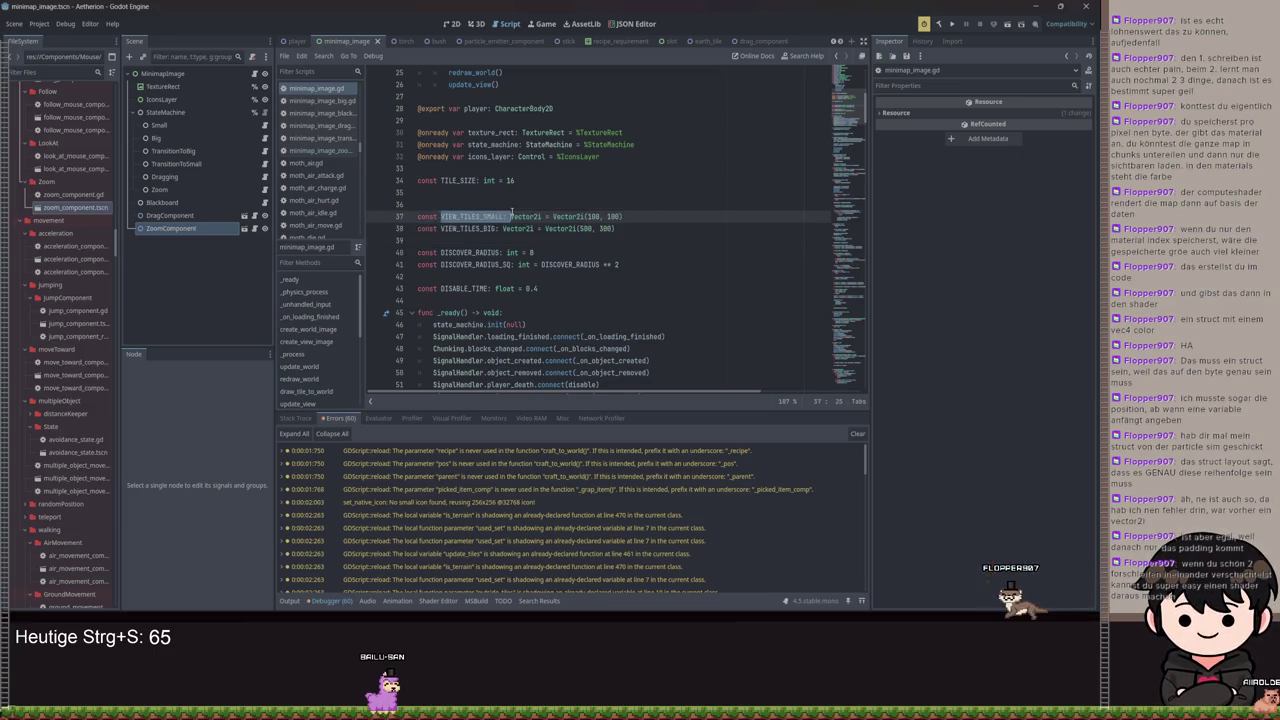
click(505, 216)
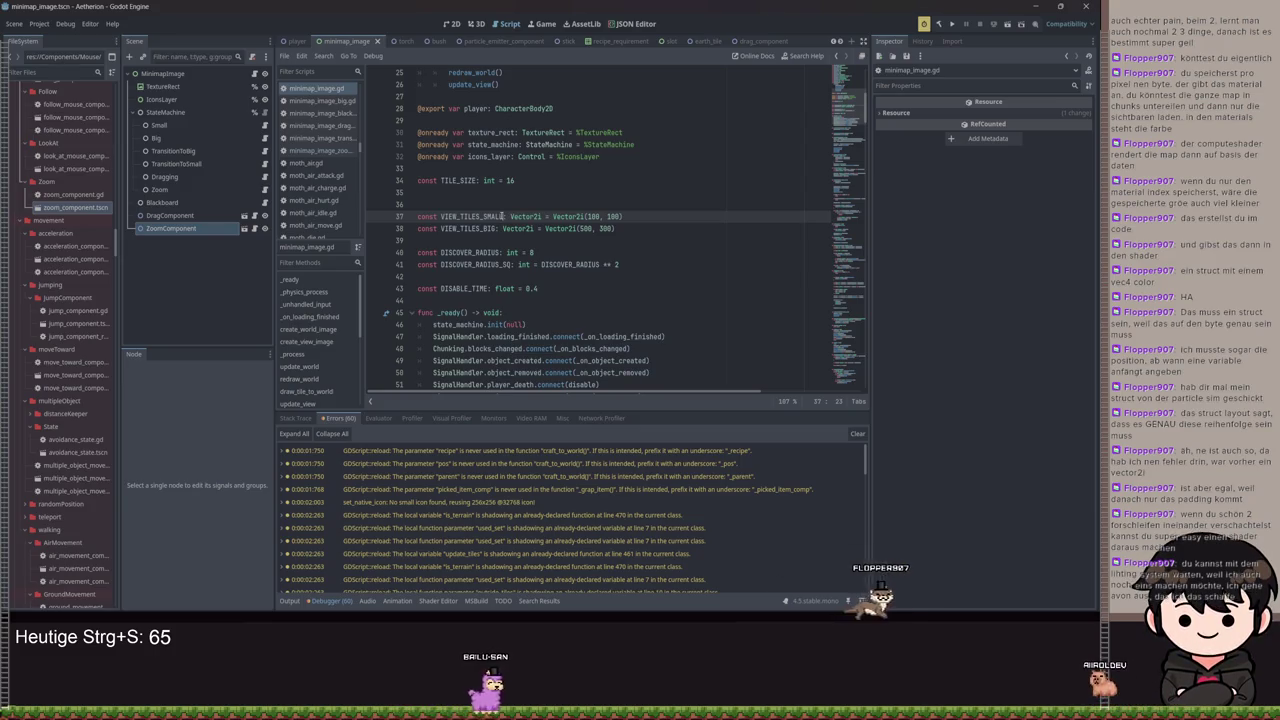
mouse_move(522, 212)
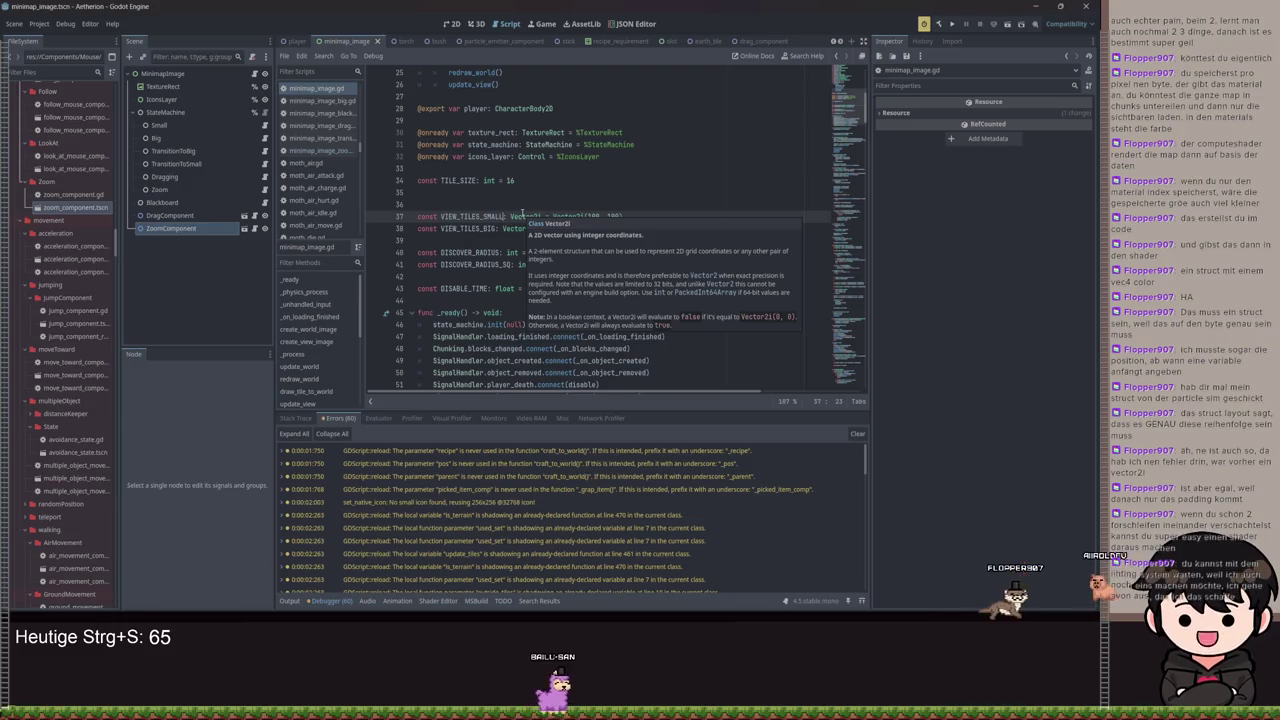
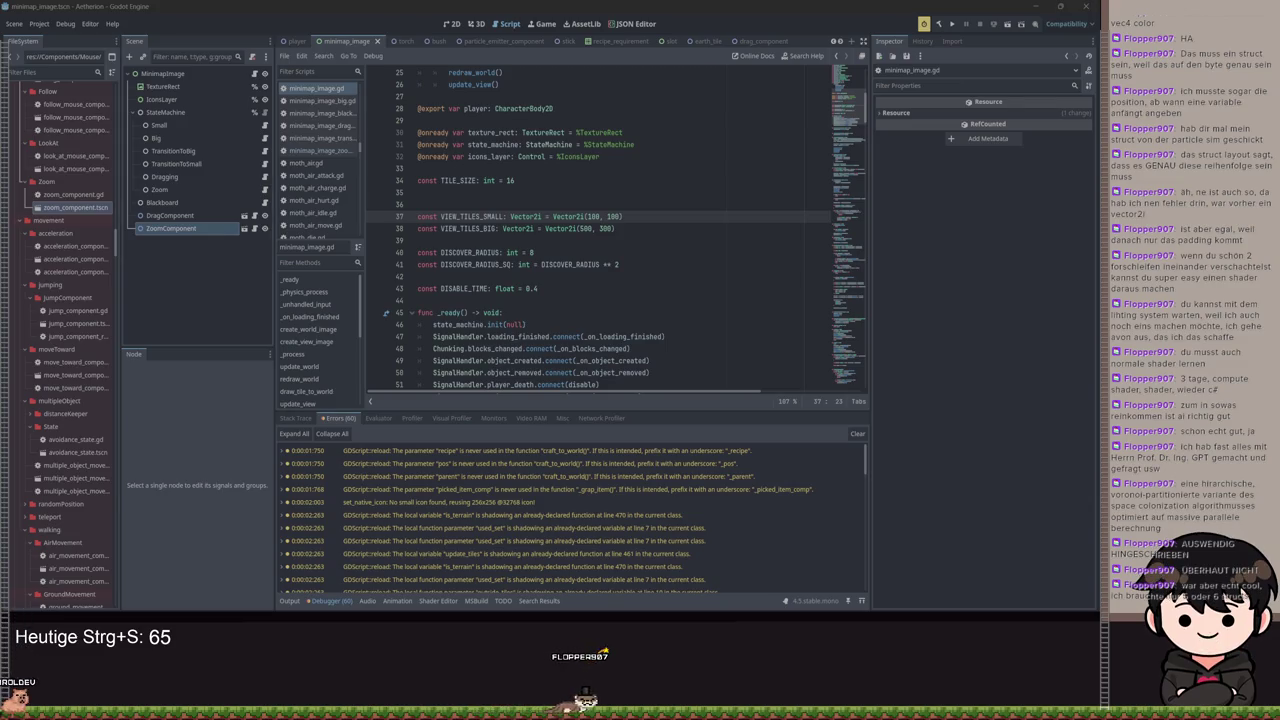
scroll(88, 362, up, 3)
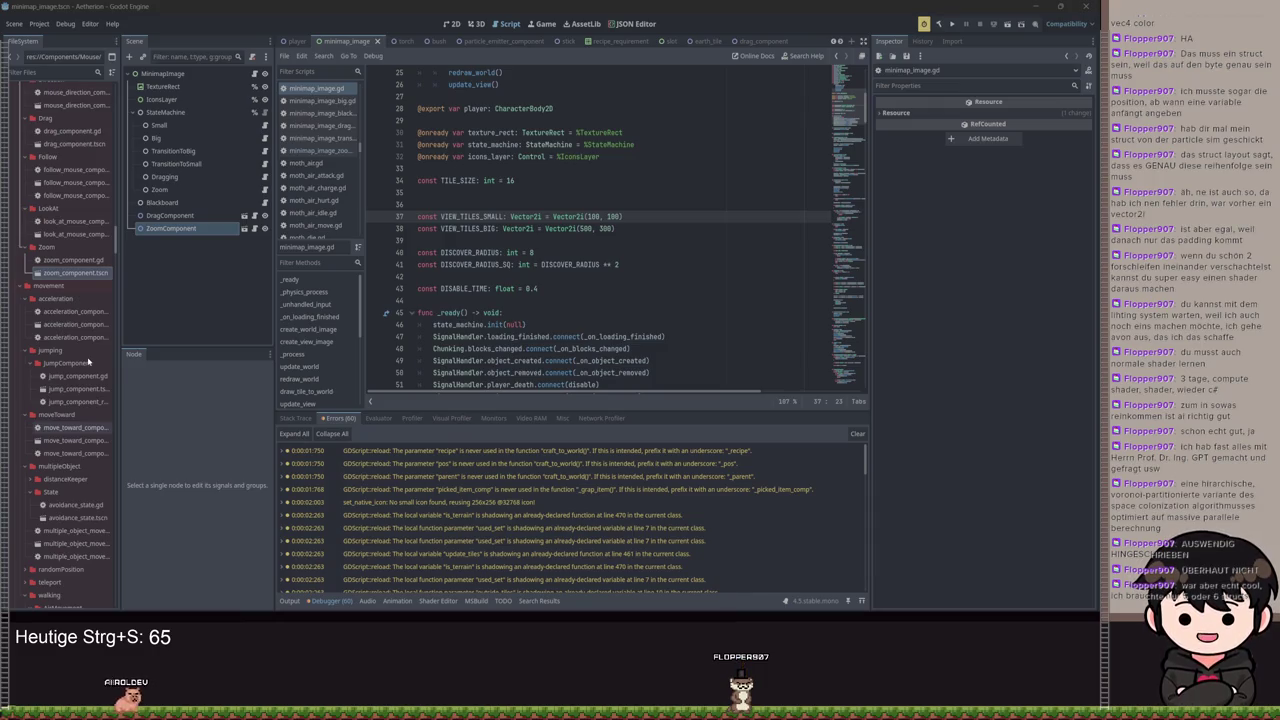
click(701, 288)
scroll(701, 276, down, 8)
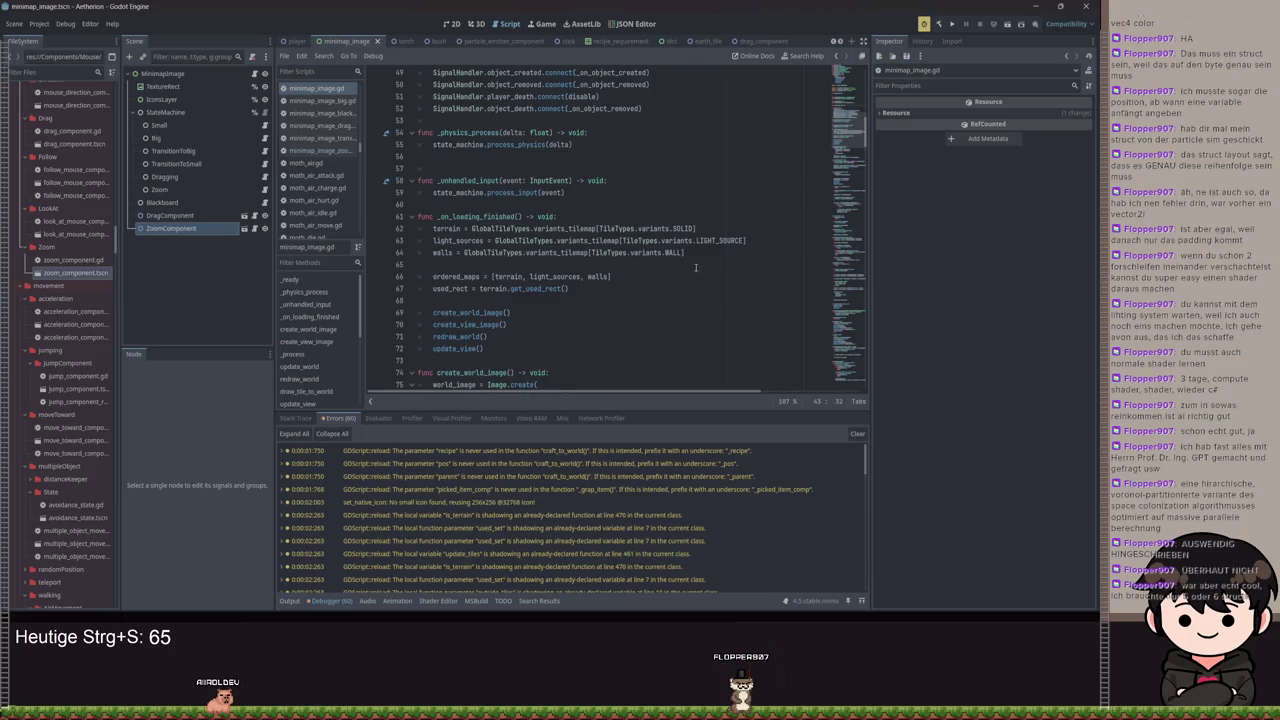
scroll(522, 241, up, 13)
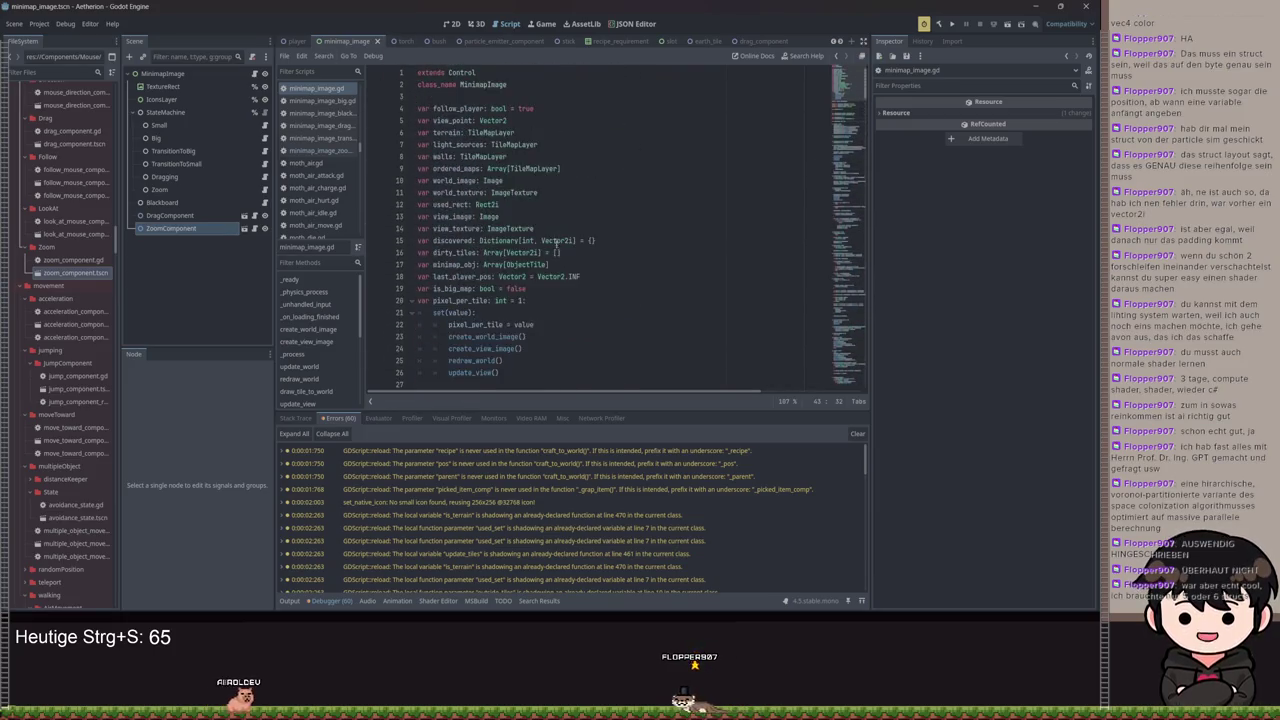
scroll(522, 241, down, 3)
drag(600, 228, 417, 204)
click(593, 181)
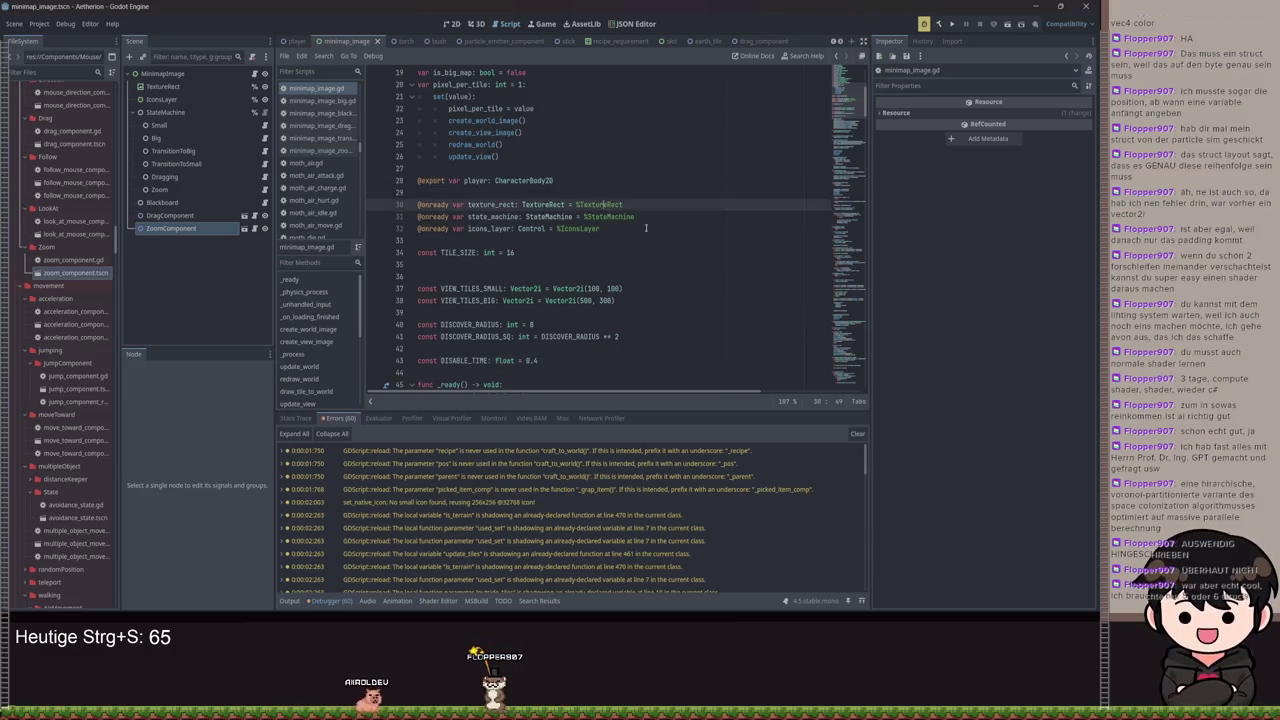
click(675, 238)
scroll(670, 234, down, 2)
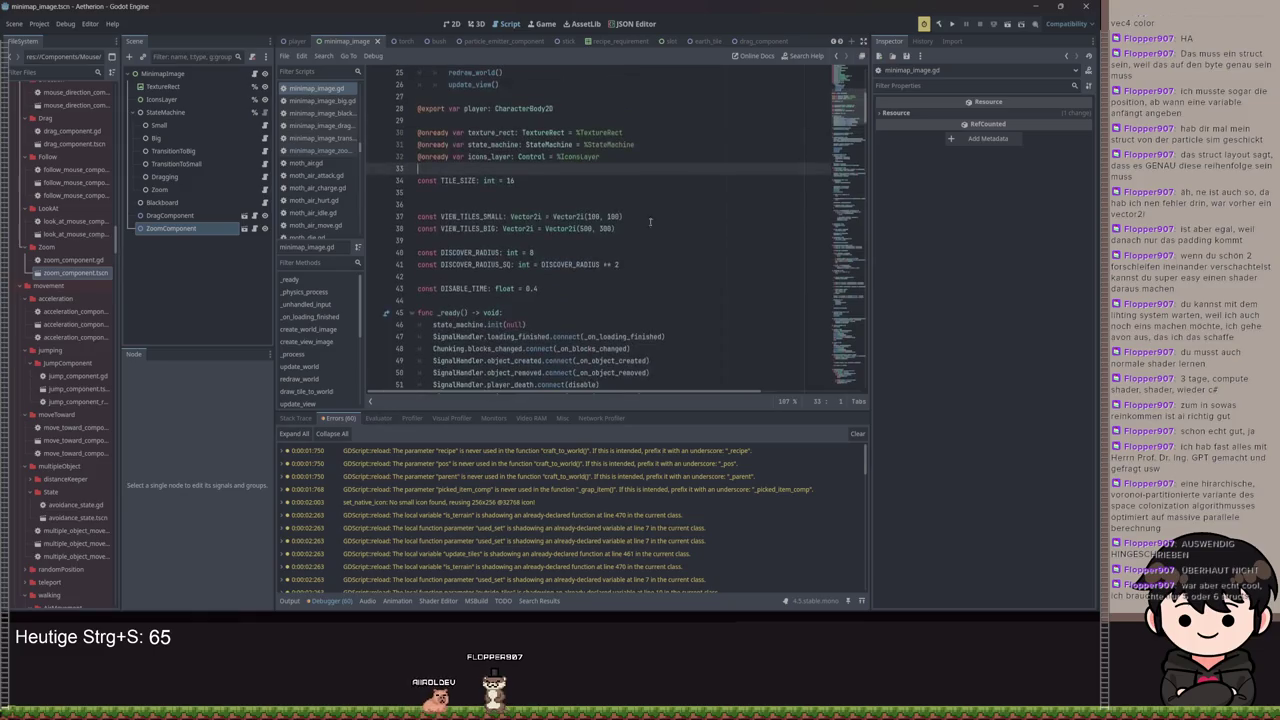
scroll(481, 133, down, 5)
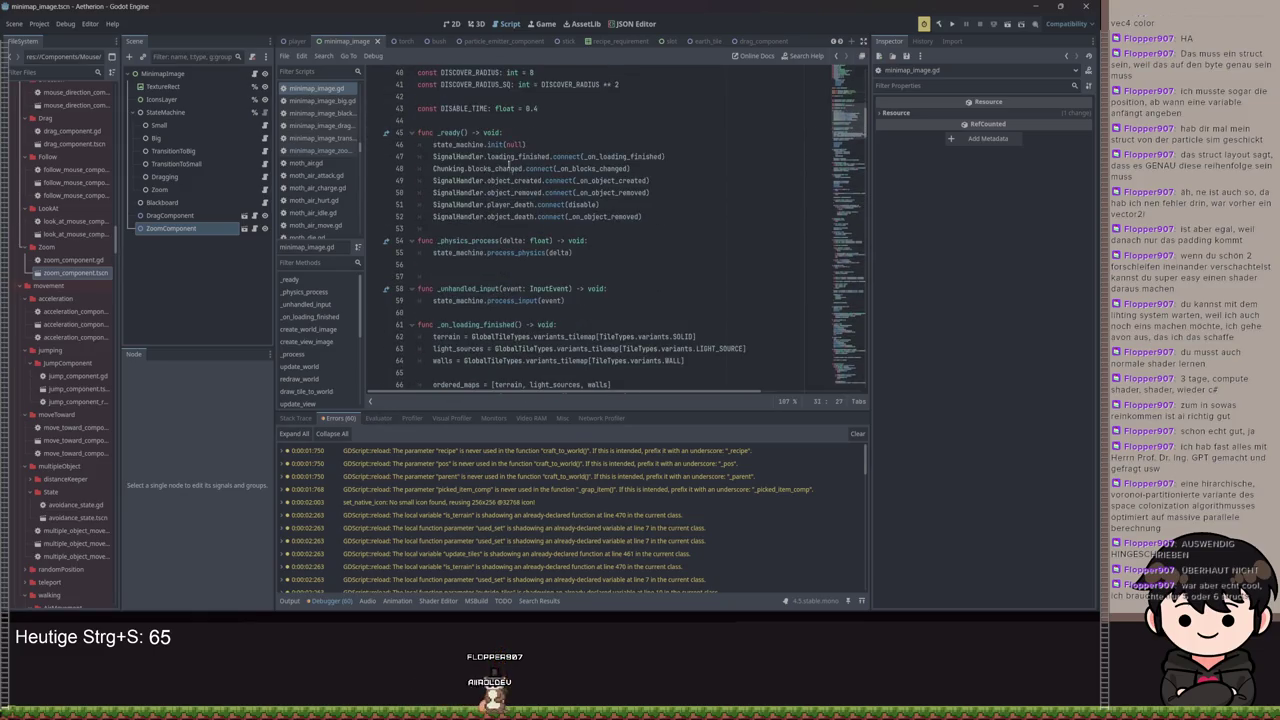
Select and inspect the signal connections in the _ready function
click(655, 181)
drag(645, 216, 430, 157)
mouse_move(513, 183)
mouse_down()
mouse_move(600, 214)
mouse_move(430, 157)
mouse_move(430, 145)
mouse_up()
scroll(531, 188, up, 3)
scroll(529, 180, down, 8)
scroll(600, 210, up, 5)
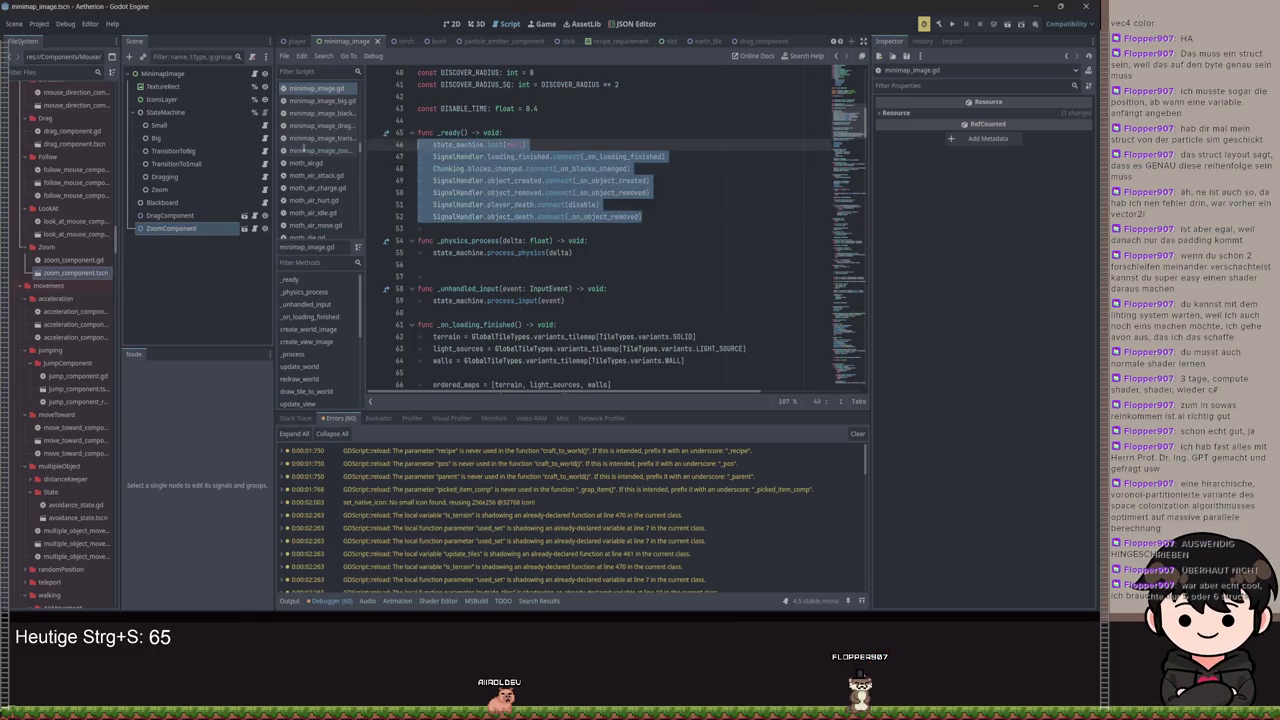
click(674, 223)
mouse_move(674, 223)
mouse_down()
mouse_move(430, 168)
mouse_move(600, 192)
mouse_up()
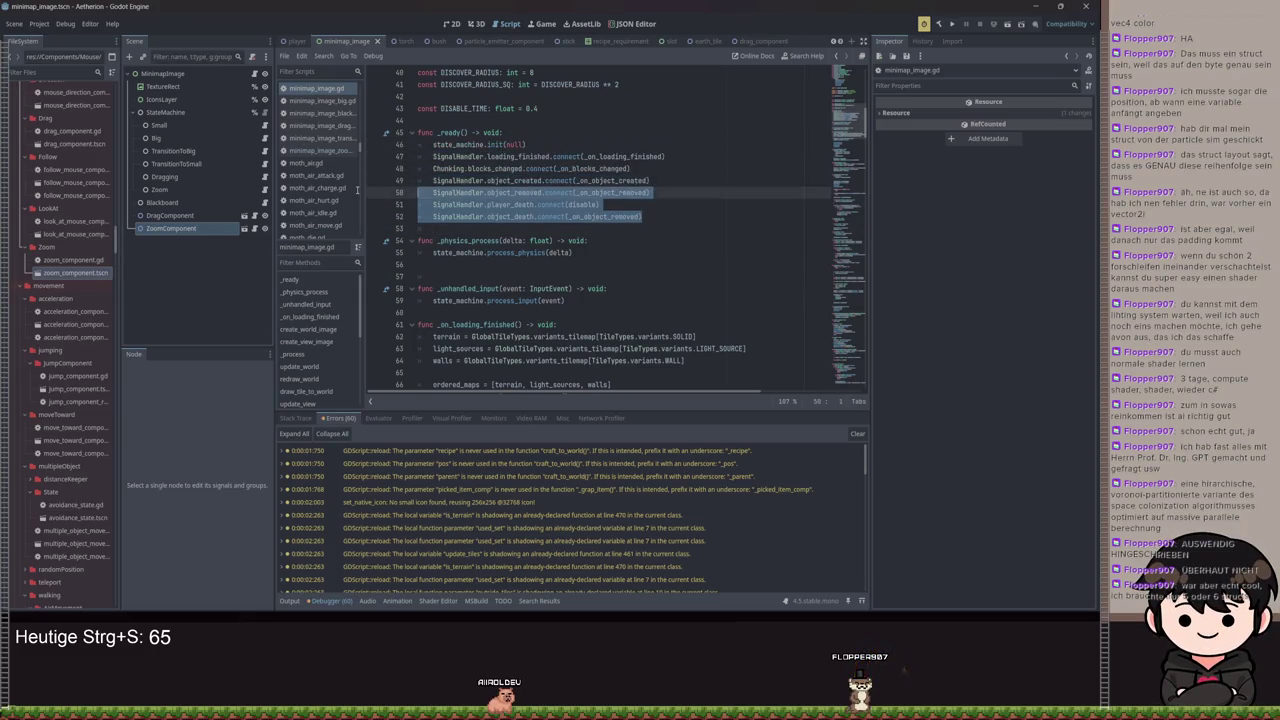
scroll(632, 205, down, 4)
scroll(600, 230, up, 2)
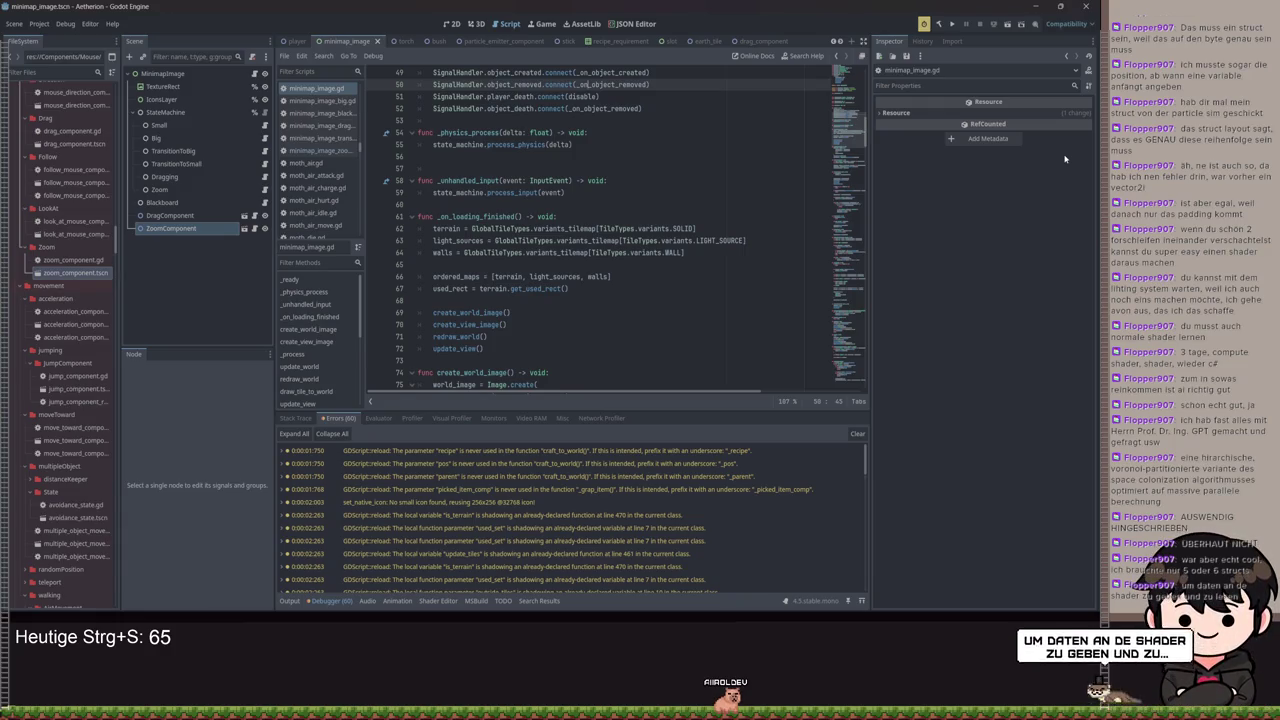
Place the caret after the used_rect line and scroll through the script
click(583, 299)
scroll(583, 296, down, 2)
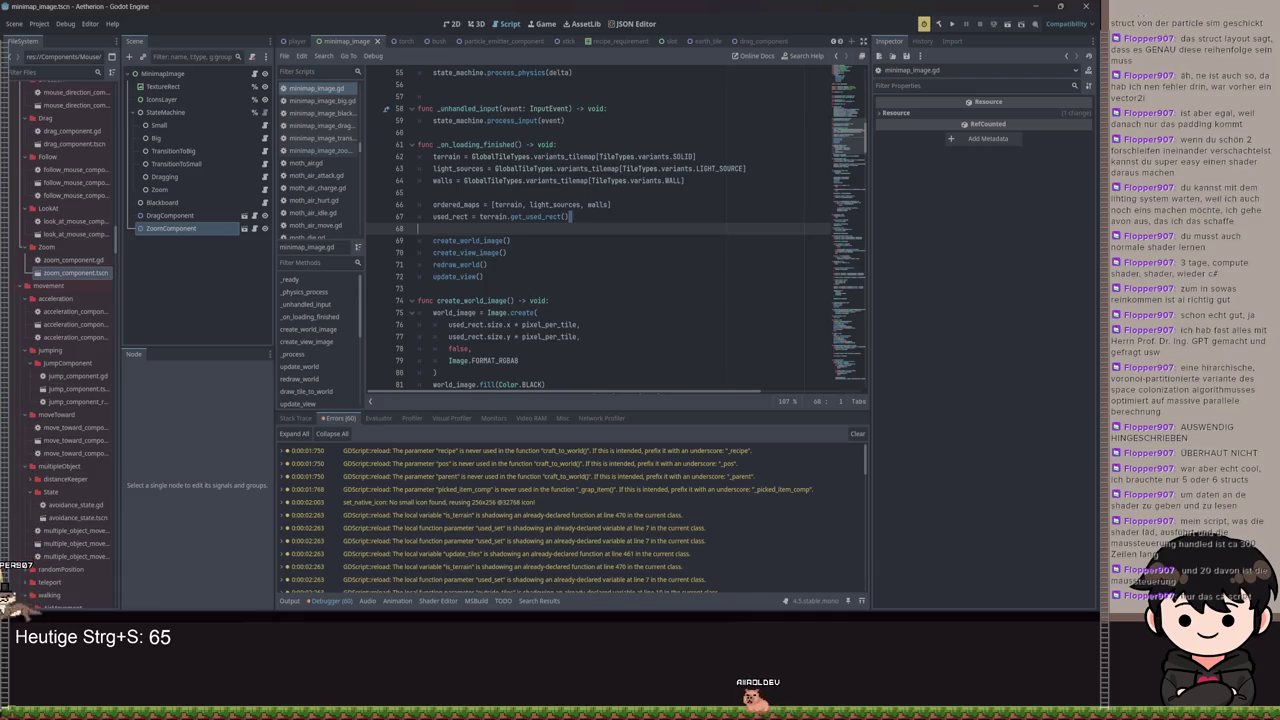
scroll(560, 290, down, 4)
scroll(562, 292, down, 7)
scroll(600, 298, up, 9)
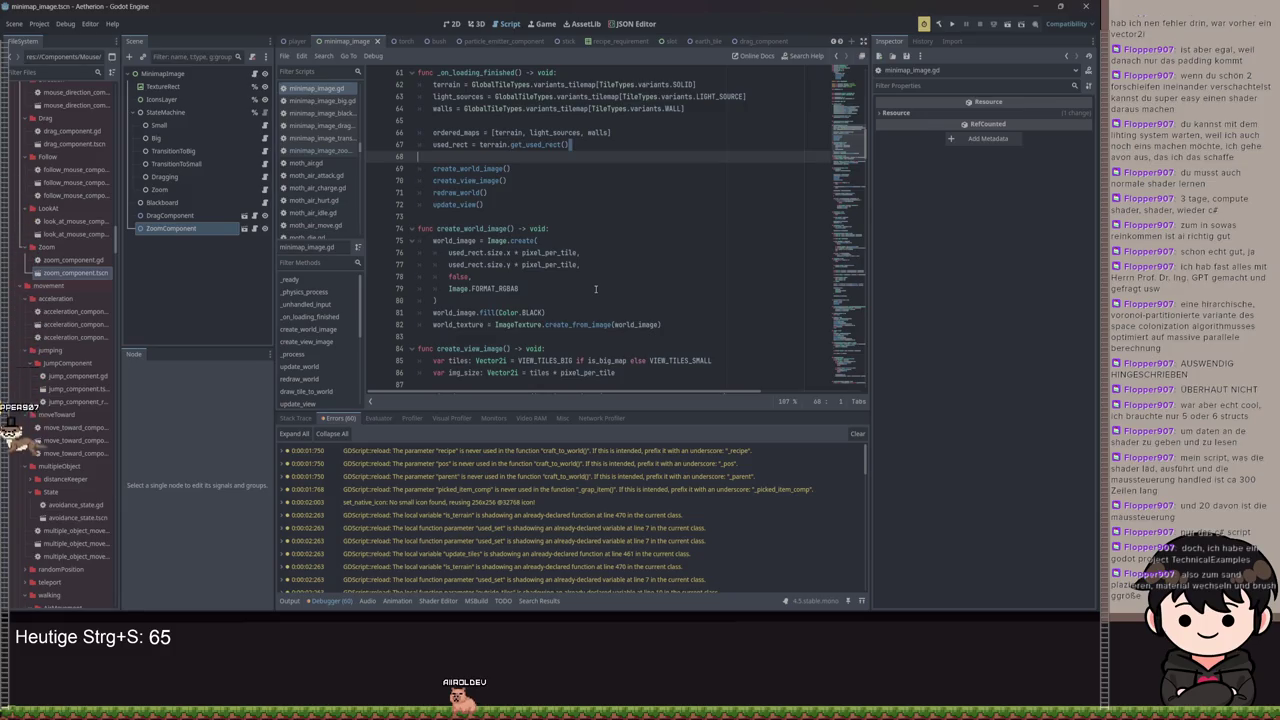
scroll(588, 242, up, 19)
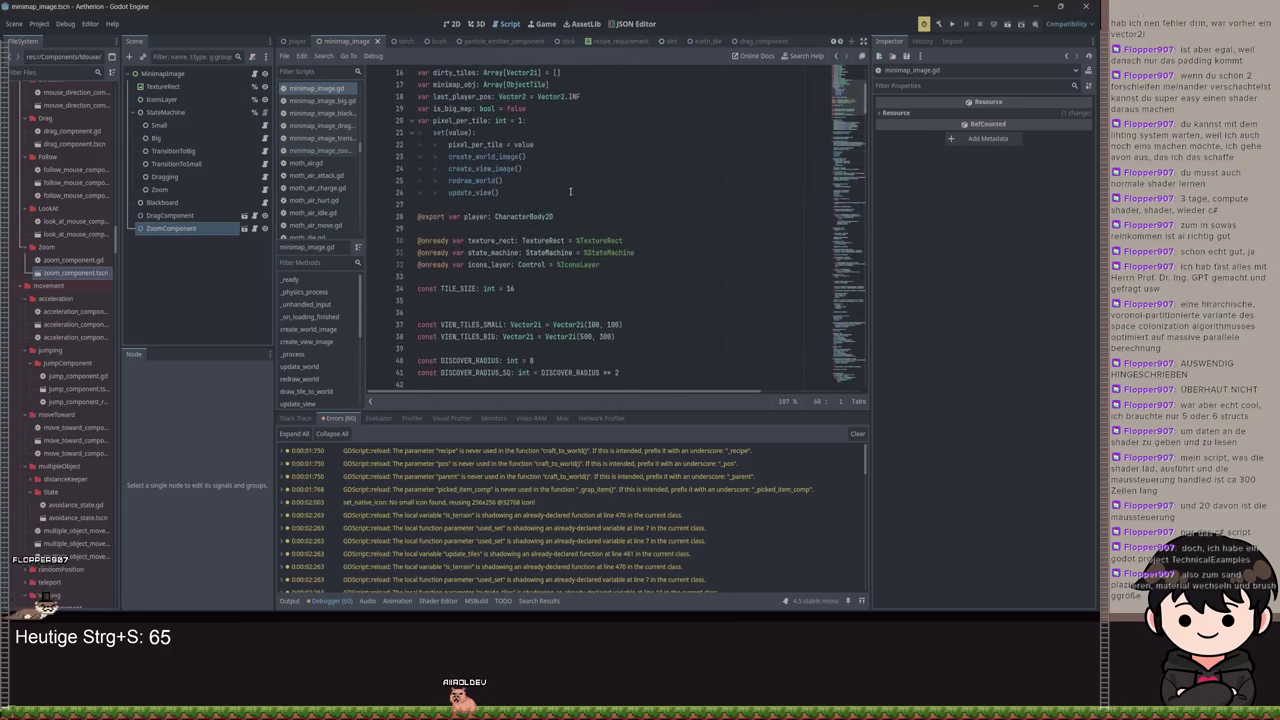
Mark the TileMapLayer types of the walls and light_sources variables
double_click(529, 132)
scroll(535, 150, up, 1)
double_click(538, 146)
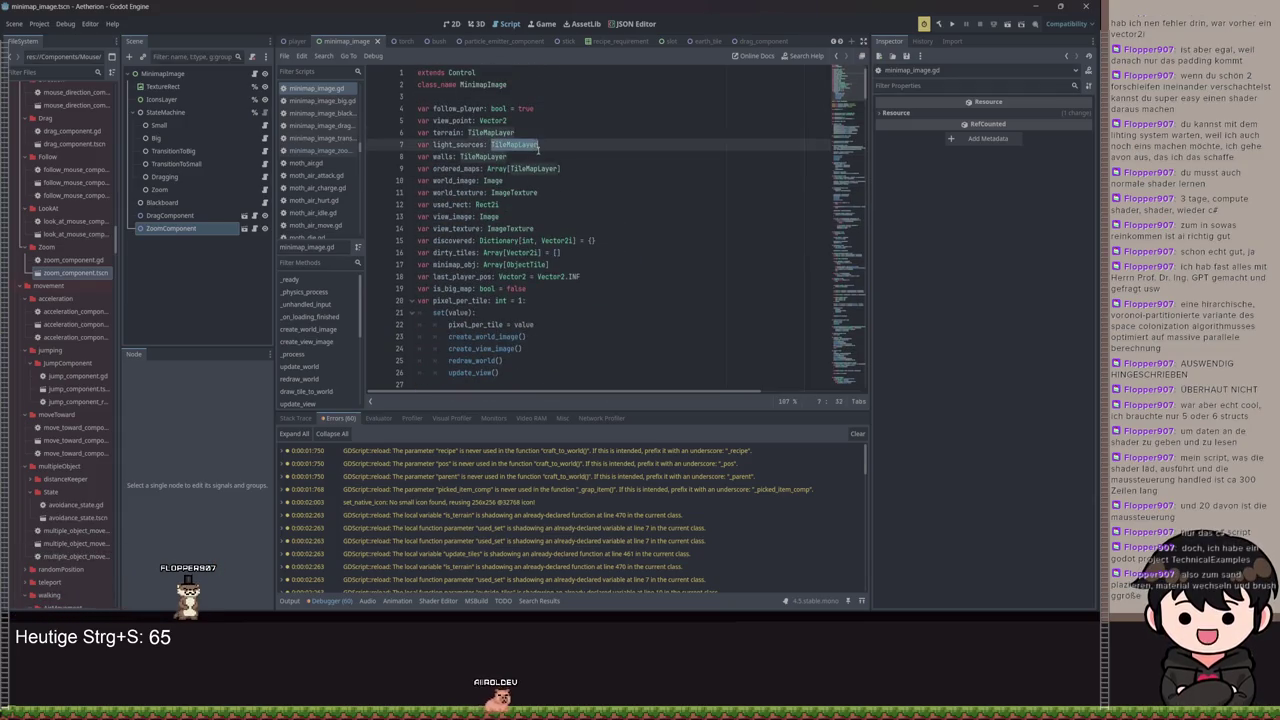
click(488, 144)
click(536, 203)
scroll(560, 250, down, 15)
scroll(600, 295, down, 12)
scroll(607, 291, down, 11)
scroll(621, 282, down, 19)
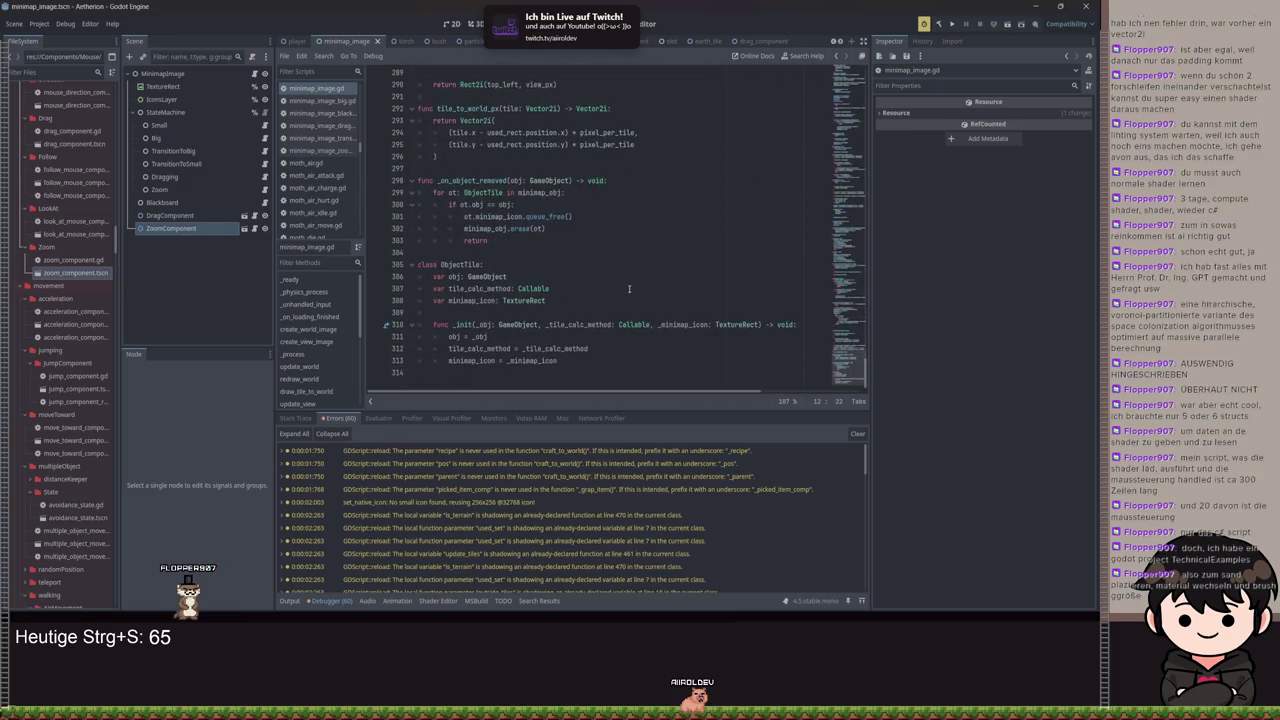
Select and review the whole ObjectTile class
mouse_move(600, 367)
mouse_down()
mouse_move(430, 325)
mouse_move(405, 275)
mouse_move(393, 283)
mouse_up()
scroll(722, 316, up, 9)
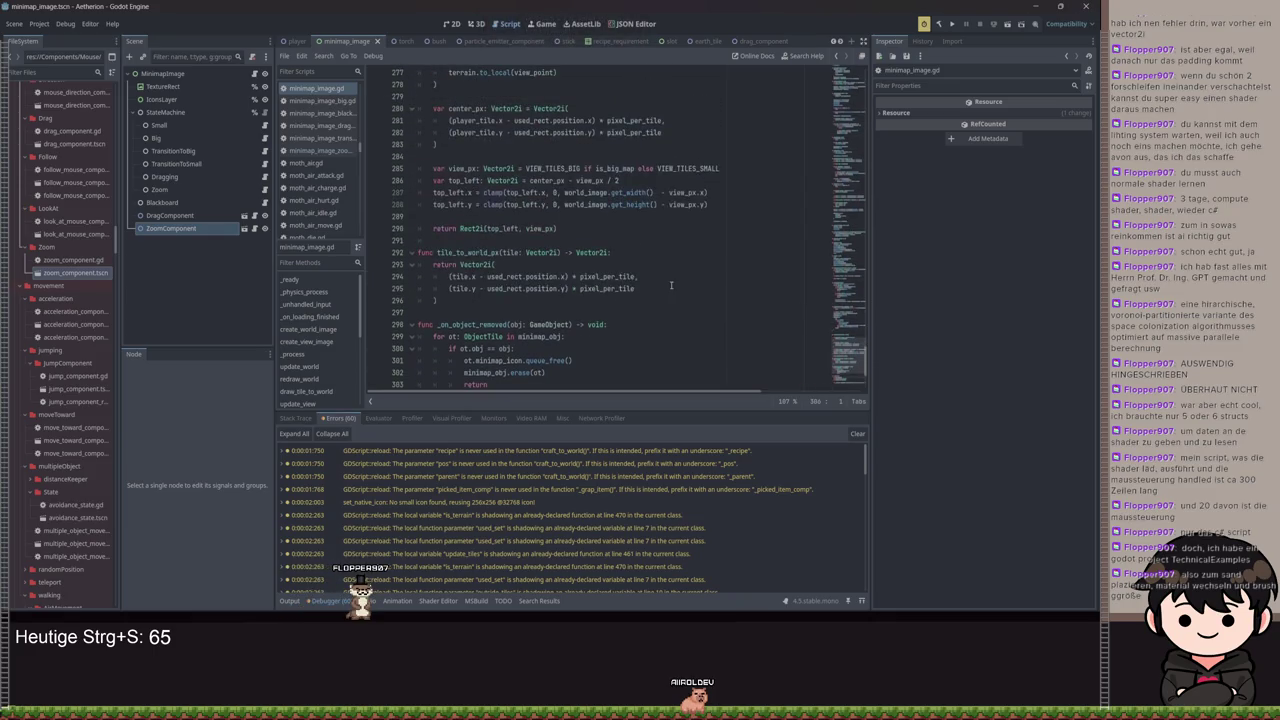
scroll(725, 315, up, 2)
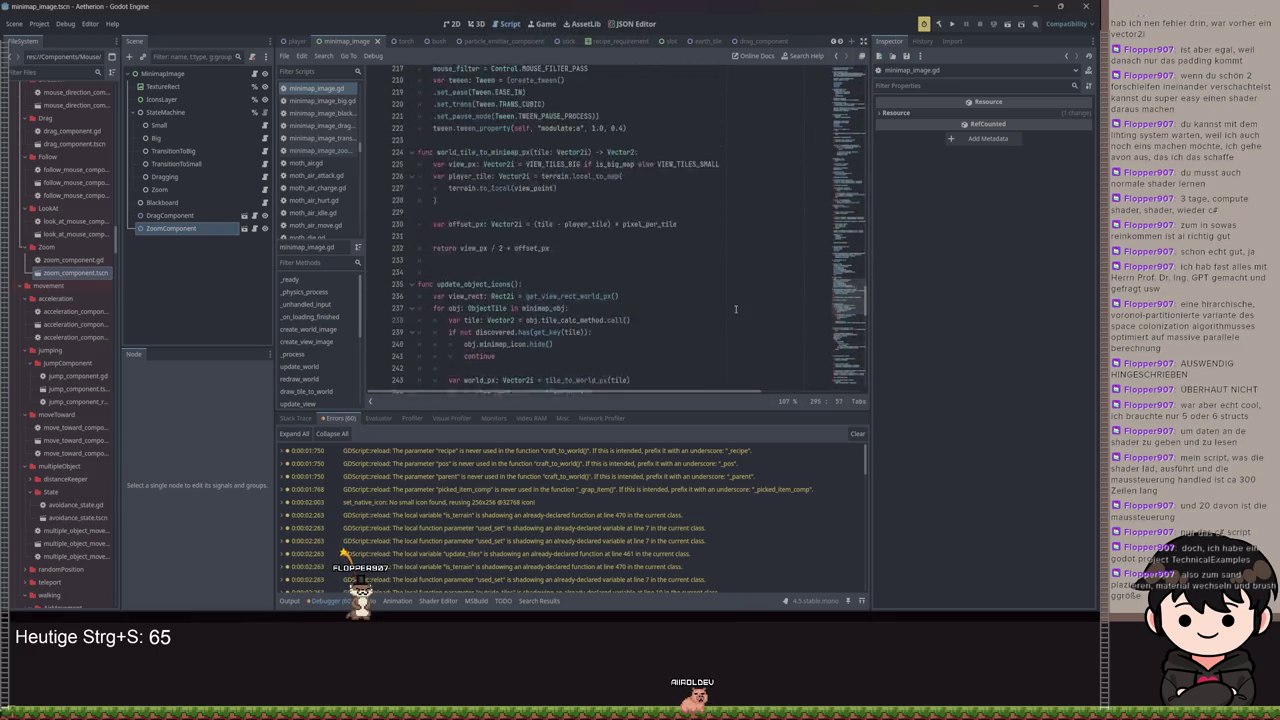
scroll(732, 292, down, 12)
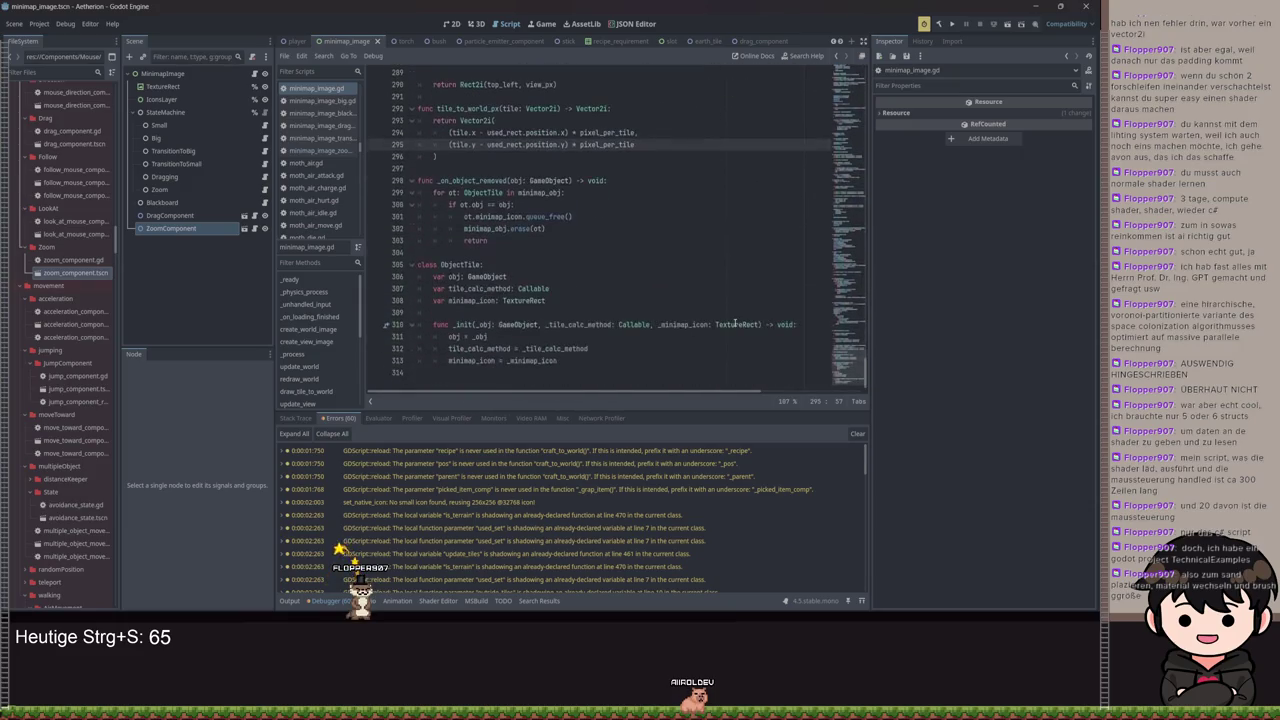
drag(570, 361, 420, 264)
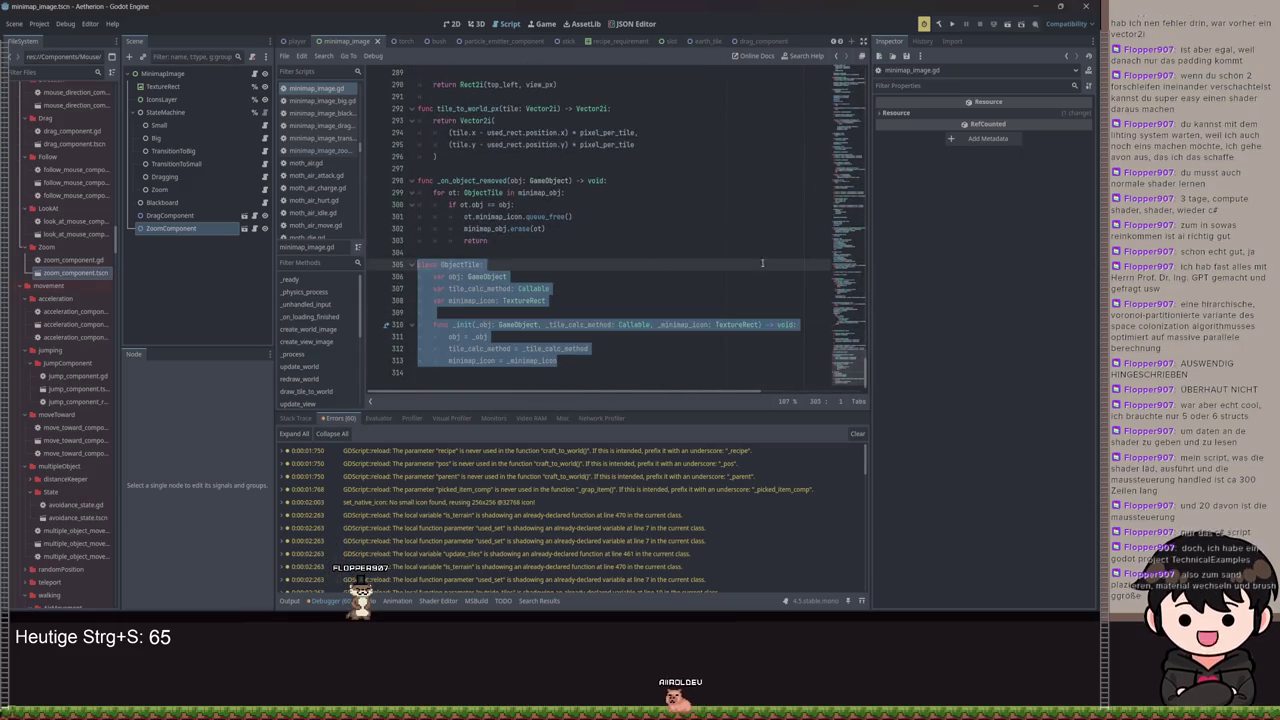
scroll(638, 290, up, 10)
scroll(638, 290, up, 20)
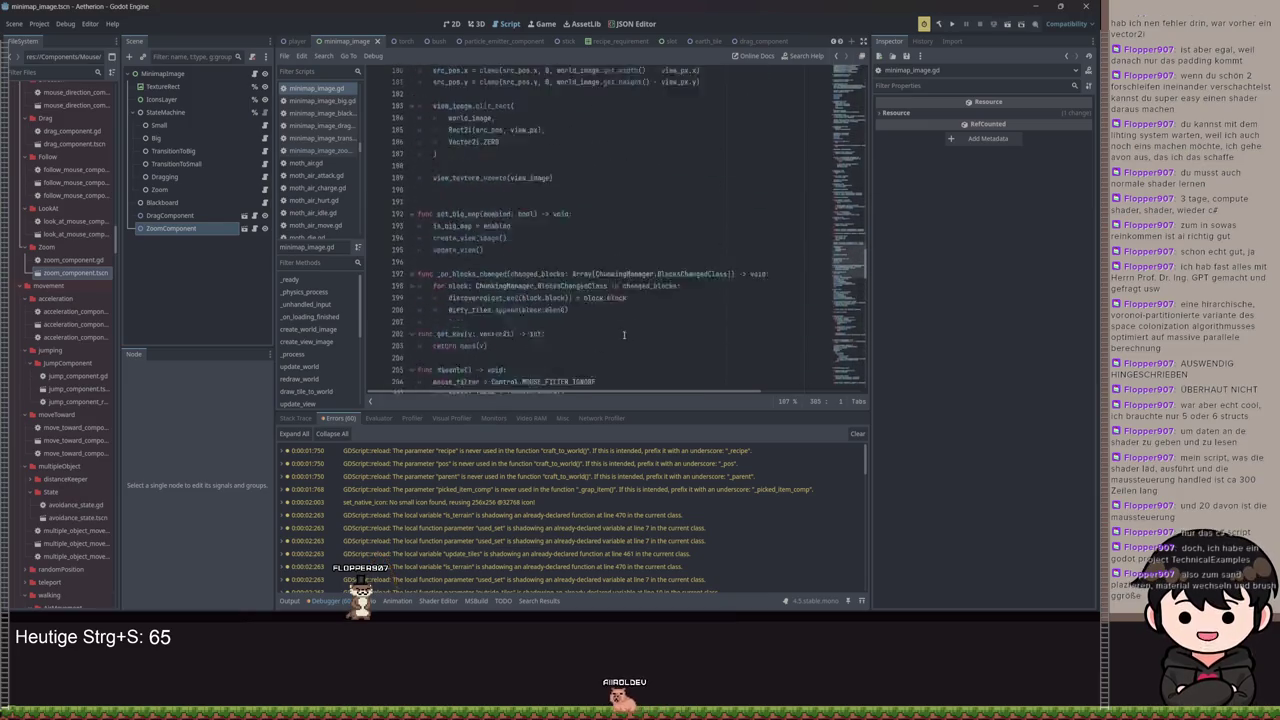
scroll(569, 273, down, 20)
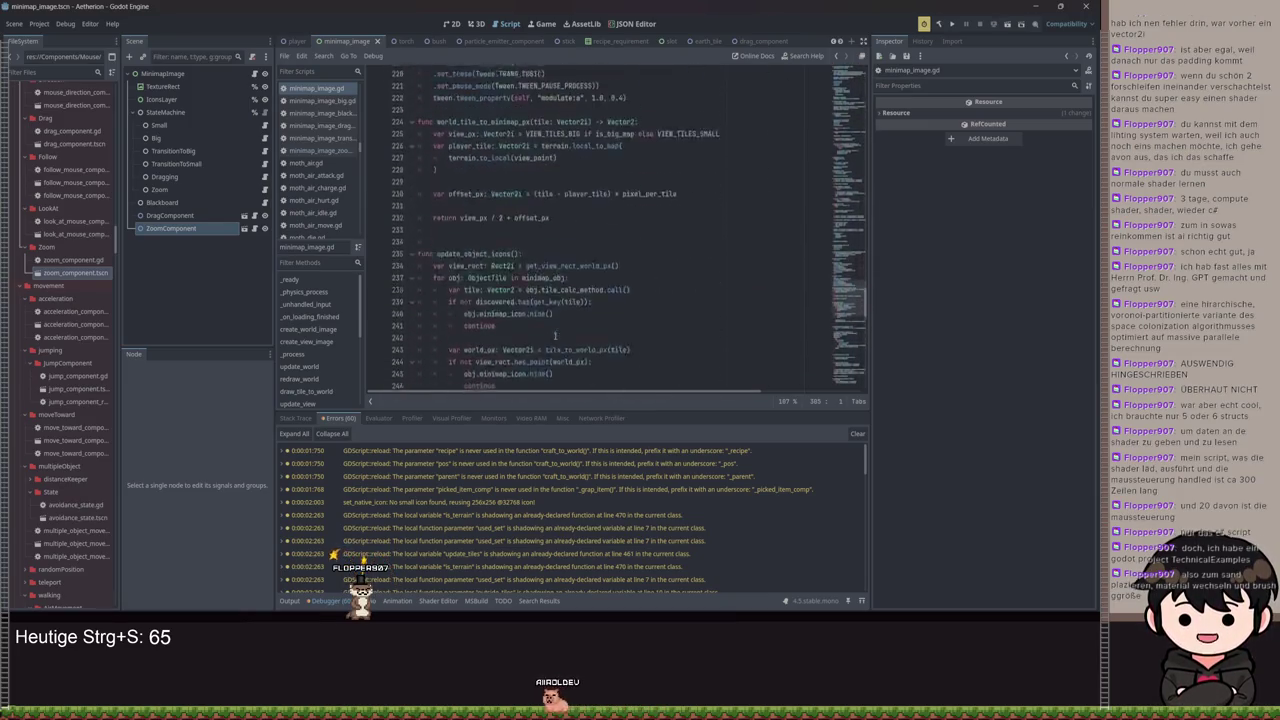
mouse_move(540, 372)
mouse_down()
mouse_move(380, 253)
mouse_move(608, 324)
mouse_move(420, 192)
mouse_up()
click(574, 275)
scroll(574, 275, up, 12)
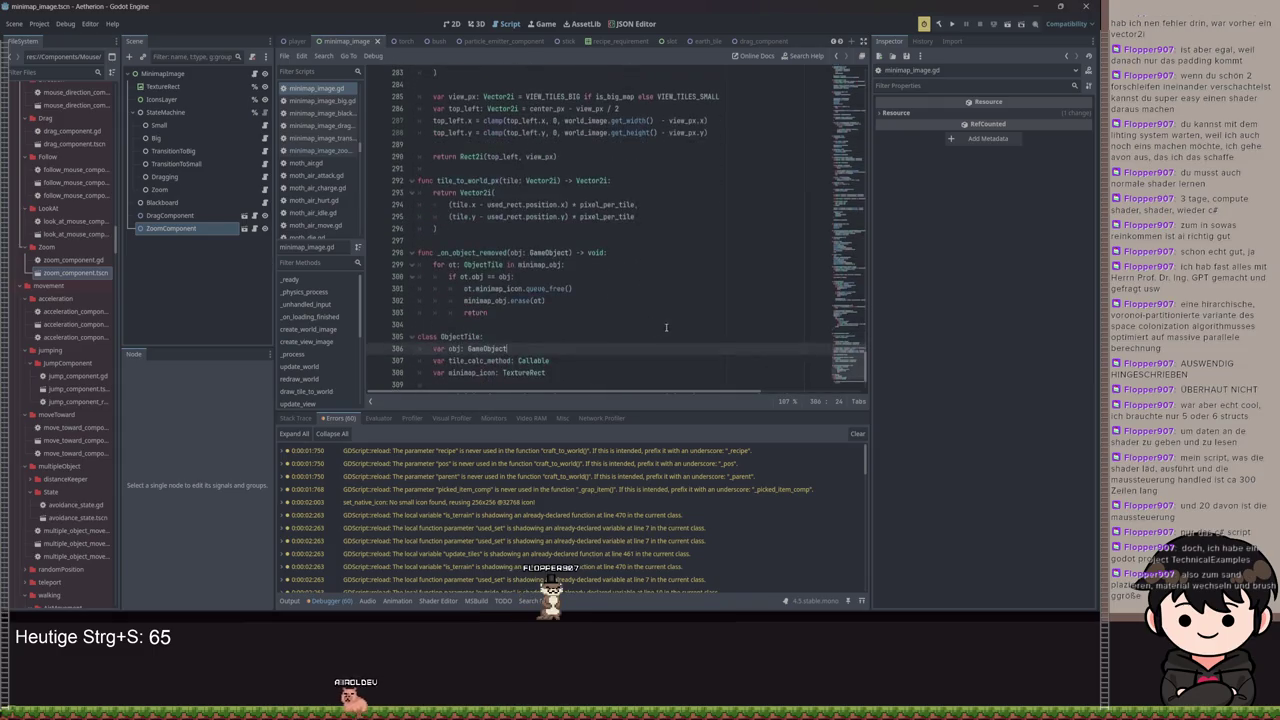
scroll(672, 298, up, 20)
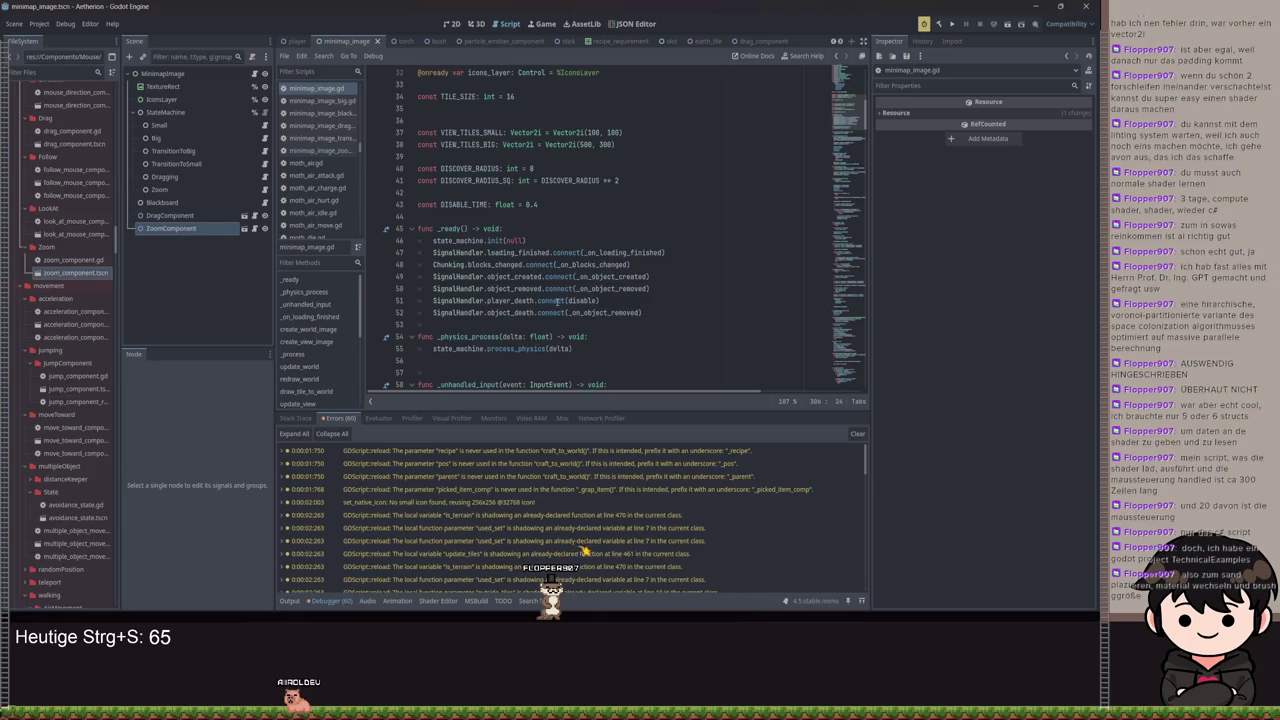
Mark the blocks_changed connection in _ready and check the debugger's Stack Trace and Errors lists
click(505, 301)
double_click(498, 265)
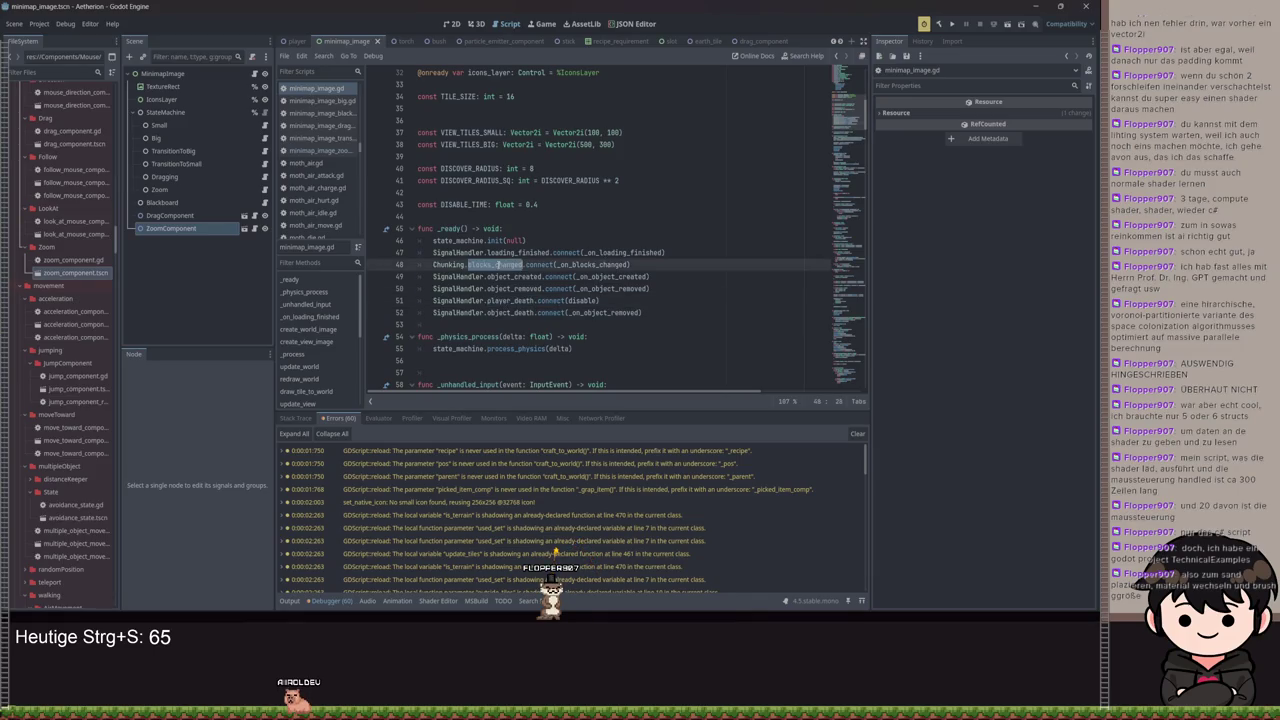
drag(629, 265, 598, 265)
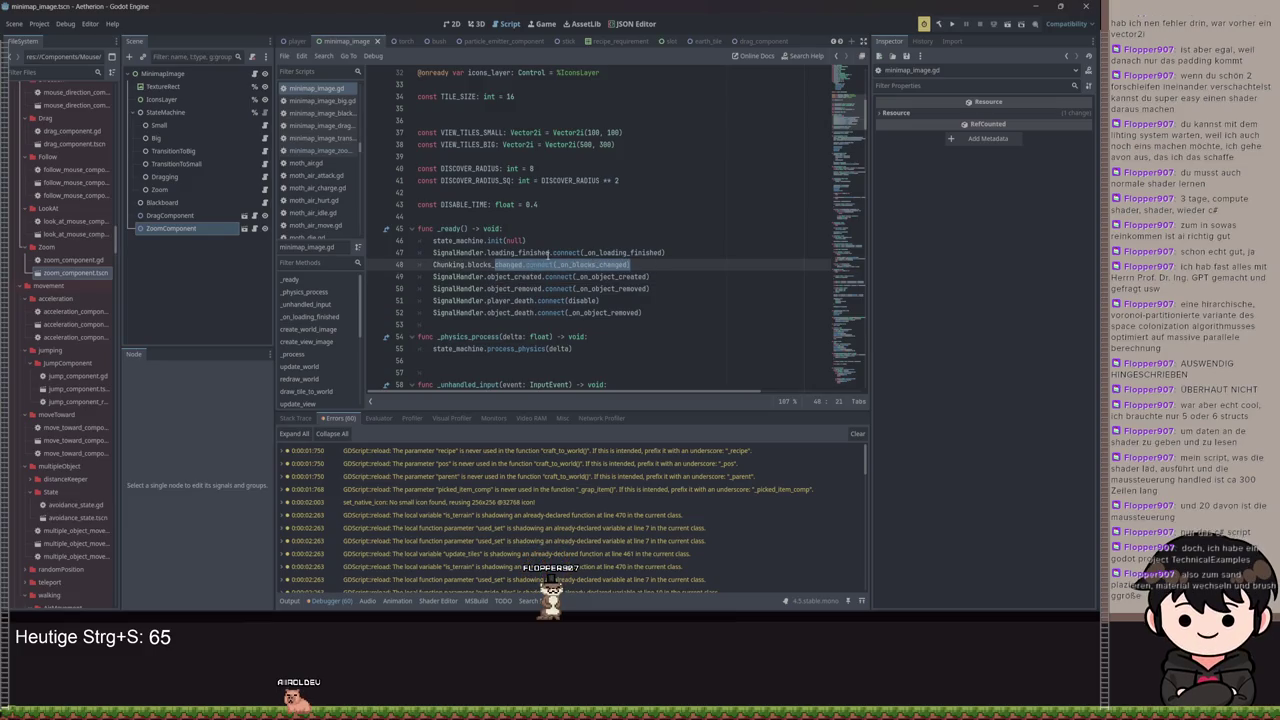
click(296, 418)
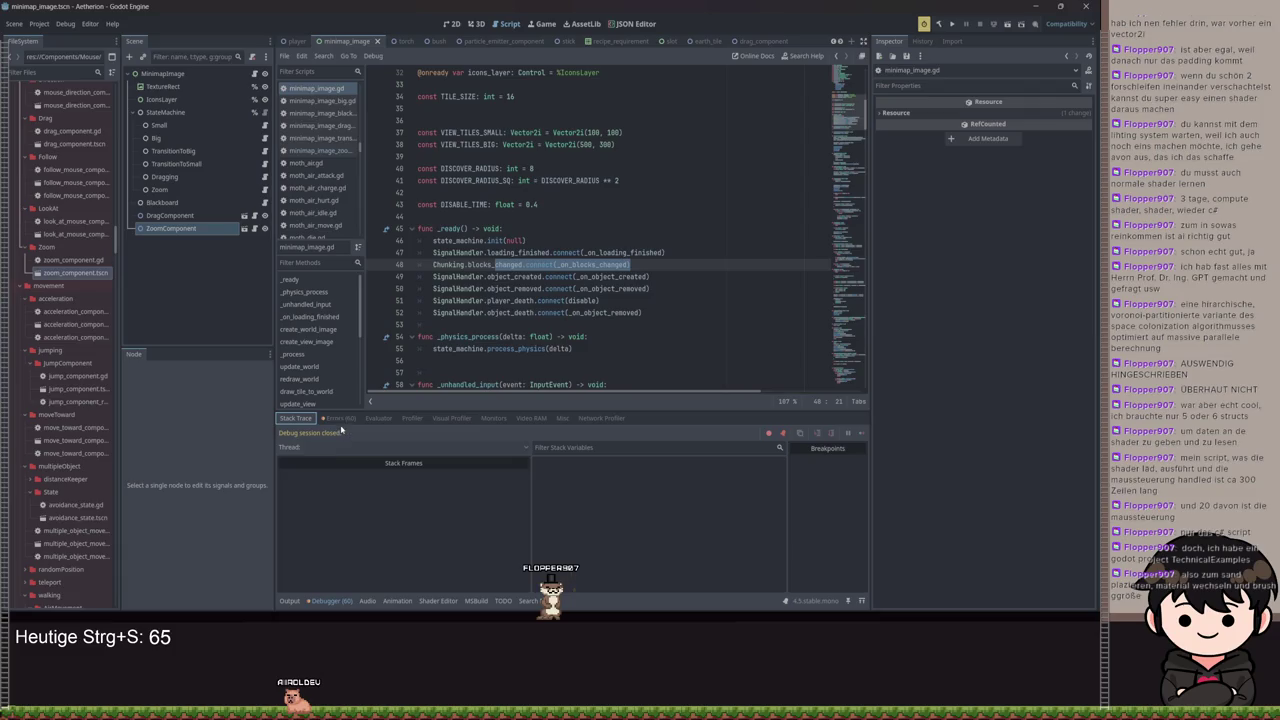
click(338, 418)
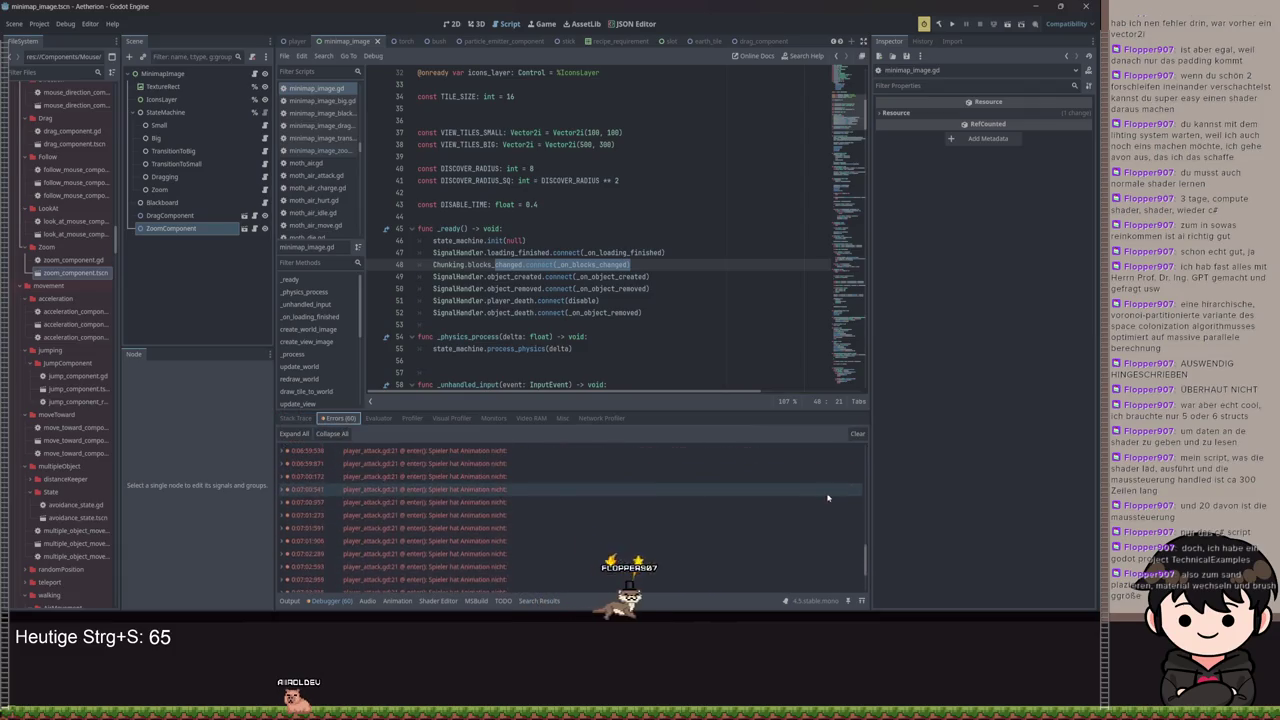
Select the _ready signal connections and the discover radius and disable time constants
scroll(822, 505, down, 2)
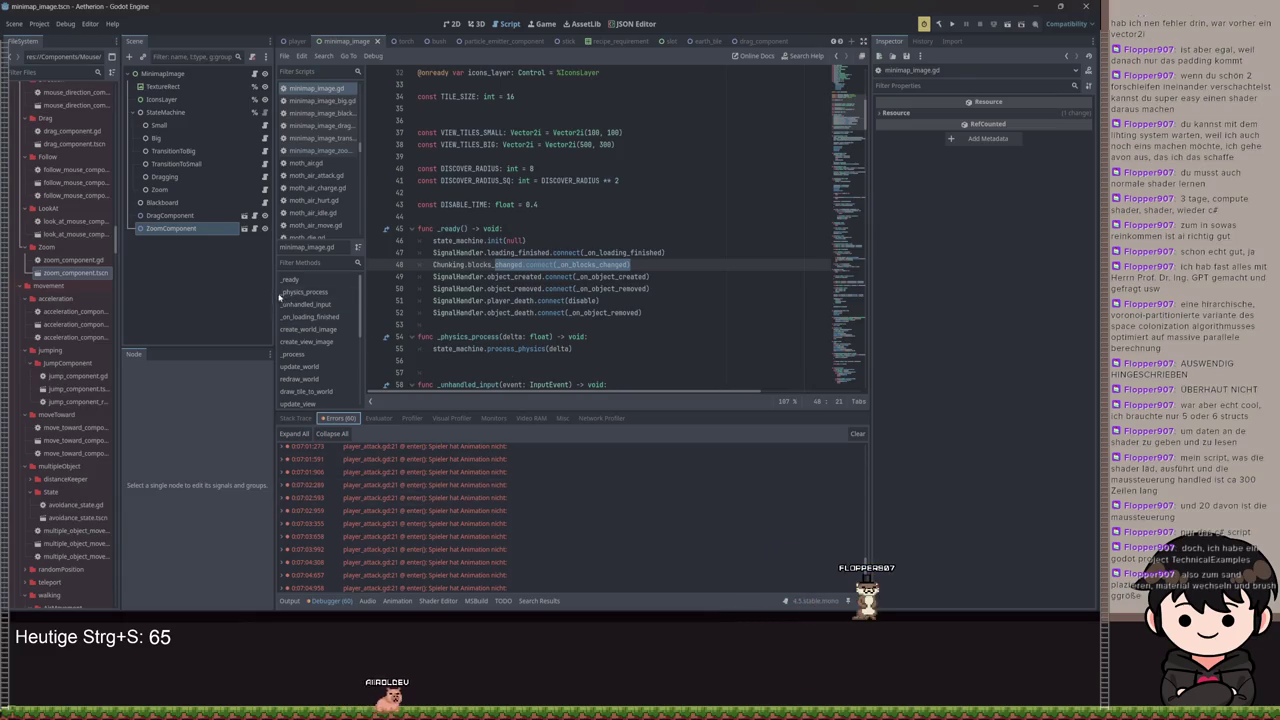
mouse_move(645, 313)
mouse_down()
mouse_move(480, 300)
mouse_move(398, 241)
mouse_up()
mouse_move(594, 207)
mouse_down()
mouse_move(530, 205)
mouse_move(484, 181)
mouse_up()
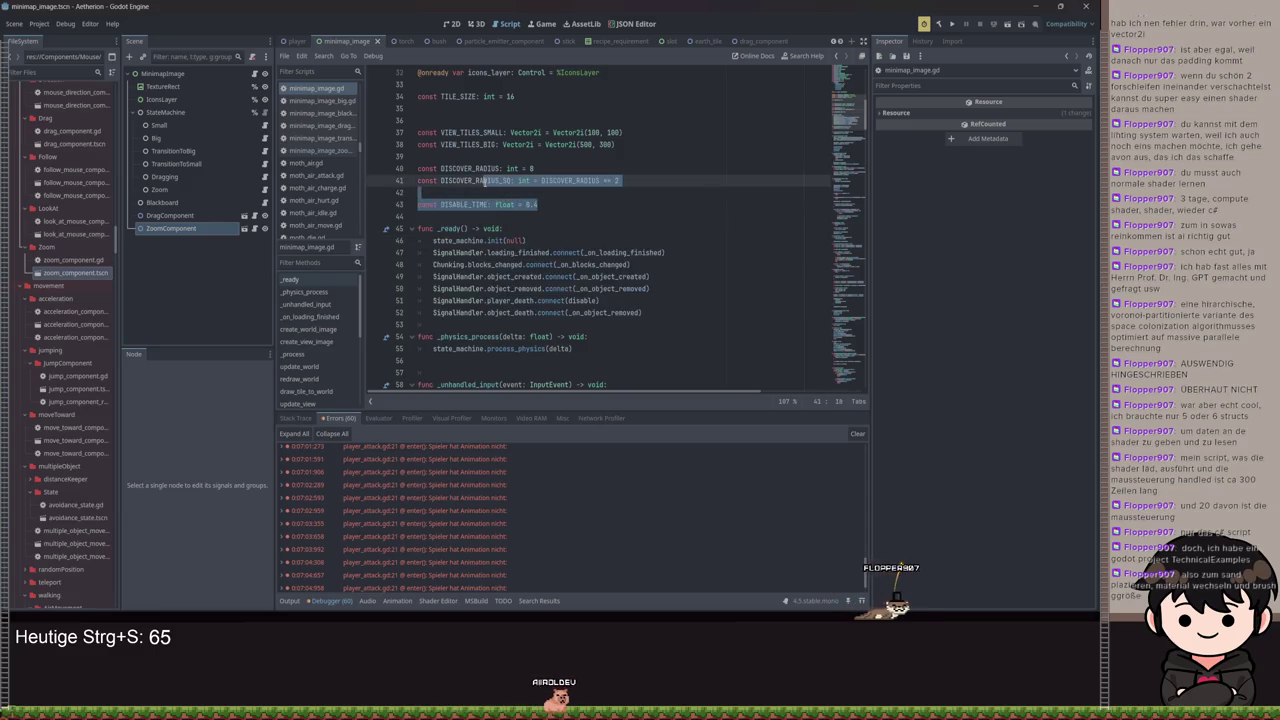
click(644, 181)
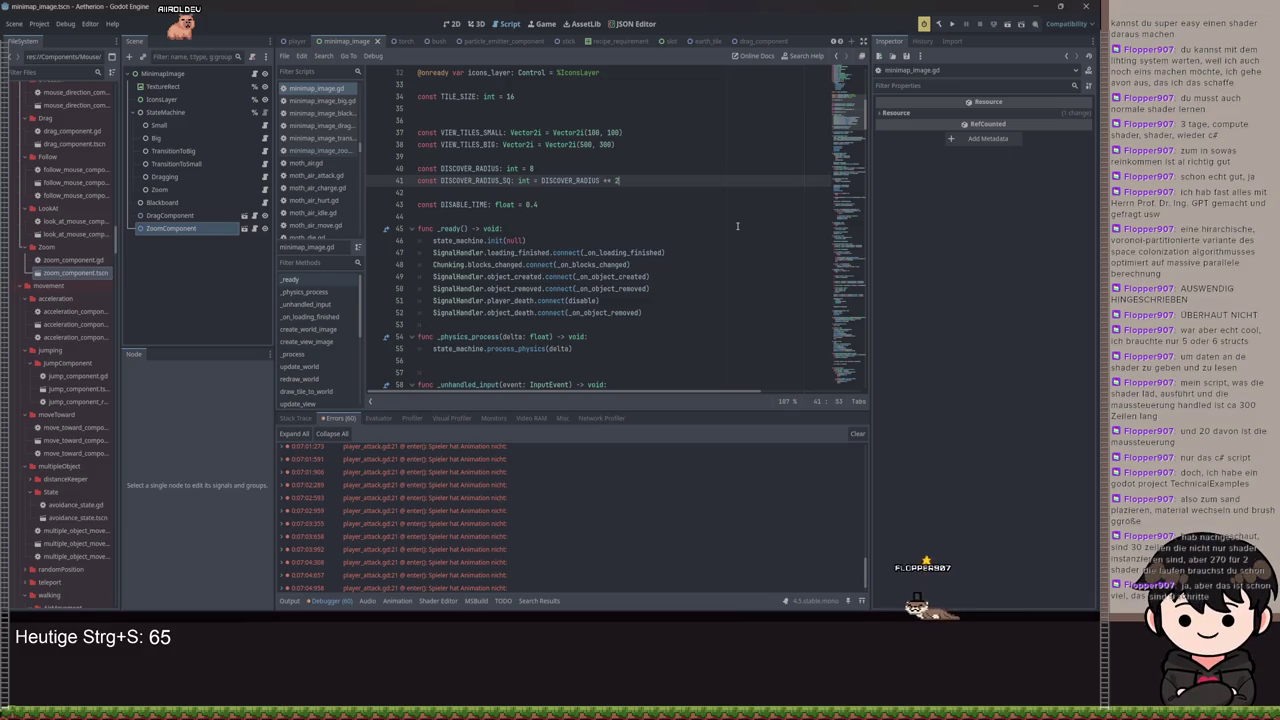
scroll(646, 245, down, 20)
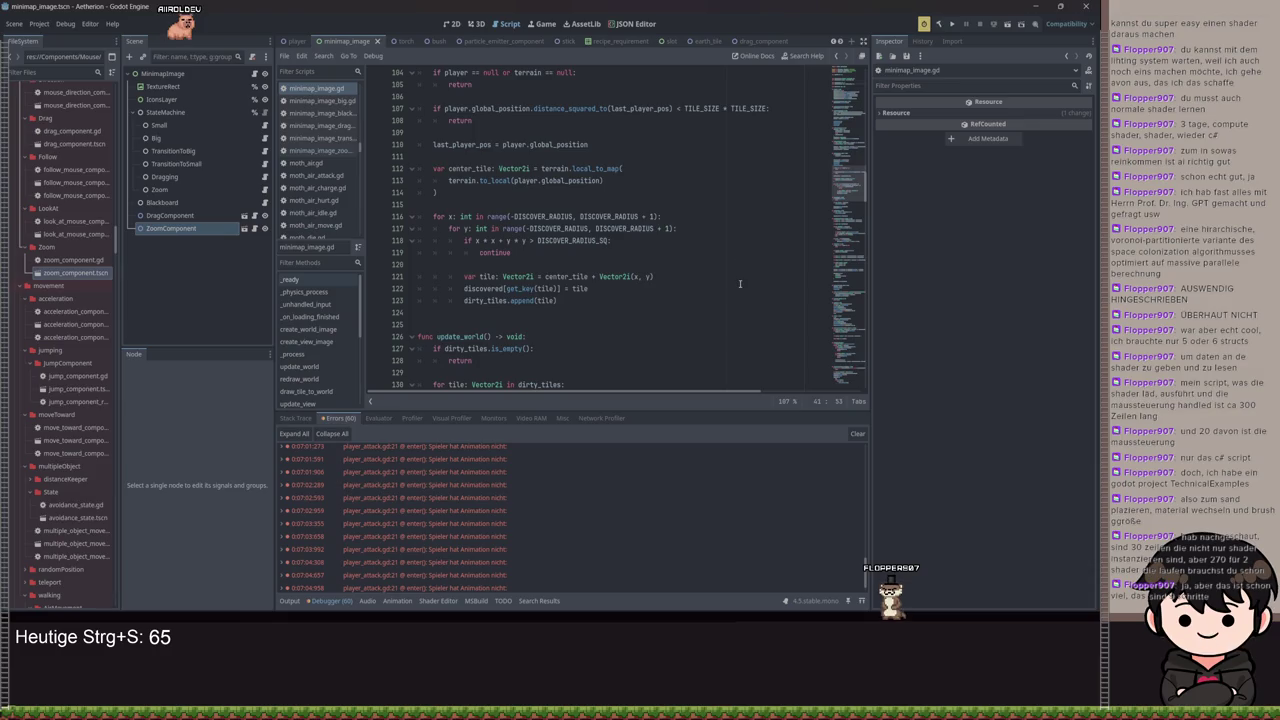
scroll(694, 297, up, 14)
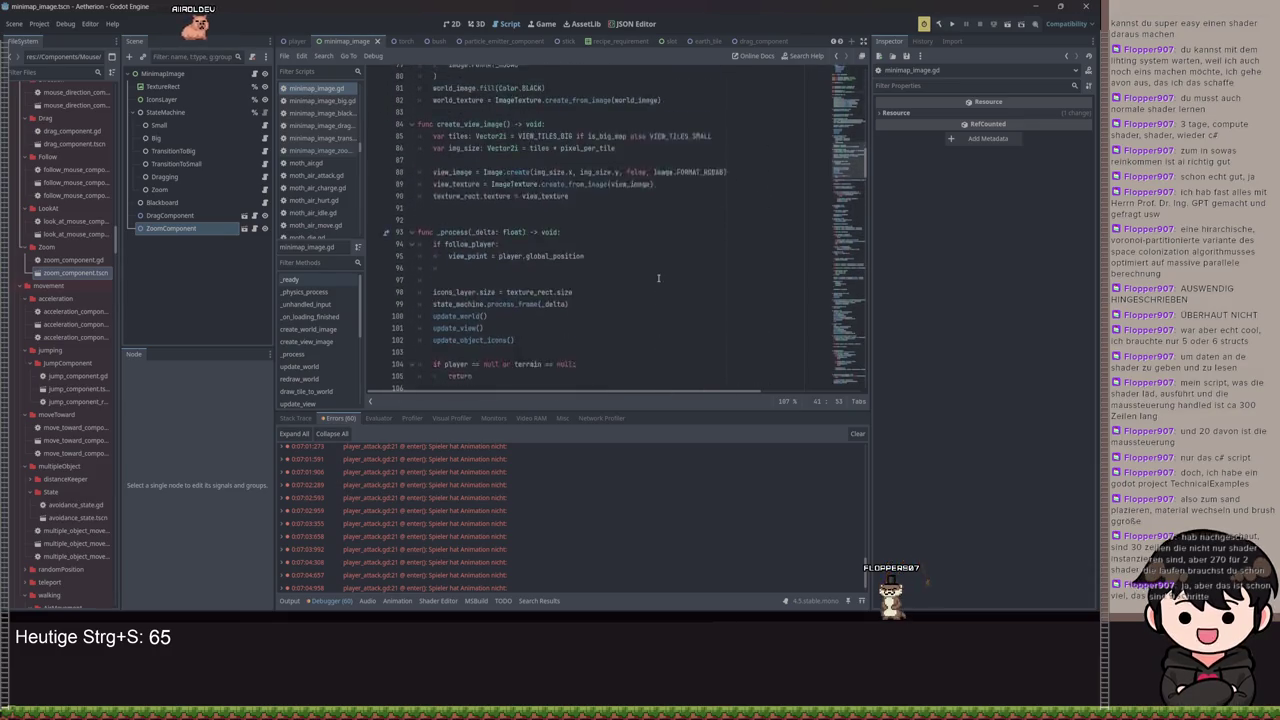
scroll(596, 249, up, 9)
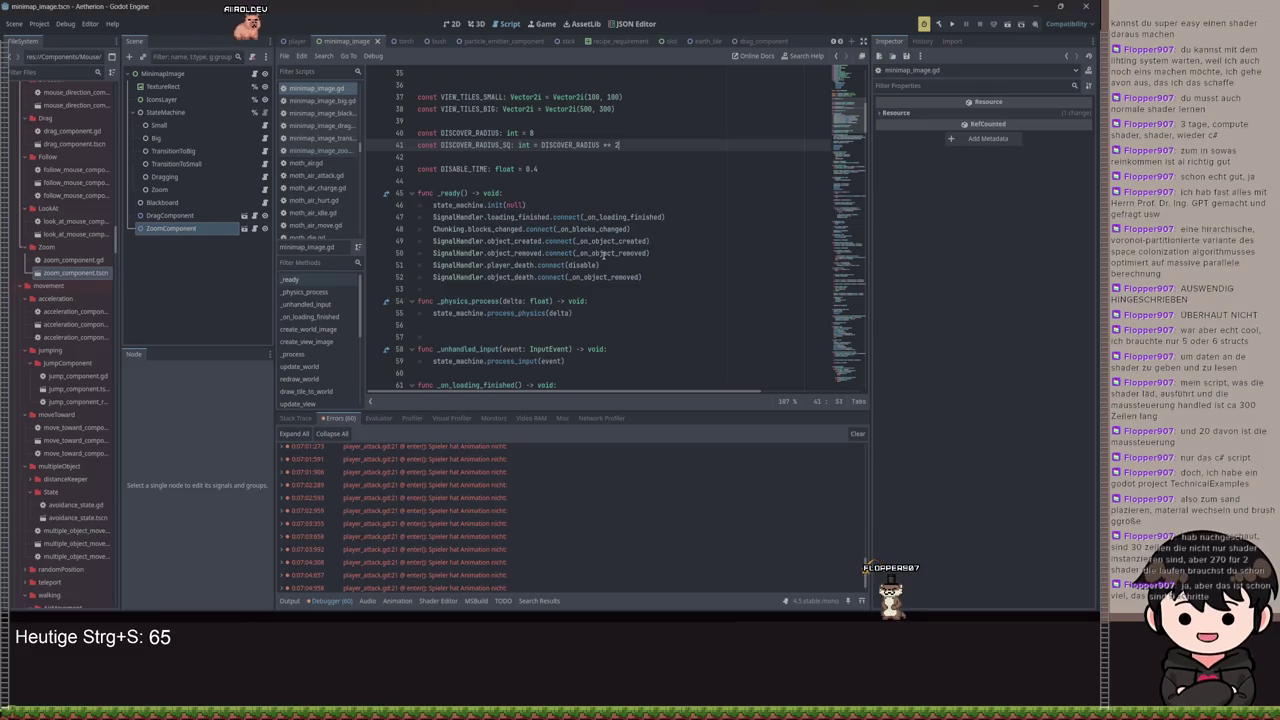
click(684, 218)
key(shift+Up)
scroll(684, 229, down, 8)
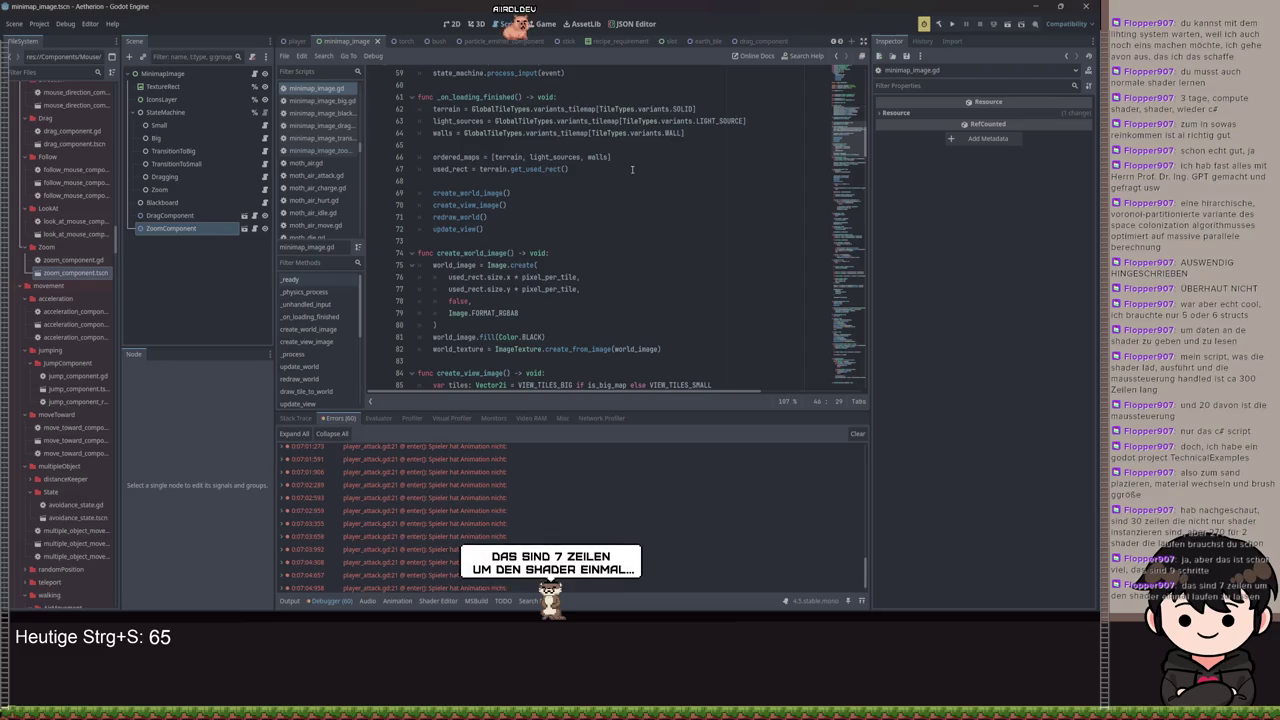
scroll(610, 200, up, 9)
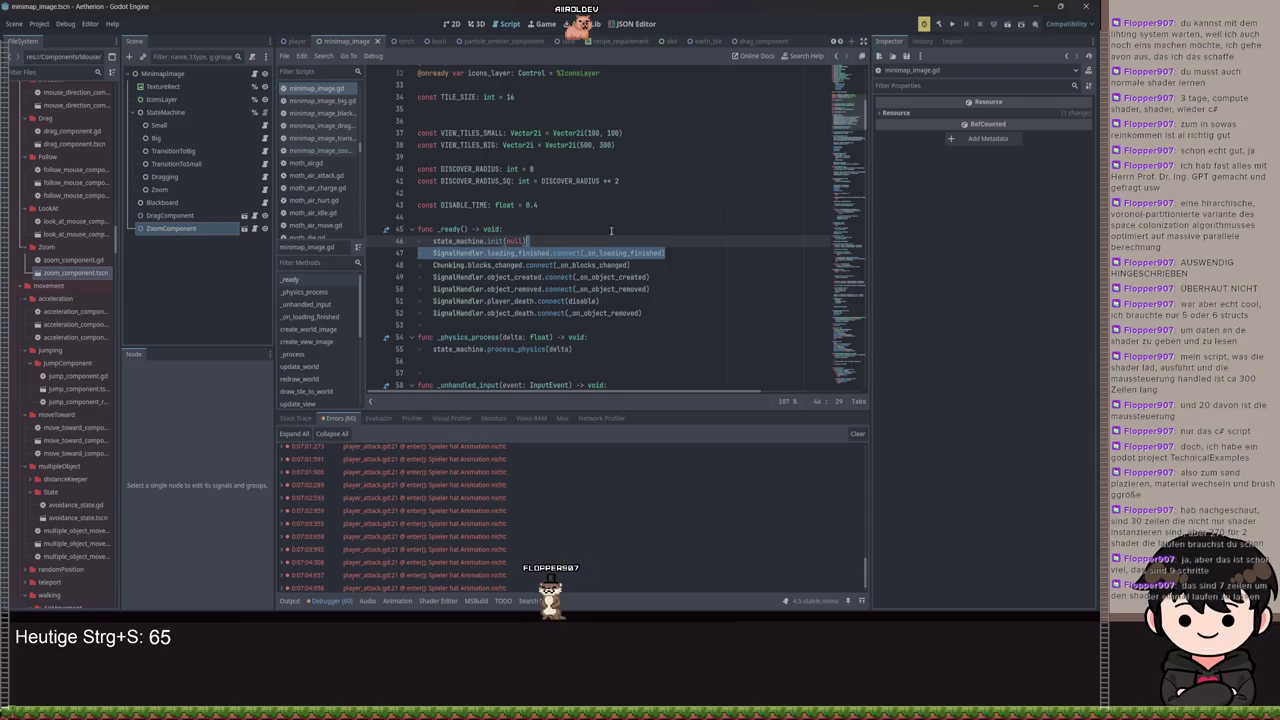
drag(537, 247, 436, 242)
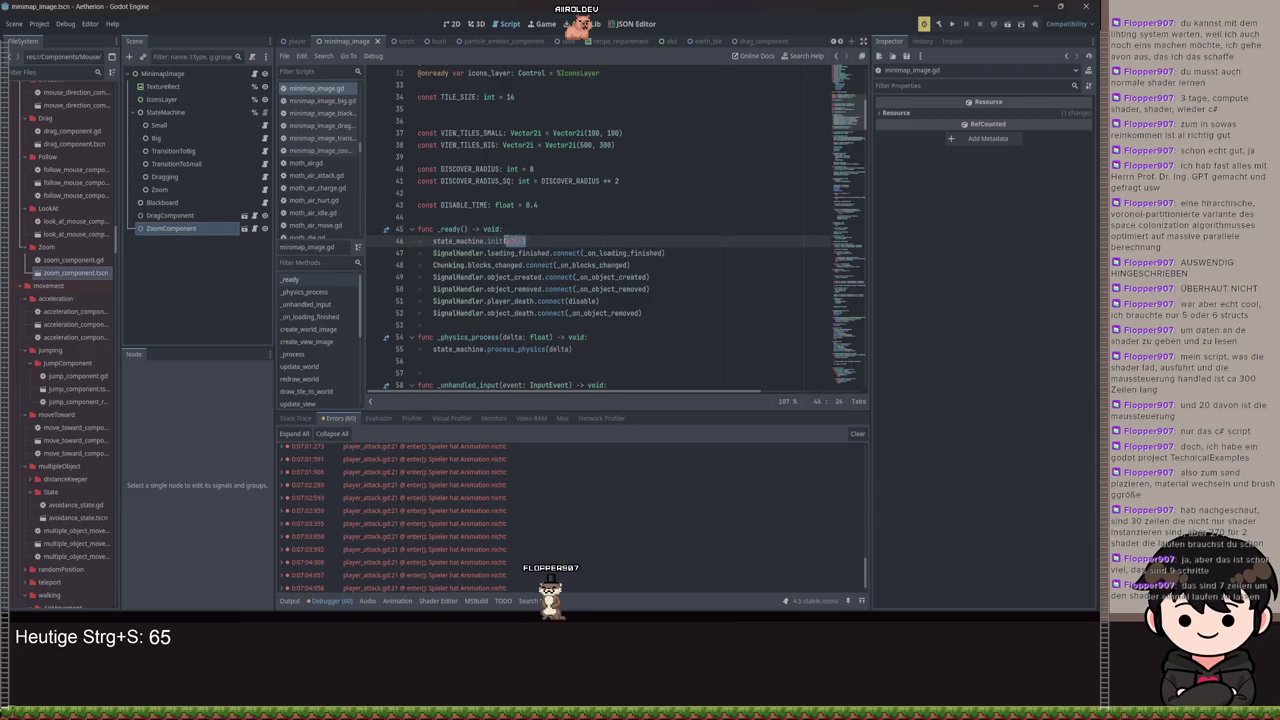
click(622, 253)
scroll(668, 345, down, 5)
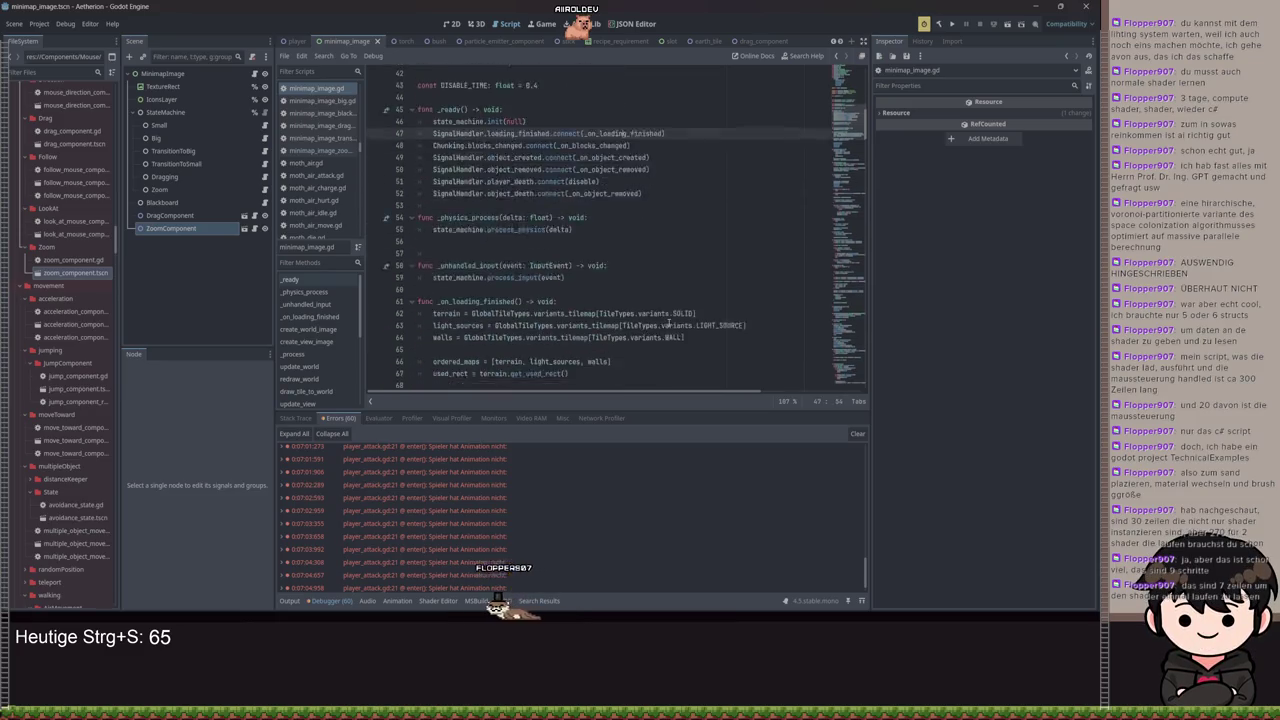
scroll(668, 345, down, 20)
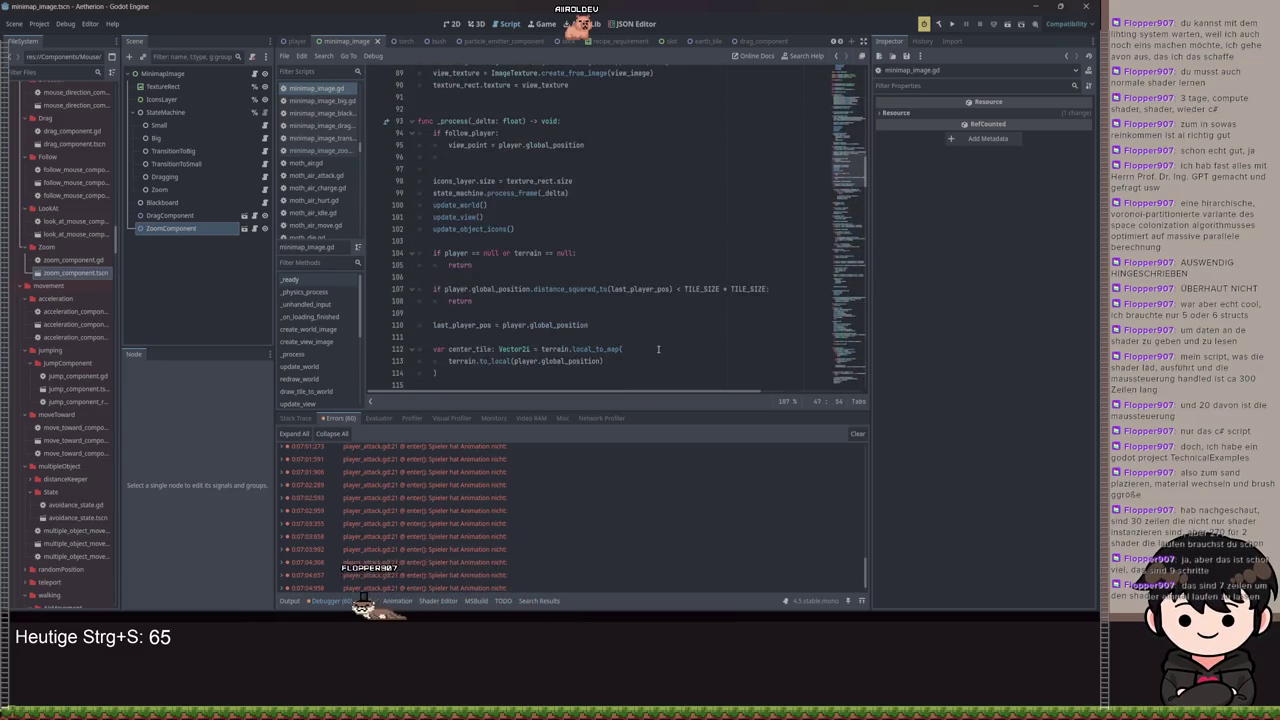
scroll(650, 364, down, 17)
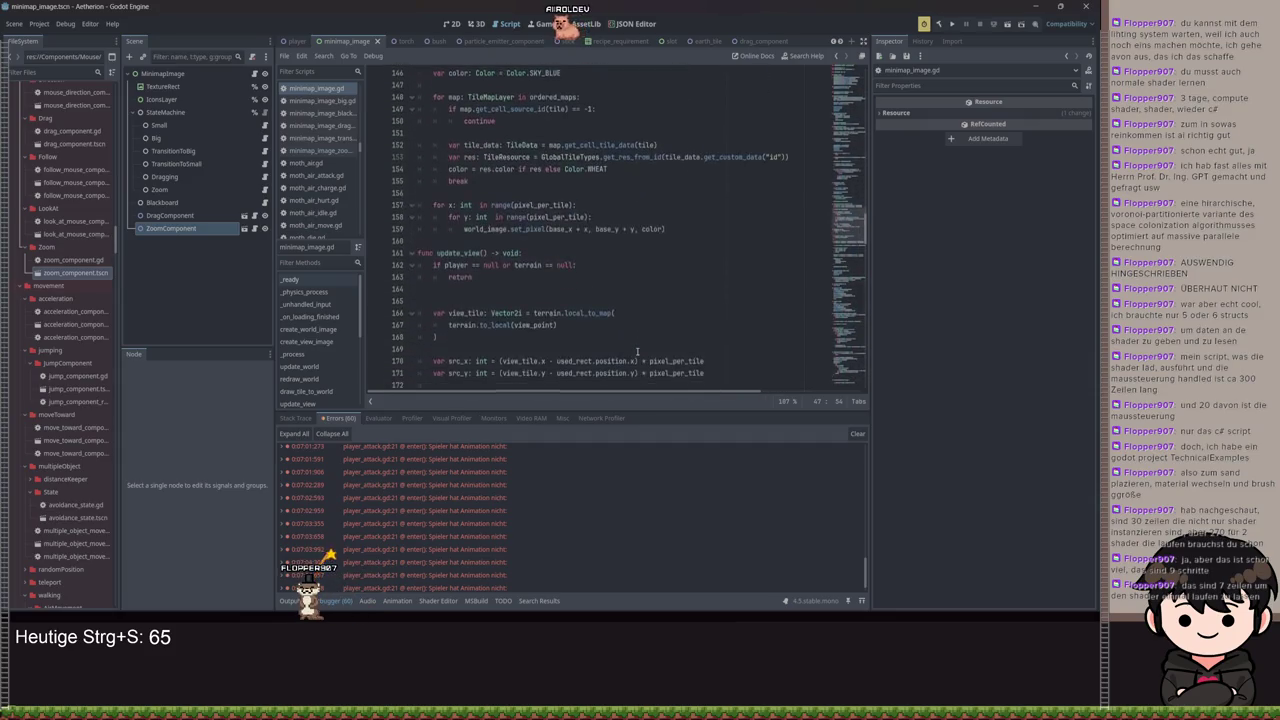
scroll(637, 351, down, 20)
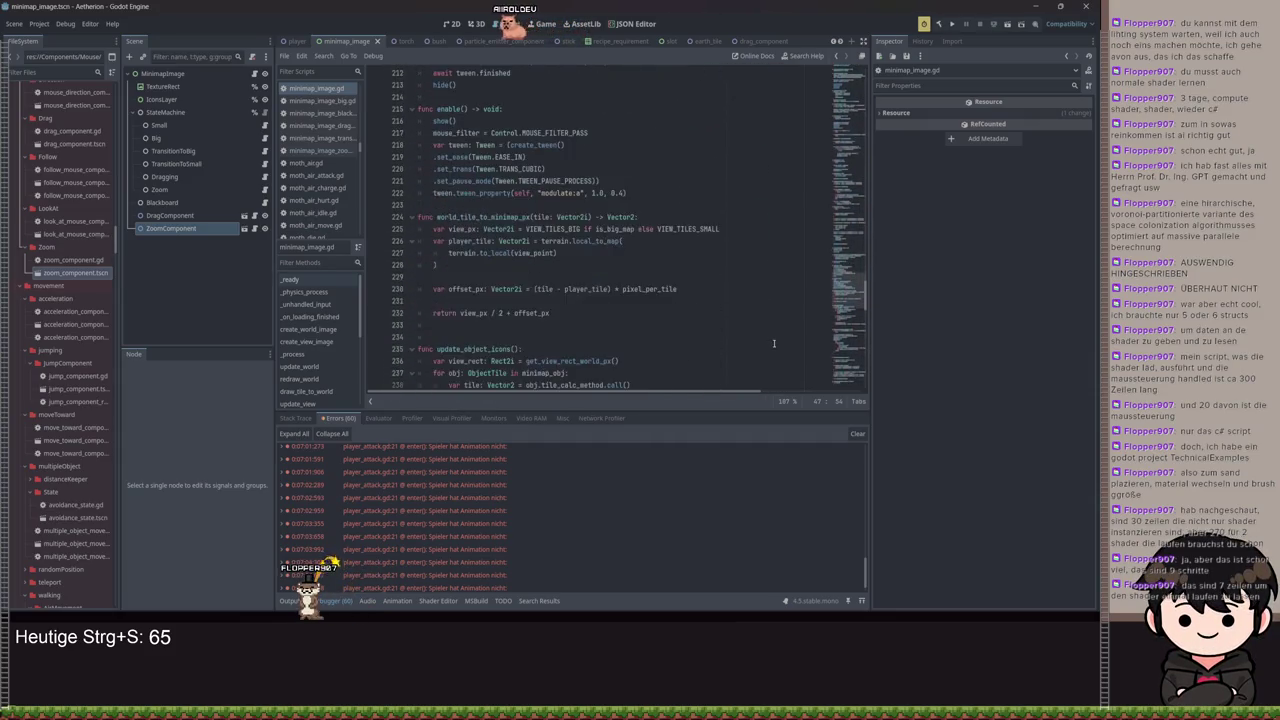
scroll(767, 337, down, 15)
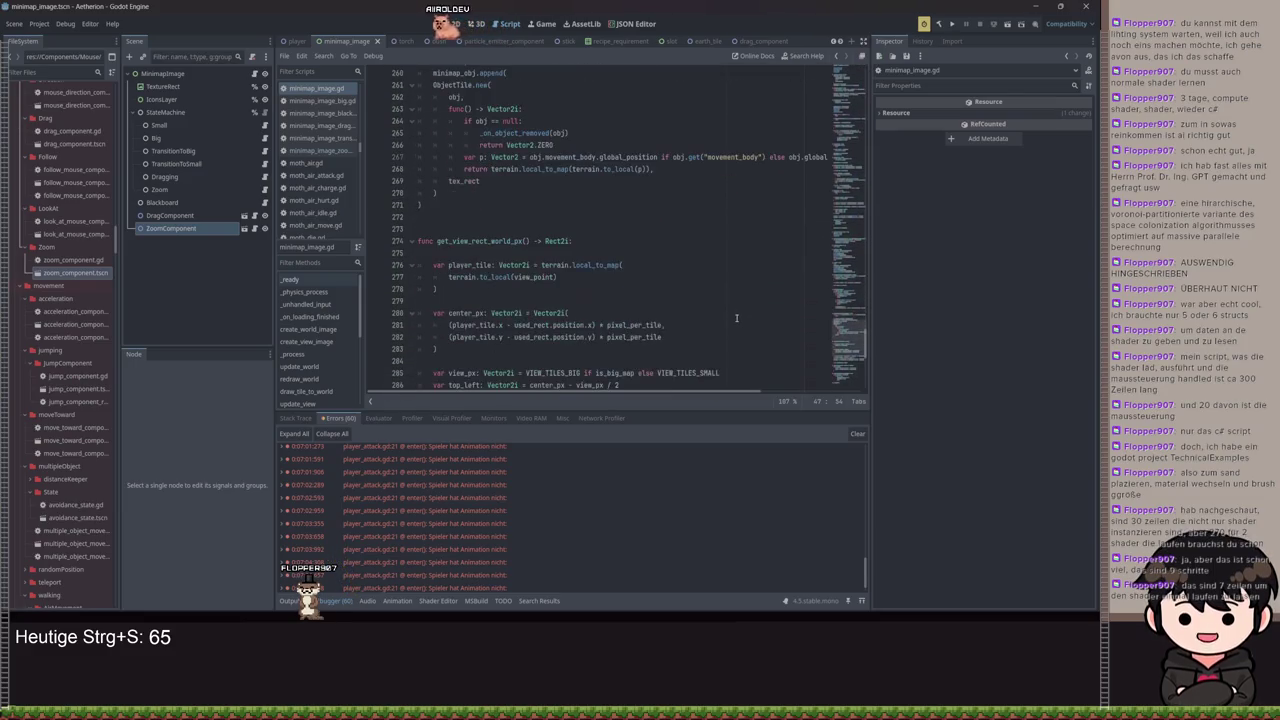
scroll(736, 320, down, 6)
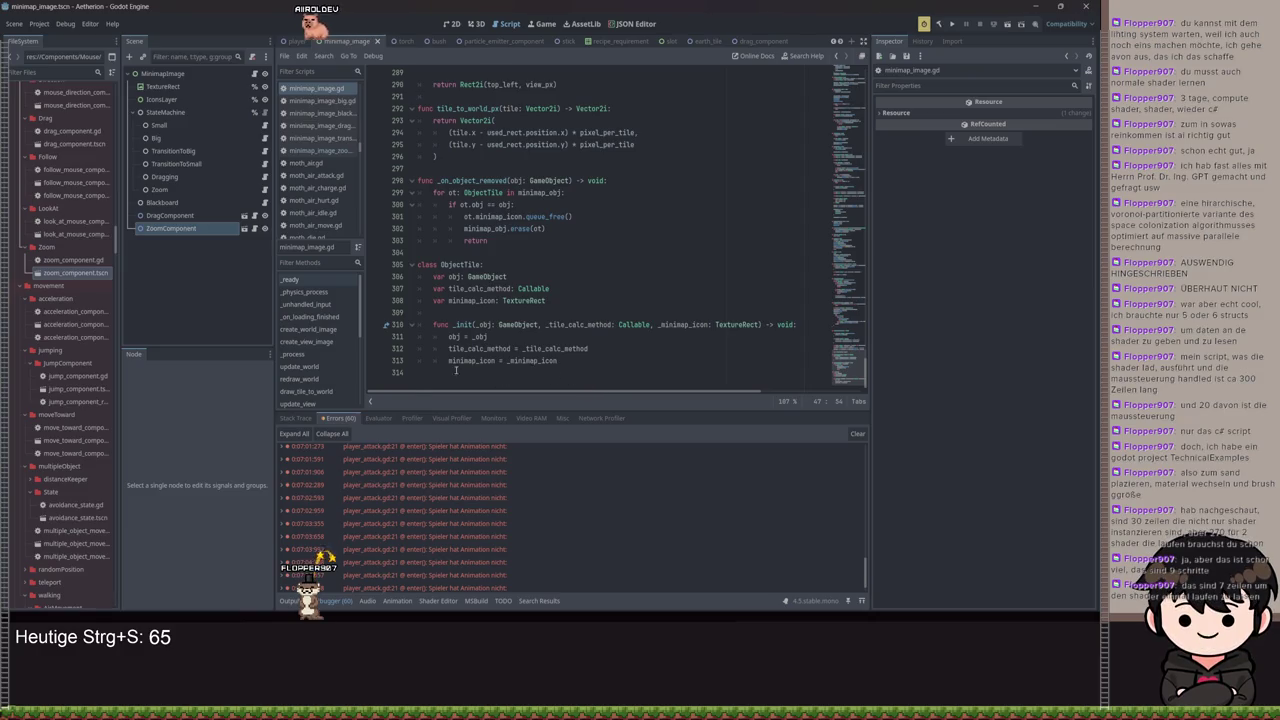
mouse_move(425, 373)
mouse_down()
mouse_move(366, 257)
mouse_move(417, 157)
mouse_move(414, 111)
mouse_up()
click(619, 205)
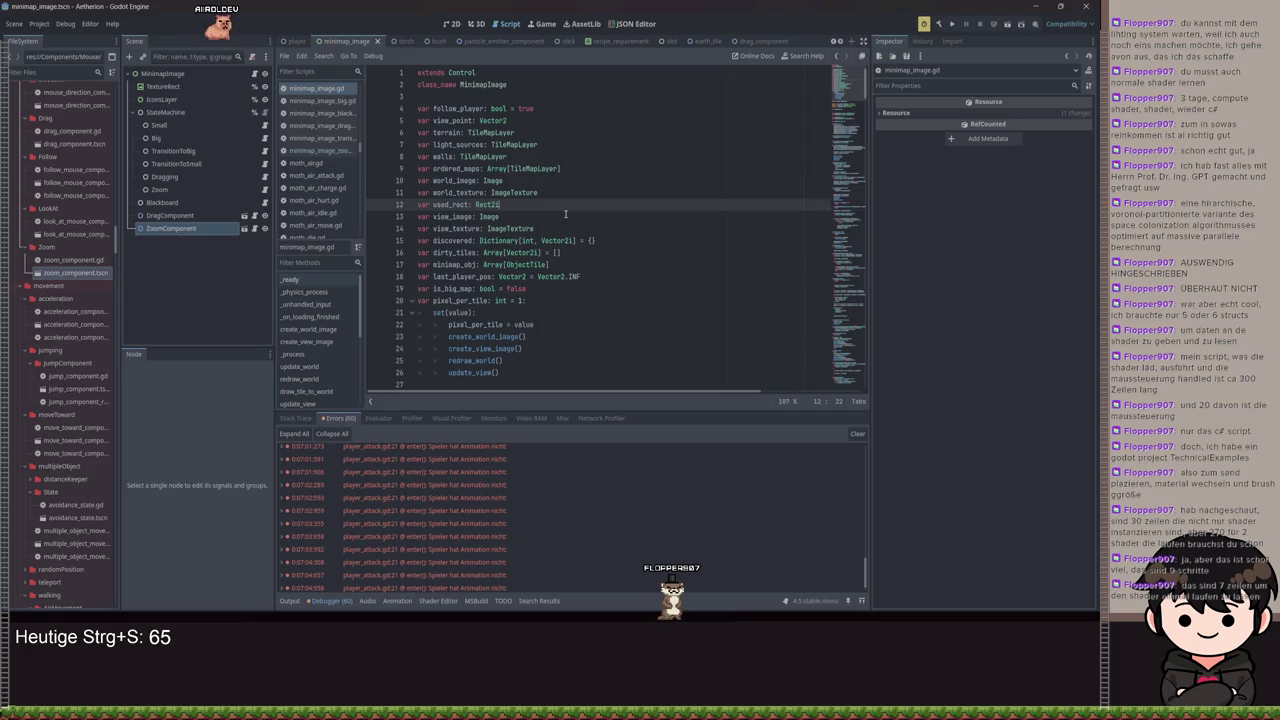
mouse_move(513, 224)
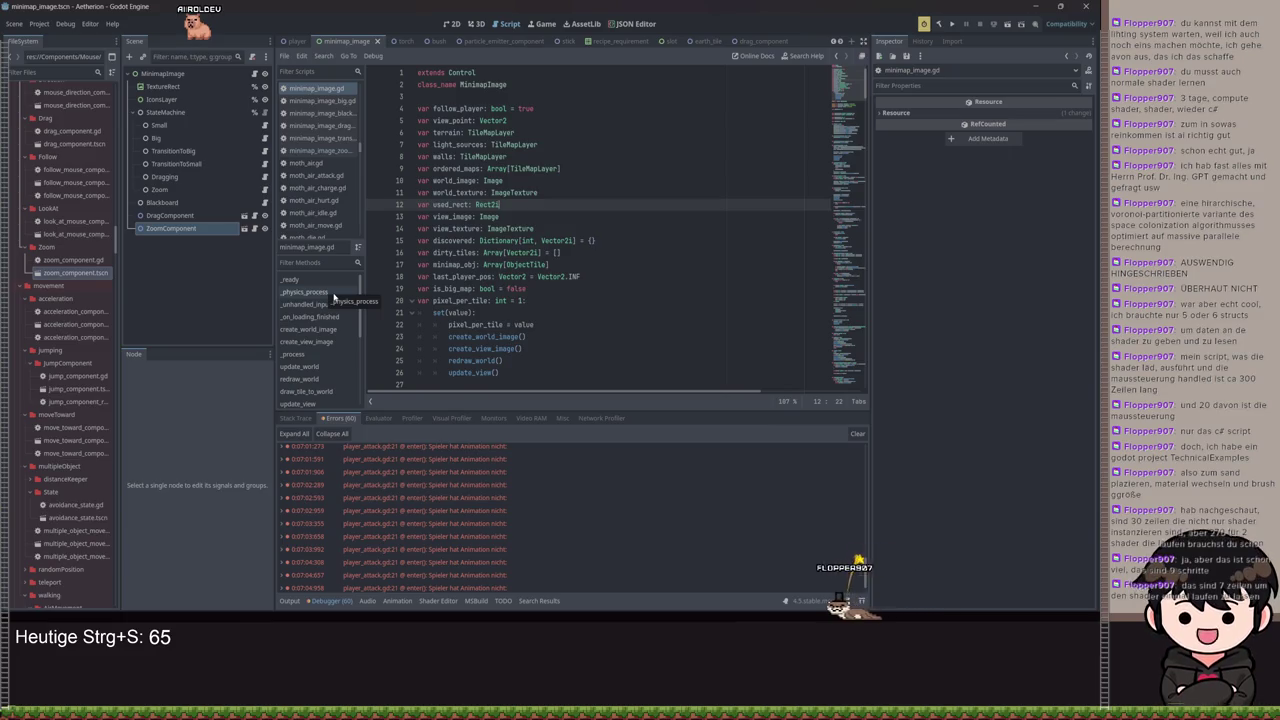
click(530, 300)
scroll(531, 303, down, 3)
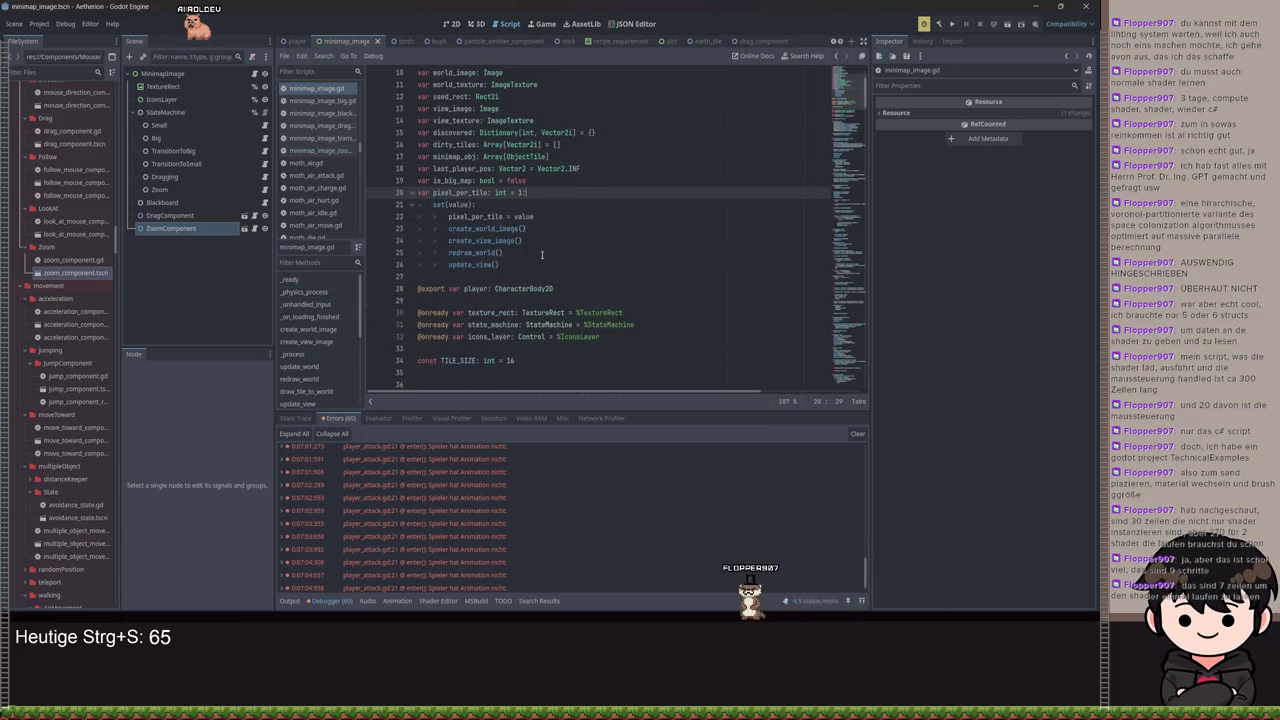
drag(527, 263, 380, 218)
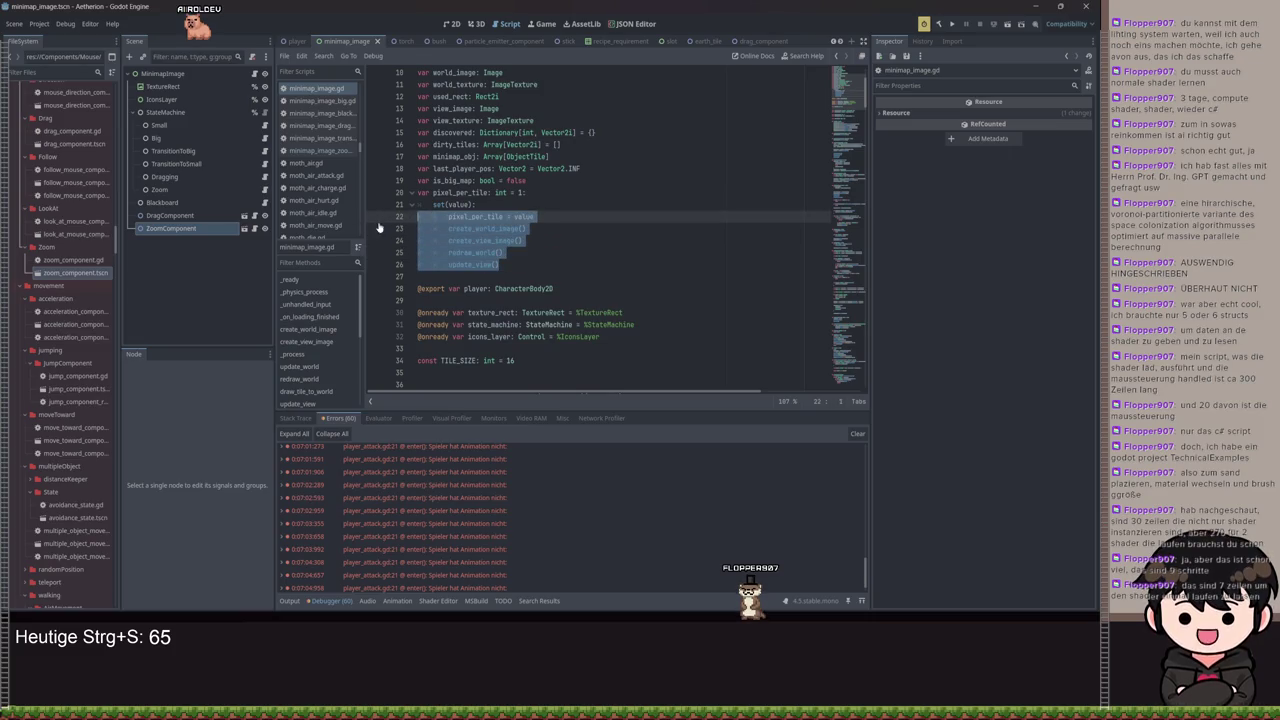
click(535, 230)
mouse_move(527, 263)
mouse_down()
mouse_move(500, 265)
mouse_move(418, 216)
mouse_up()
drag(500, 265, 412, 220)
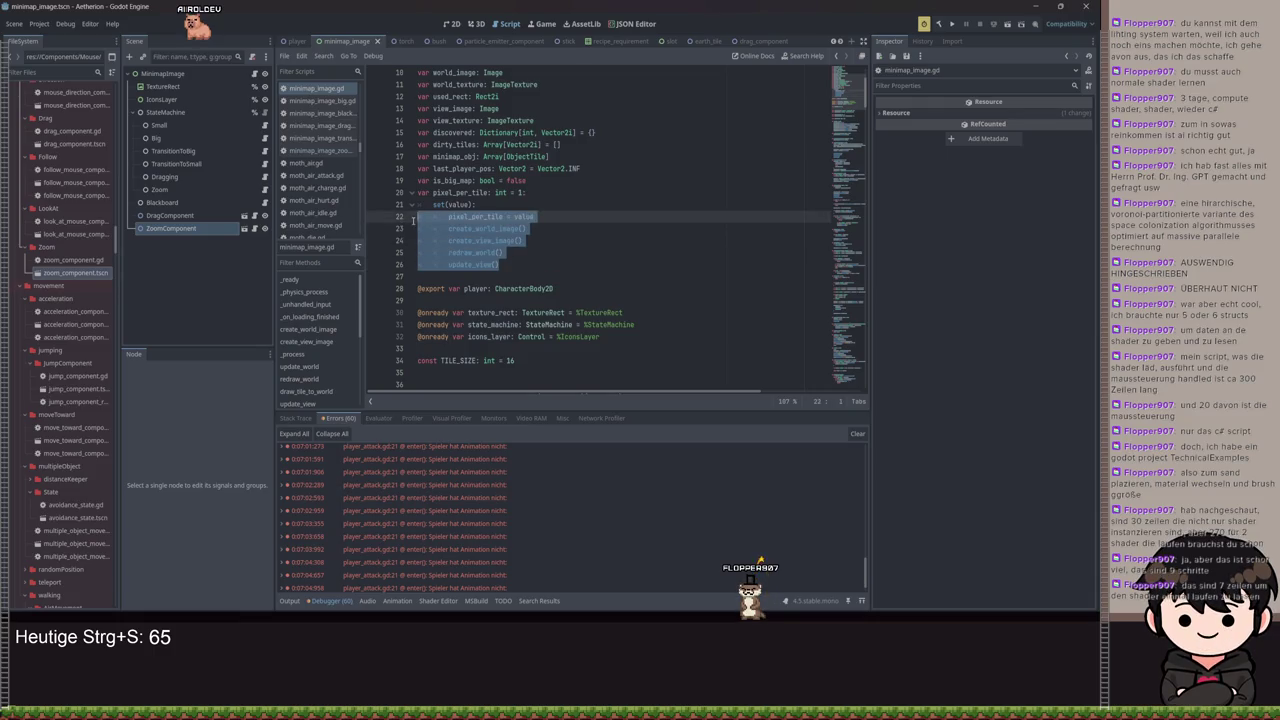
click(535, 232)
scroll(525, 240, down, 10)
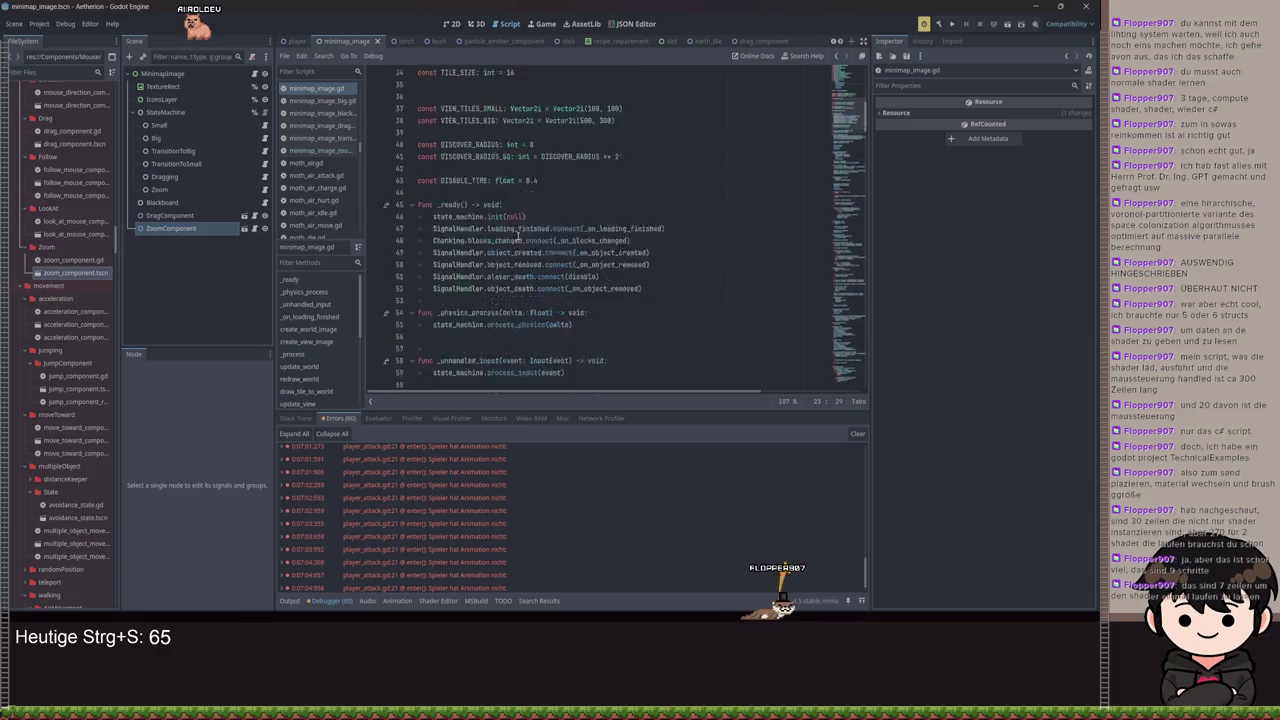
scroll(525, 244, up, 7)
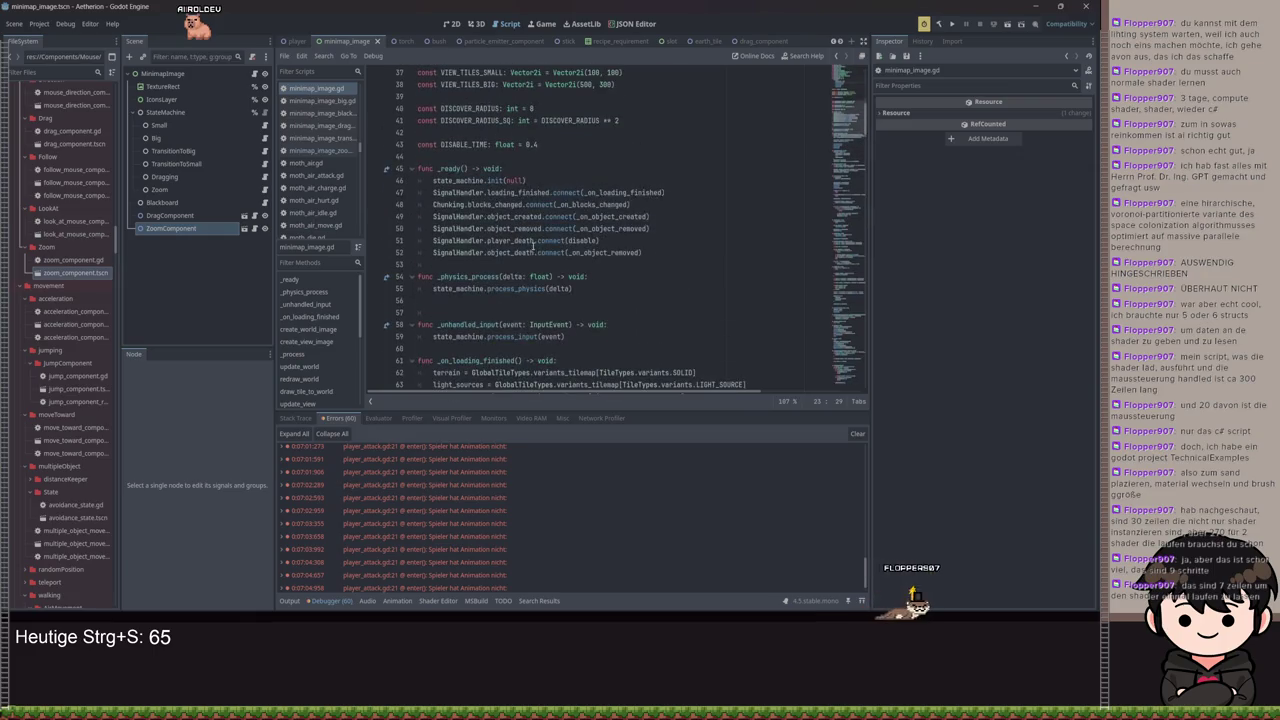
scroll(593, 277, up, 3)
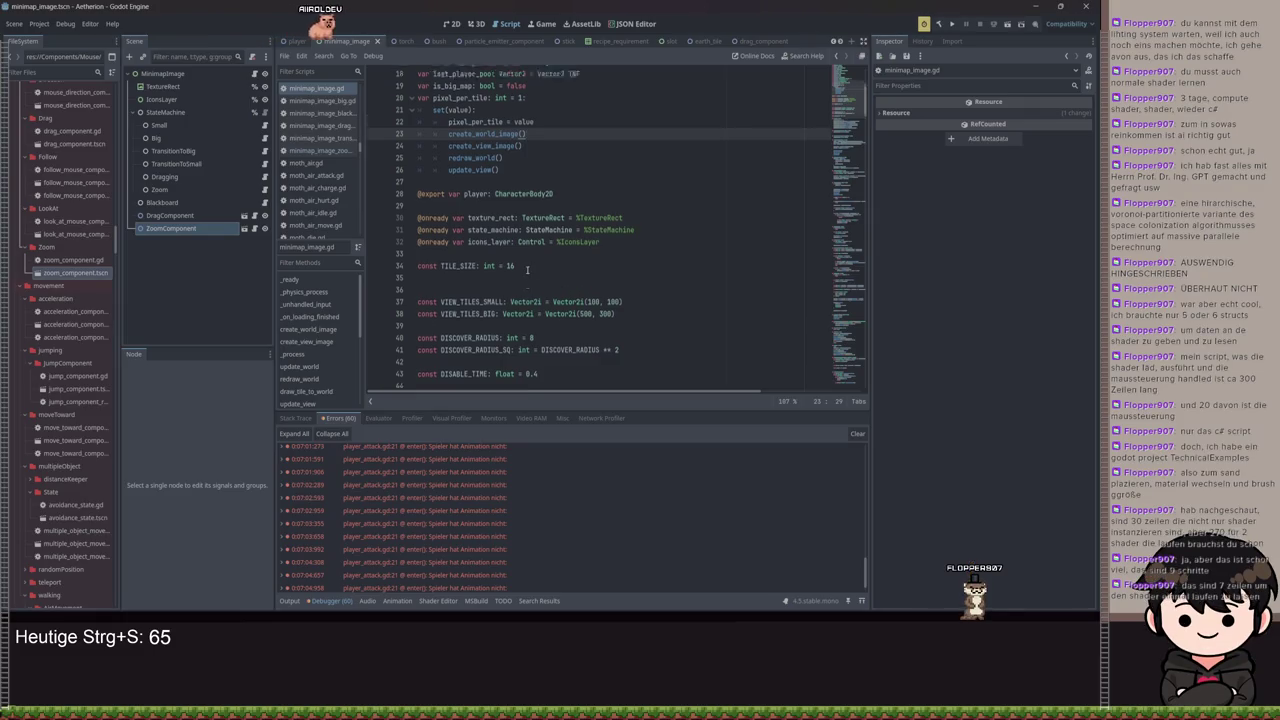
scroll(527, 270, up, 6)
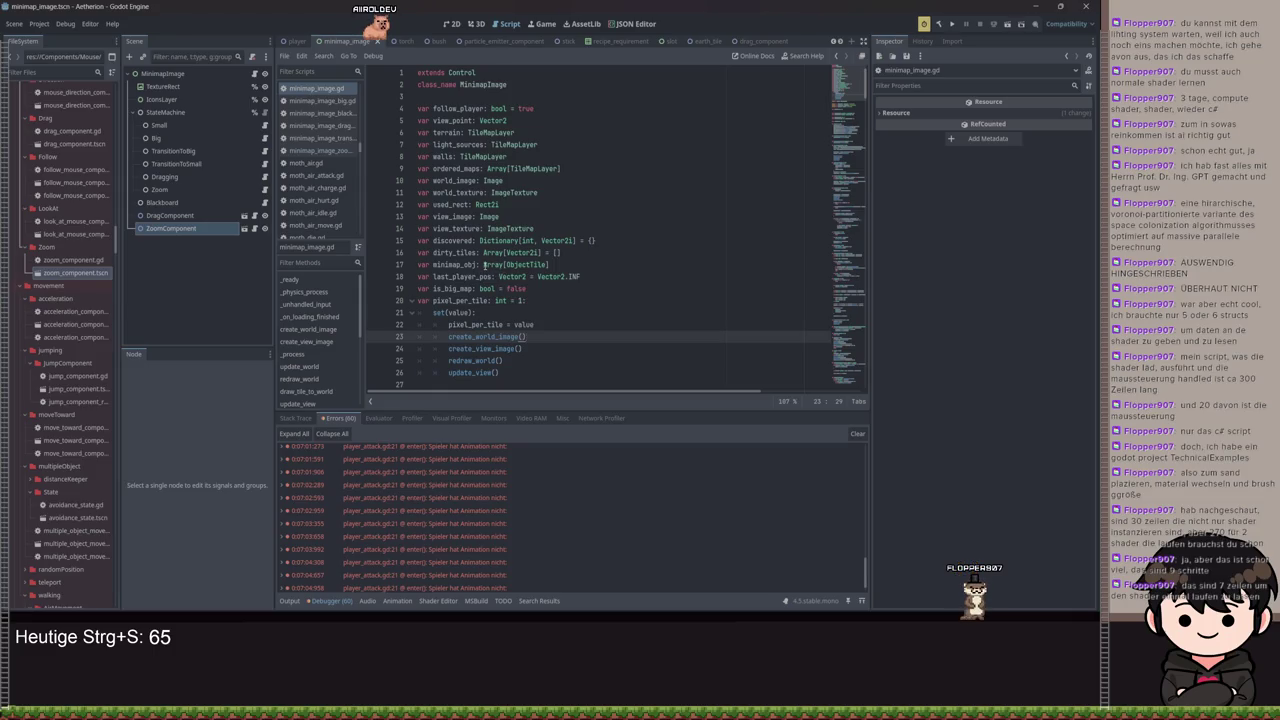
mouse_move(484, 265)
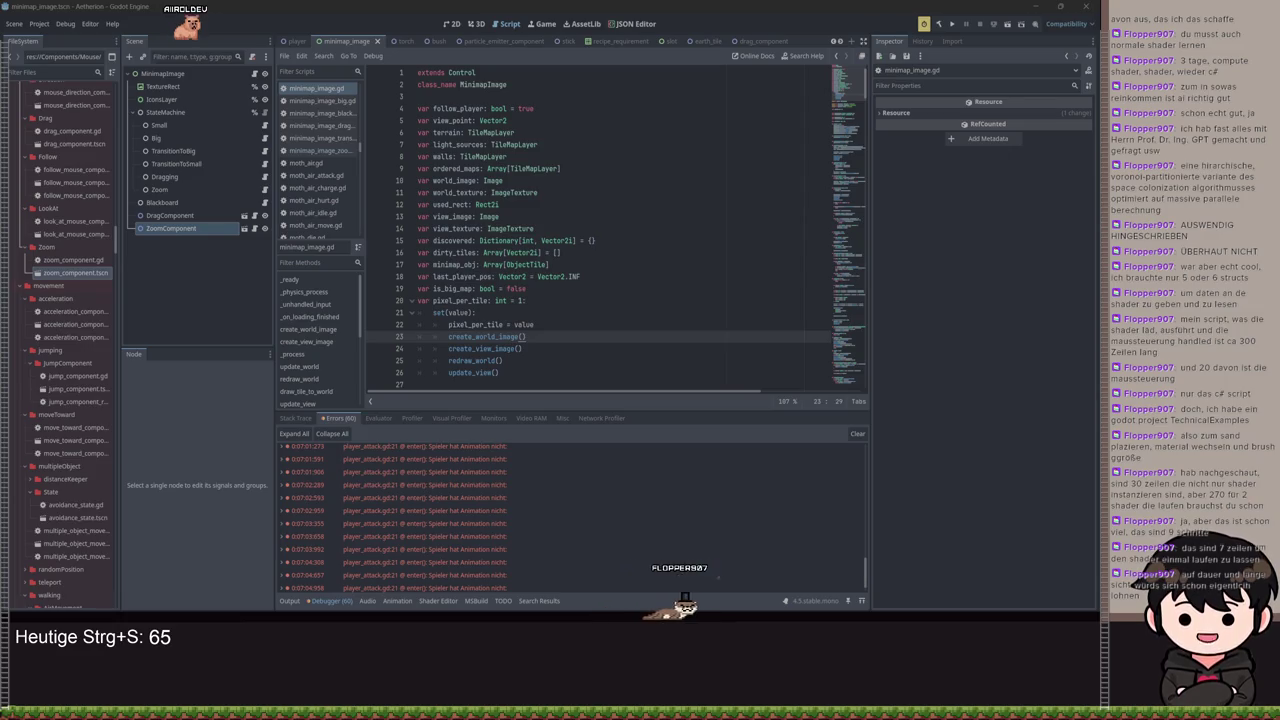
click(448, 312)
scroll(452, 200, down, 2)
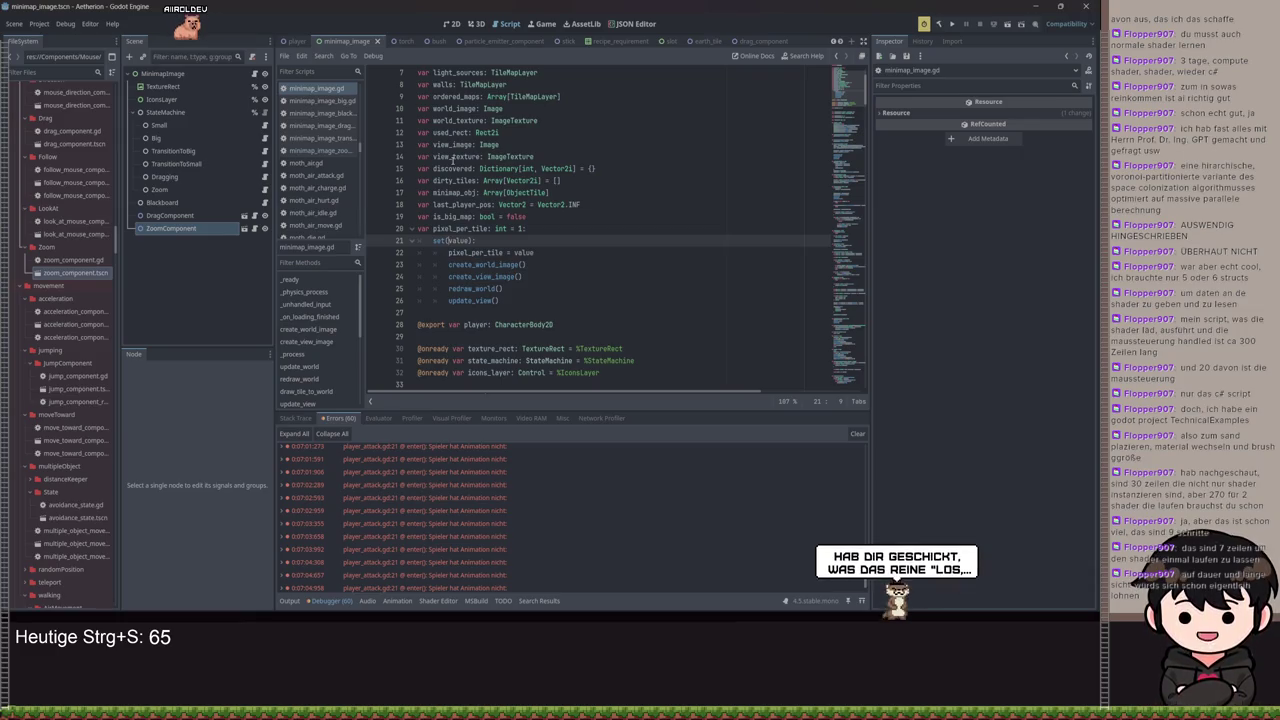
click(523, 191)
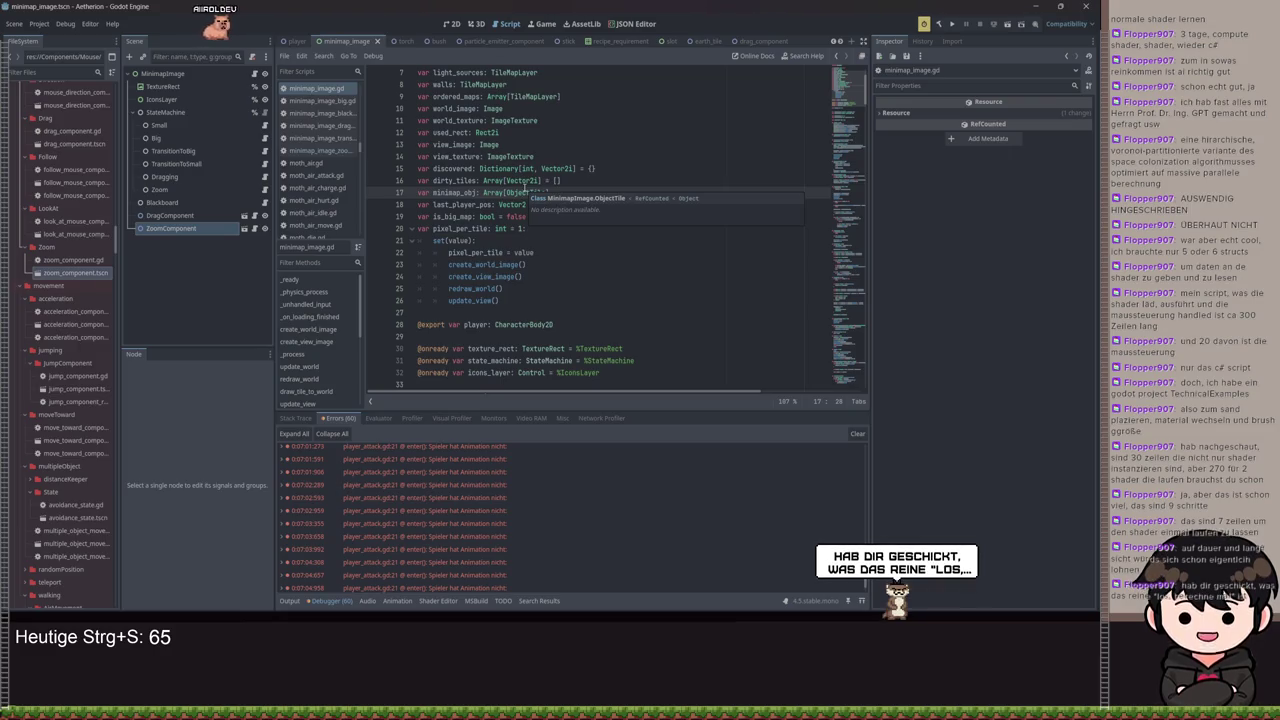
click(487, 120)
mouse_move(418, 114)
mouse_down()
mouse_move(585, 336)
mouse_move(679, 340)
mouse_up()
scroll(590, 338, down, 1)
scroll(679, 340, down, 5)
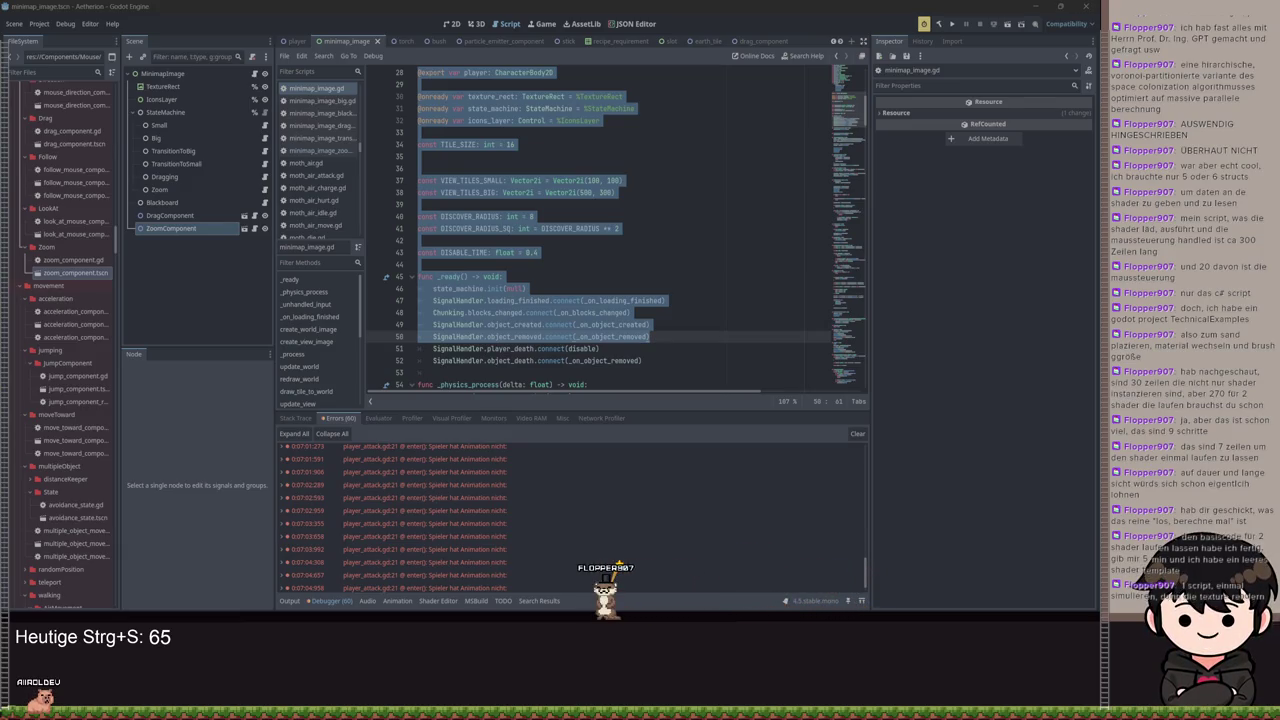
click(683, 302)
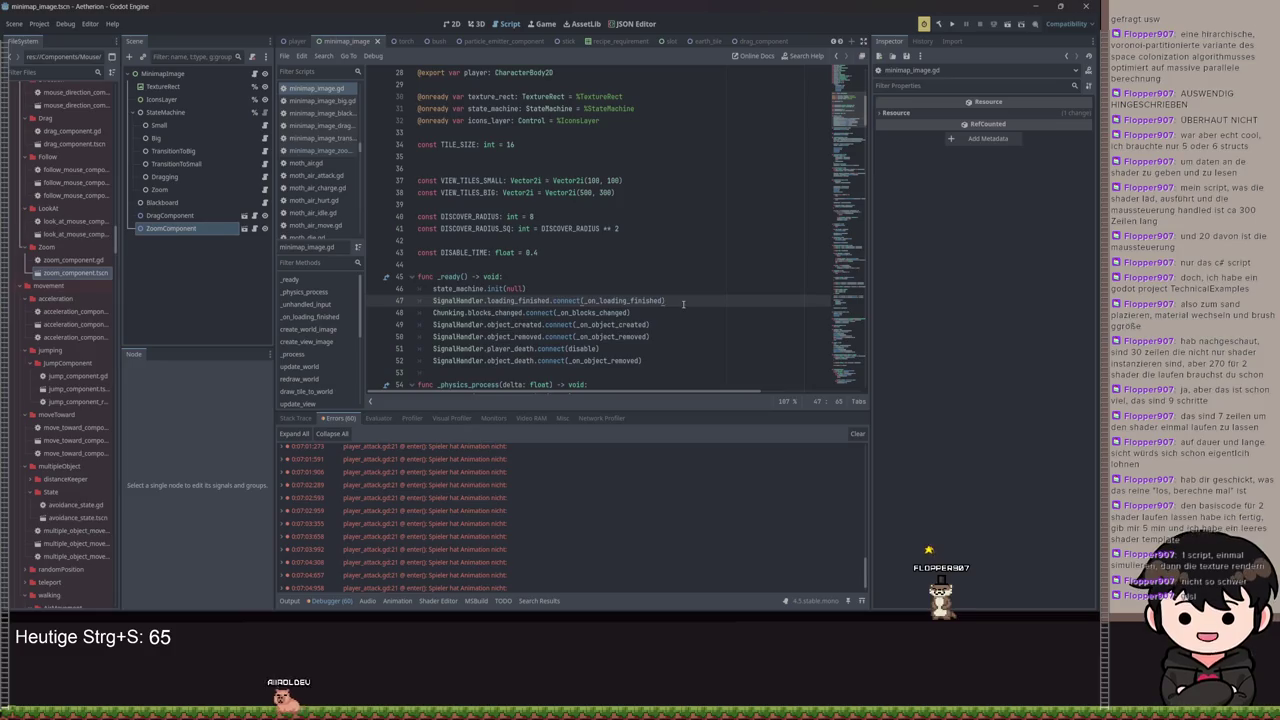
scroll(683, 300, down, 6)
mouse_move(680, 289)
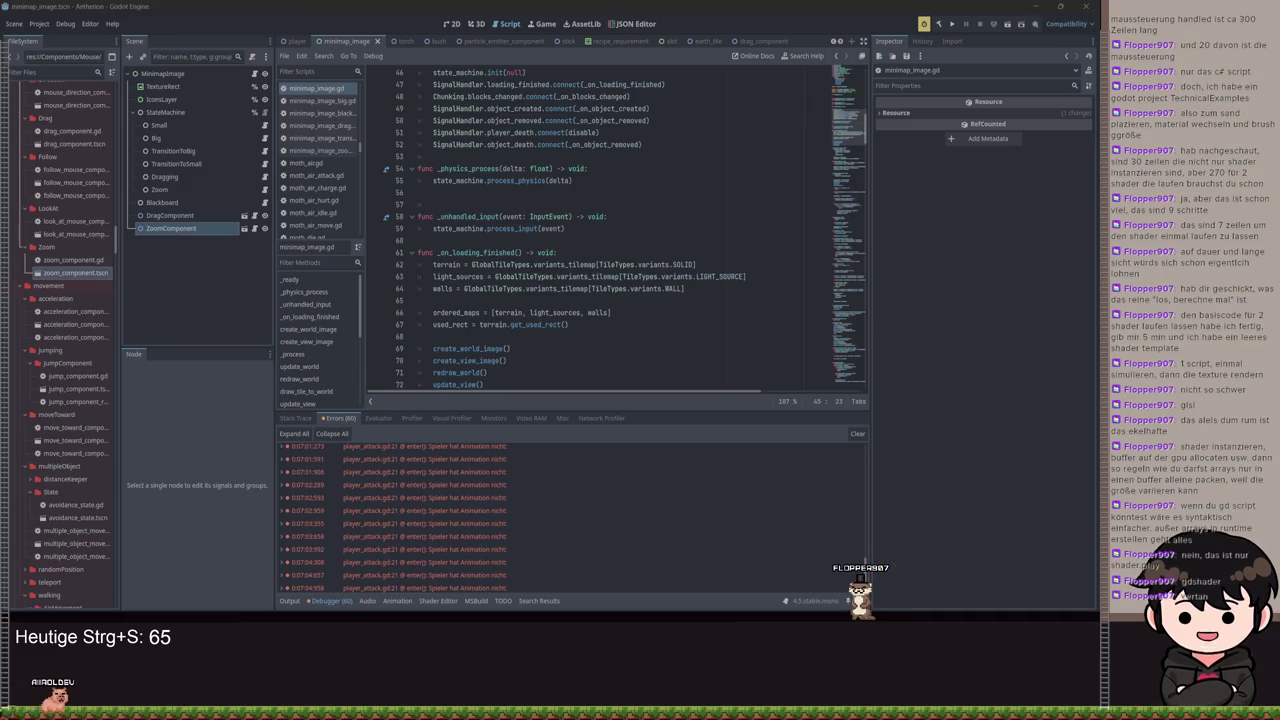
click(700, 300)
scroll(640, 220, down, 2)
scroll(610, 143, up, 4)
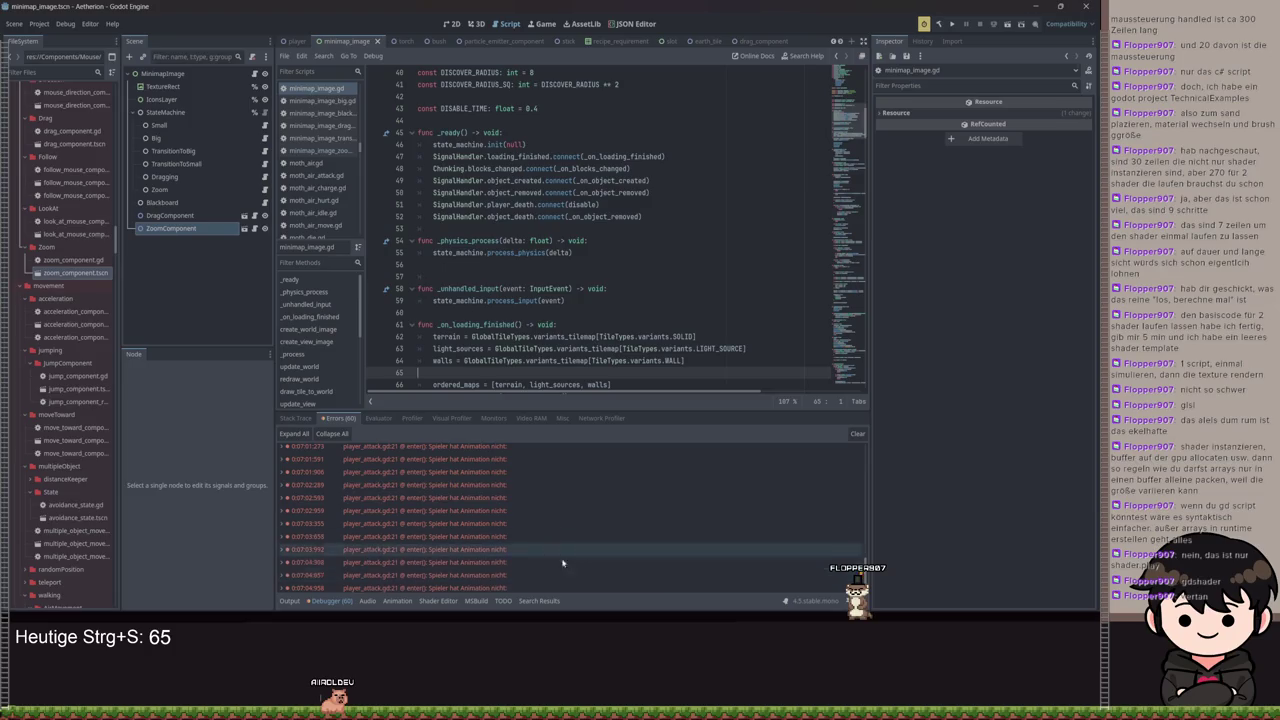
click(444, 604)
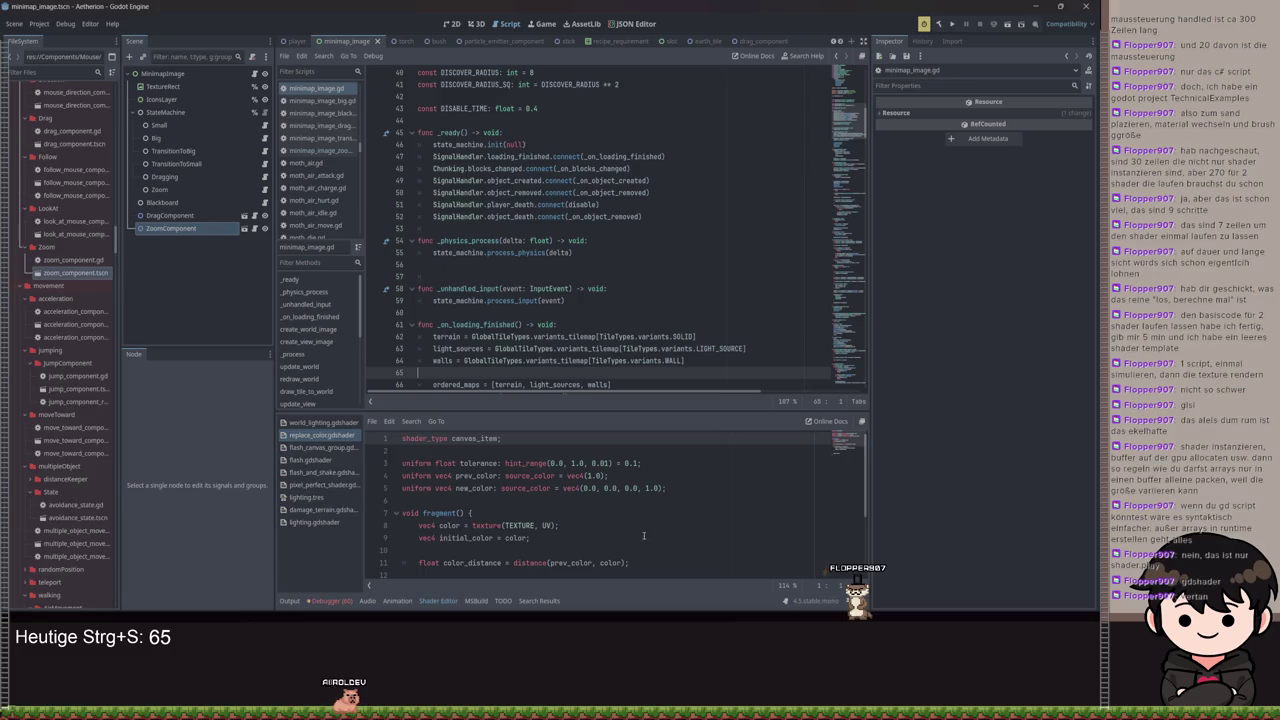
Inspect the mix call in the replace_color shader
scroll(717, 535, down, 1)
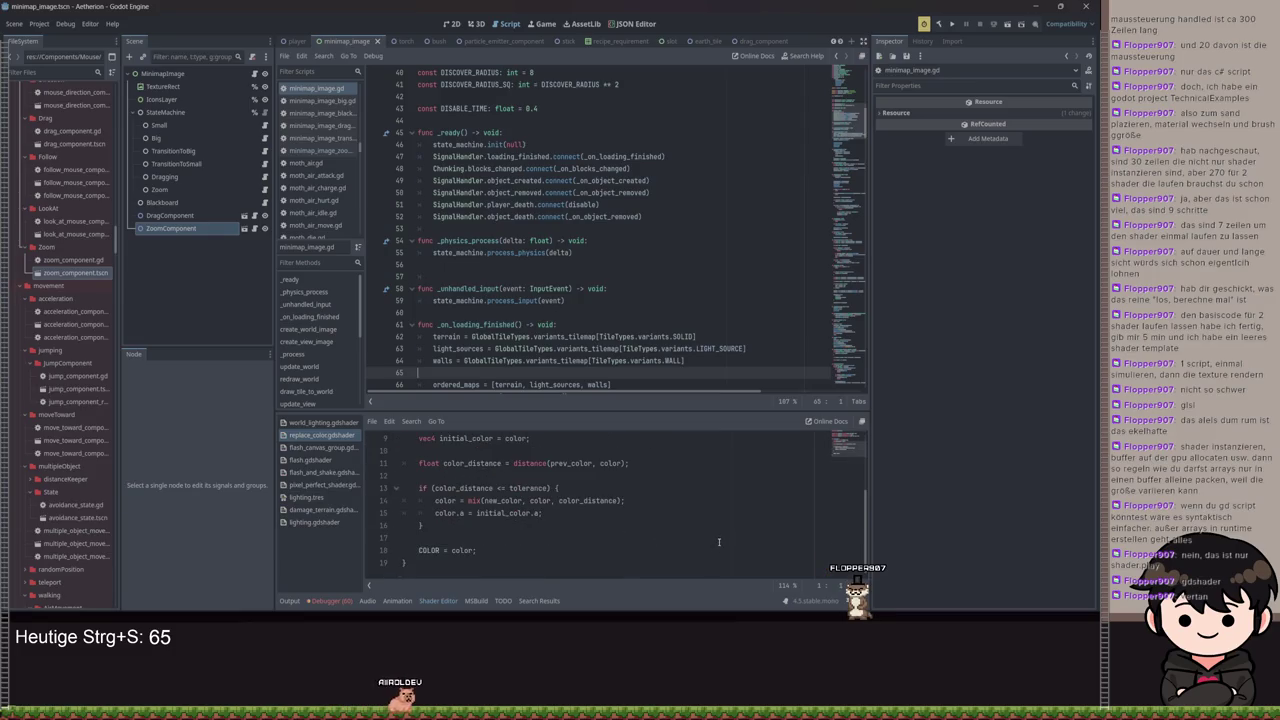
scroll(718, 542, down, 3)
double_click(476, 500)
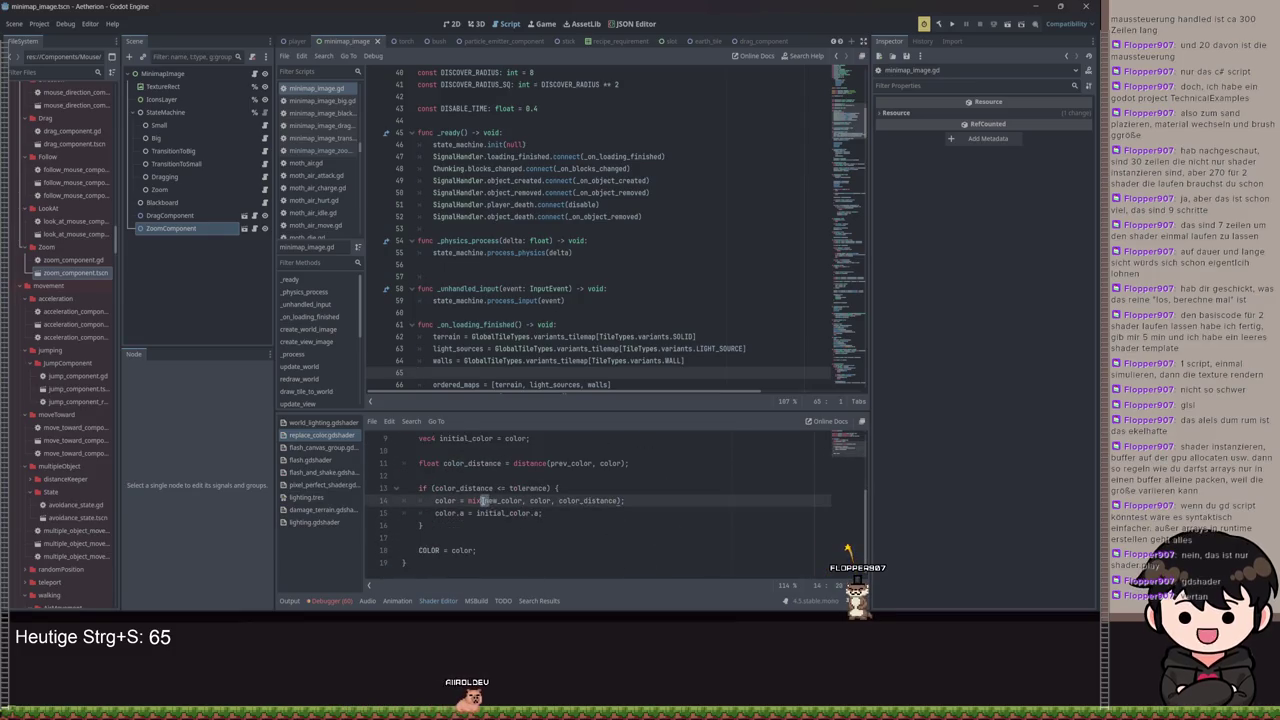
Browse the COLOR mix line of flash_canvas_group.gdshader, ending on flash.gdshader
click(322, 447)
scroll(547, 540, down, 2)
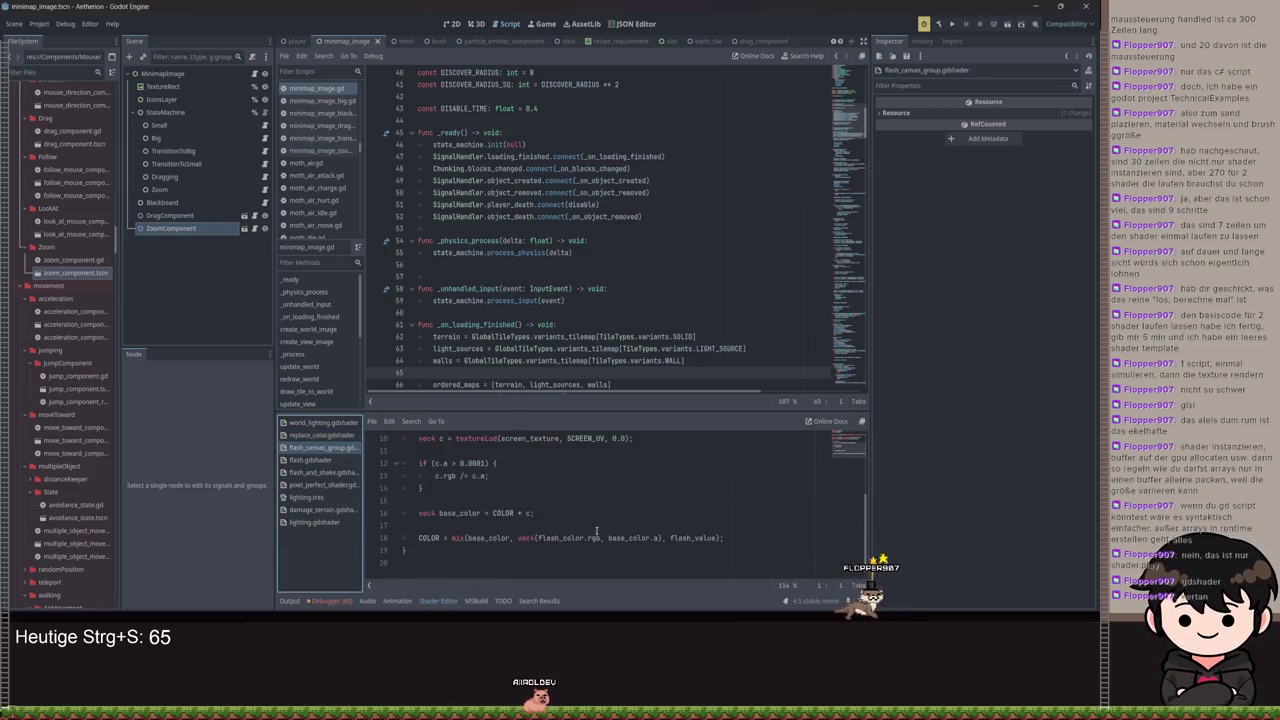
click(470, 538)
scroll(430, 550, up, 2)
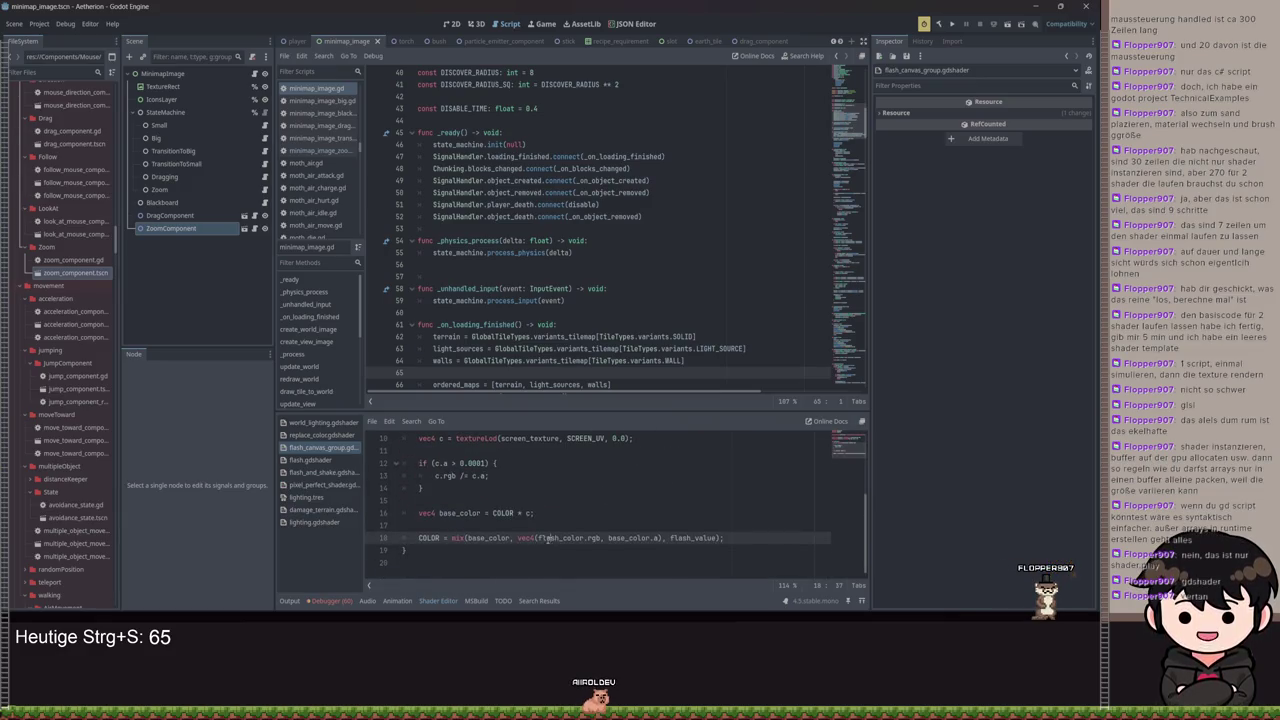
key(ctrl+v)
scroll(450, 525, up, 2)
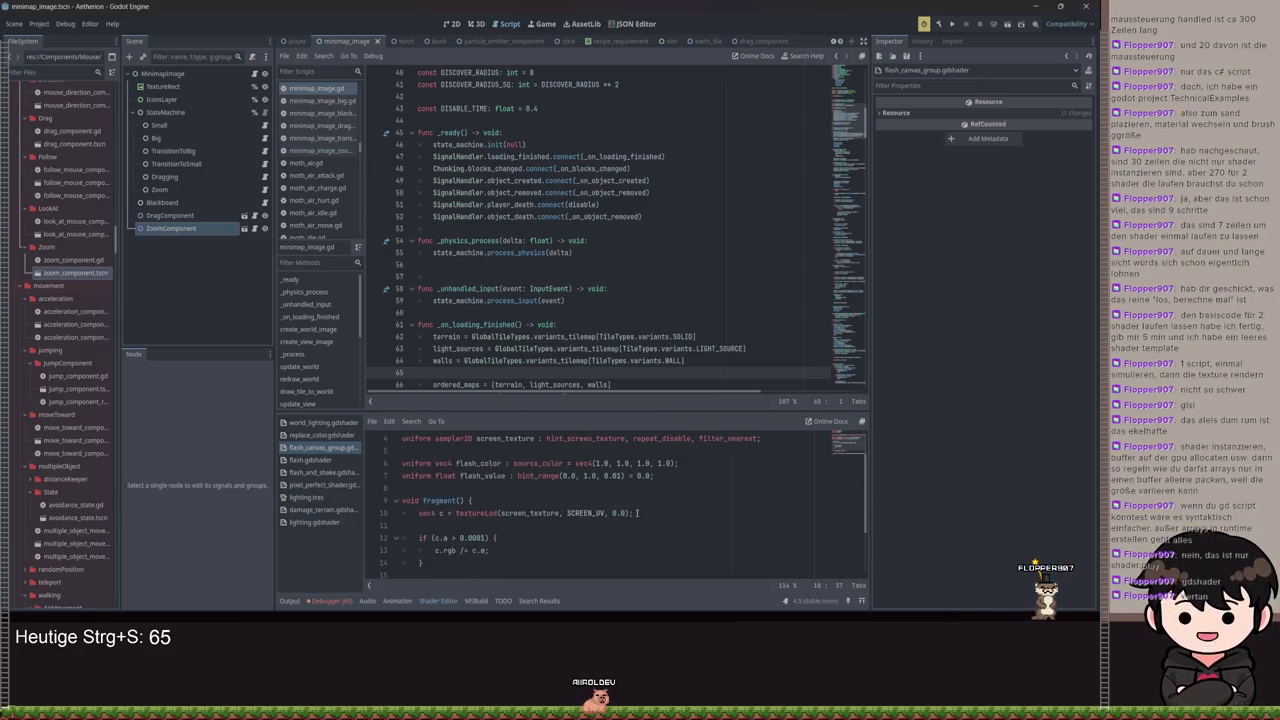
click(499, 512)
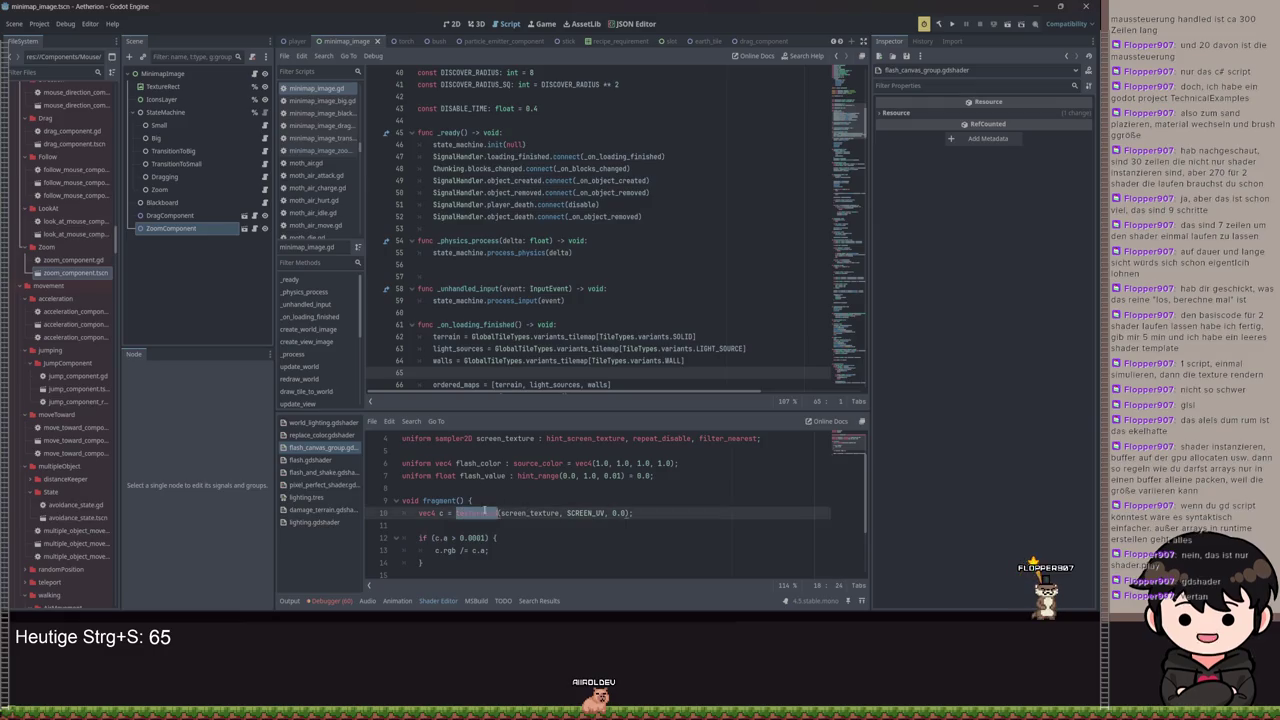
click(310, 459)
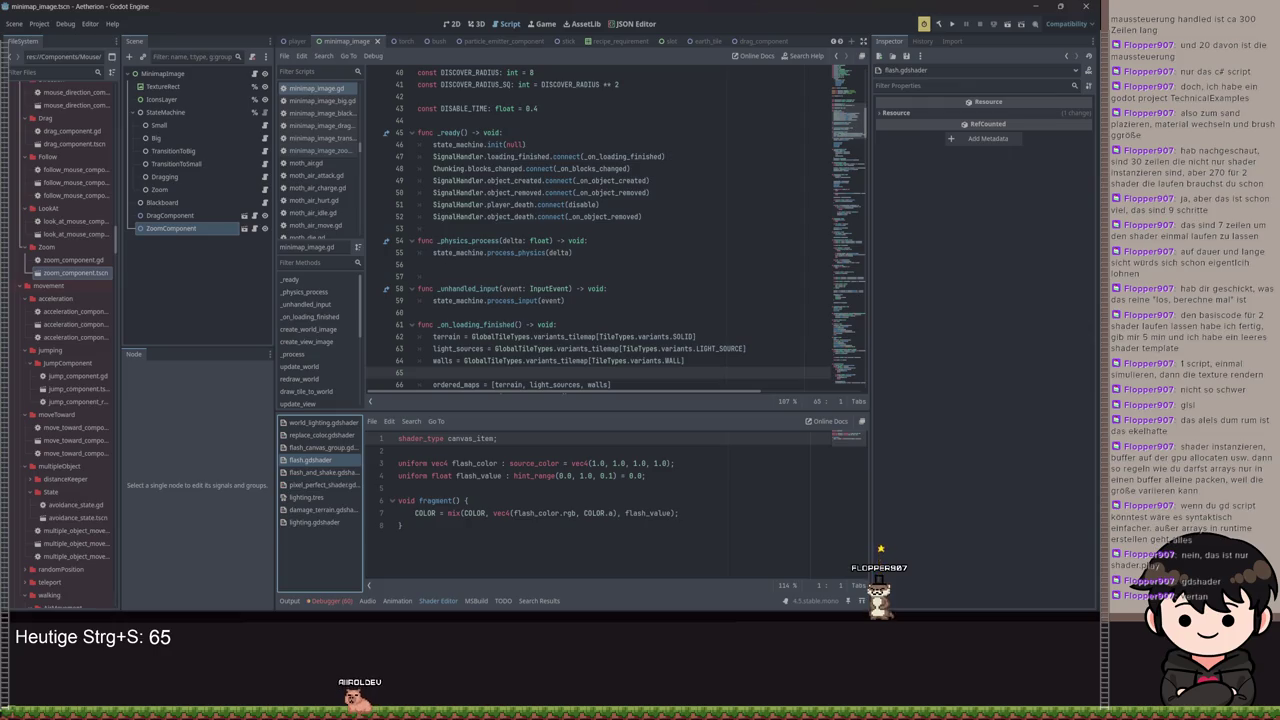
Open minimap_image_zoom.gd from the script list and select its code to review how pixel_per_tile is set
scroll(733, 279, up, 3)
key(ctrl+a)
click(710, 291)
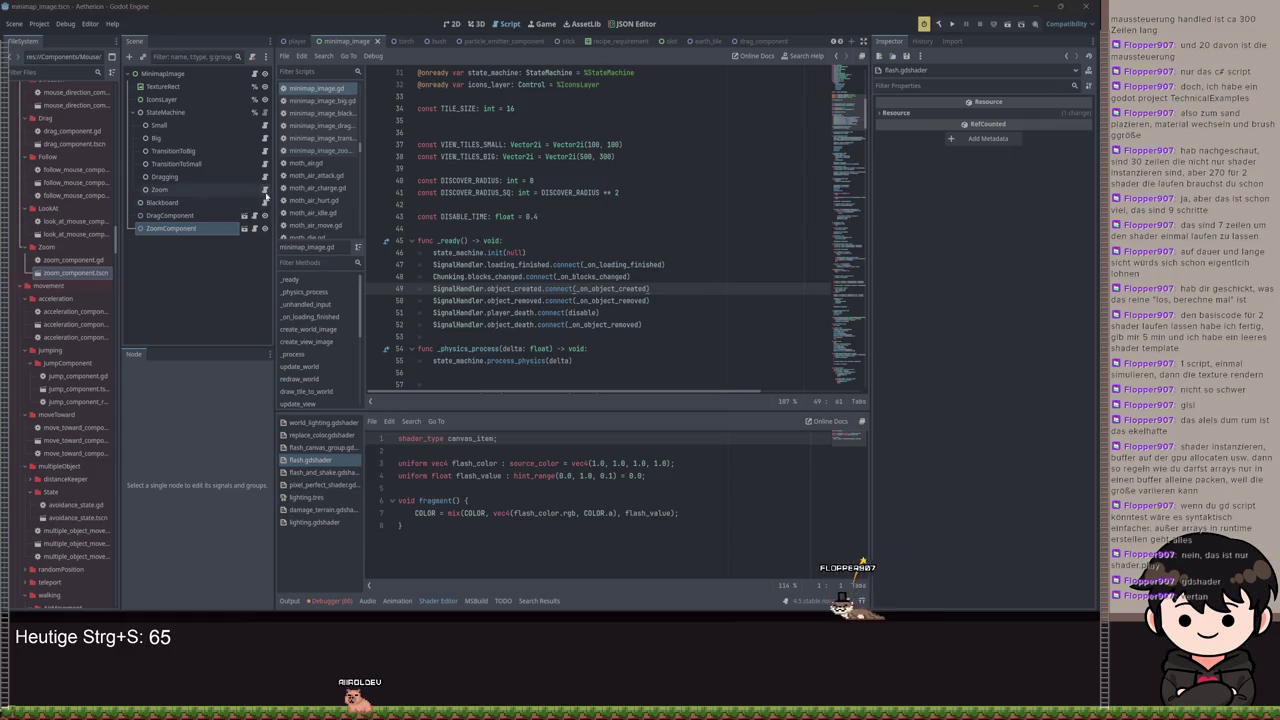
click(262, 189)
key(ctrl+a)
click(726, 180)
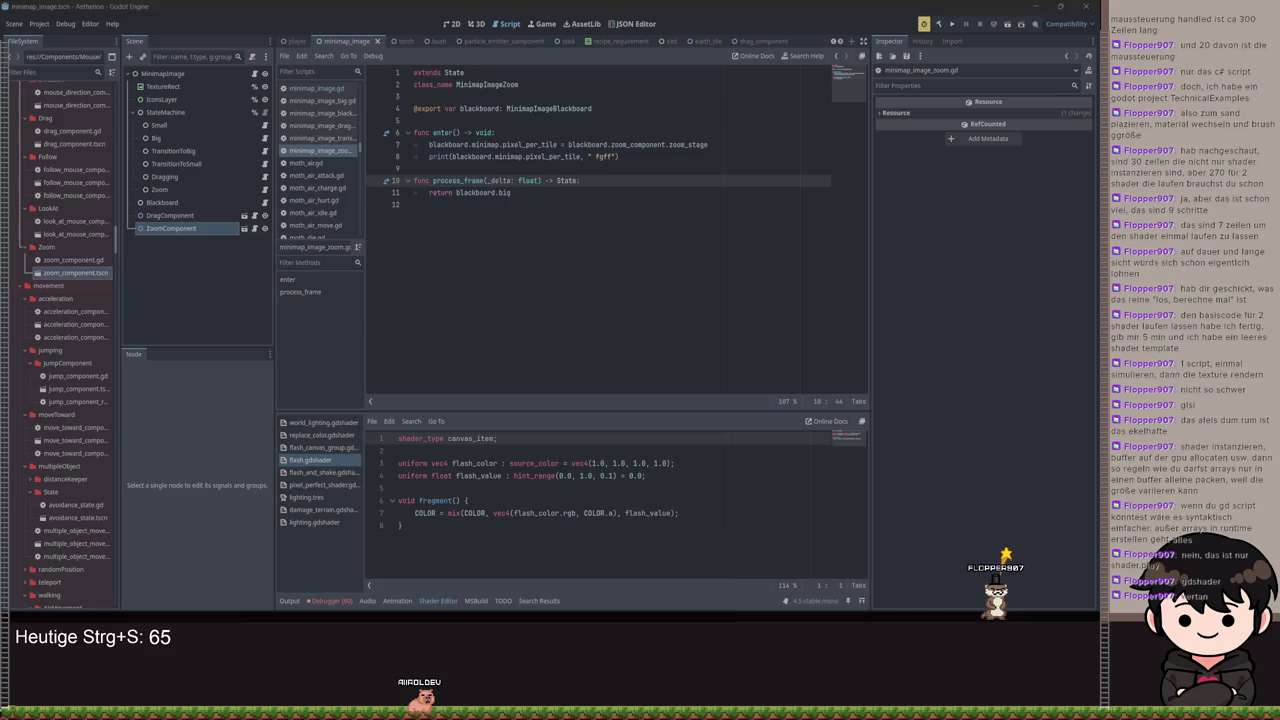
Hide the shader panel and return to minimap_image.gd at its pixel_per_tile setter
click(692, 216)
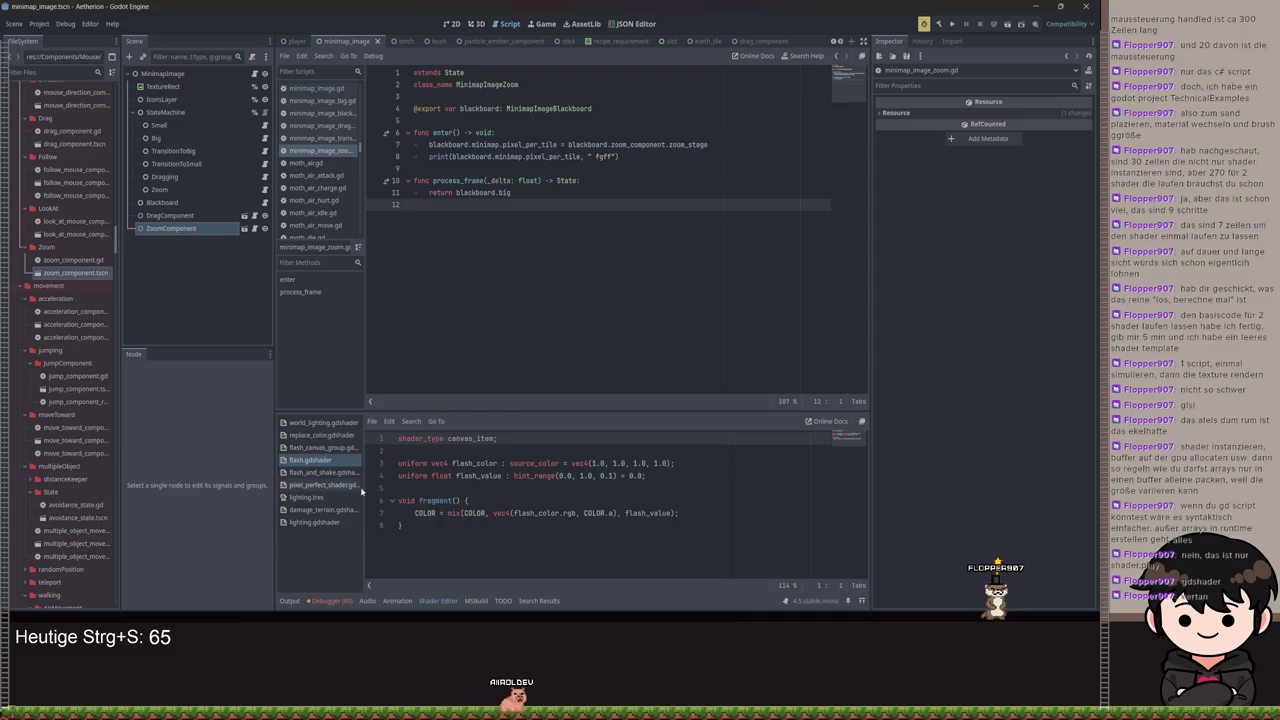
click(430, 600)
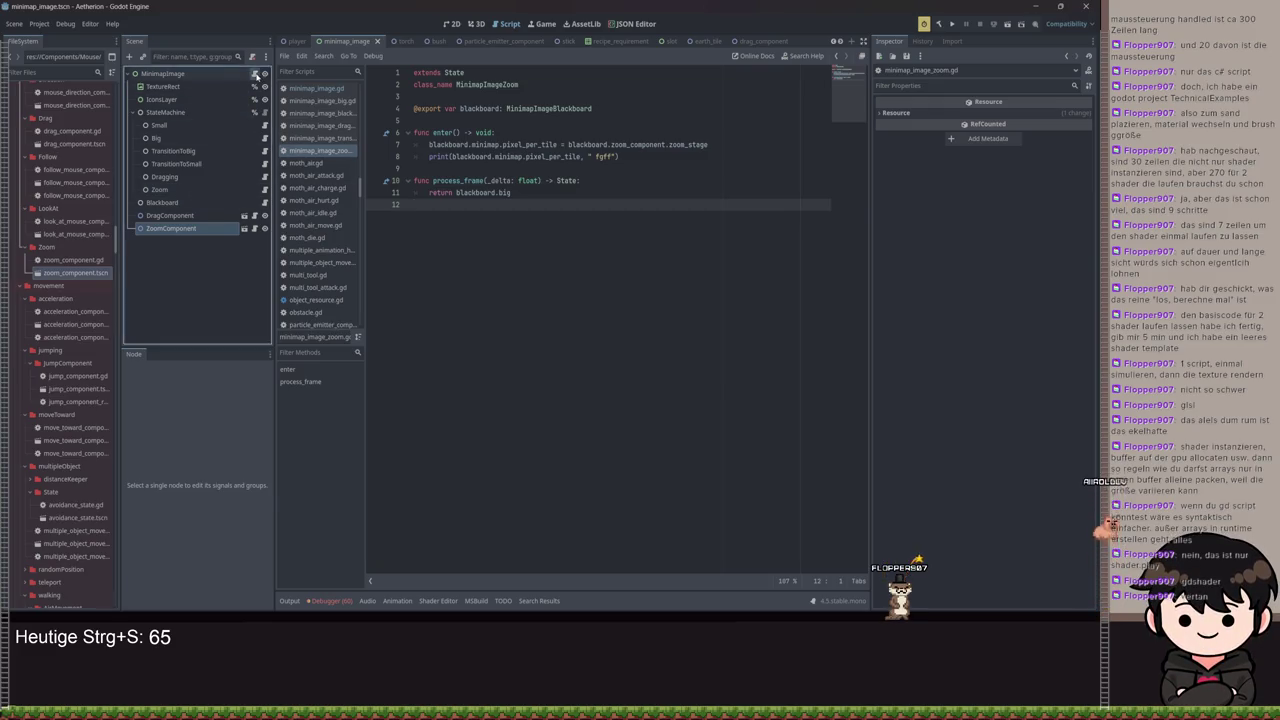
click(265, 74)
scroll(653, 200, up, 7)
drag(502, 372, 420, 330)
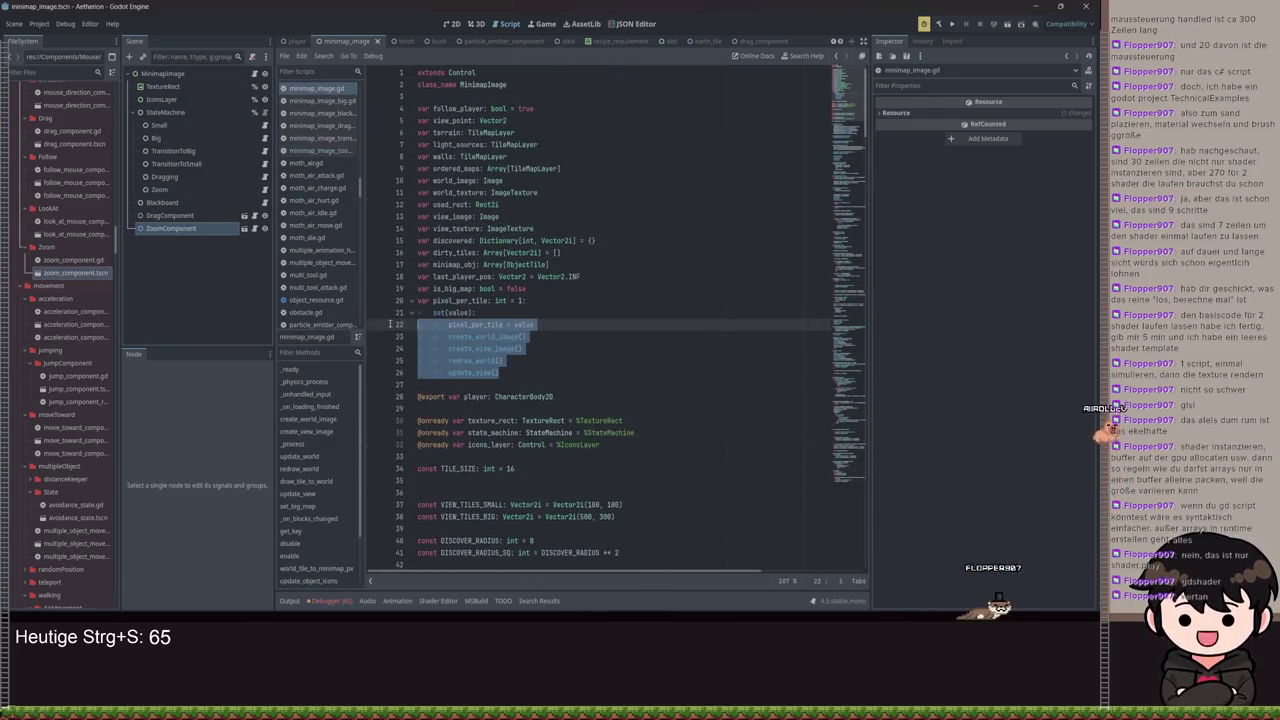
Delete the pixel_per_tile setter and change its var keyword to const
key(BackSpace)
key(ctrl+shift+k)
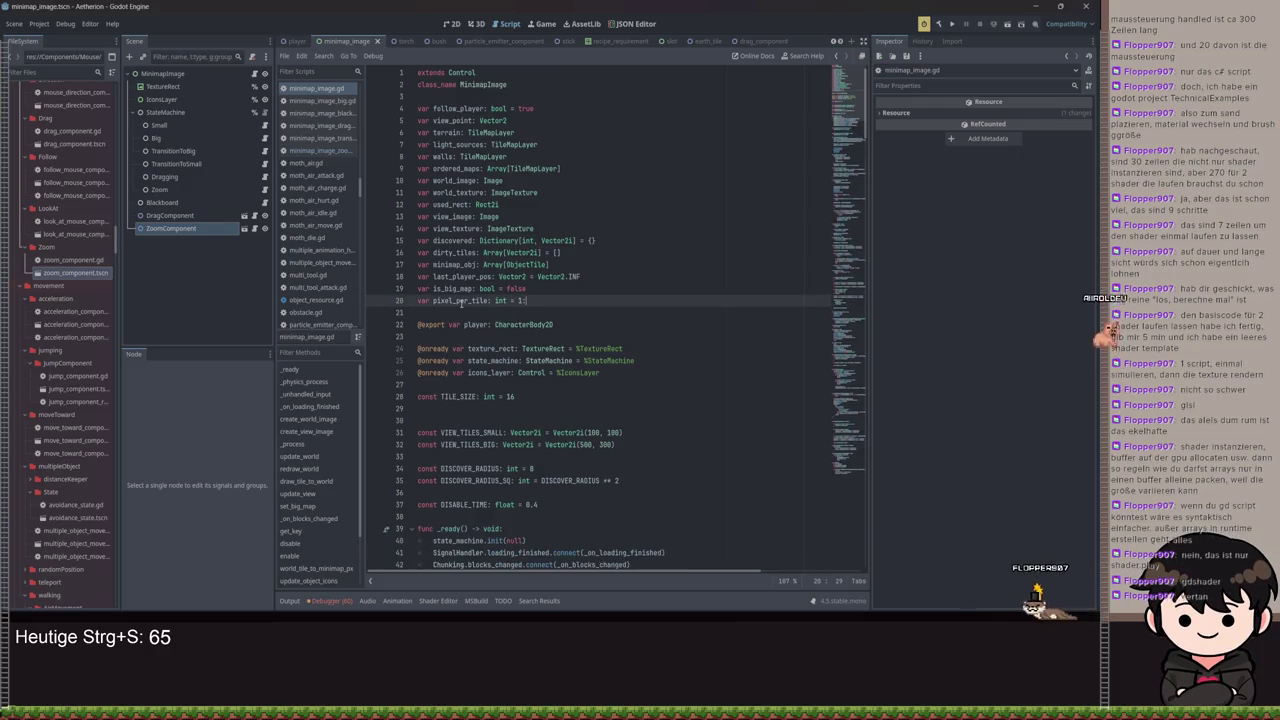
double_click(424, 300)
text(con)
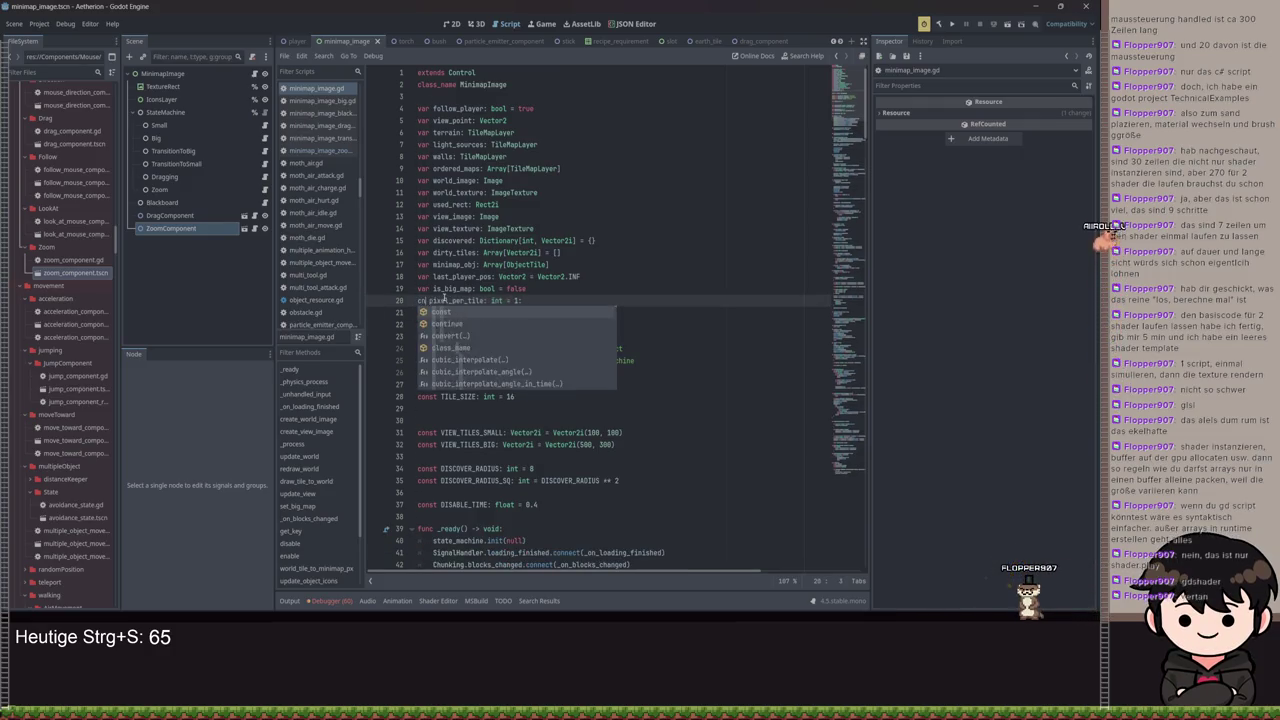
text(st)
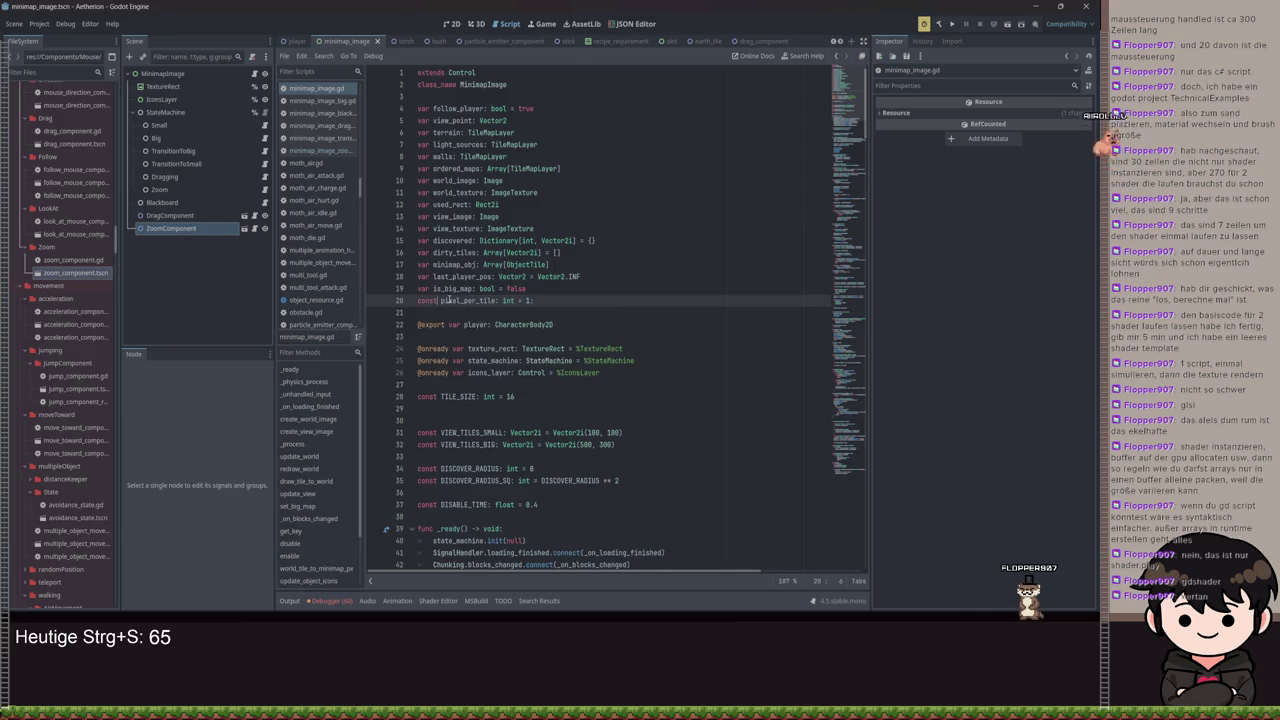
Replace all pixel_per_tile occurrences project-wide with PIXEL_PER_TILE
key(ctrl+shift+f)
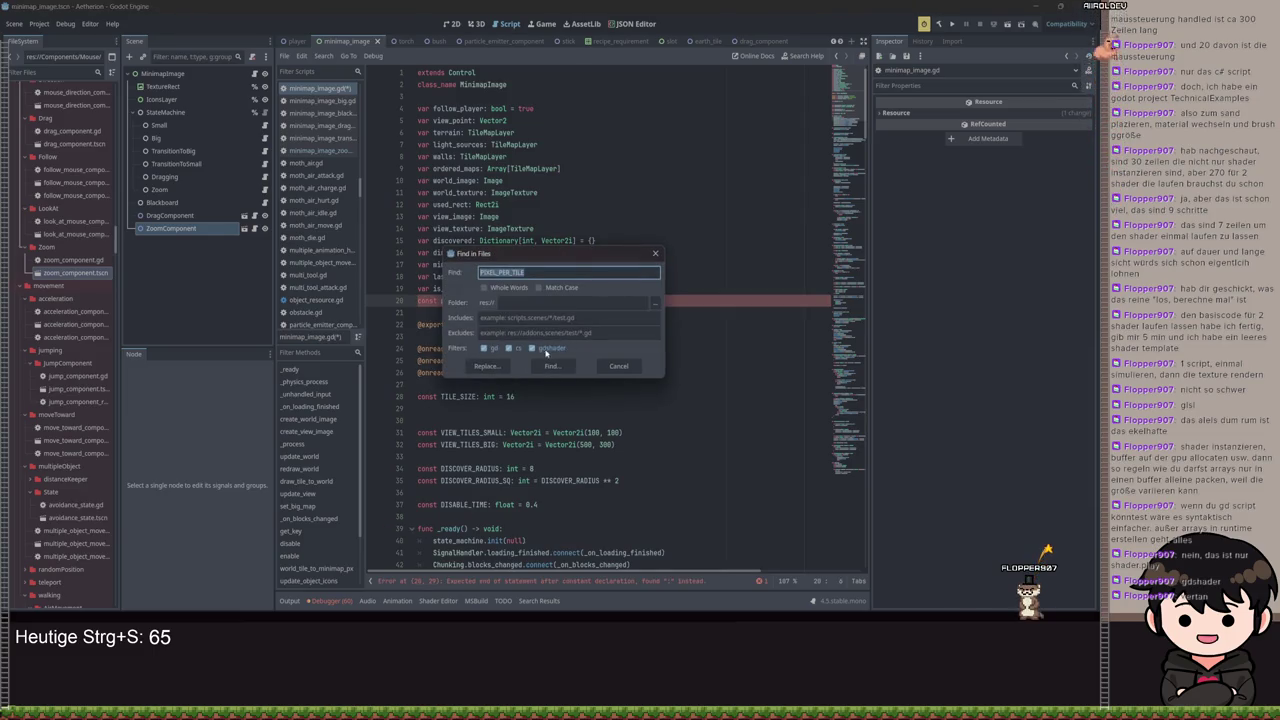
click(528, 365)
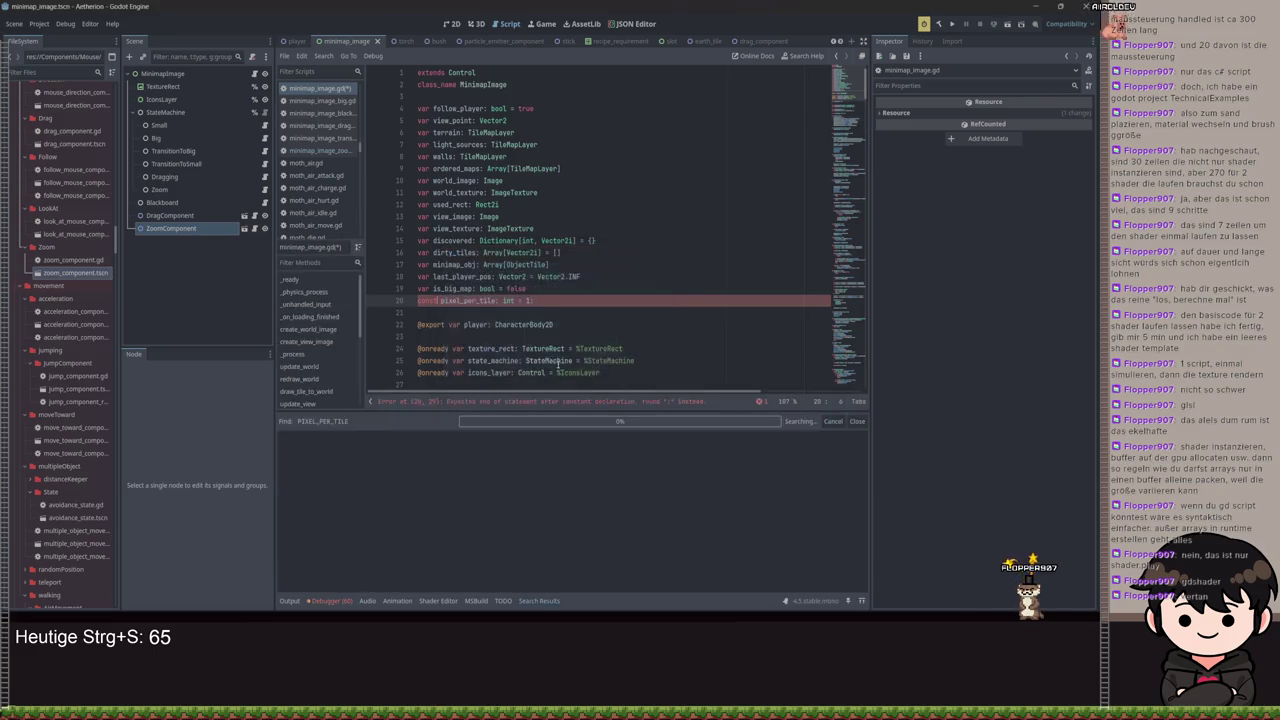
click(655, 268)
key(ctrl+shift+r)
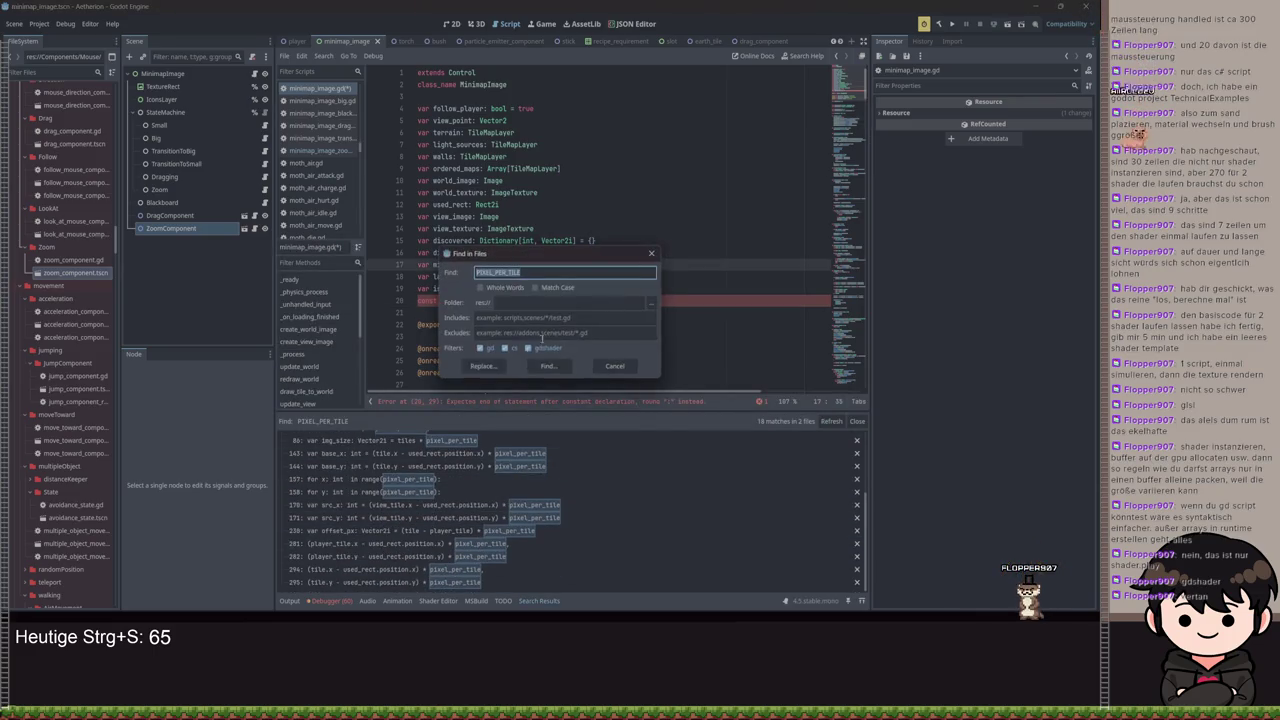
click(484, 371)
click(367, 584)
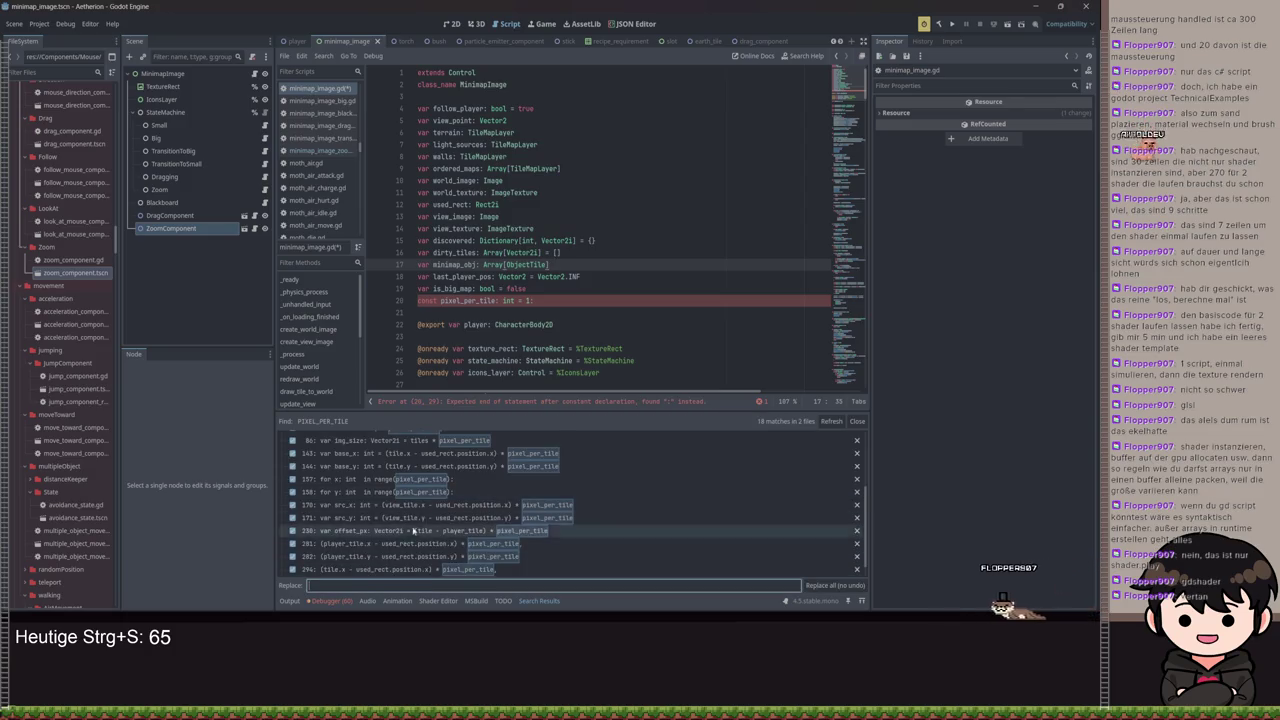
text(PIXEL)
scroll(425, 490, down, 1)
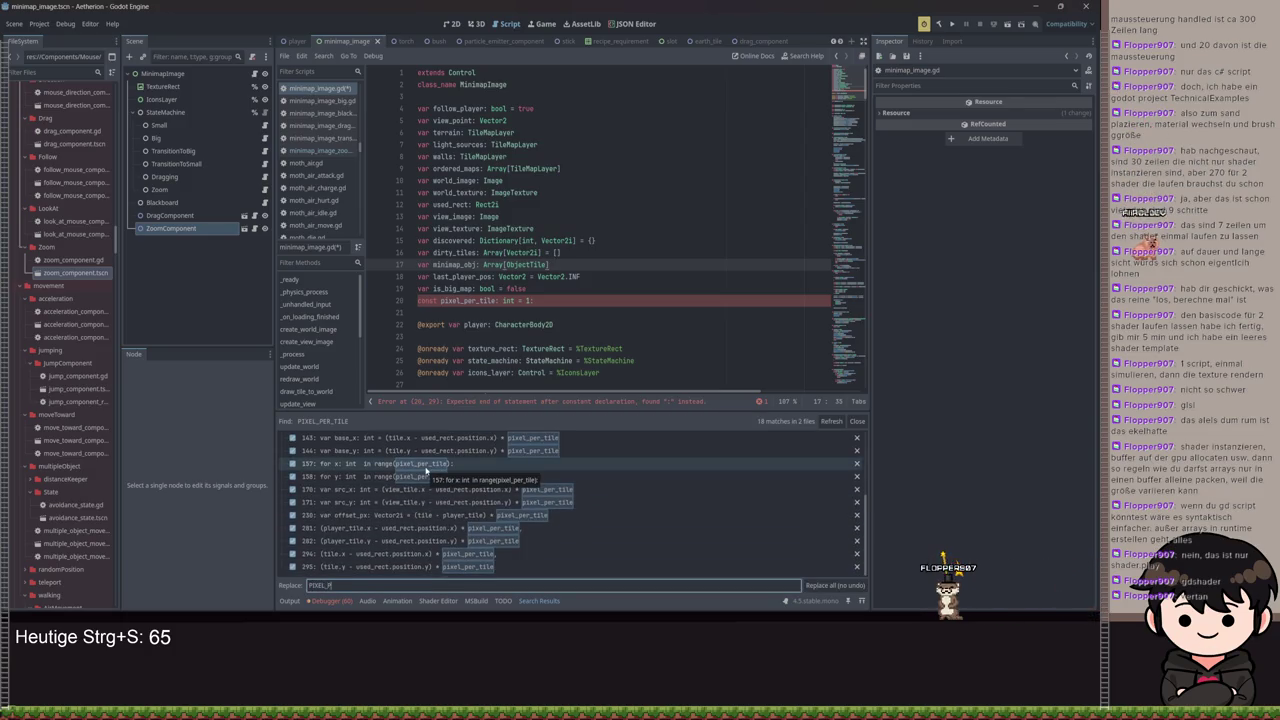
key(BackSpace)
text(ILE)
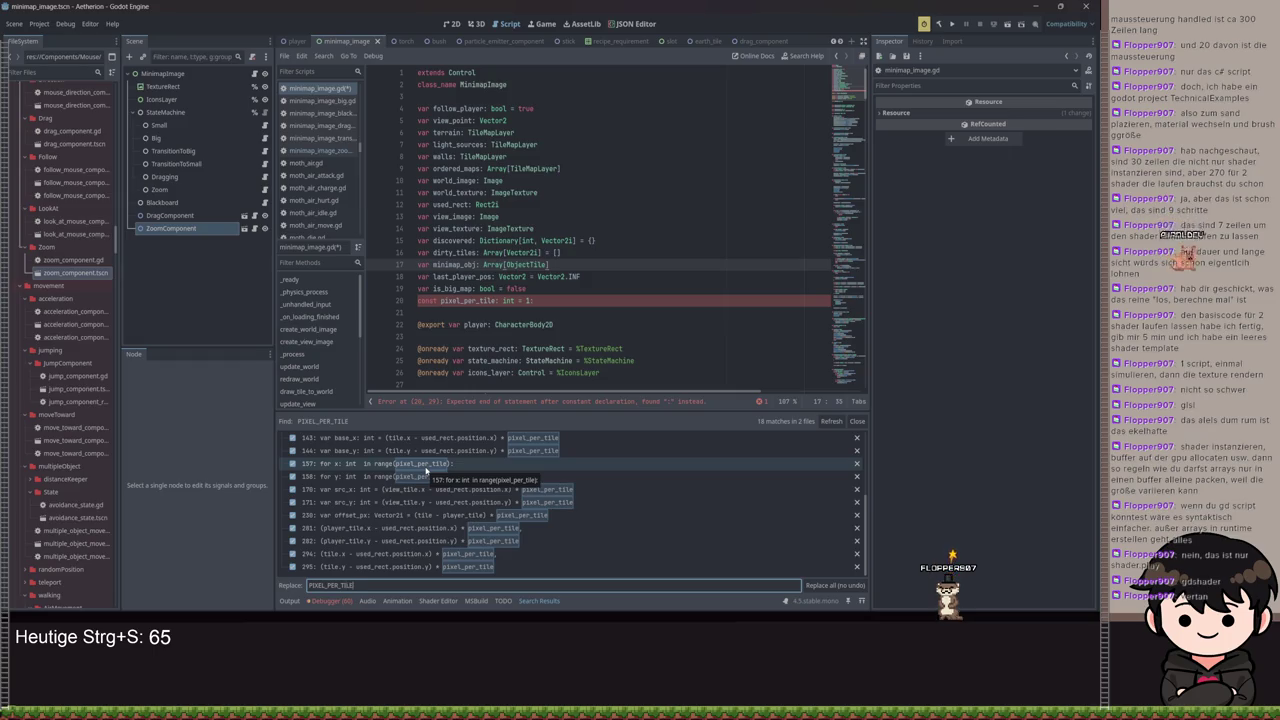
click(848, 586)
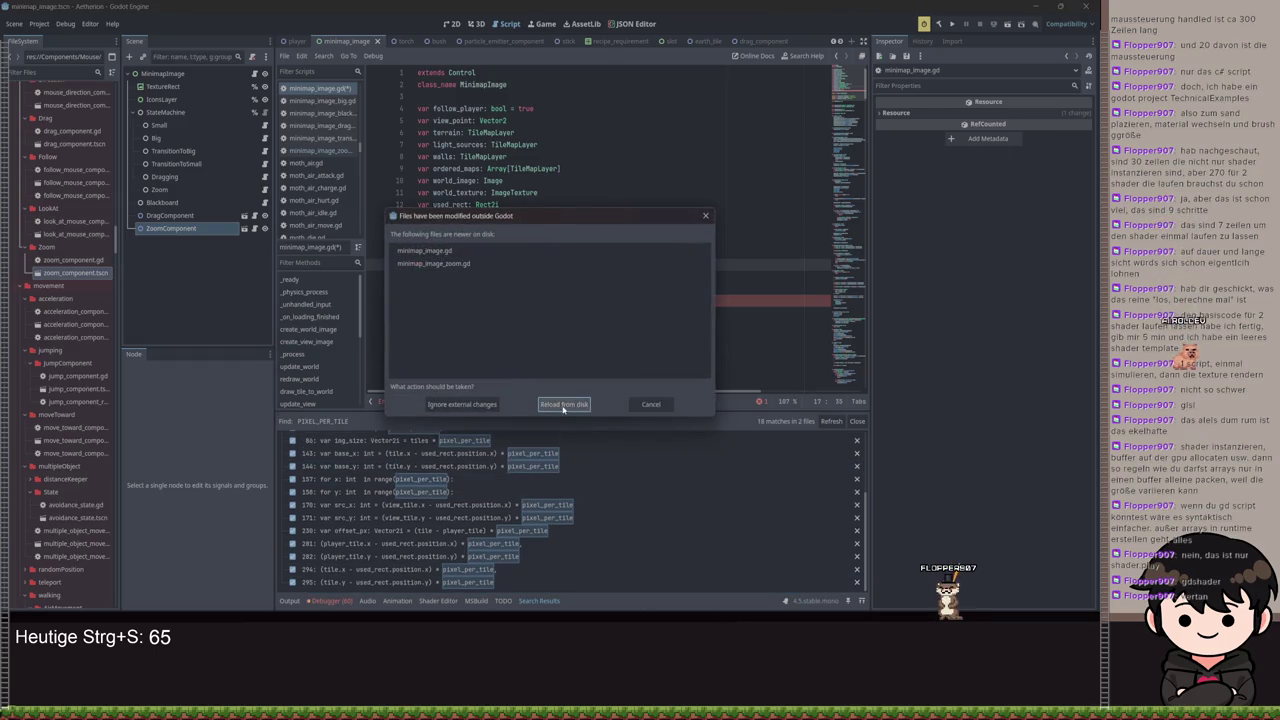
Reload the changed scripts from disk and delete the leftover setter block
click(563, 405)
scroll(538, 276, down, 2)
drag(500, 300, 521, 229)
key(BackSpace)
Make PIXEL_PER_TILE a const of 2 placed right below TILE_SIZE 16 and save minimap_image.gd
double_click(424, 229)
text(const PIXEL_PER_TILE: int = 1)
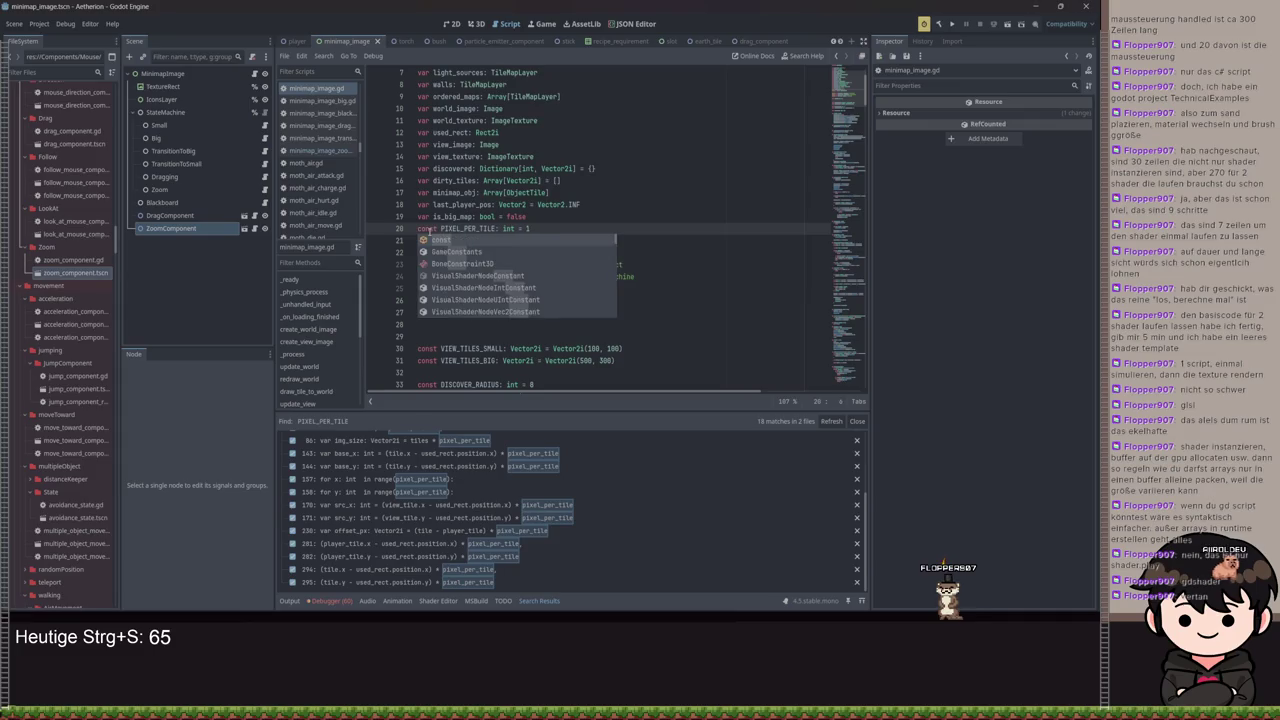
key(Return)
key(Return)
key(Return)
key(Return)
key(Return)
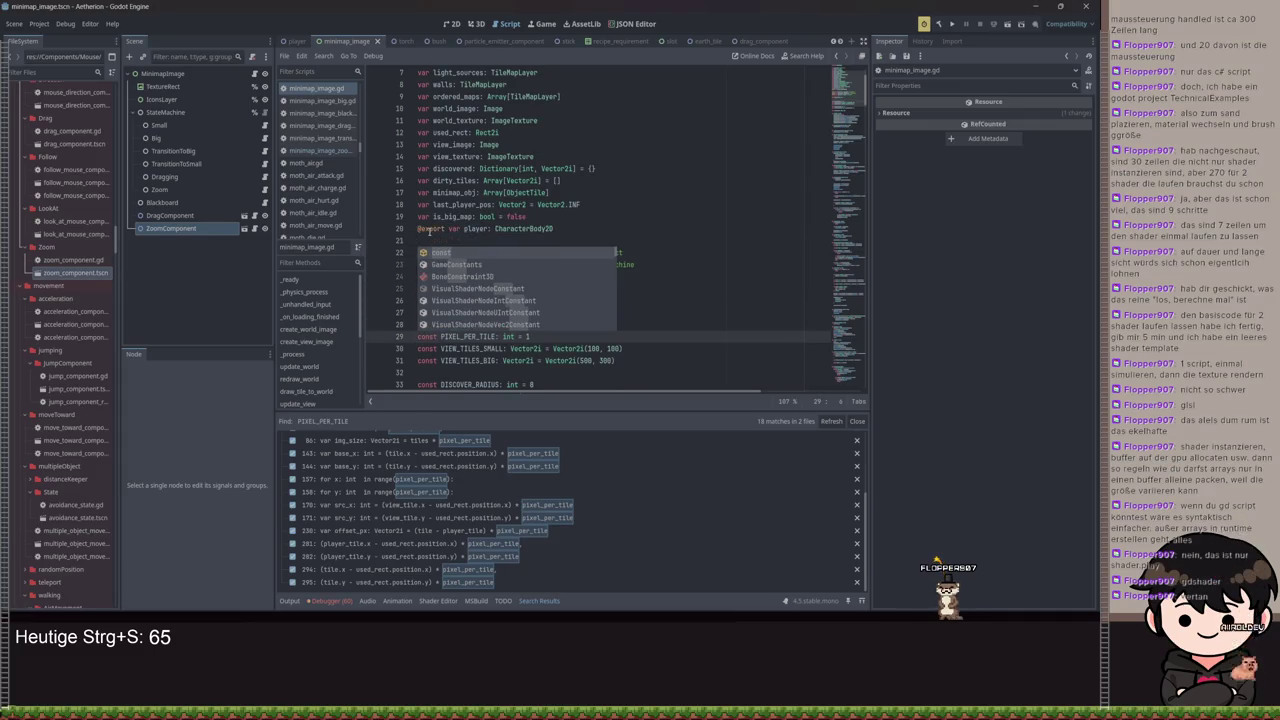
key(Escape)
key(alt+Up)
key(alt+Up)
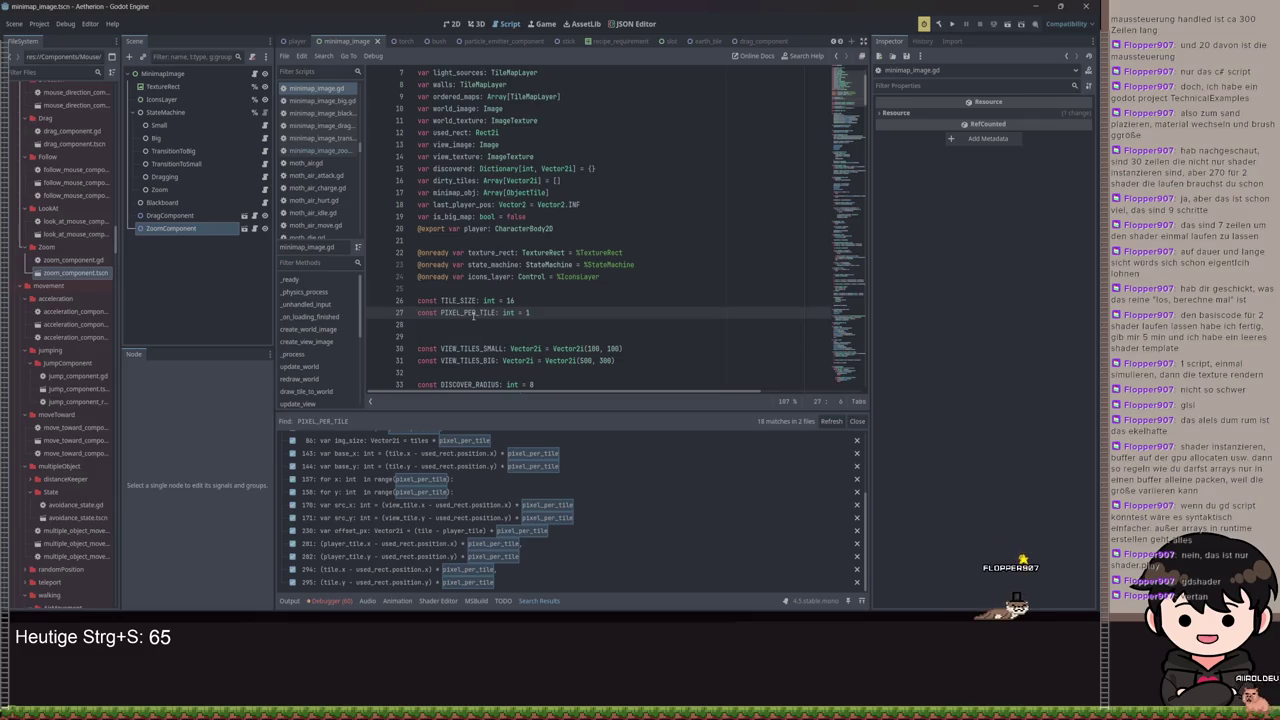
key(ctrl+s)
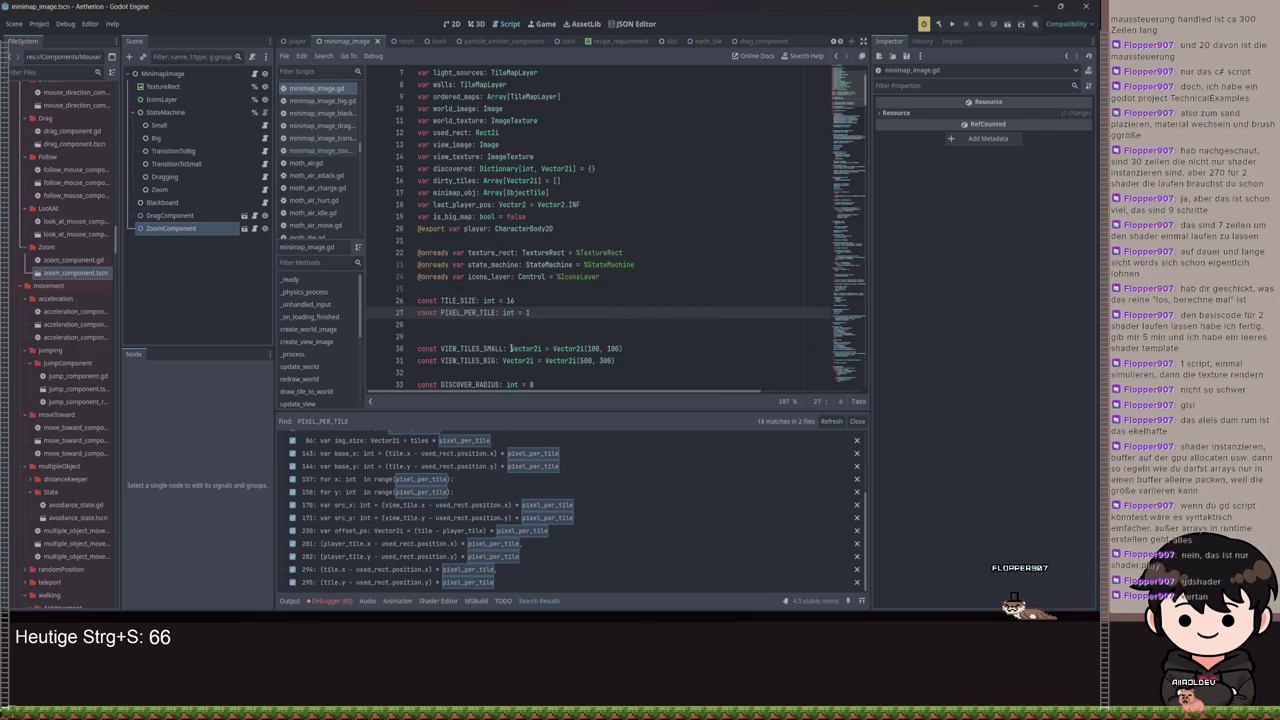
text(2)
key(ctrl+s)
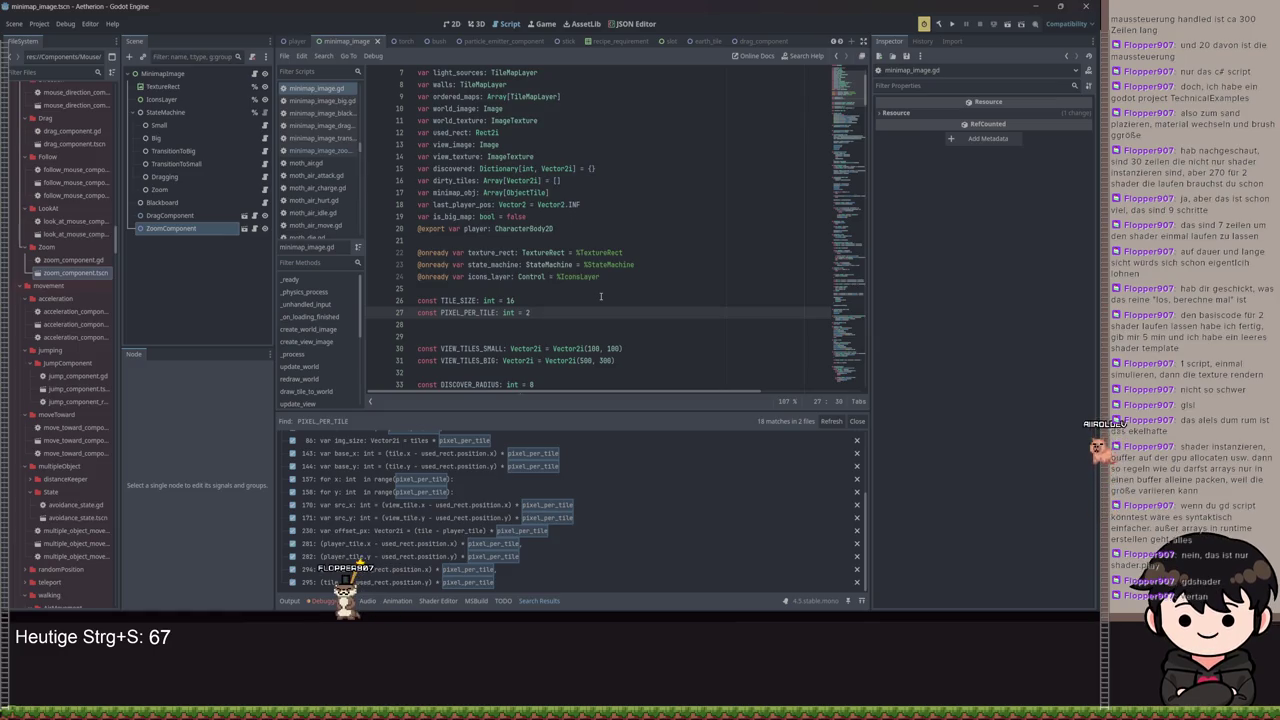
click(547, 300)
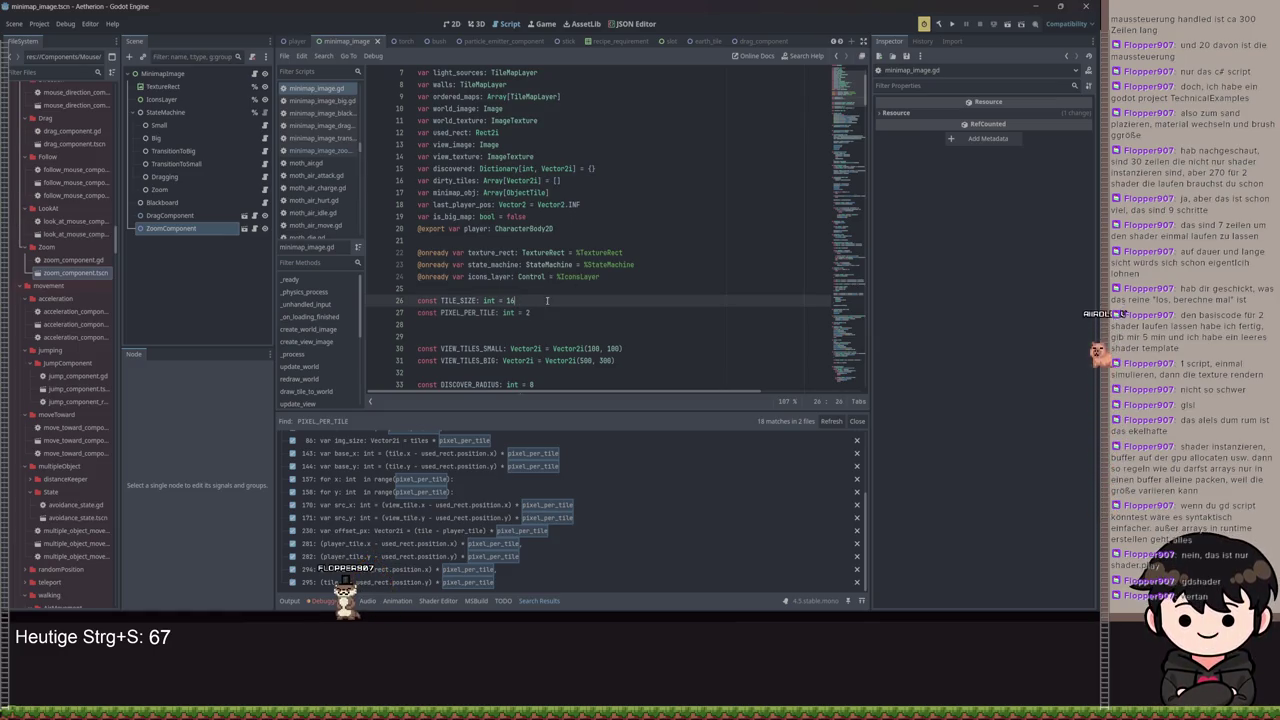
scroll(547, 300, down, 1)
click(580, 296)
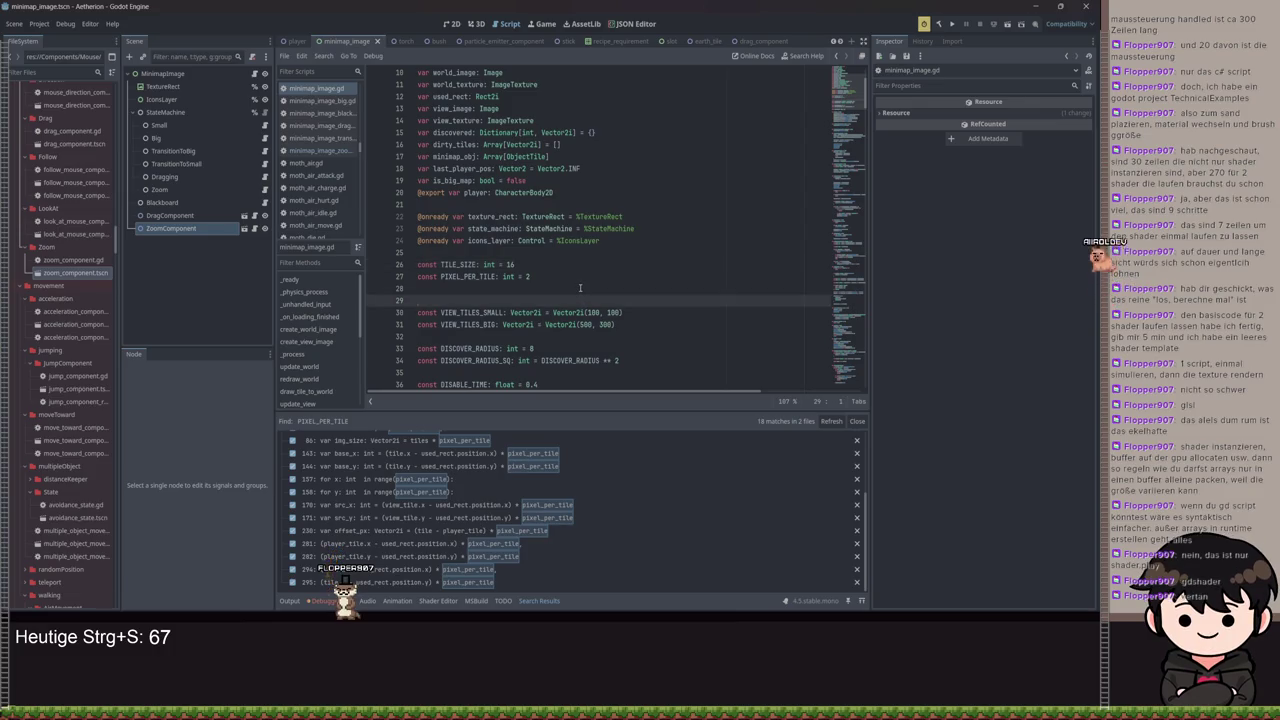
key(ctrl+s)
scroll(556, 269, down, 1)
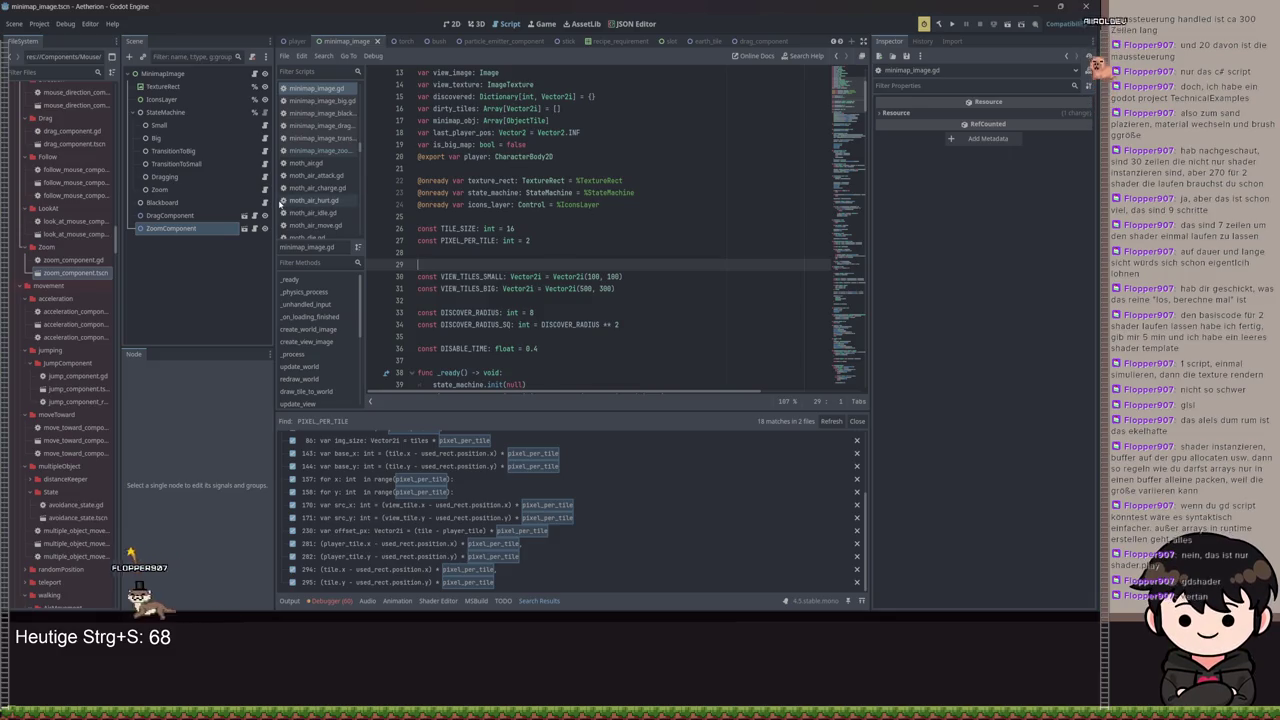
Add 'var zoom: int = 1' to minimap_image.gd and save it
click(265, 189)
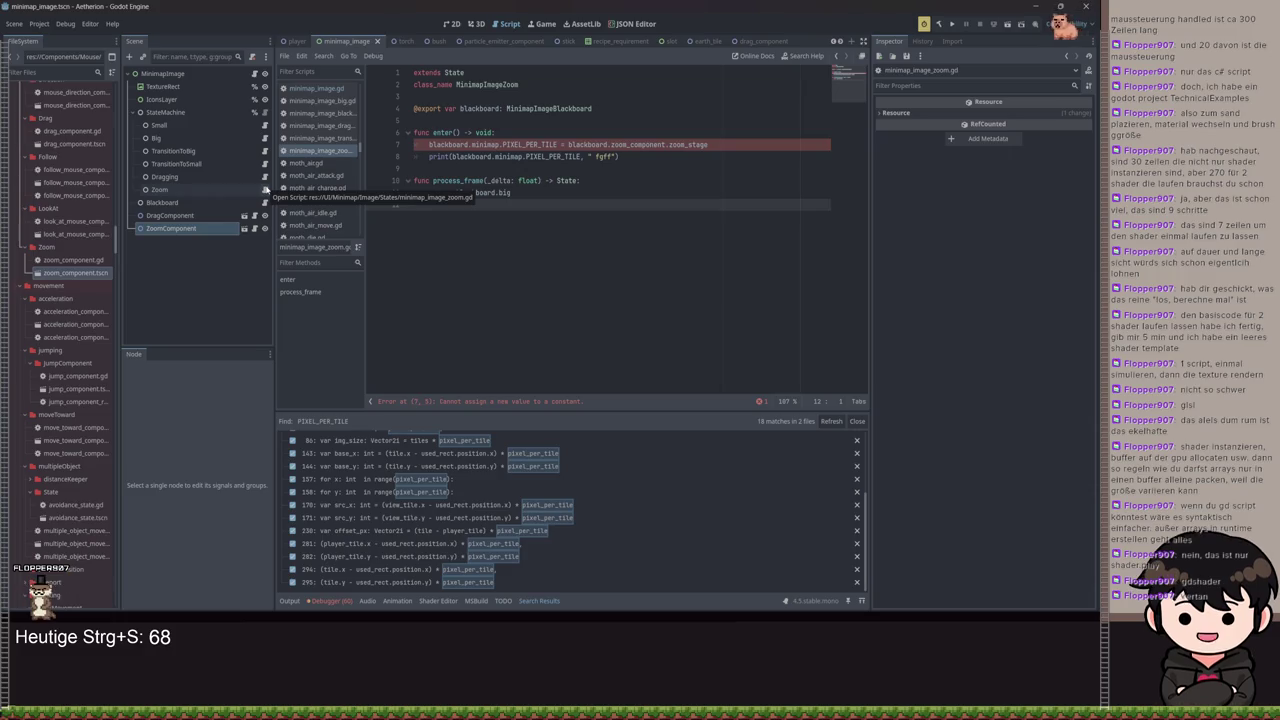
click(530, 146)
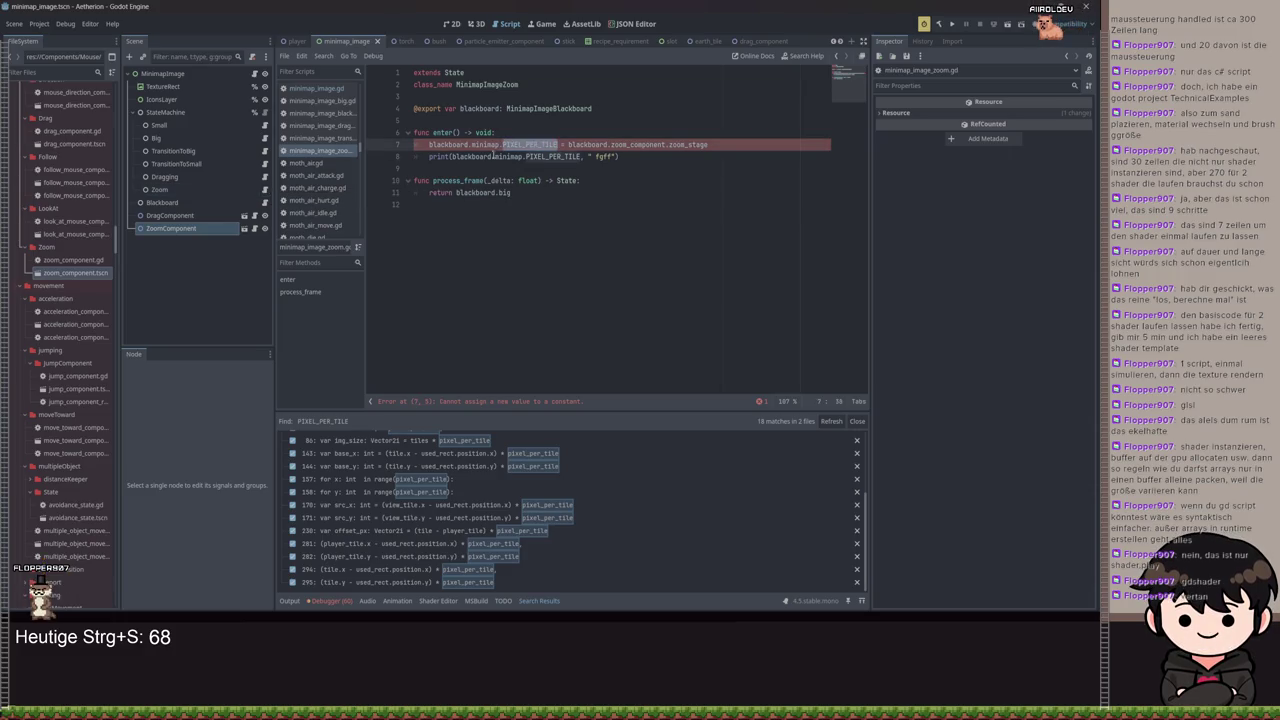
ctrl+click(521, 146)
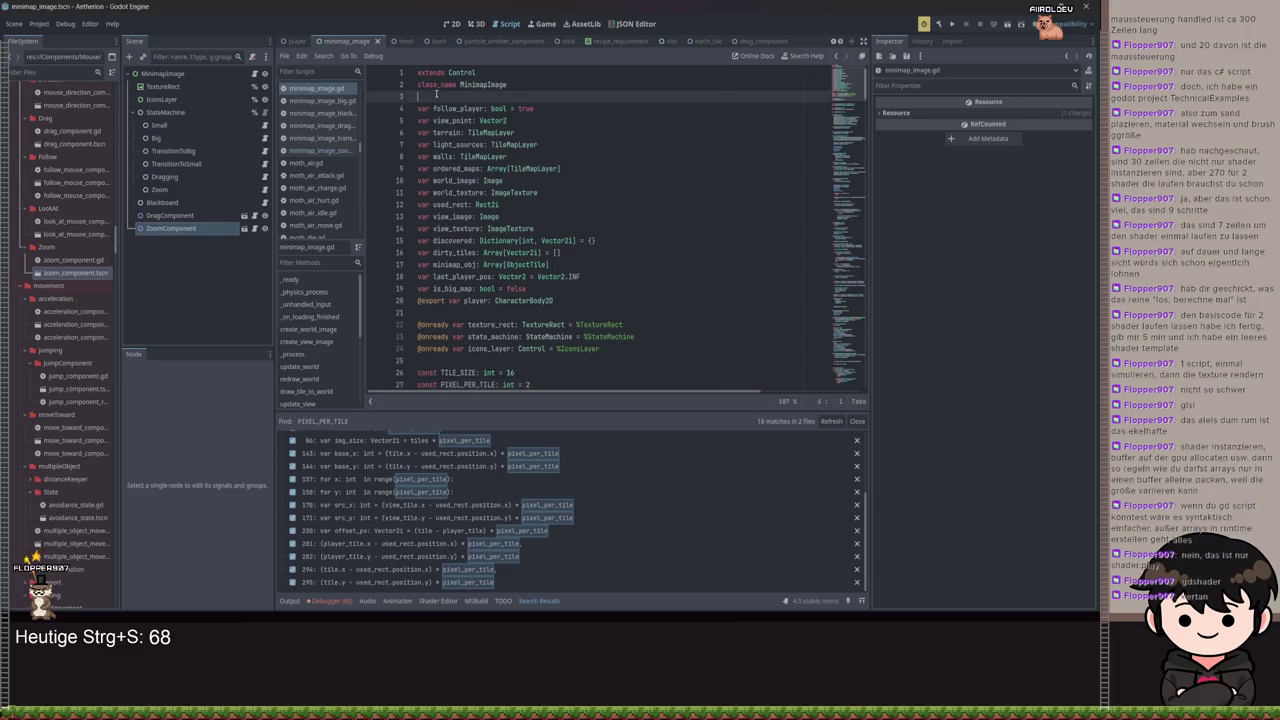
text(var zoom: int =)
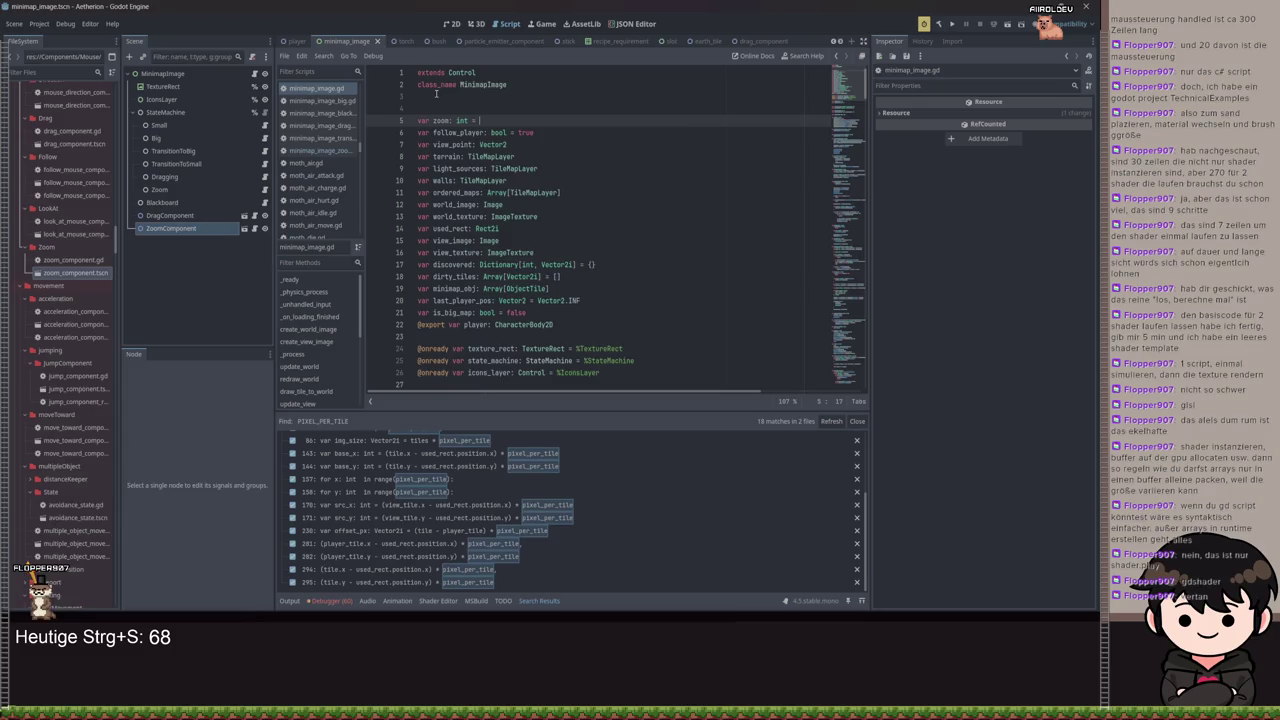
key(ctrl+space)
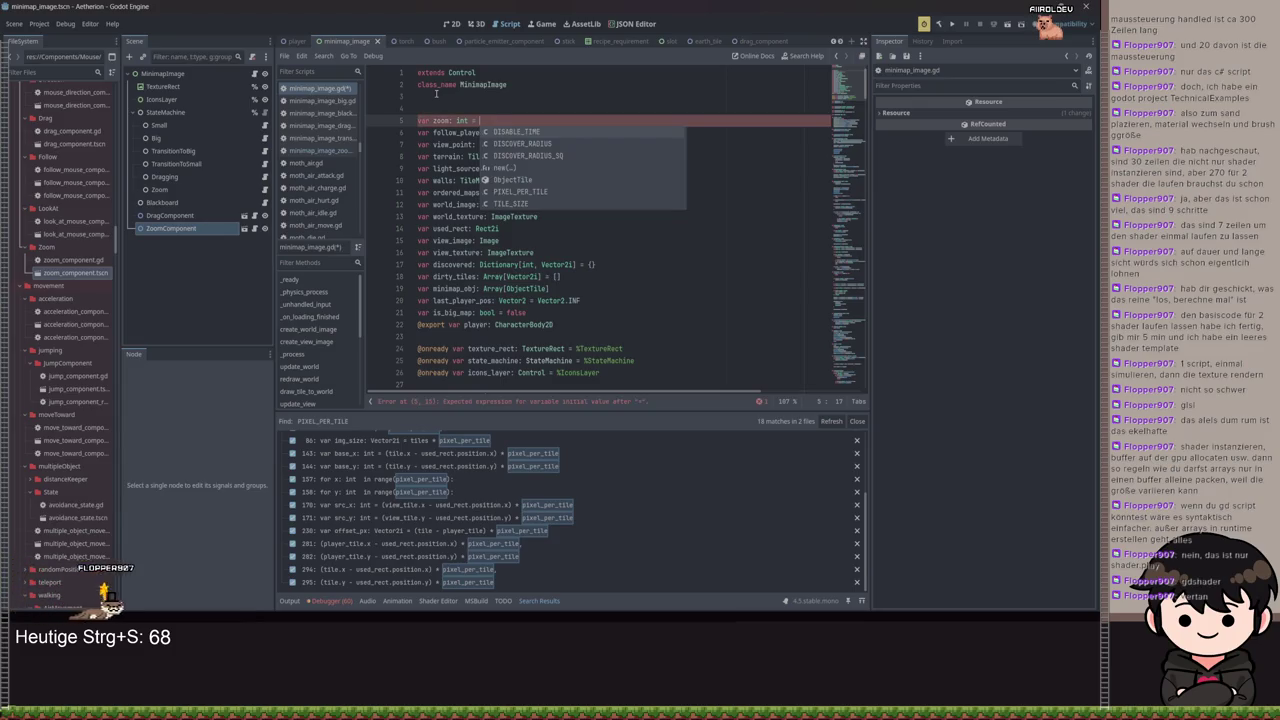
text(1)
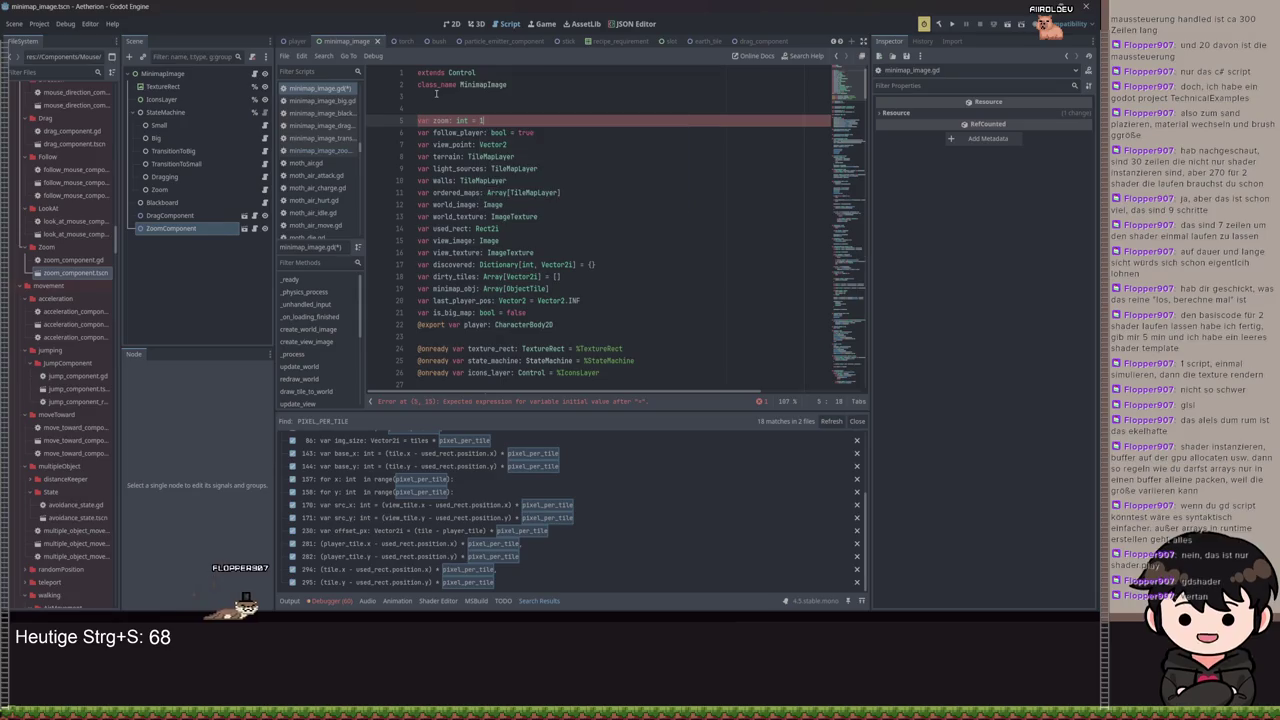
key(ctrl+s)
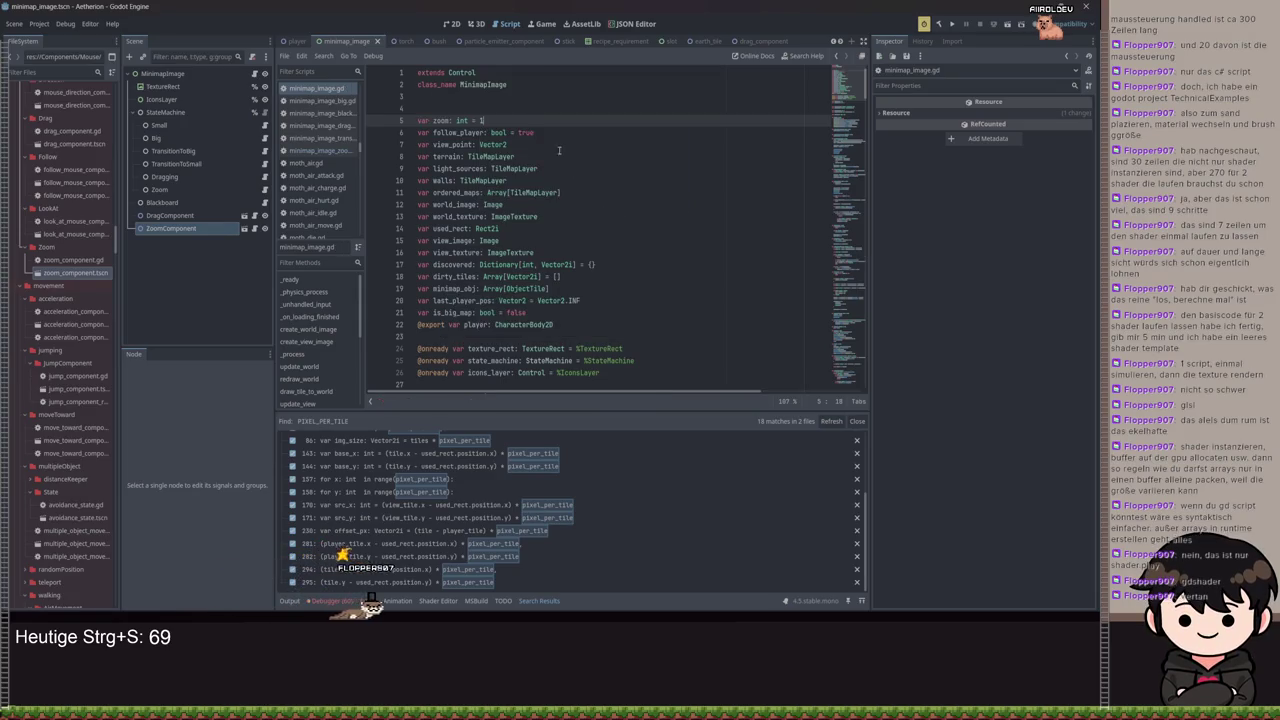
In minimap_image_zoom.gd, replace PIXEL_PER_TILE with zoom on line 7 and save
scroll(548, 151, down, 4)
click(537, 226)
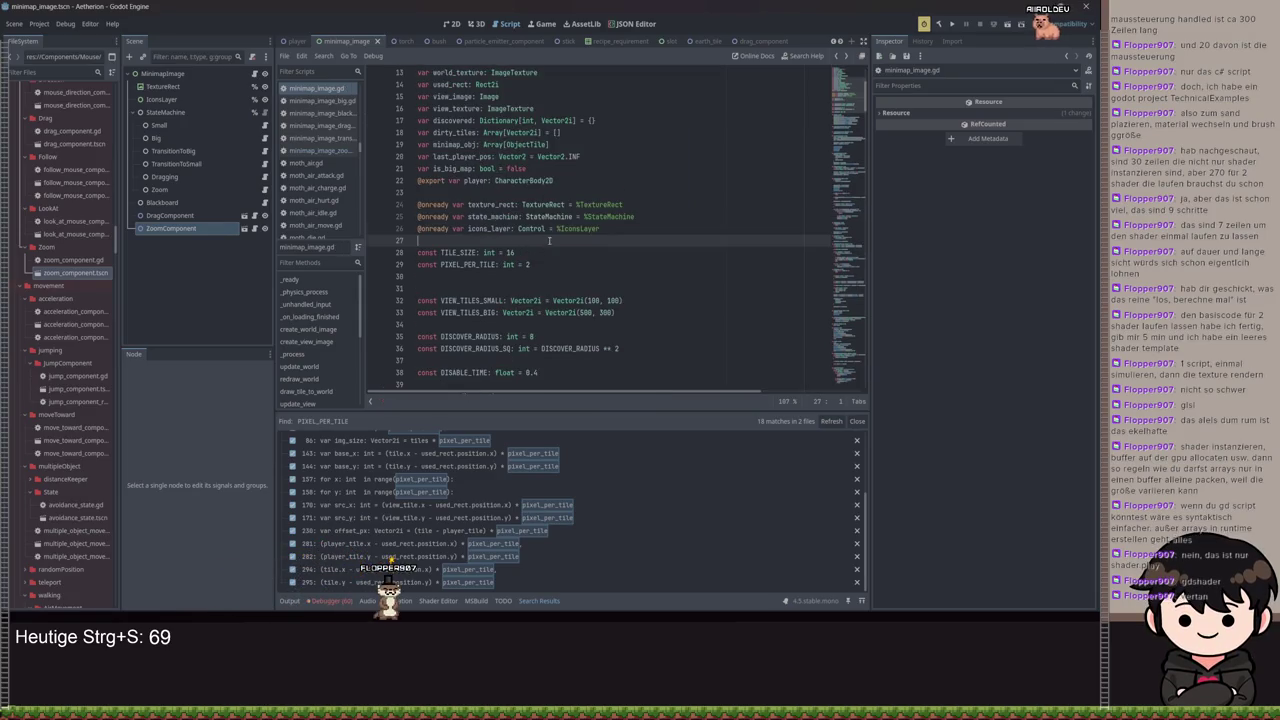
key(alt+Left)
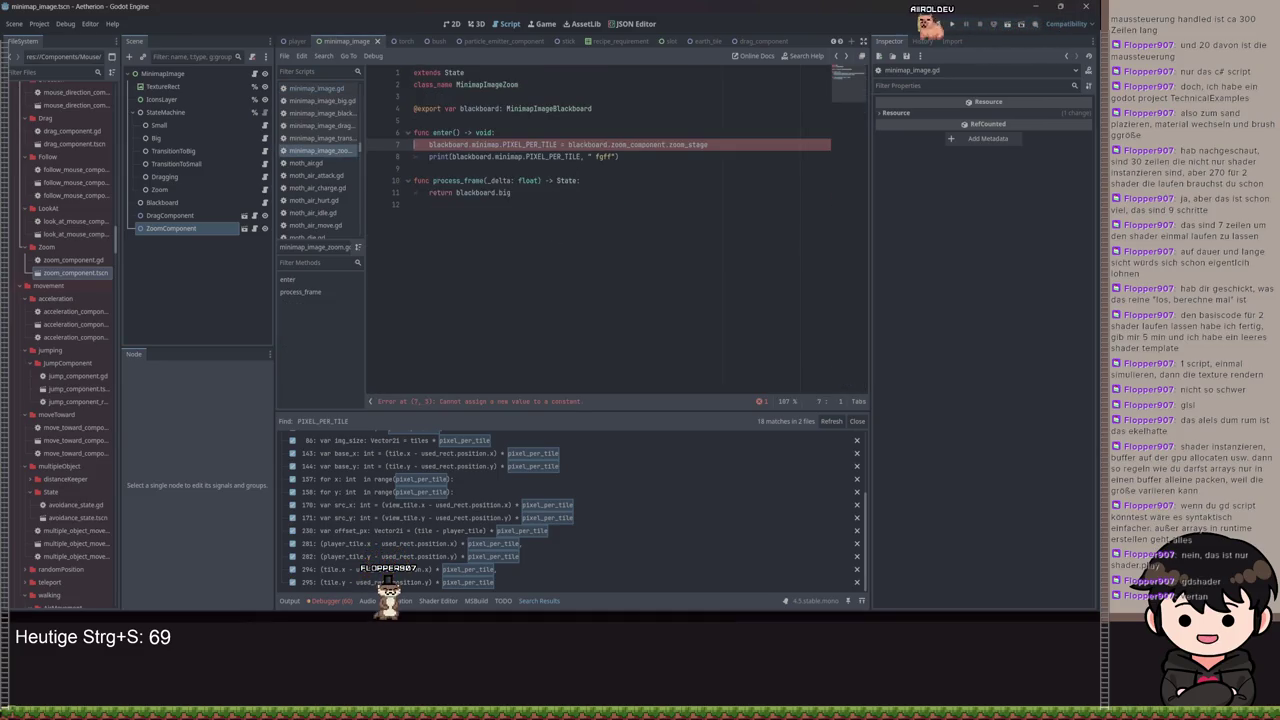
double_click(548, 145)
text(zoom)
key(Escape)
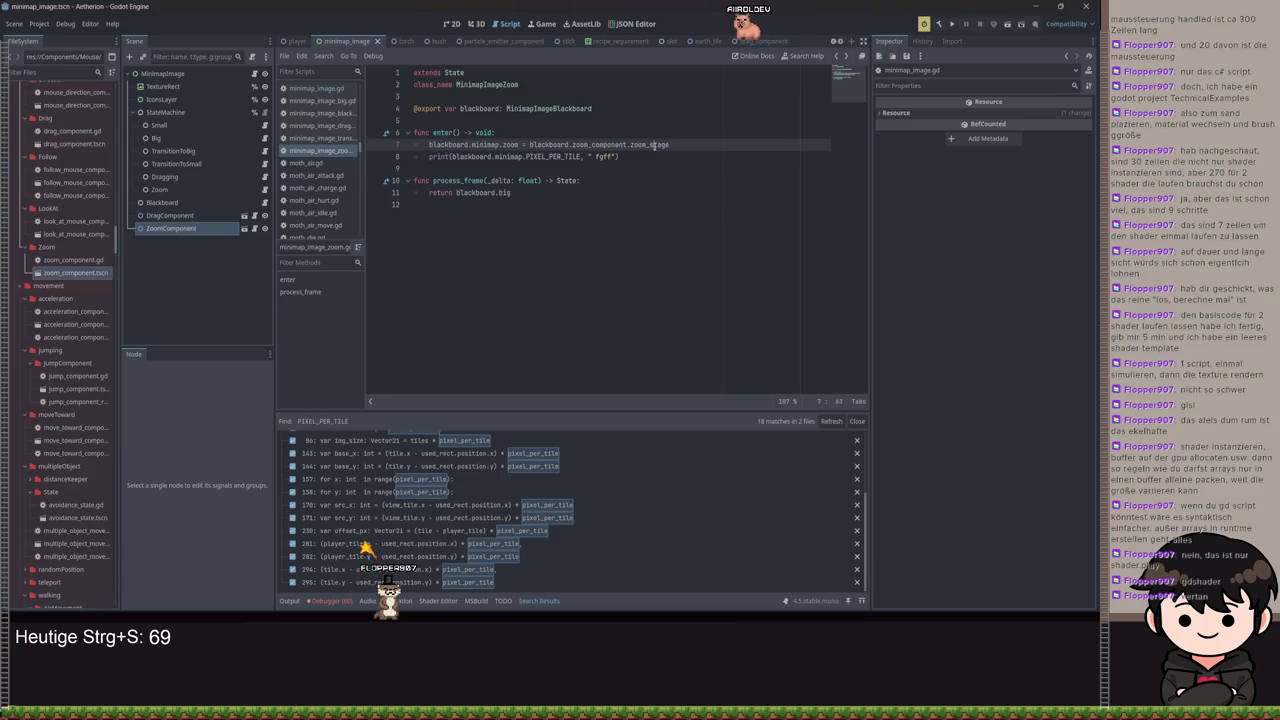
key(ctrl+s)
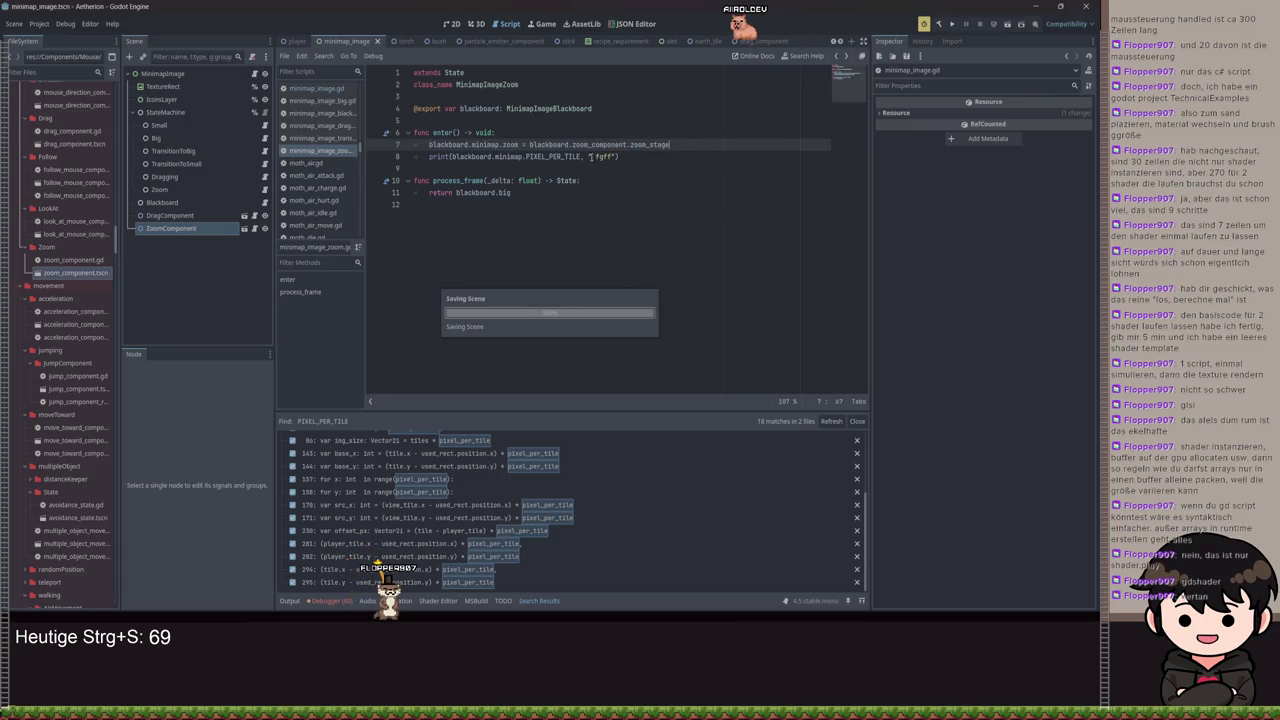
ctrl+click(555, 157)
Scroll minimap_image.gd down to get_view_rect_world_px and put the caret at the end of the view_px line
scroll(608, 263, down, 1)
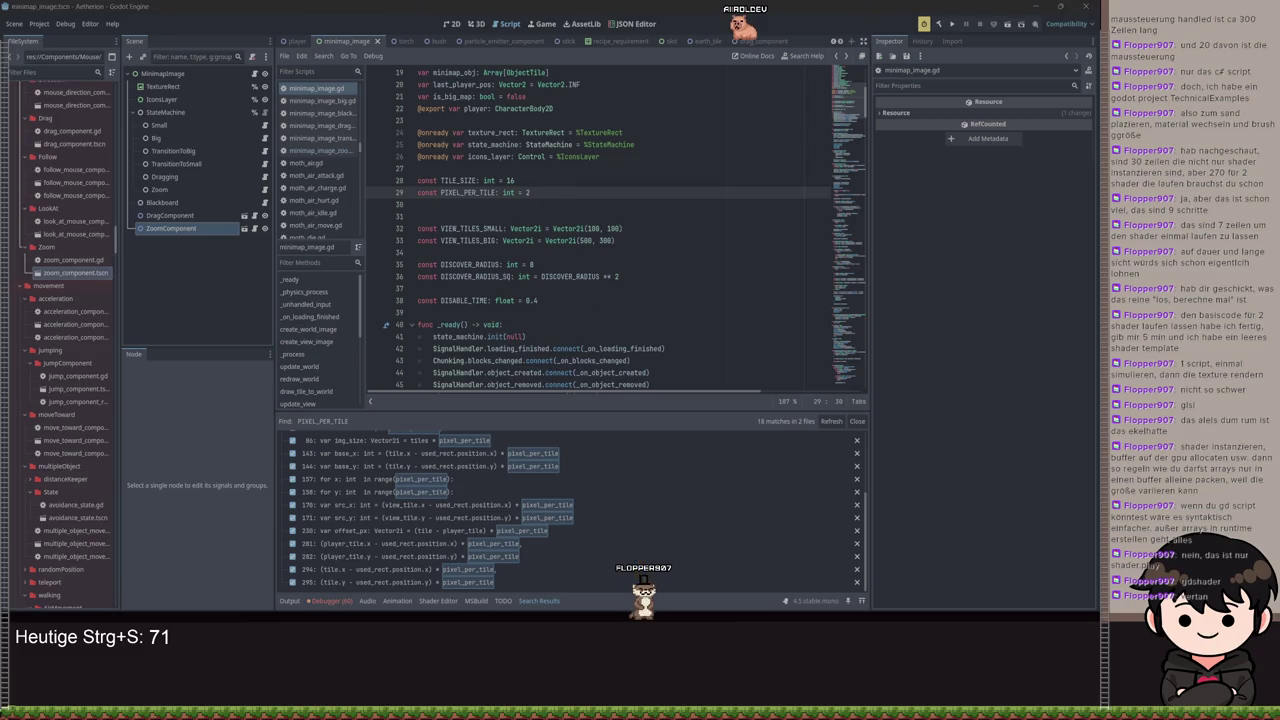
click(600, 176)
scroll(600, 176, down, 14)
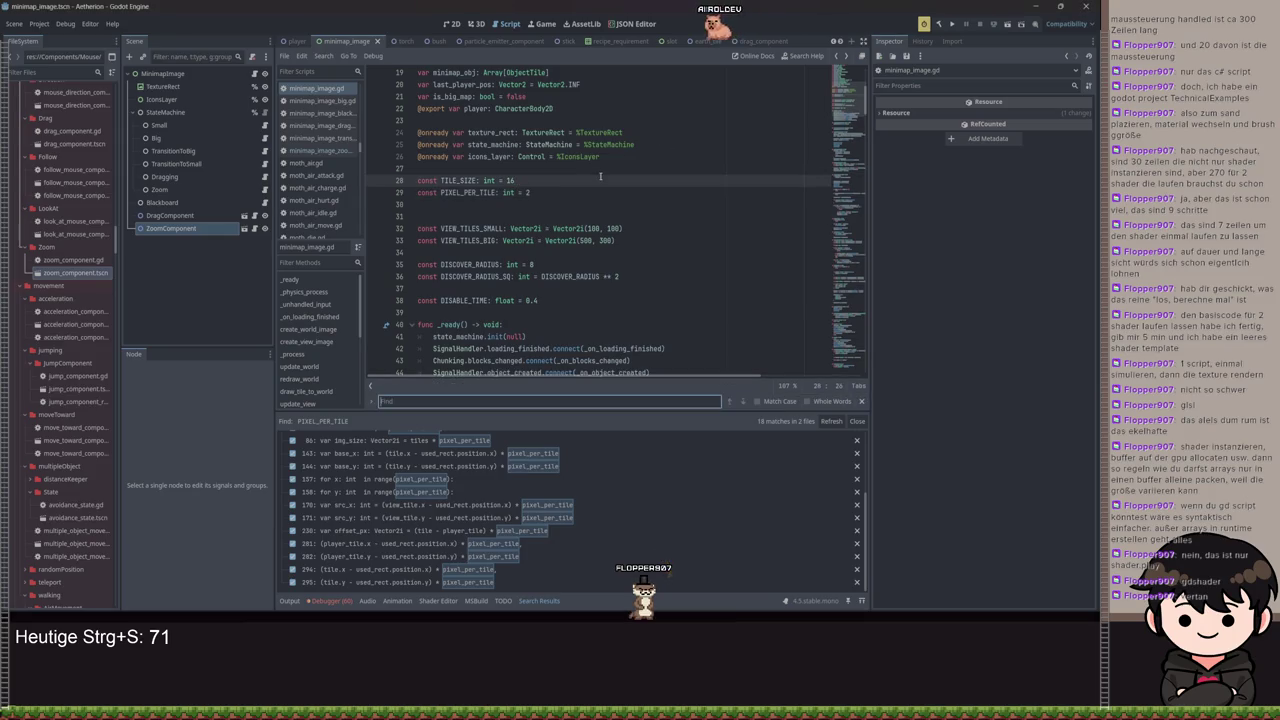
key(ctrl+f)
click(860, 403)
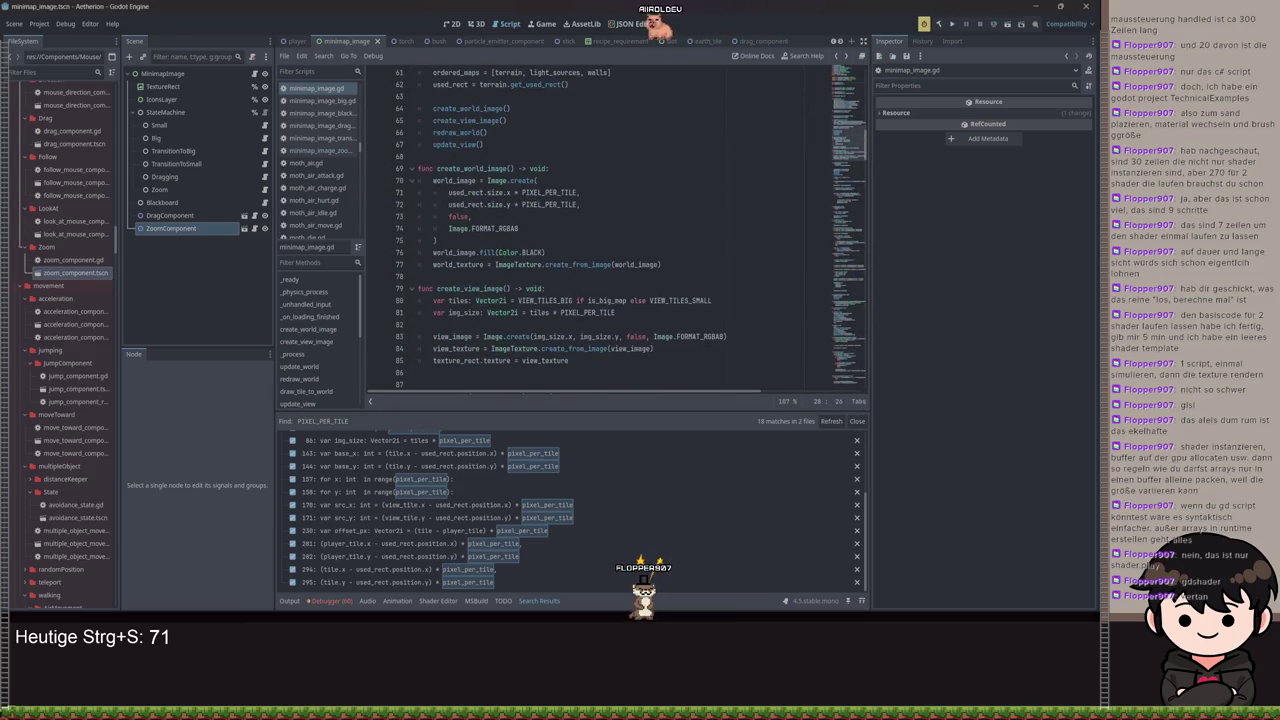
scroll(602, 253, down, 16)
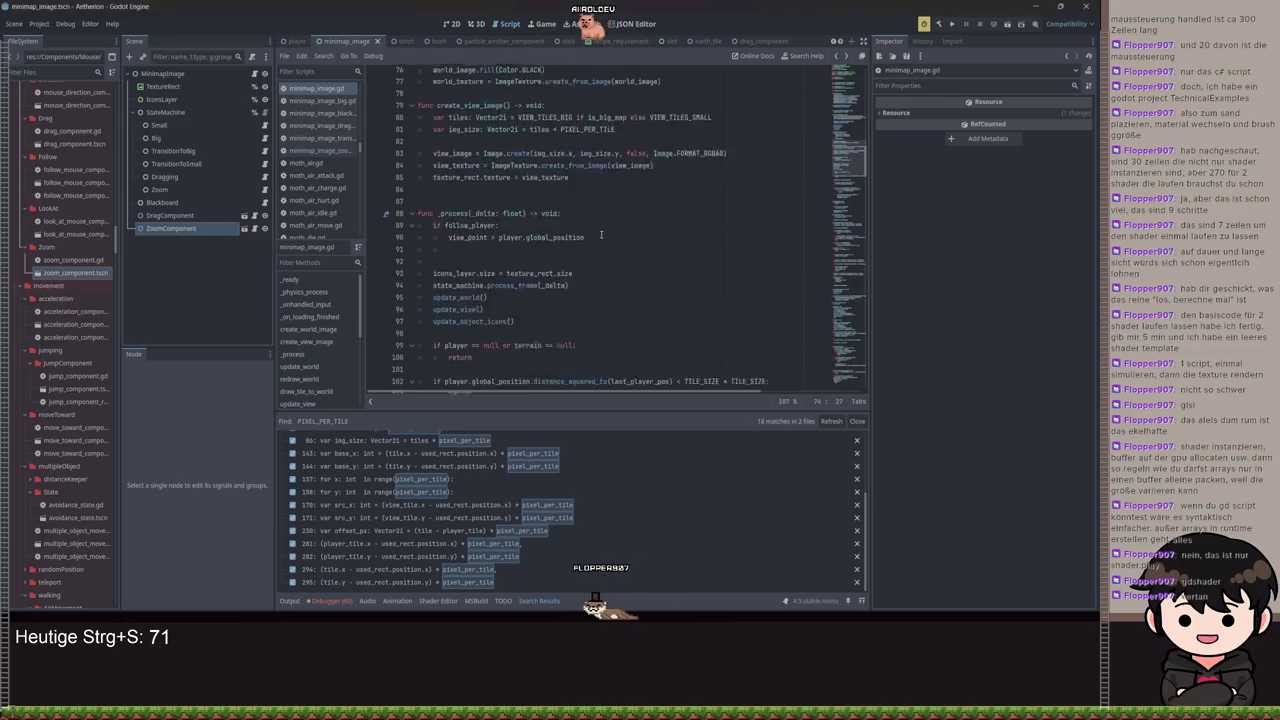
scroll(602, 253, down, 20)
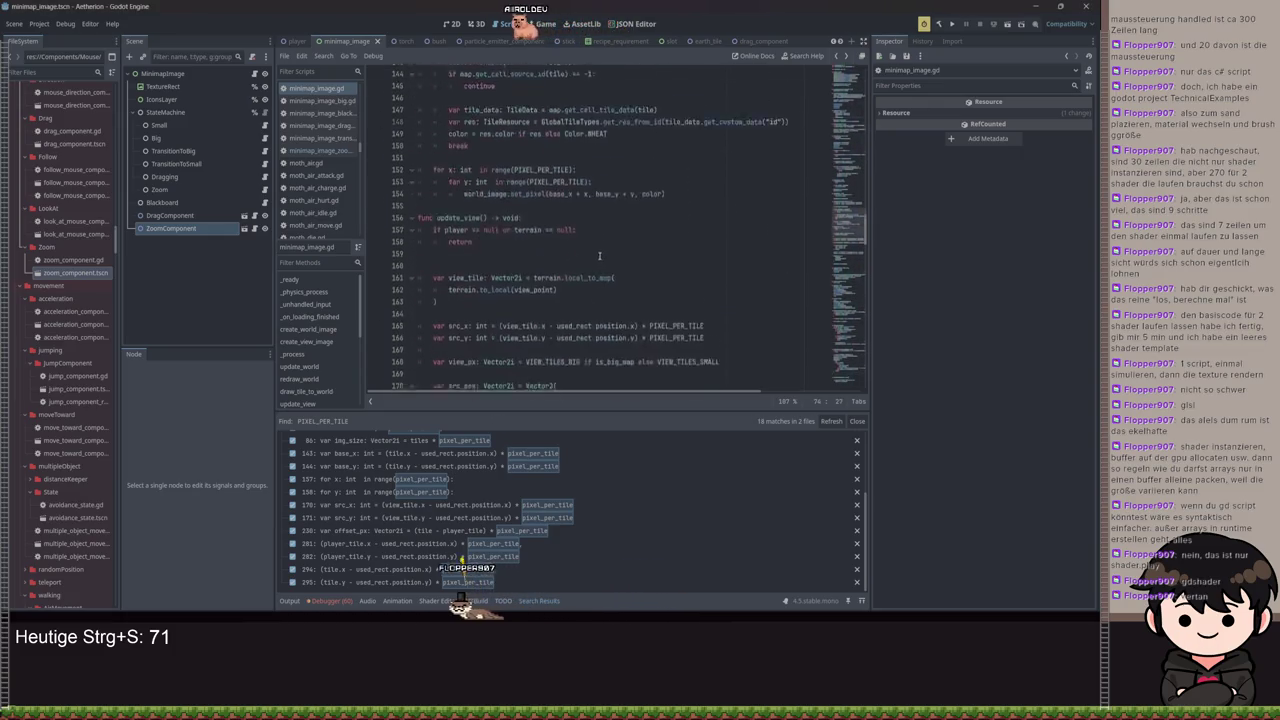
scroll(595, 263, down, 14)
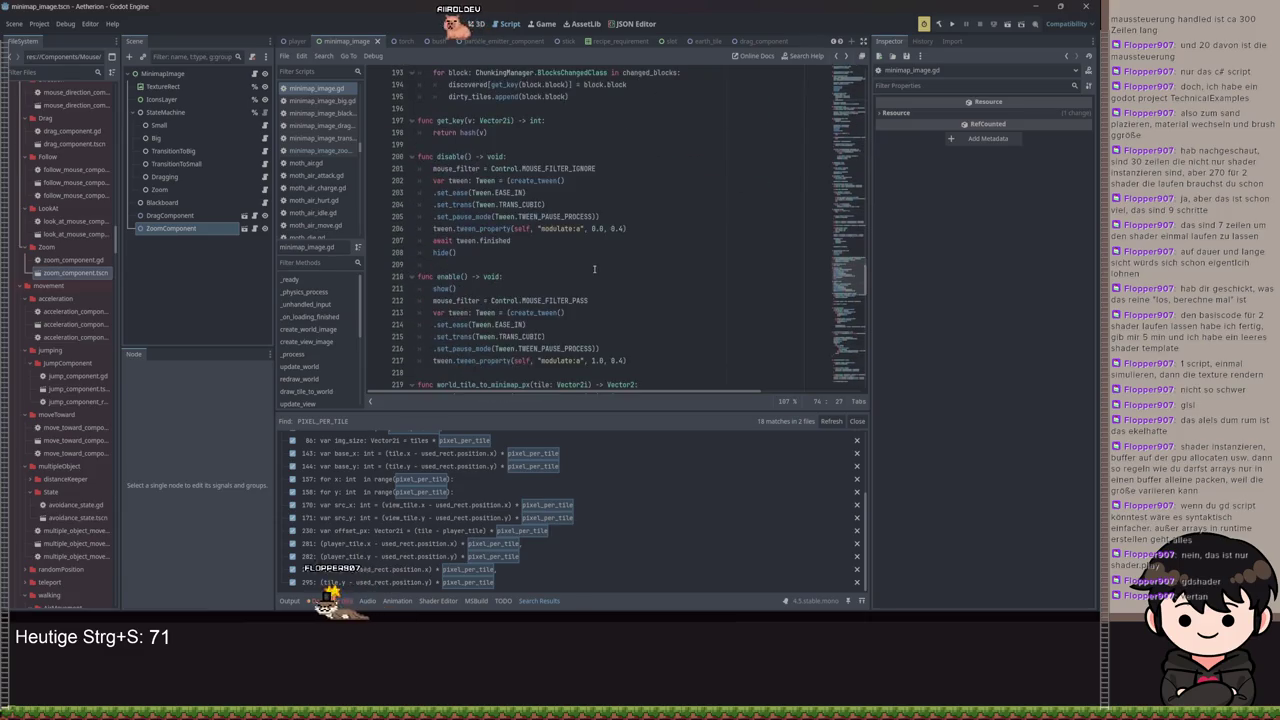
scroll(594, 268, down, 16)
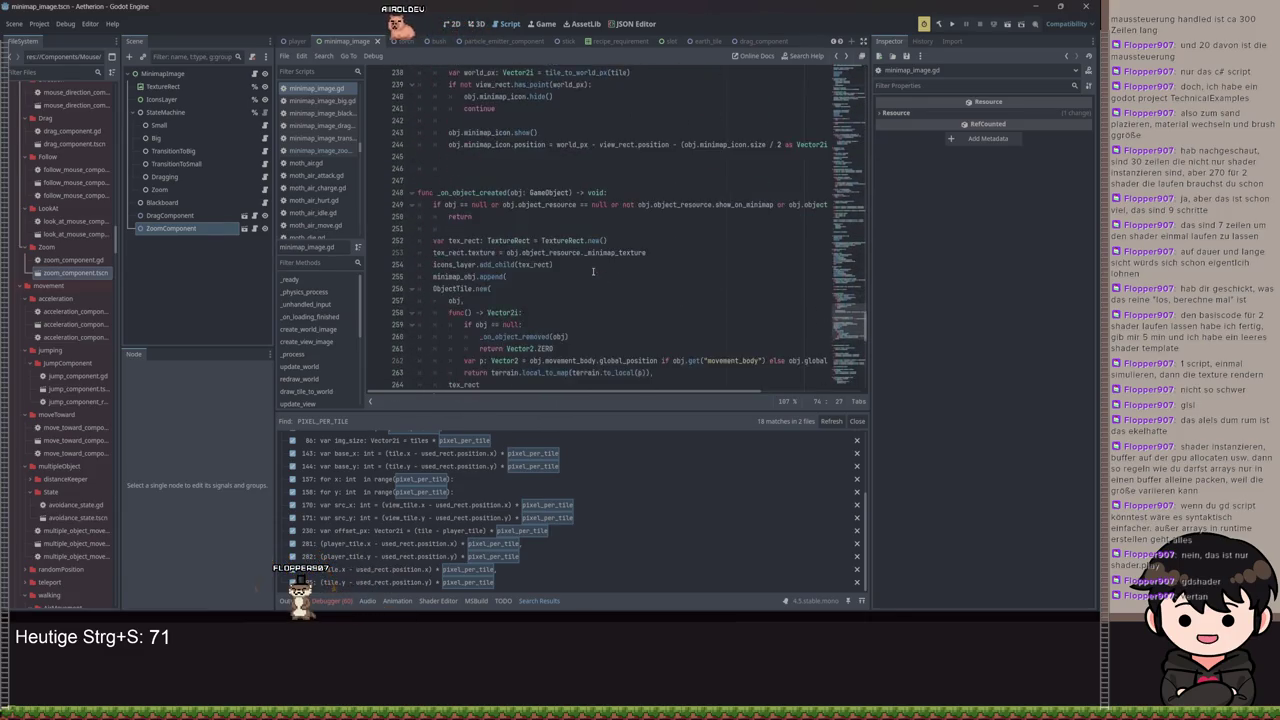
scroll(590, 275, up, 3)
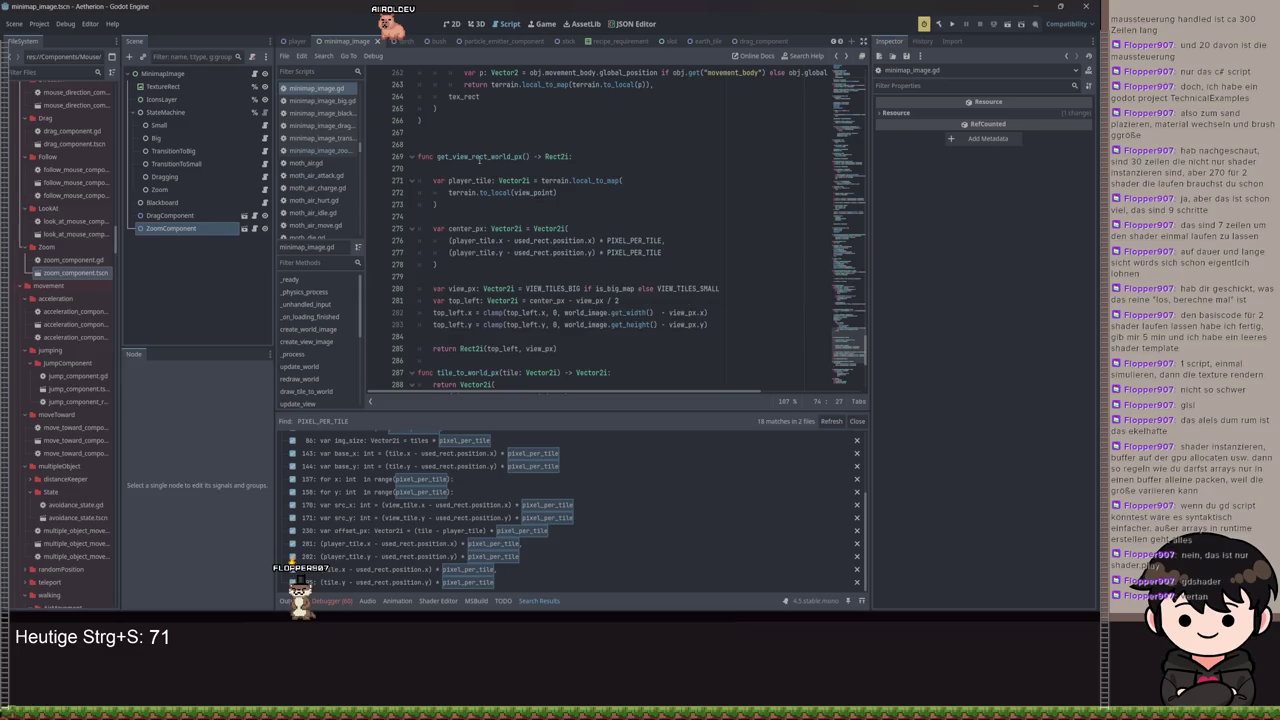
scroll(540, 193, down, 1)
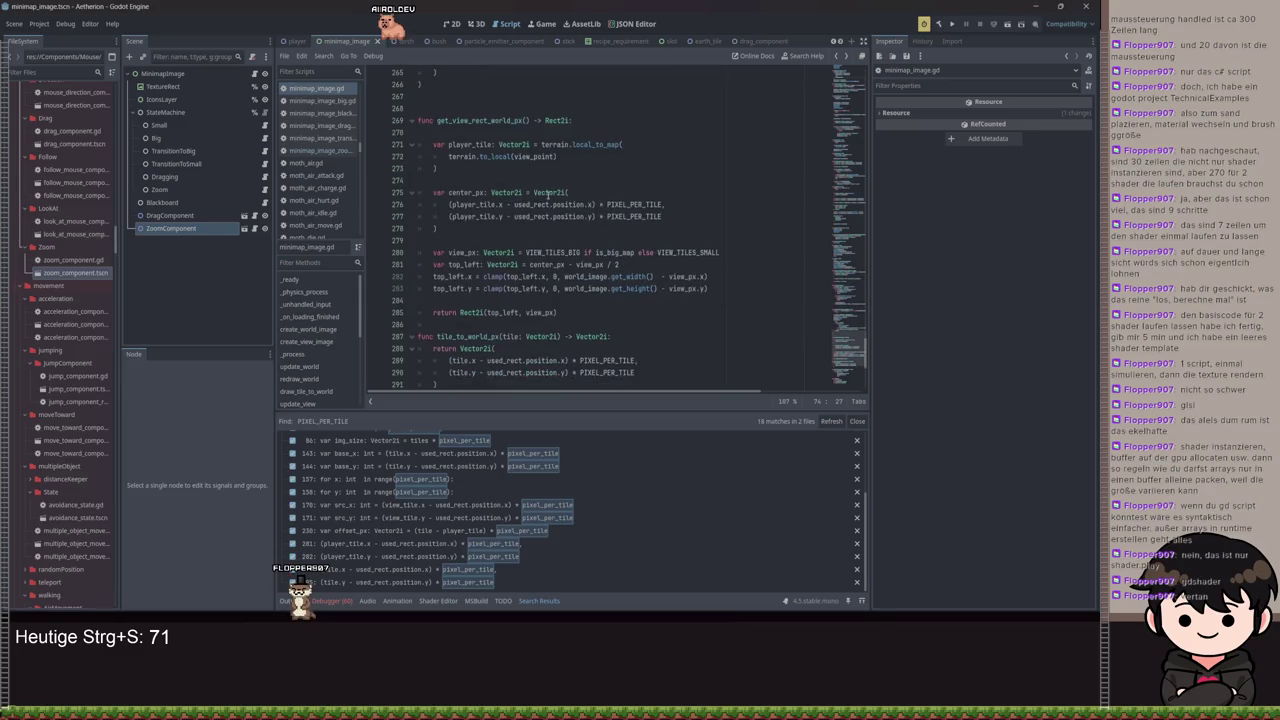
scroll(580, 201, down, 1)
click(732, 216)
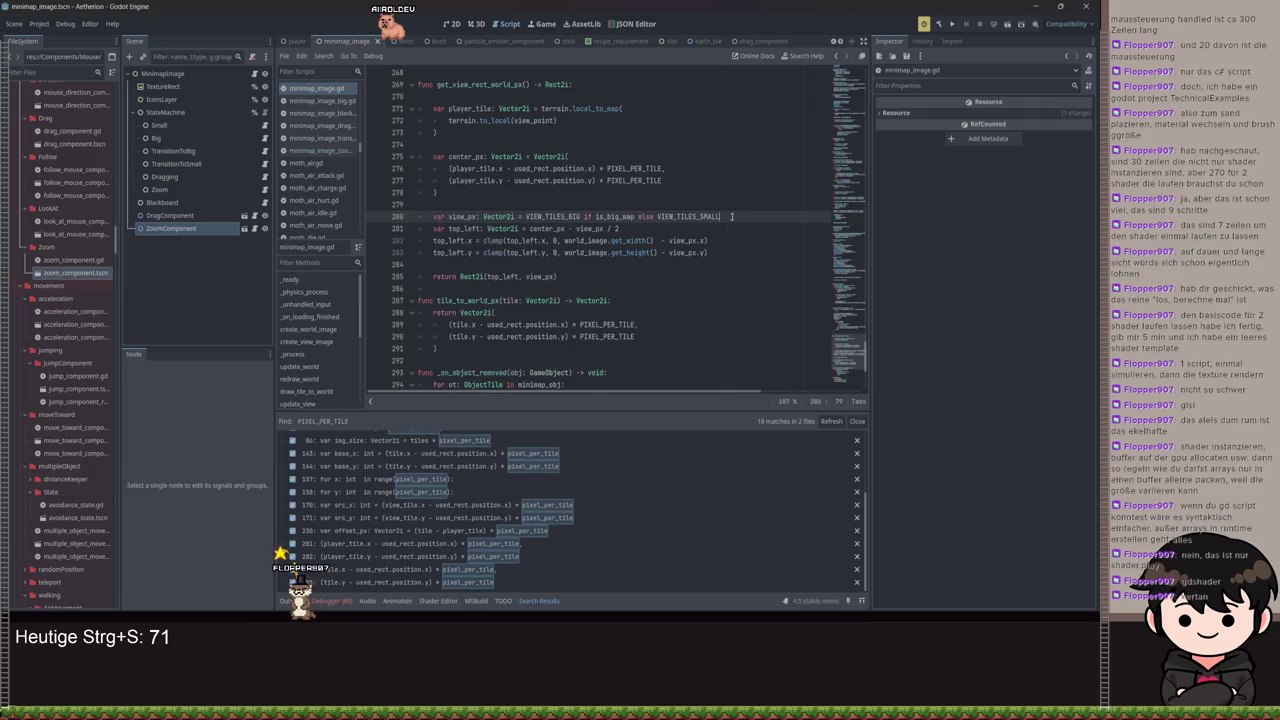
Wrap line 280's view size in parentheses and multiply it by PIXEL_PER_TILE
key(Return)
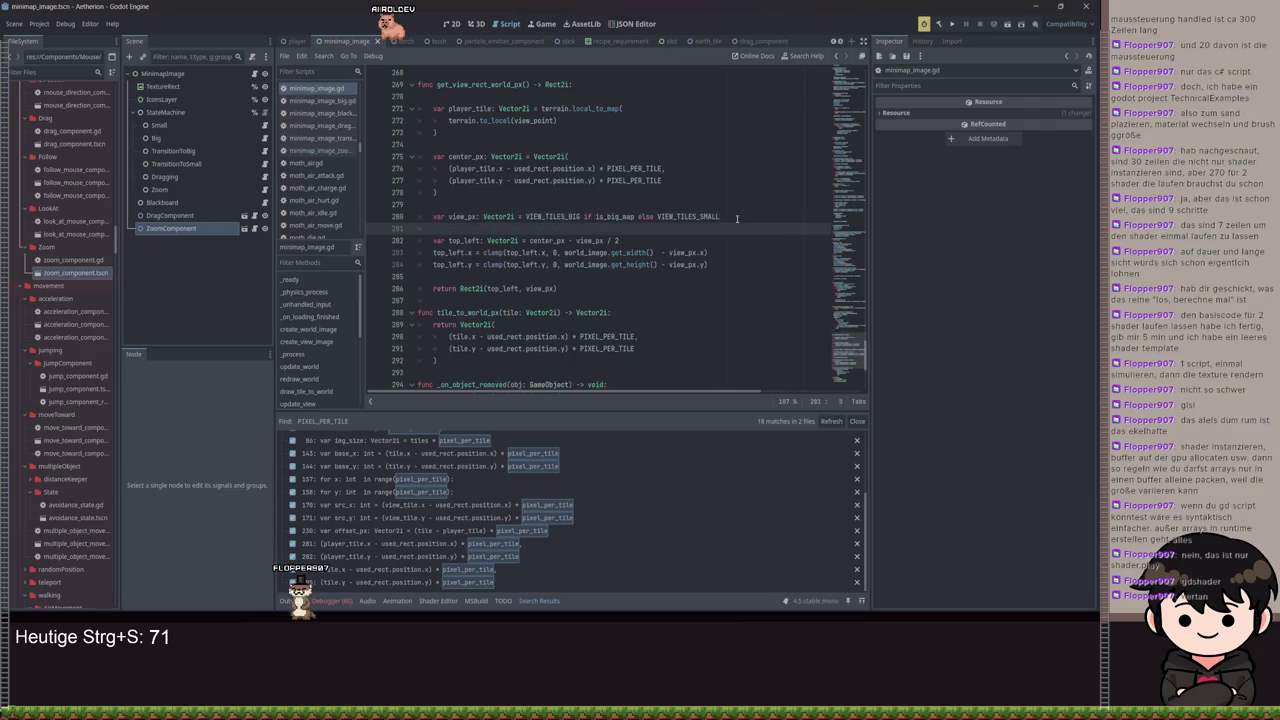
key(BackSpace)
key(BackSpace)
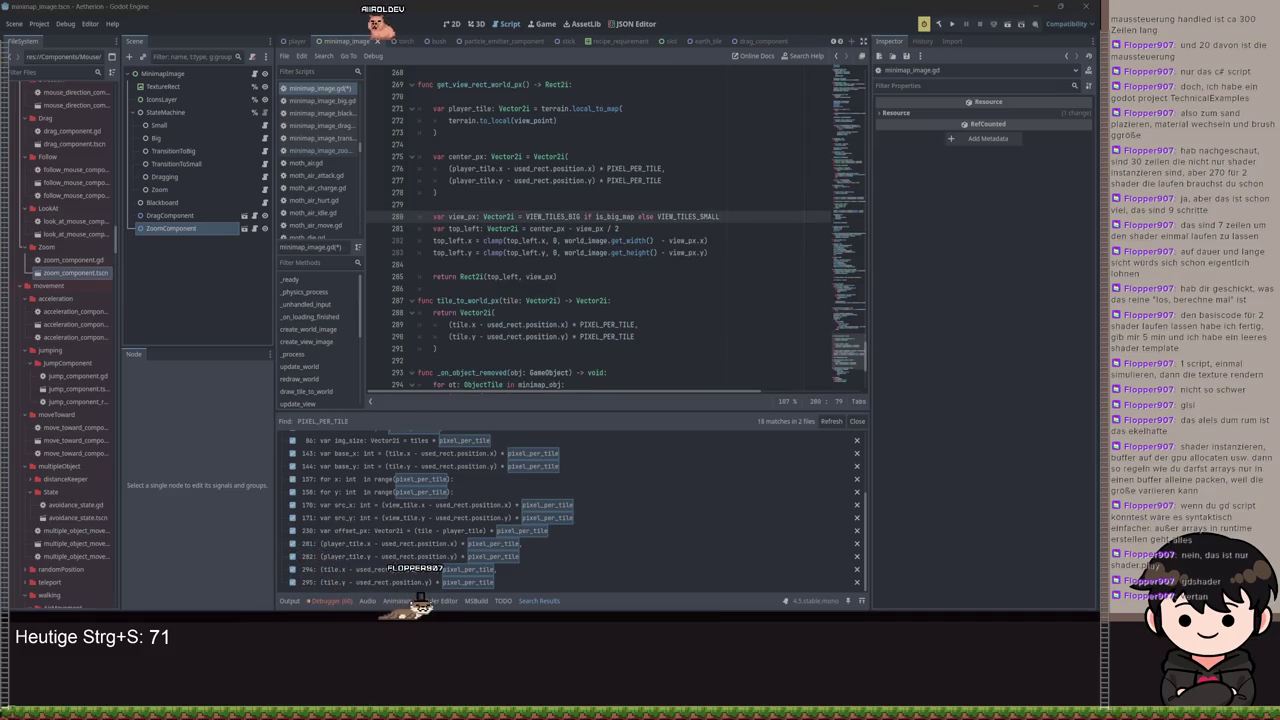
click(527, 216)
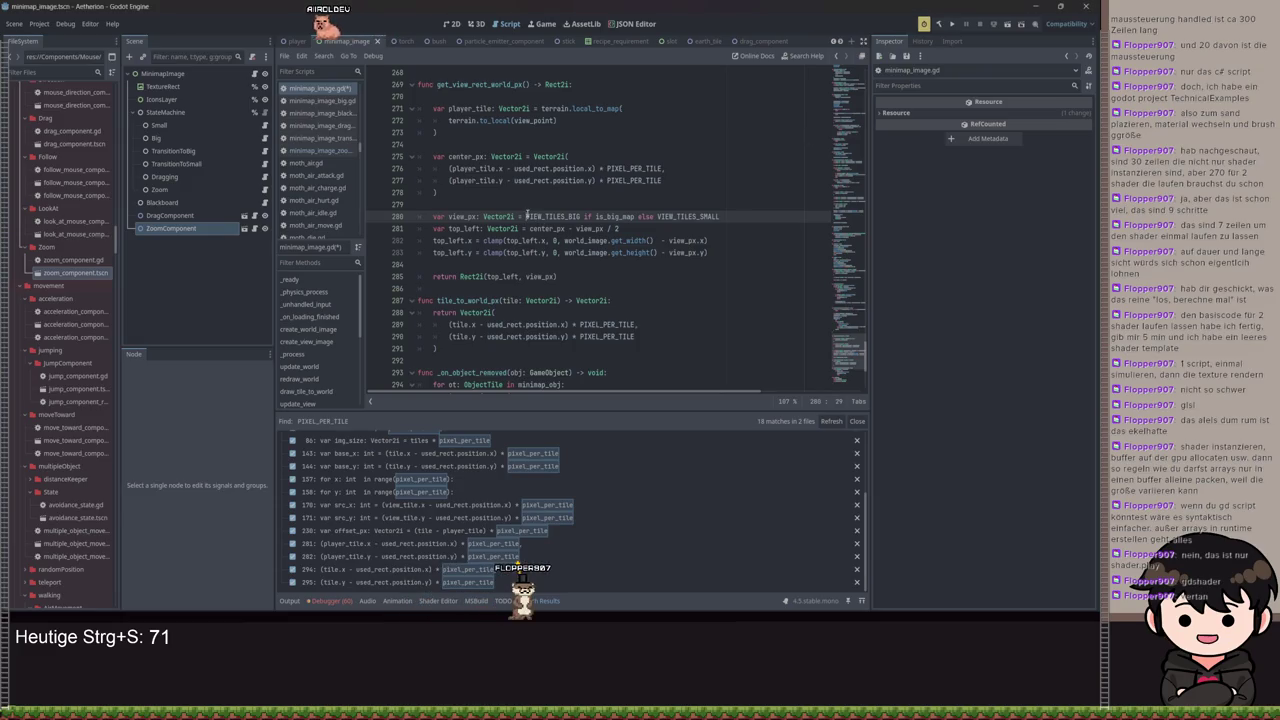
text(()
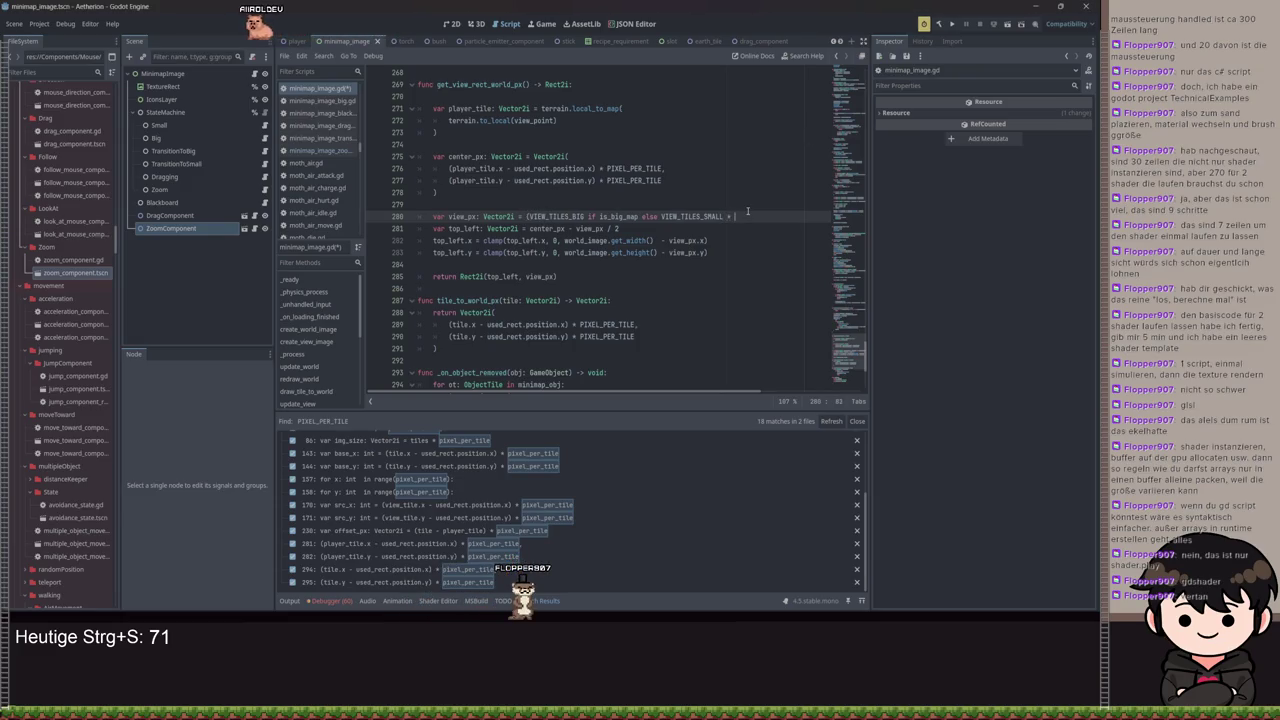
text(WOR)
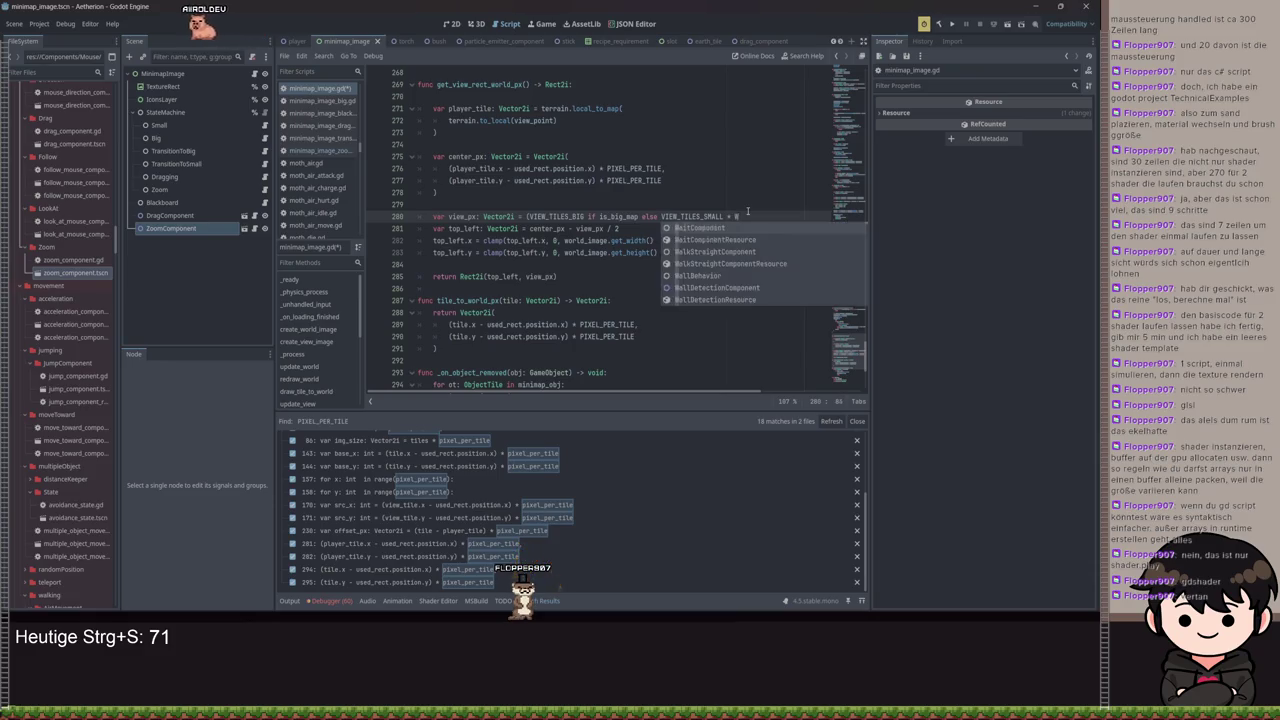
key(BackSpace)
key(BackSpace)
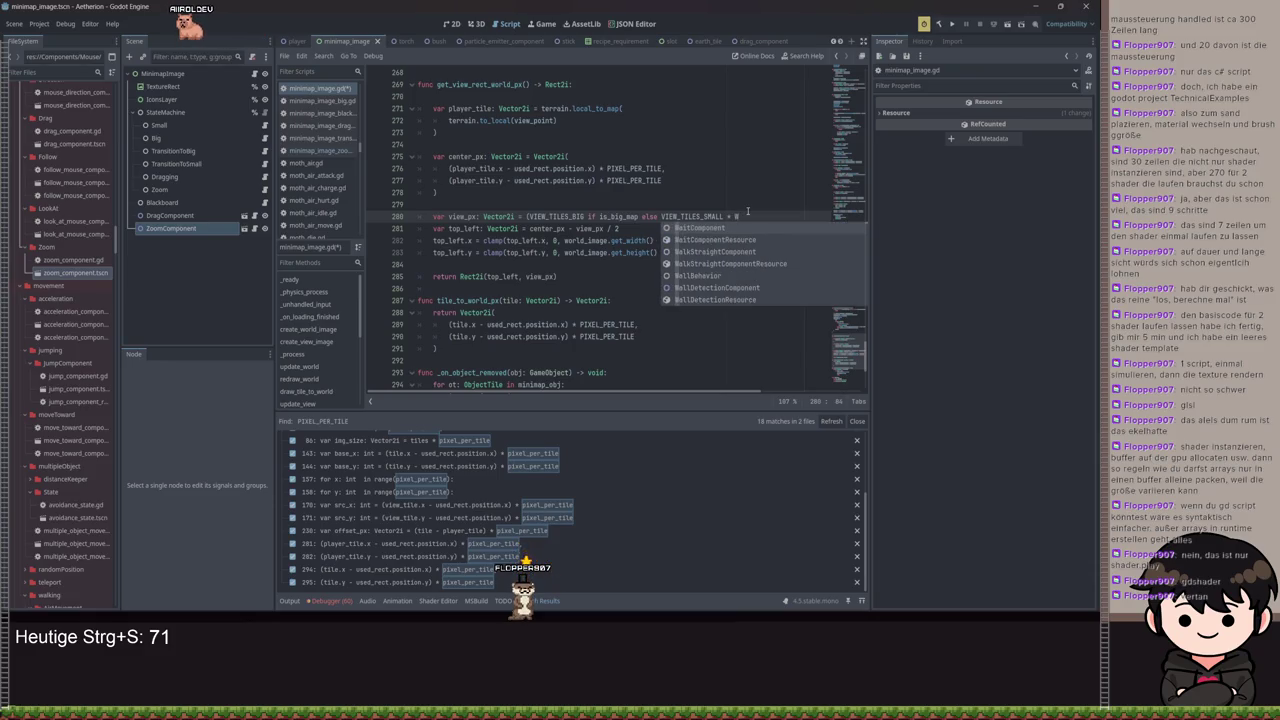
key(BackSpace)
text(PIX)
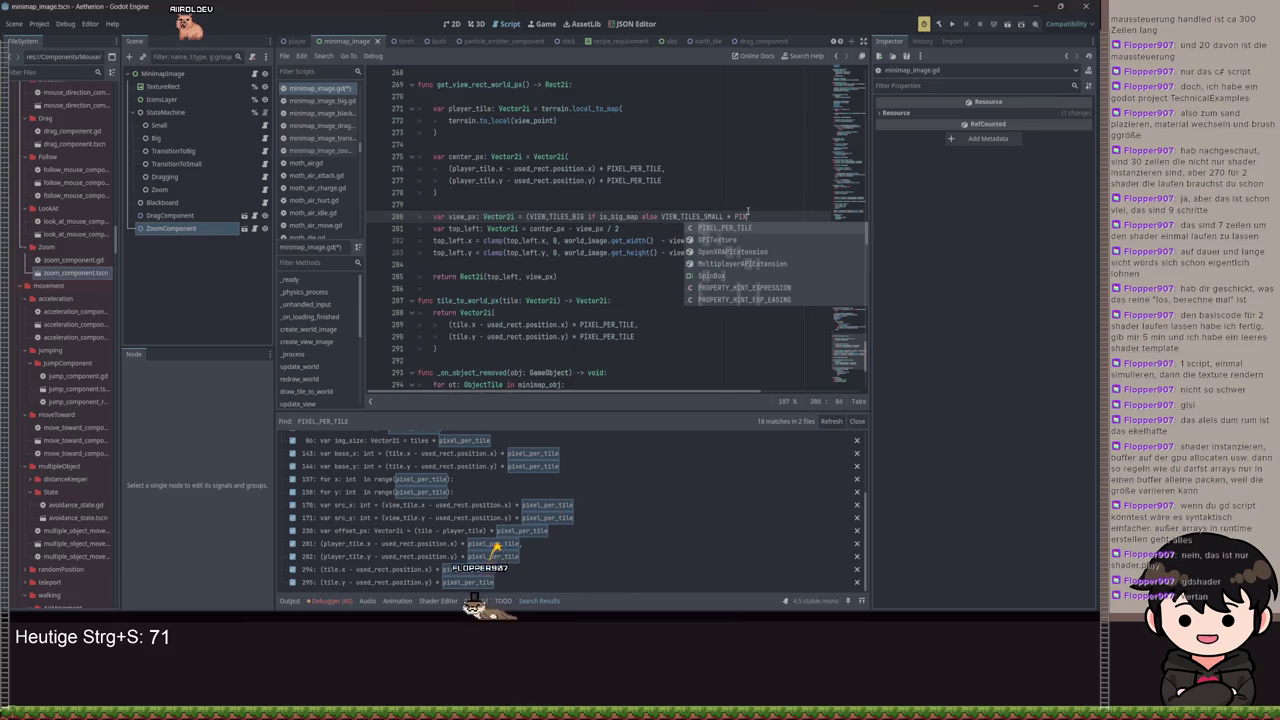
key(Return)
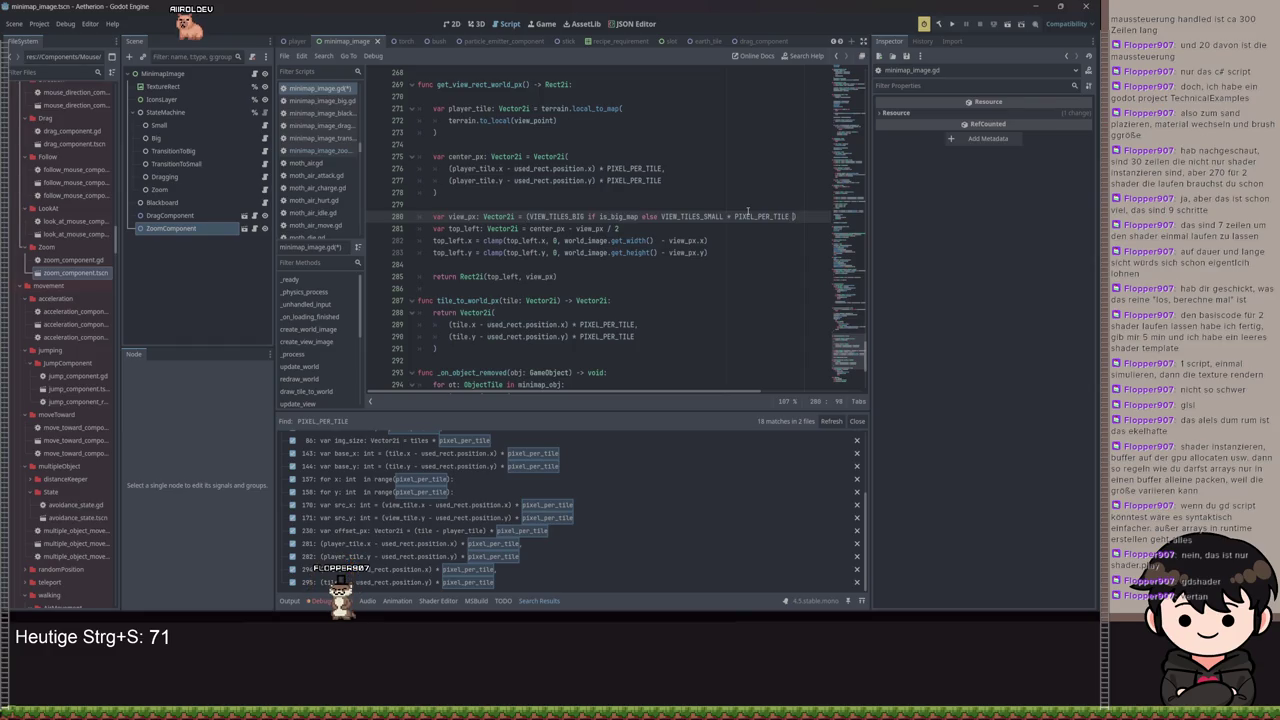
Divide the expression by zoom, save the minimap script, and launch the project
text(m))
text(.ro)
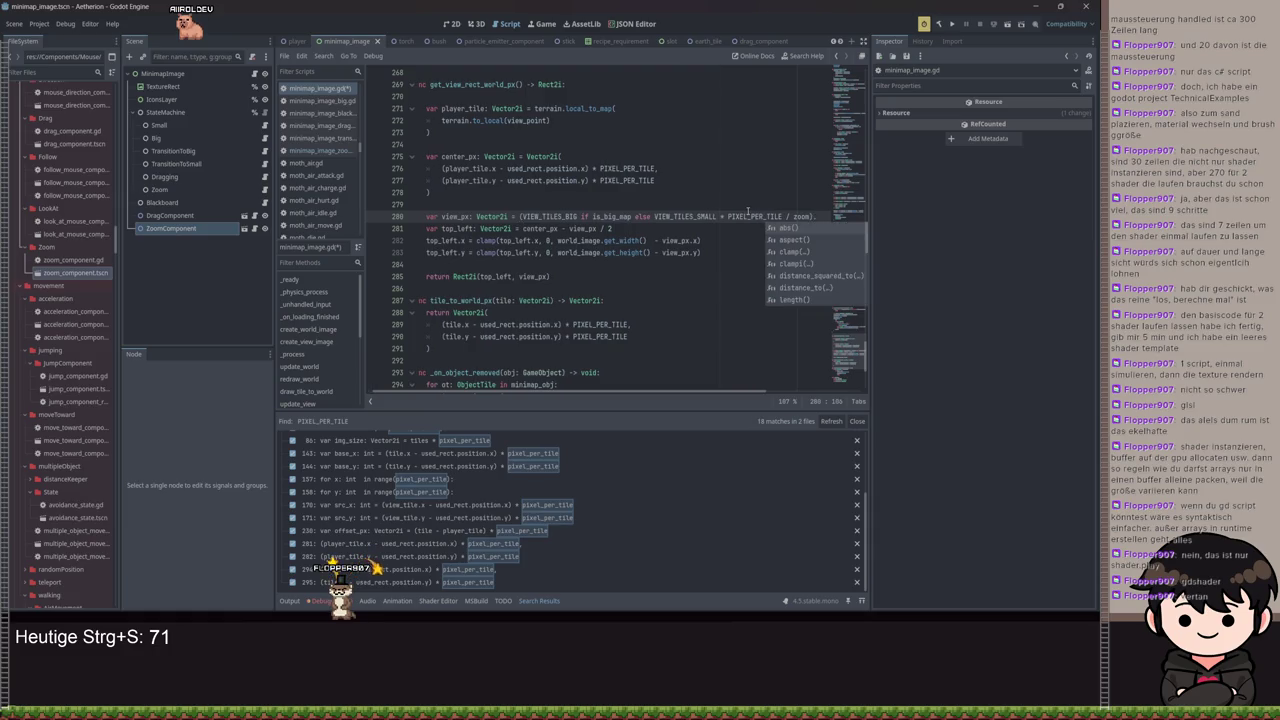
key(BackSpace)
key(BackSpace)
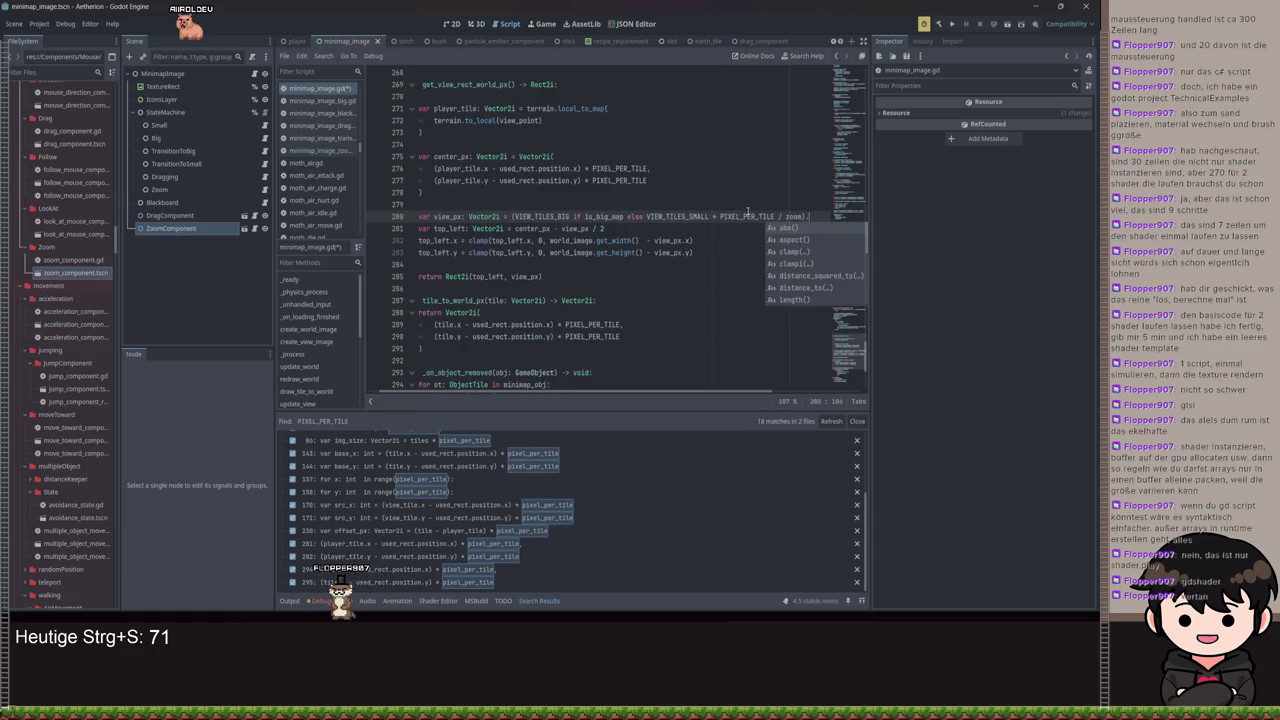
key(BackSpace)
key(ctrl+s)
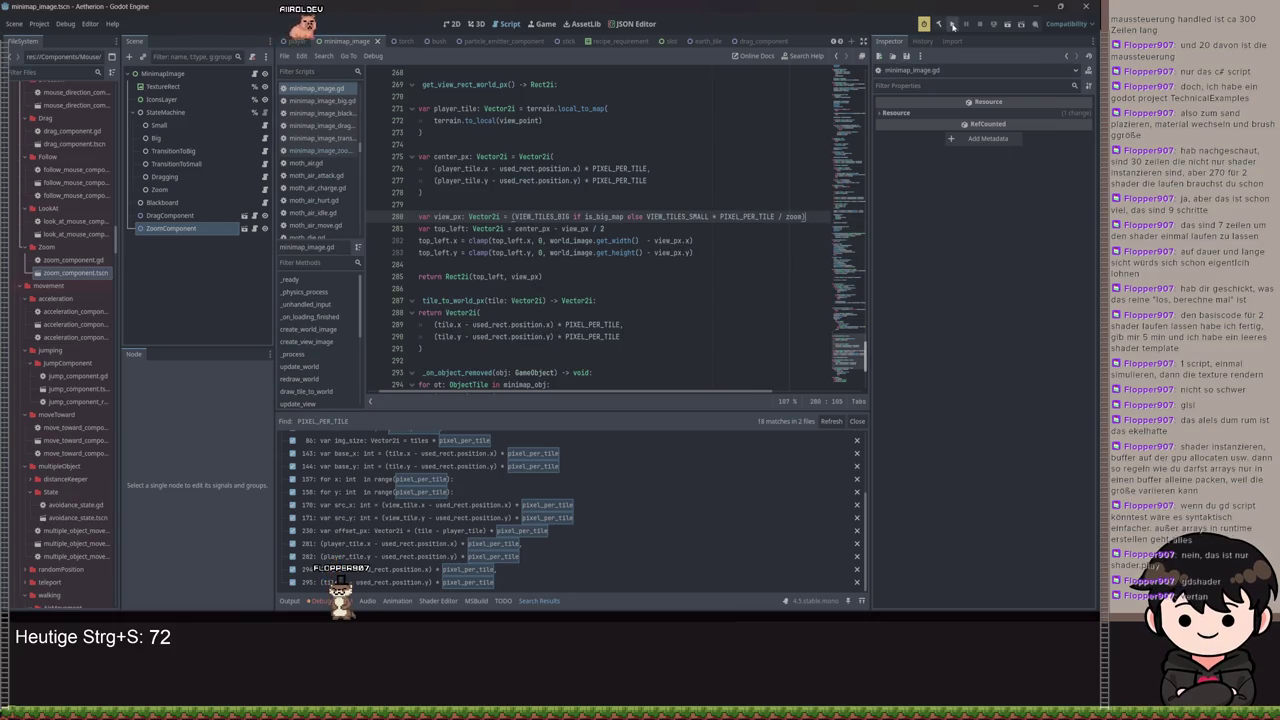
click(952, 24)
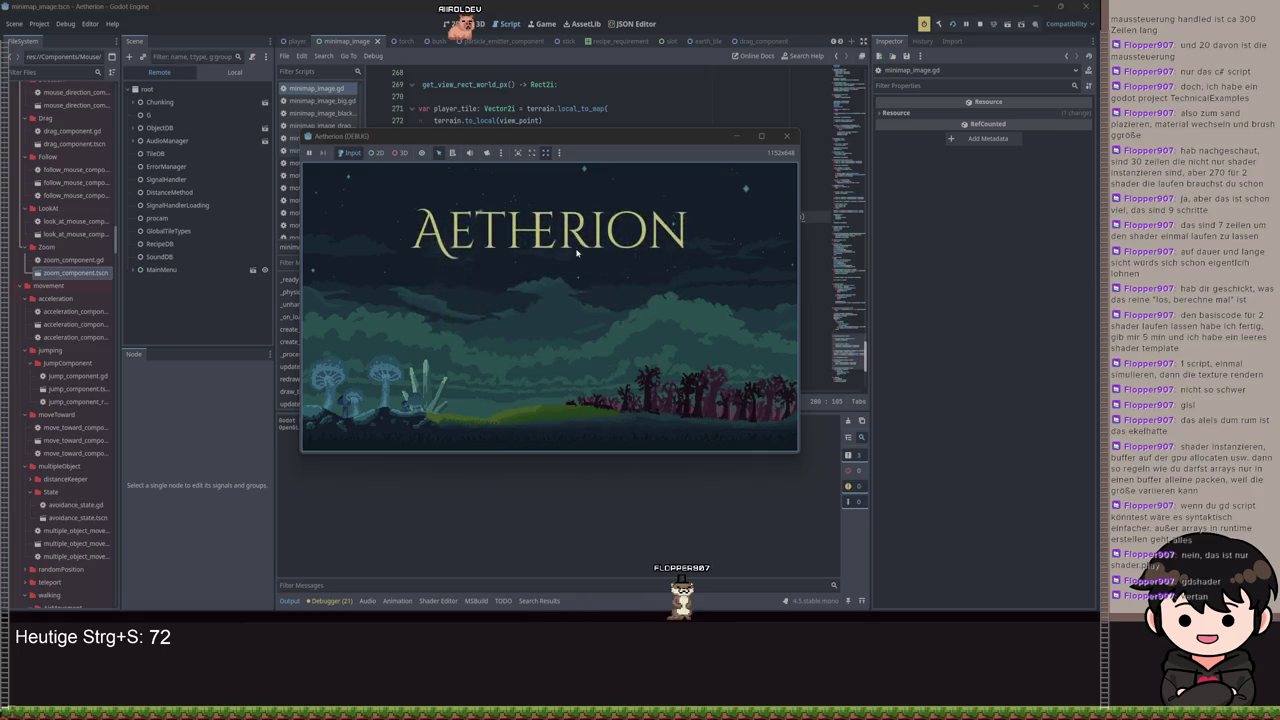
Load empty Spielstand 1 via Spiel Laden, toggle the big map with M, then close the game
click(515, 321)
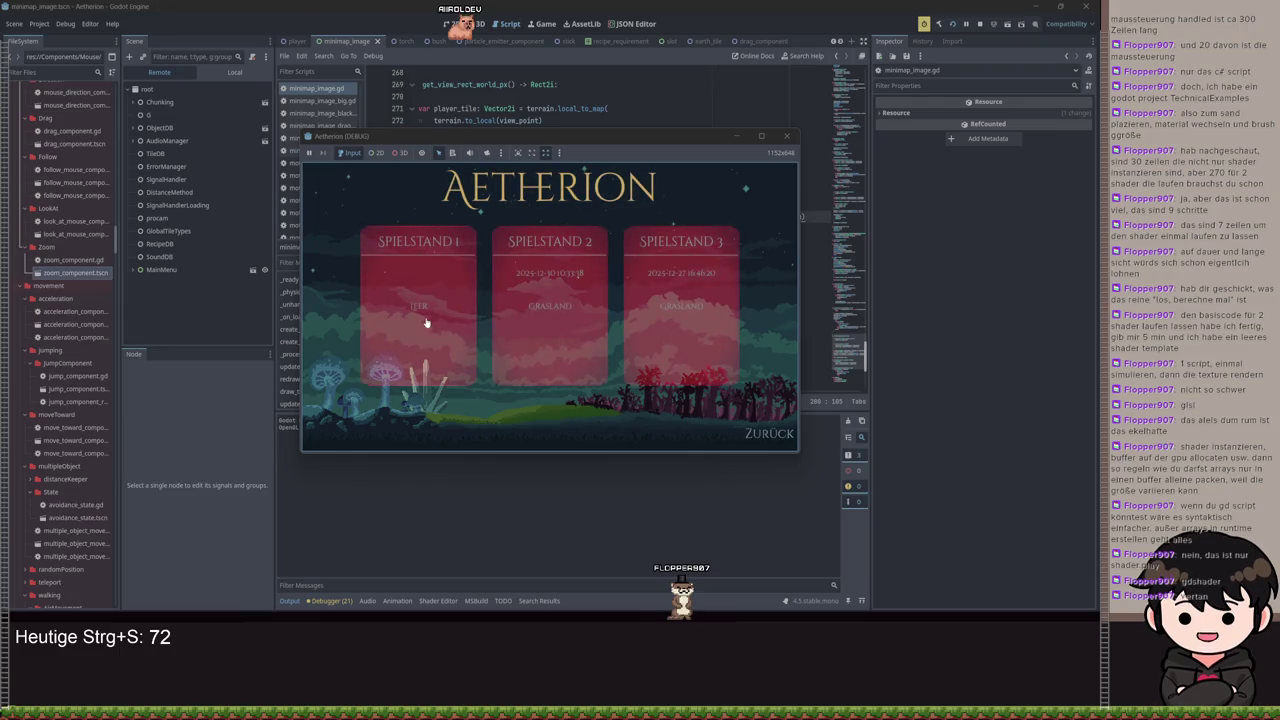
click(425, 323)
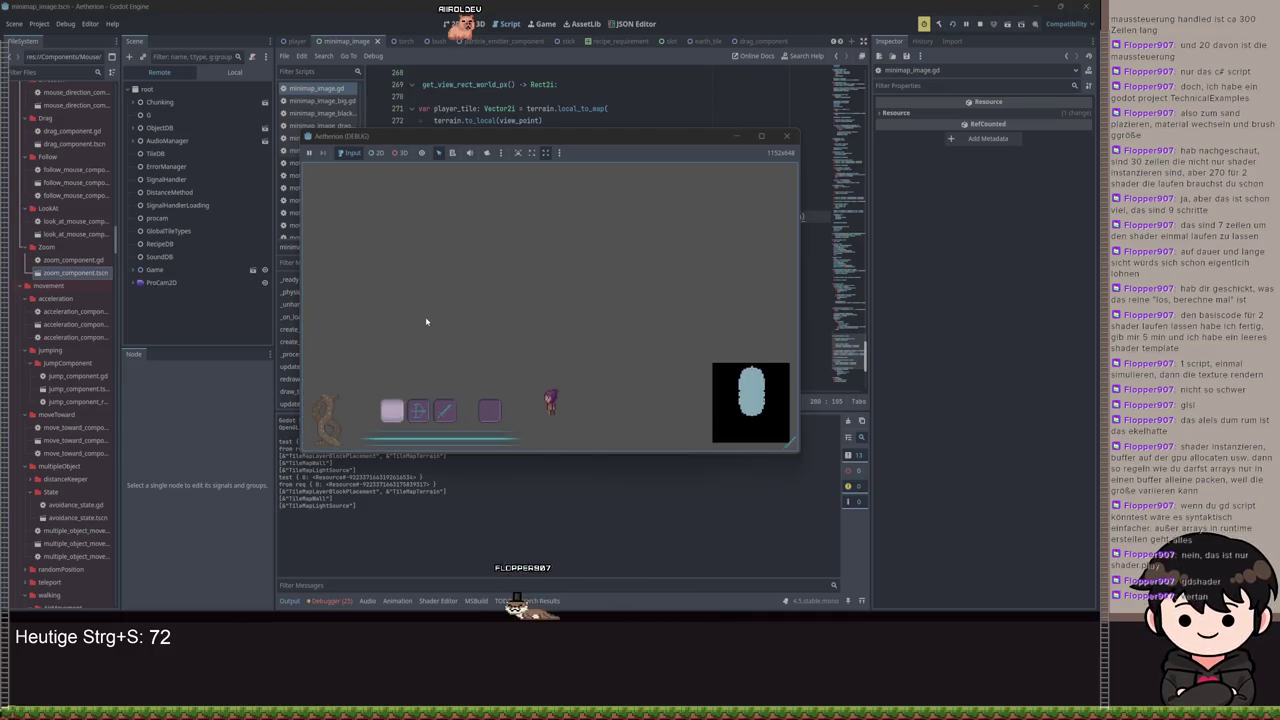
key(m)
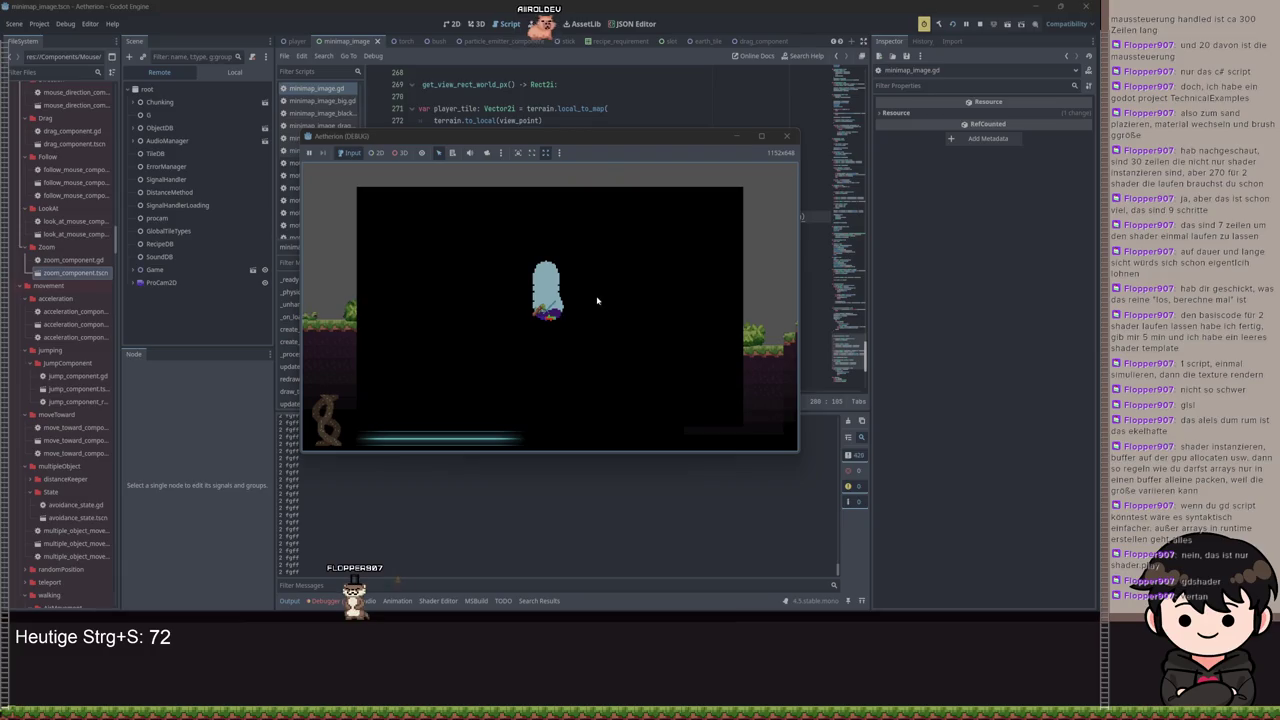
click(736, 135)
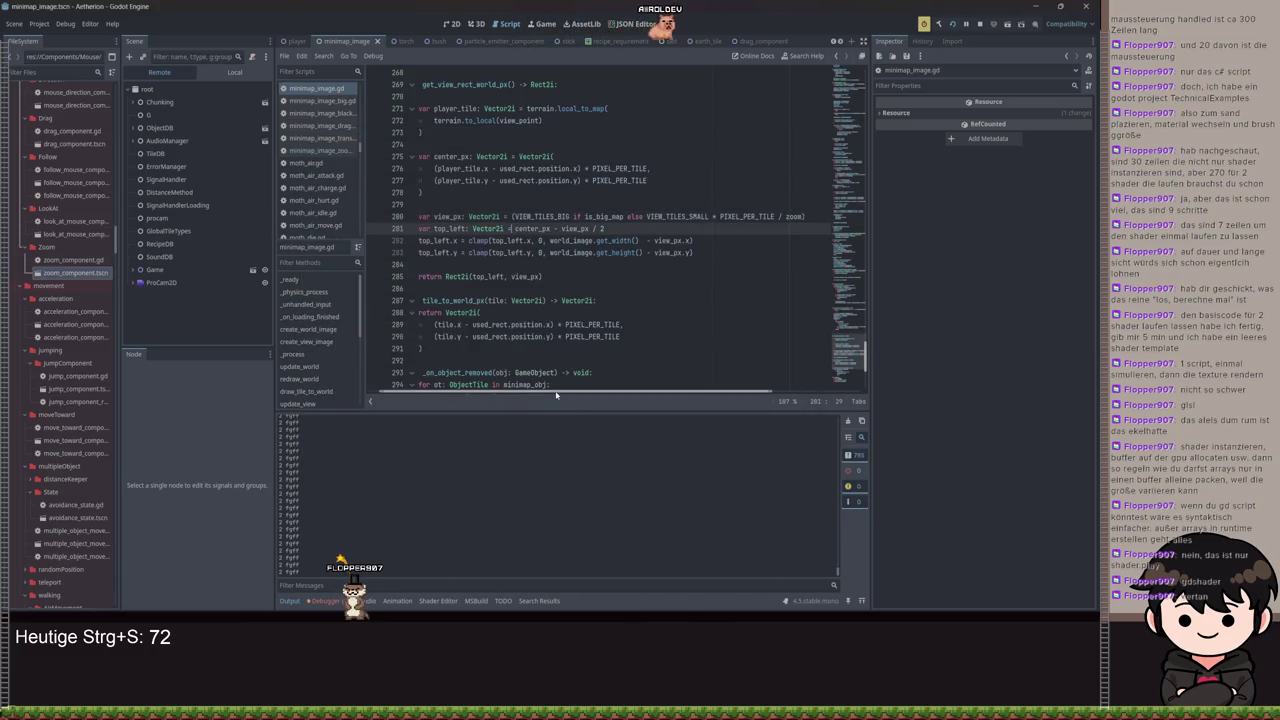
click(512, 252)
Change minimap_image_zoom.gd's print call from PIXEL_PER_TILE to zoom, save, and run with F5
click(236, 72)
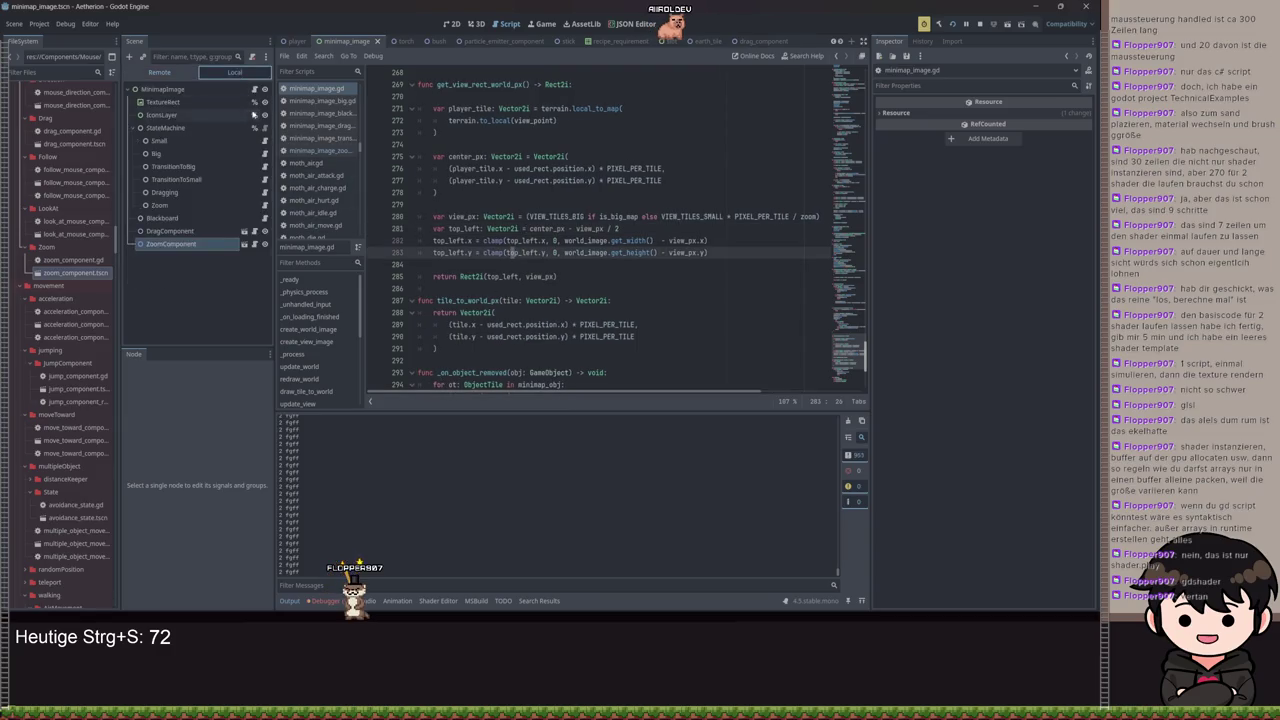
click(265, 205)
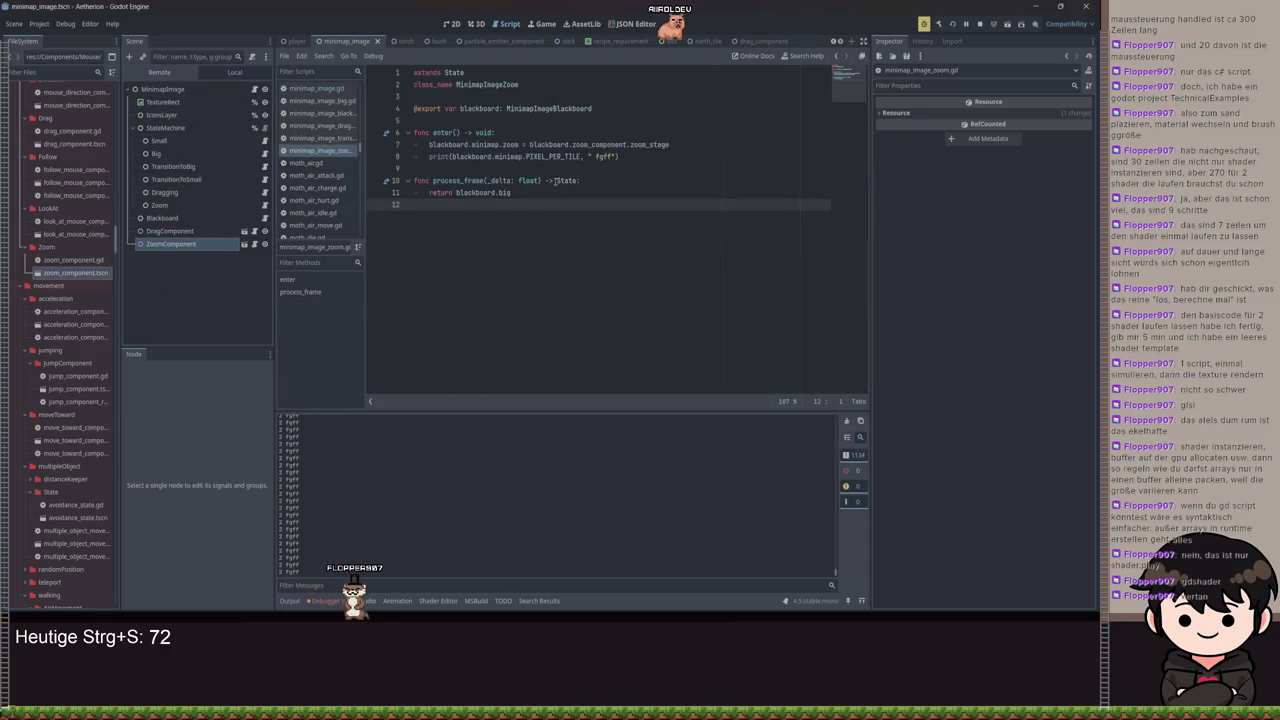
double_click(563, 156)
text(oom)
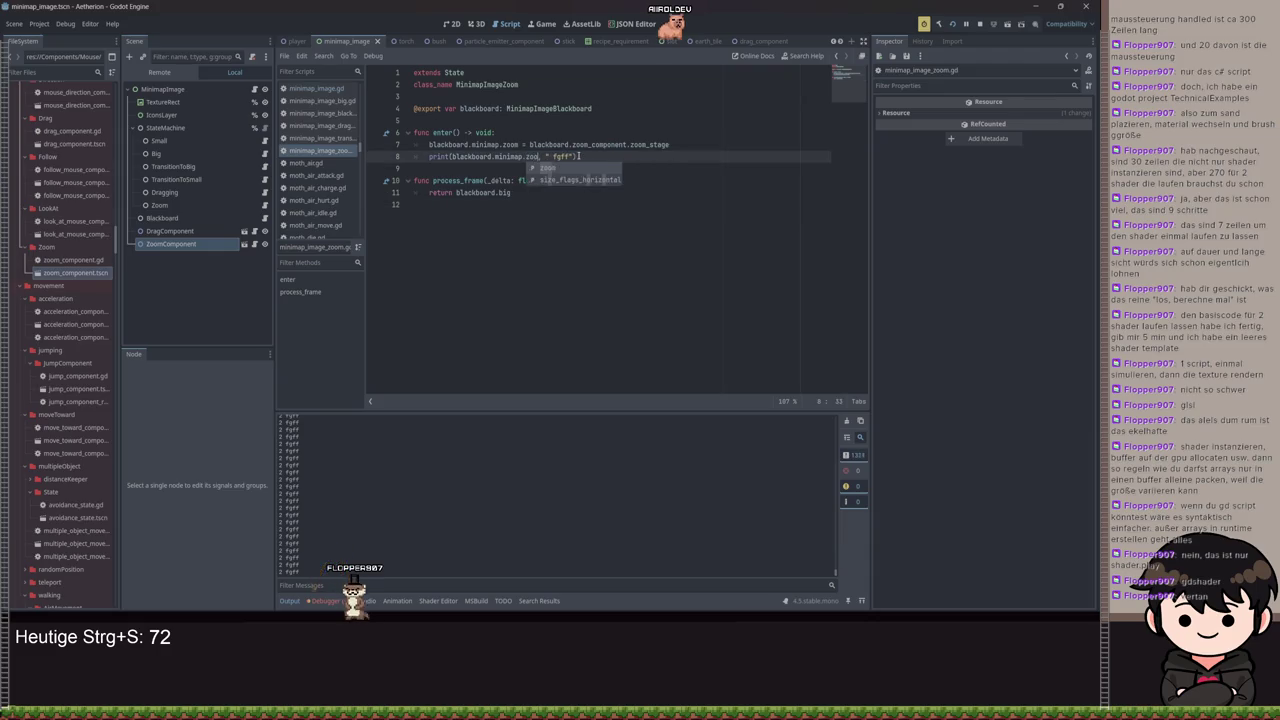
key(ctrl+s)
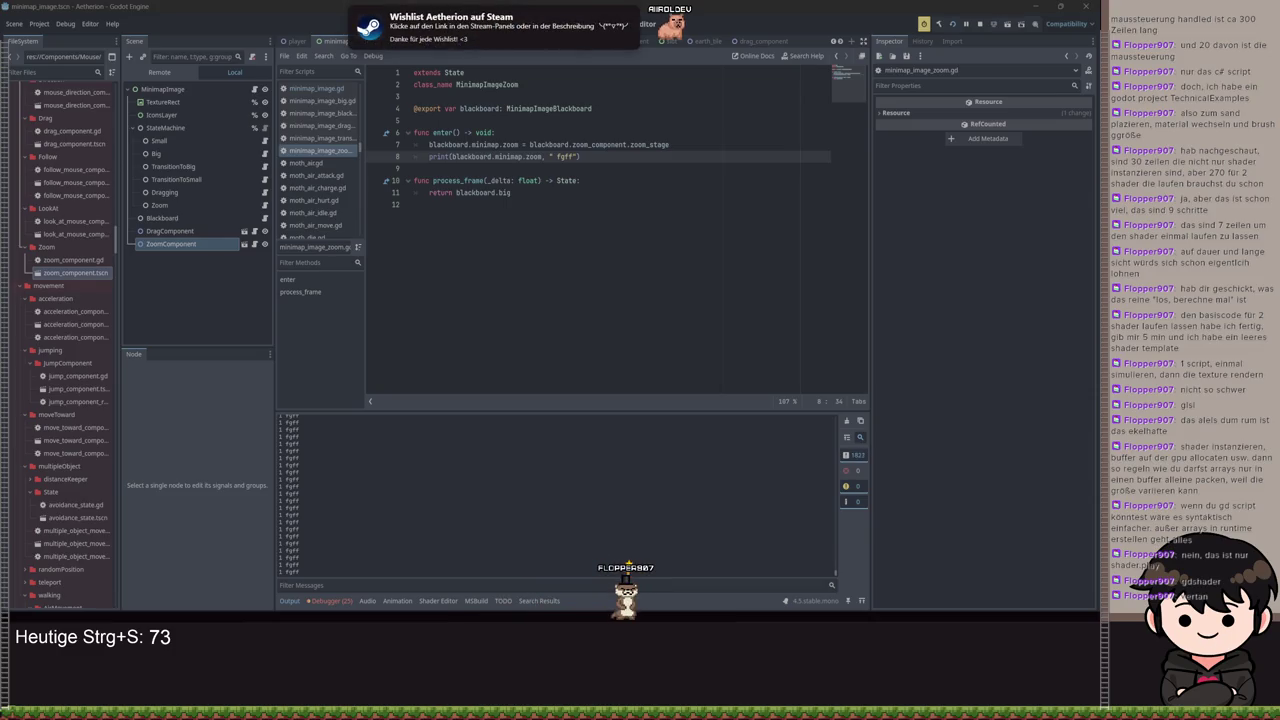
click(553, 301)
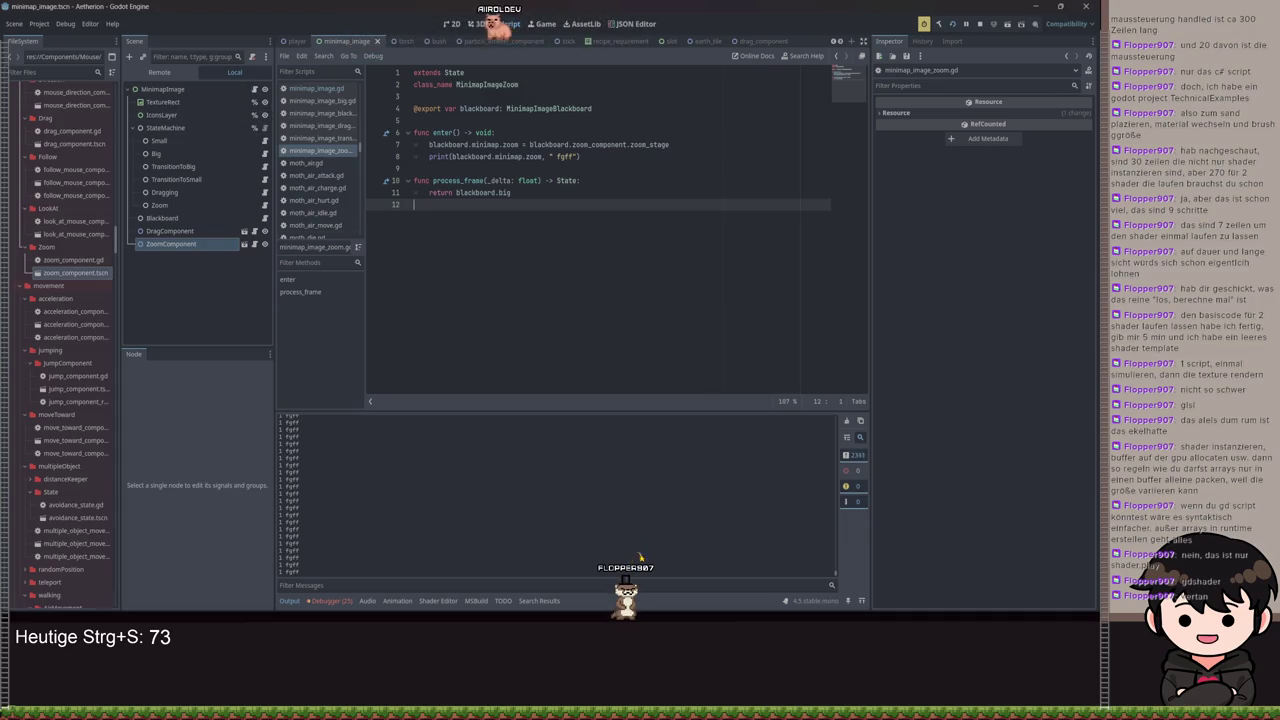
key(F5)
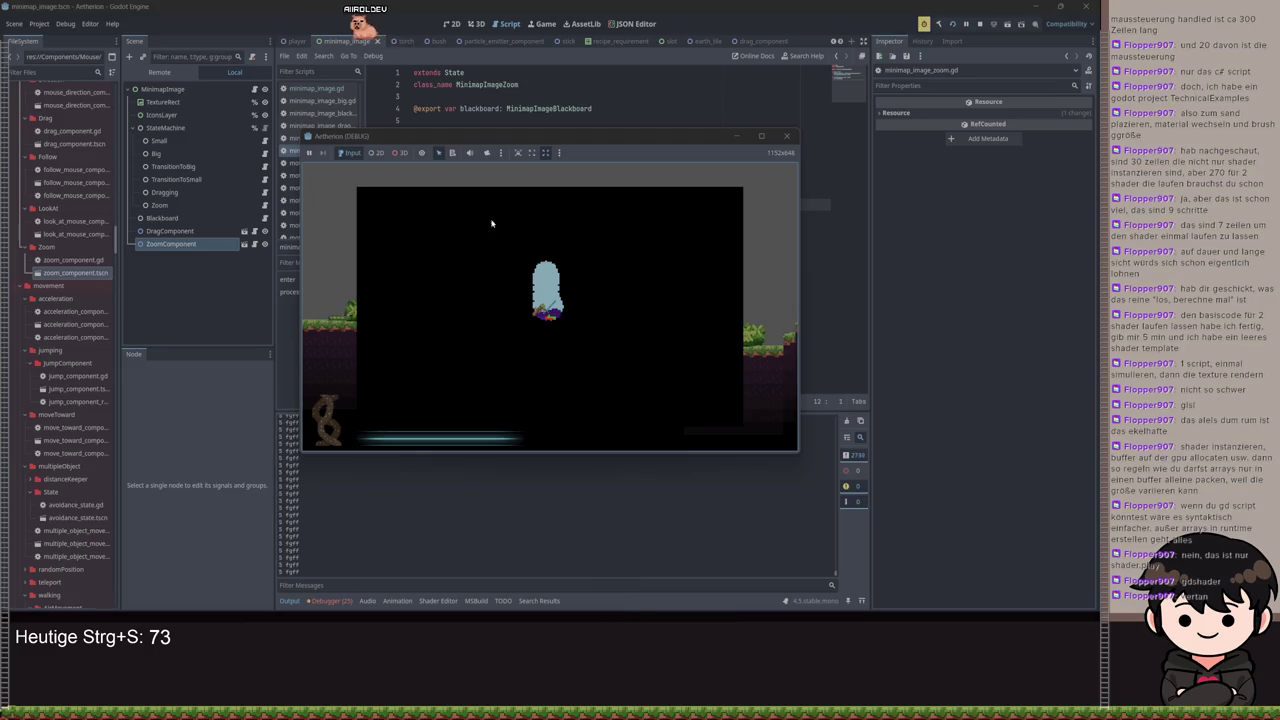
Toggle the minimap repeatedly between the small corner view and the large panel
click(667, 275)
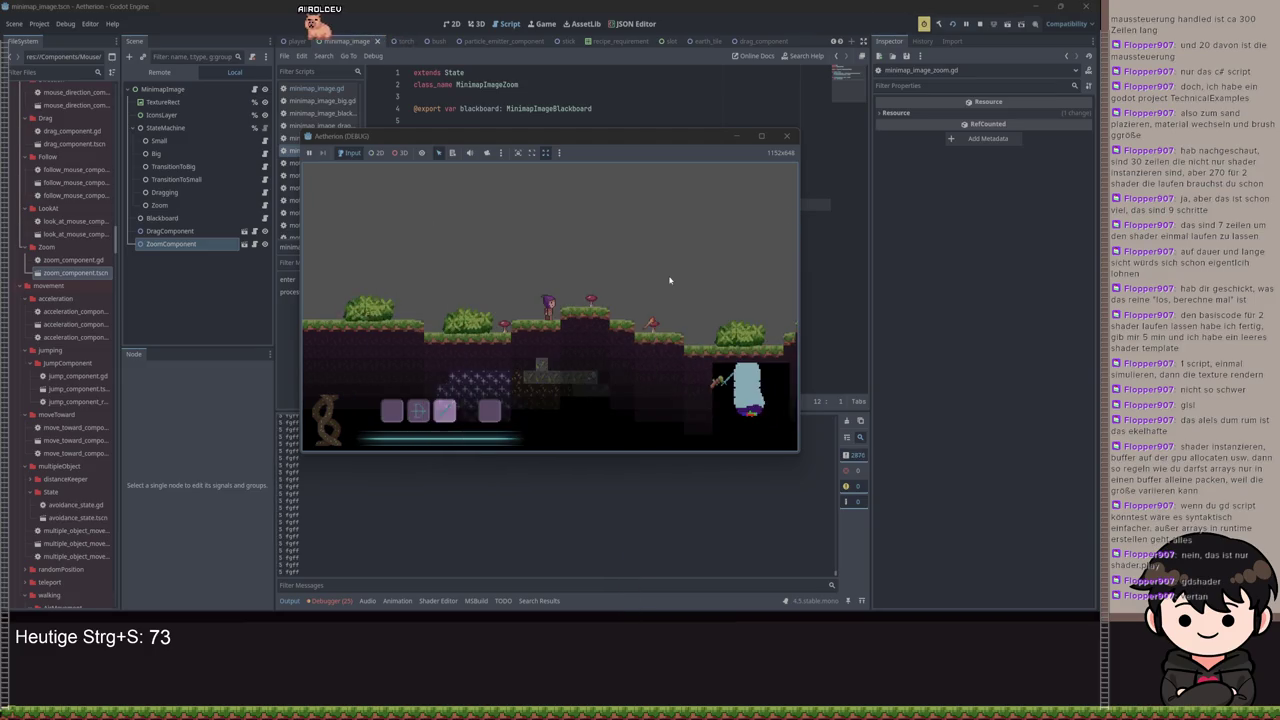
click(690, 284)
click(698, 288)
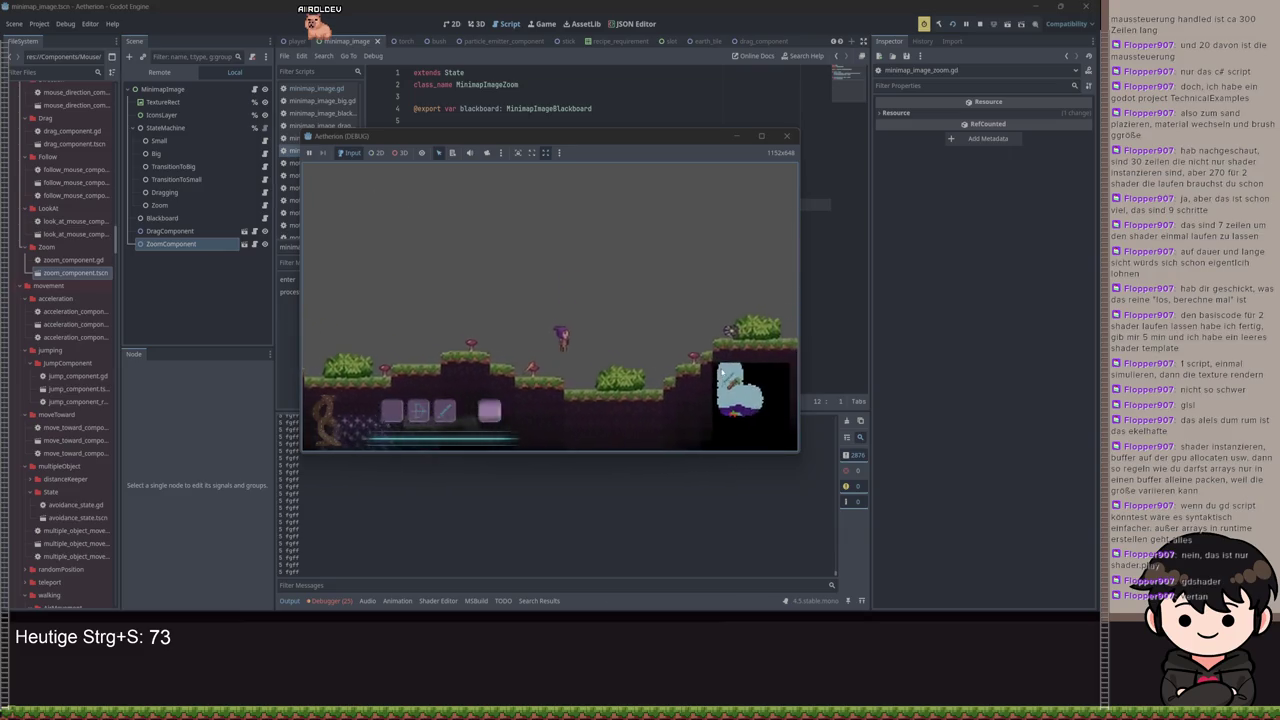
click(608, 357)
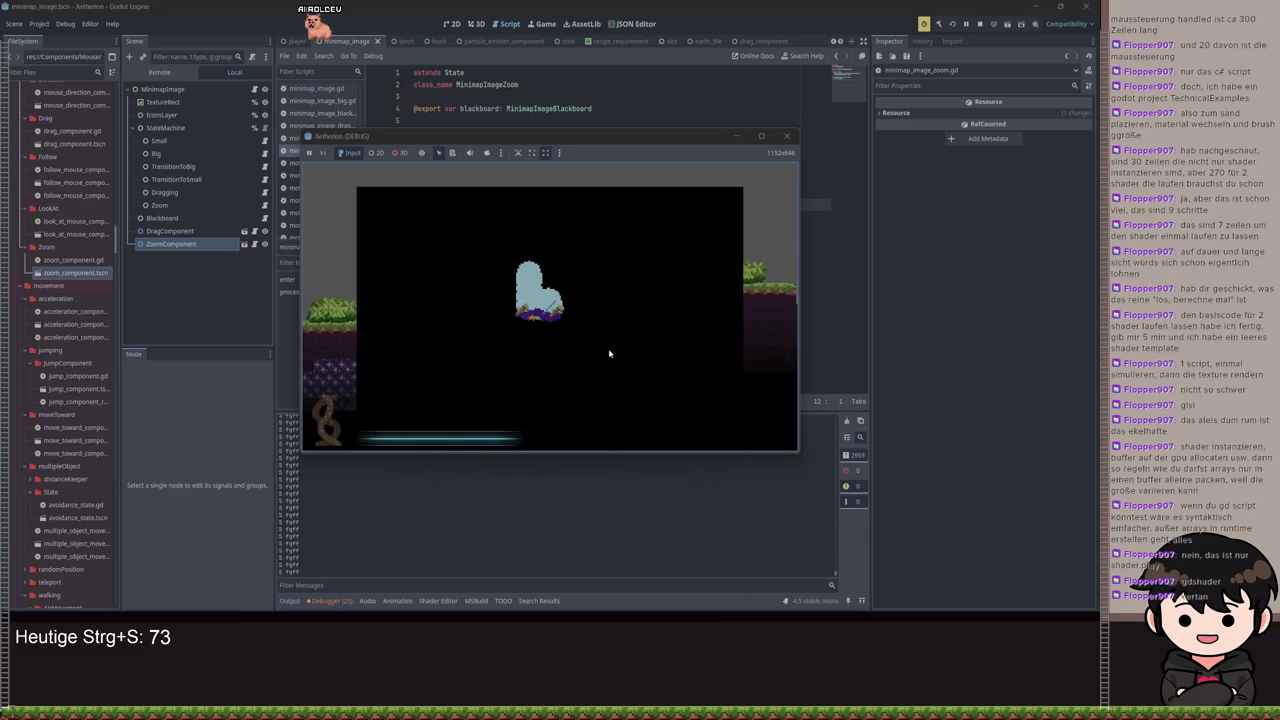
click(603, 350)
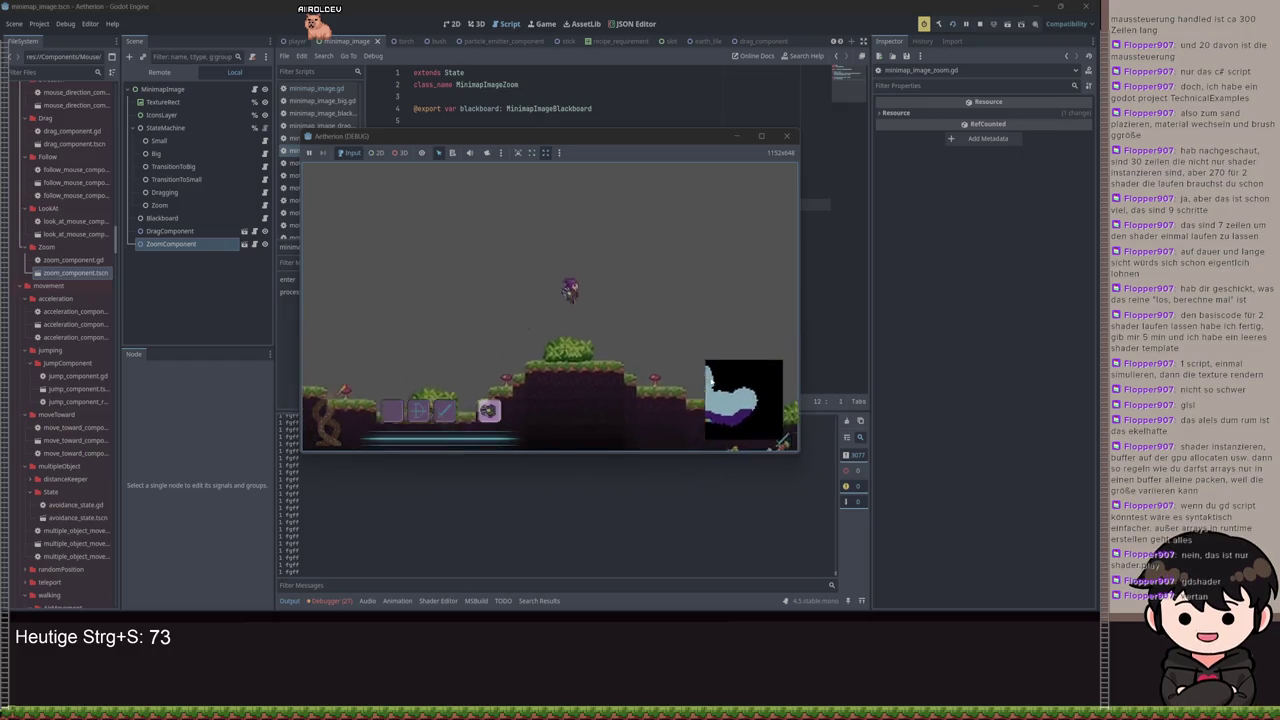
click(629, 337)
click(620, 340)
click(700, 380)
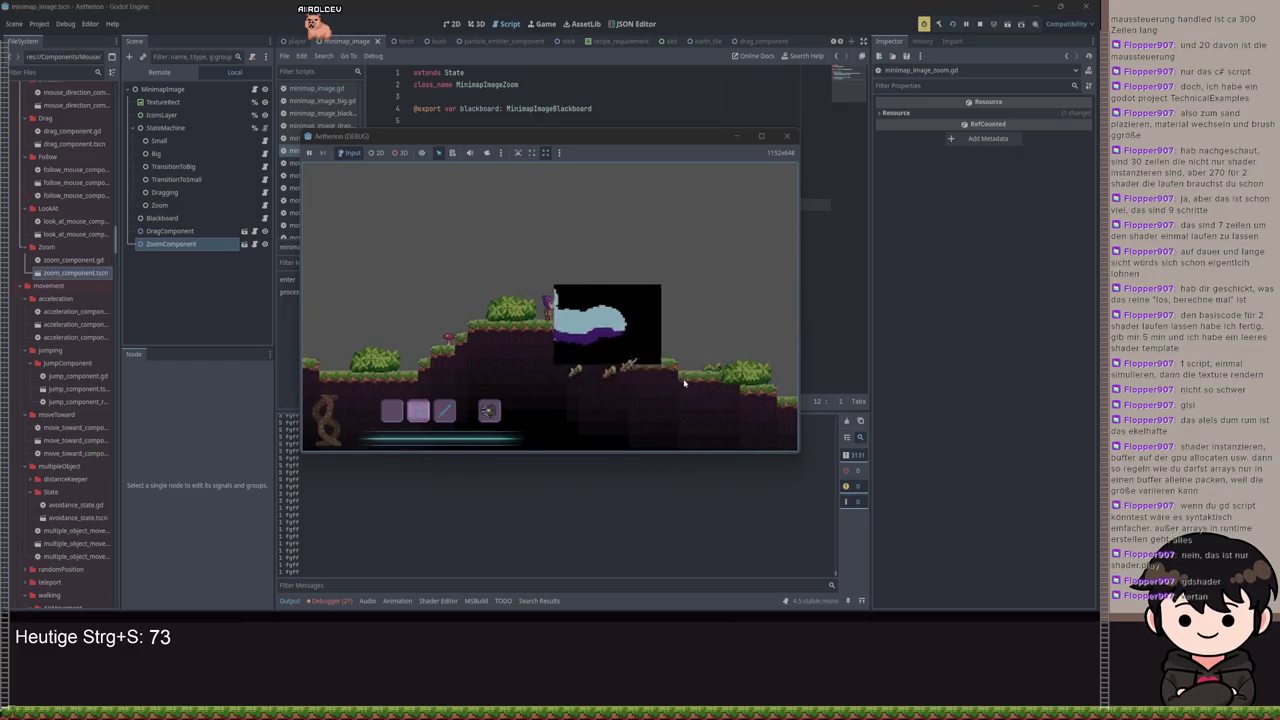
click(573, 326)
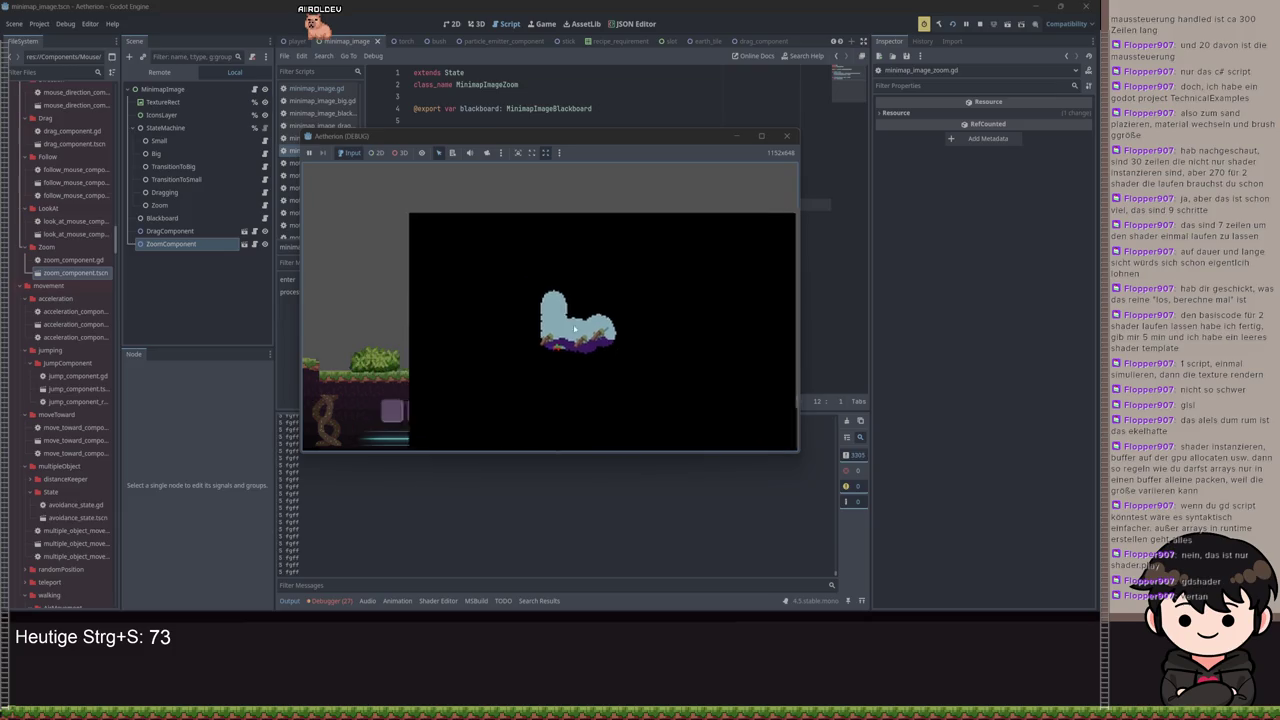
click(598, 343)
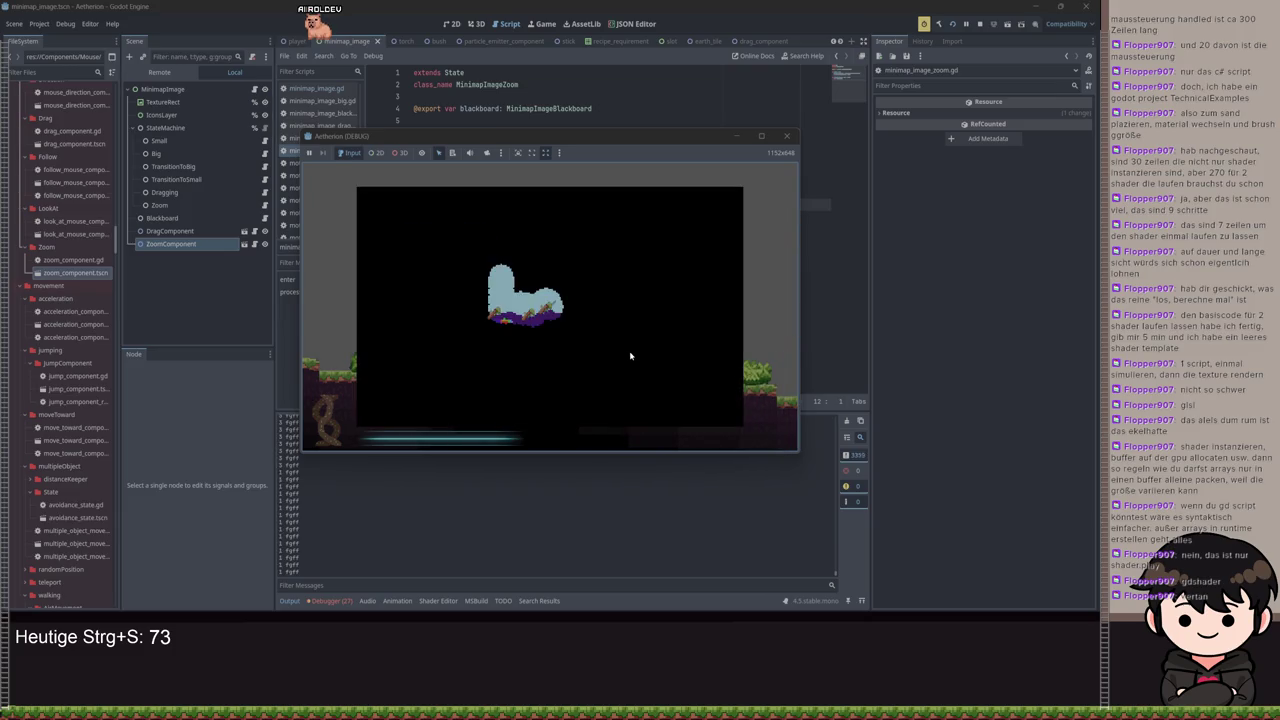
click(630, 355)
click(634, 347)
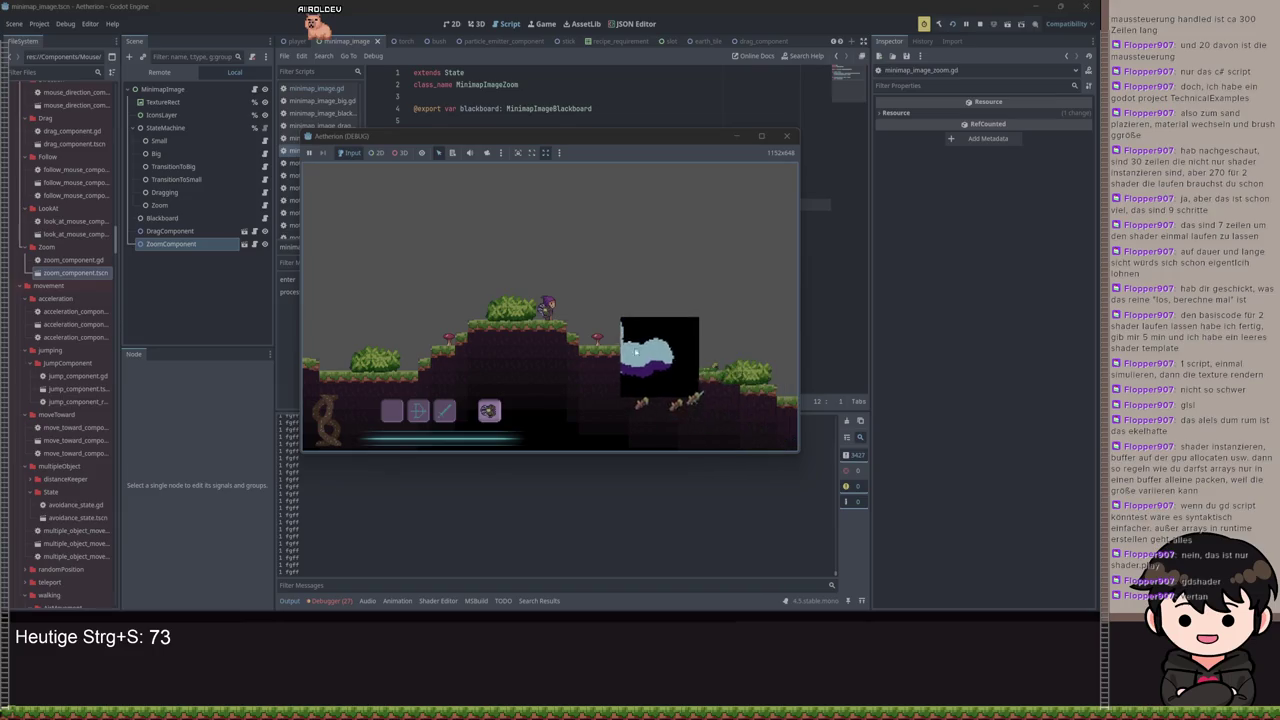